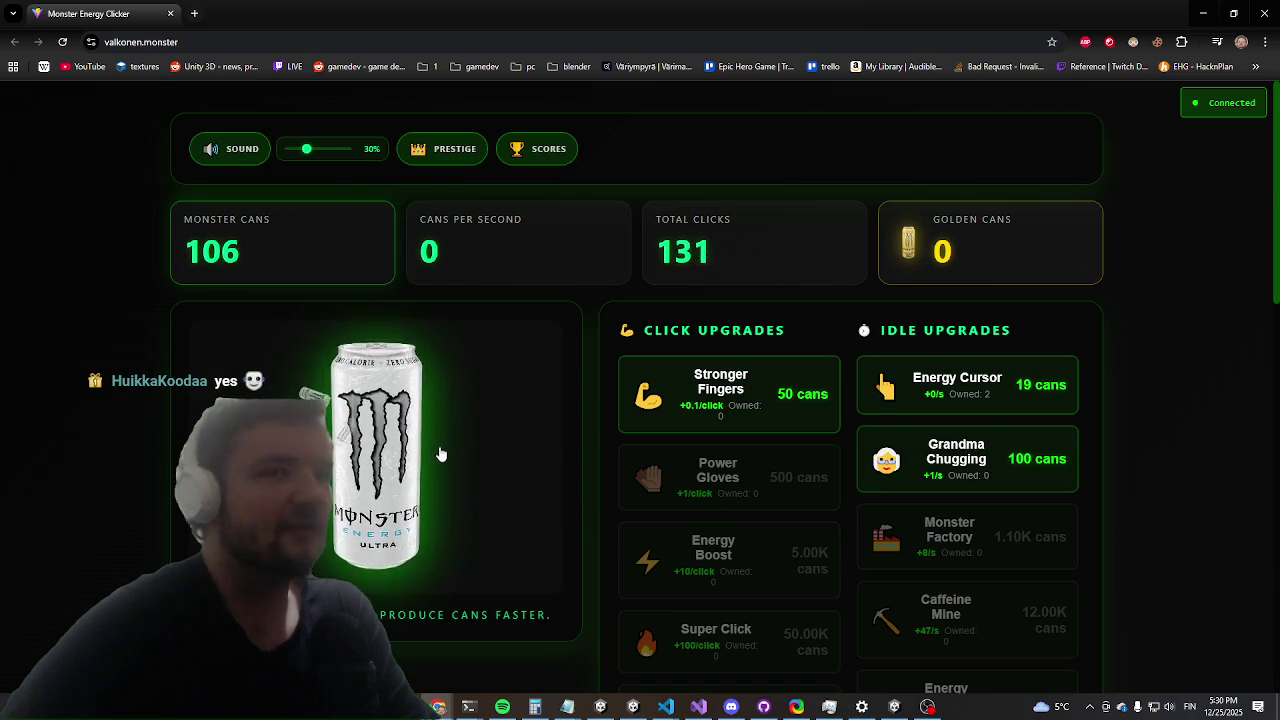
# Step: Click the Monster can for cans, then buy the first Grandma Chugging upgrade for 1 can per second
pyautogui.doubleClick(429, 452)
pyautogui.click(432, 455)
pyautogui.tripleClick(433, 456)
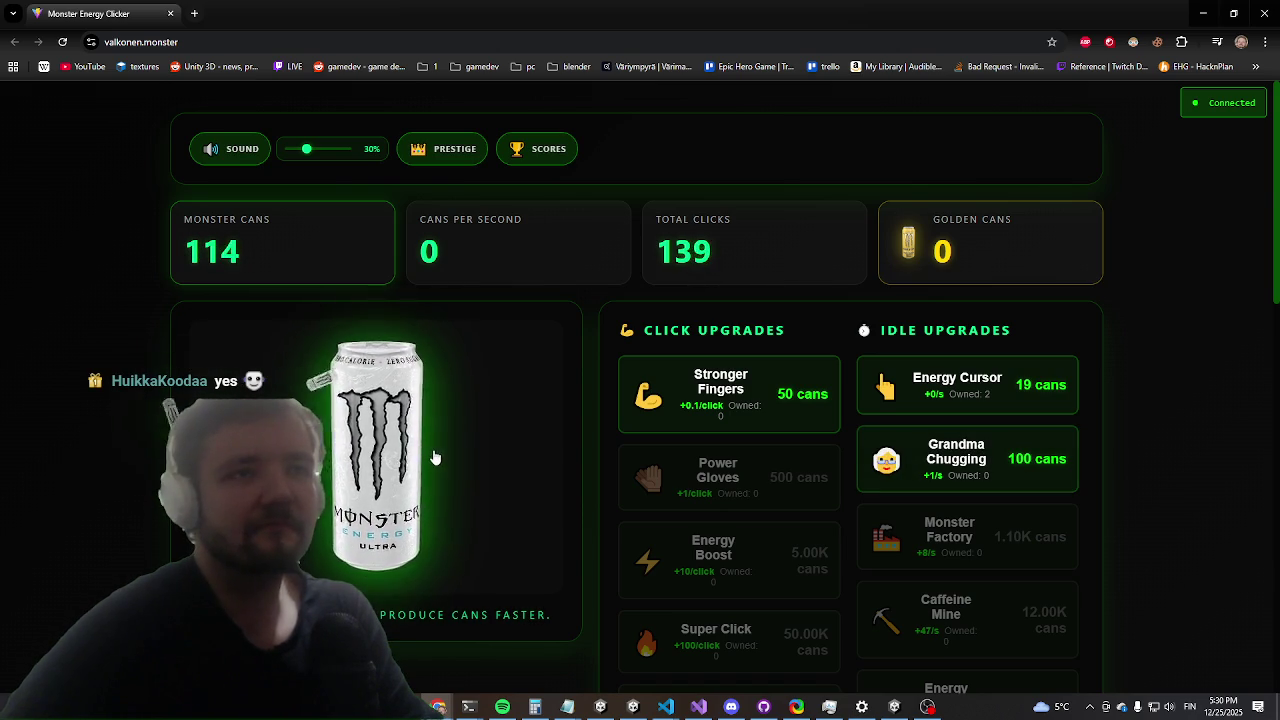
pyautogui.click(433, 456)
pyautogui.click(983, 455)
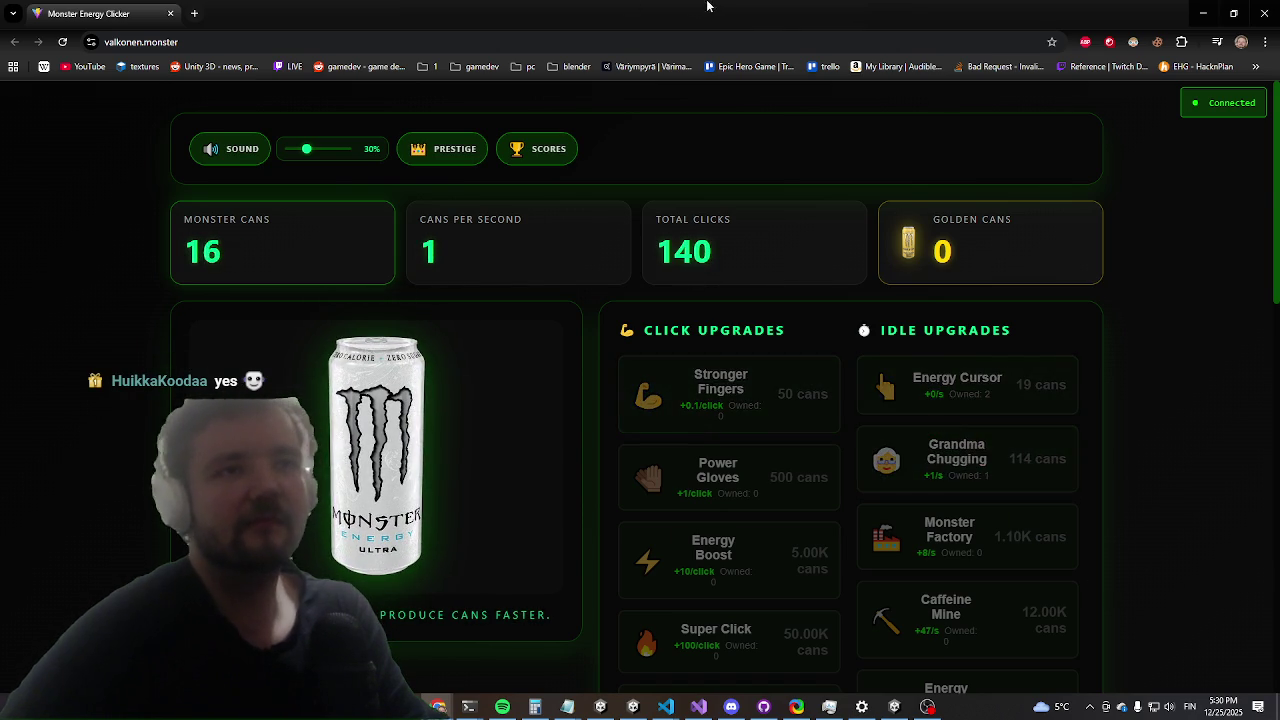
pyautogui.hotkey('alt', 'Tab')
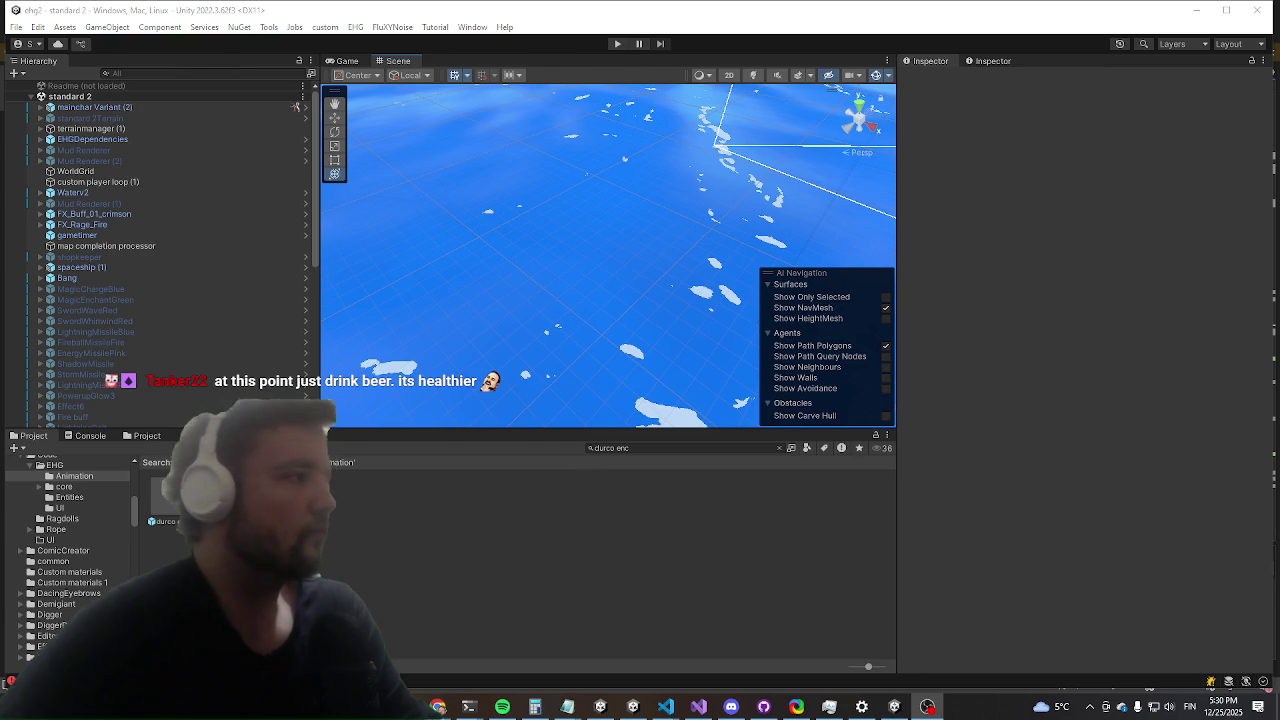
# Step: Back in Unity, start Play mode so the game runs in the Game view
pyautogui.hotkey('alt', 'Tab')
pyautogui.hotkey('alt', 'Tab')
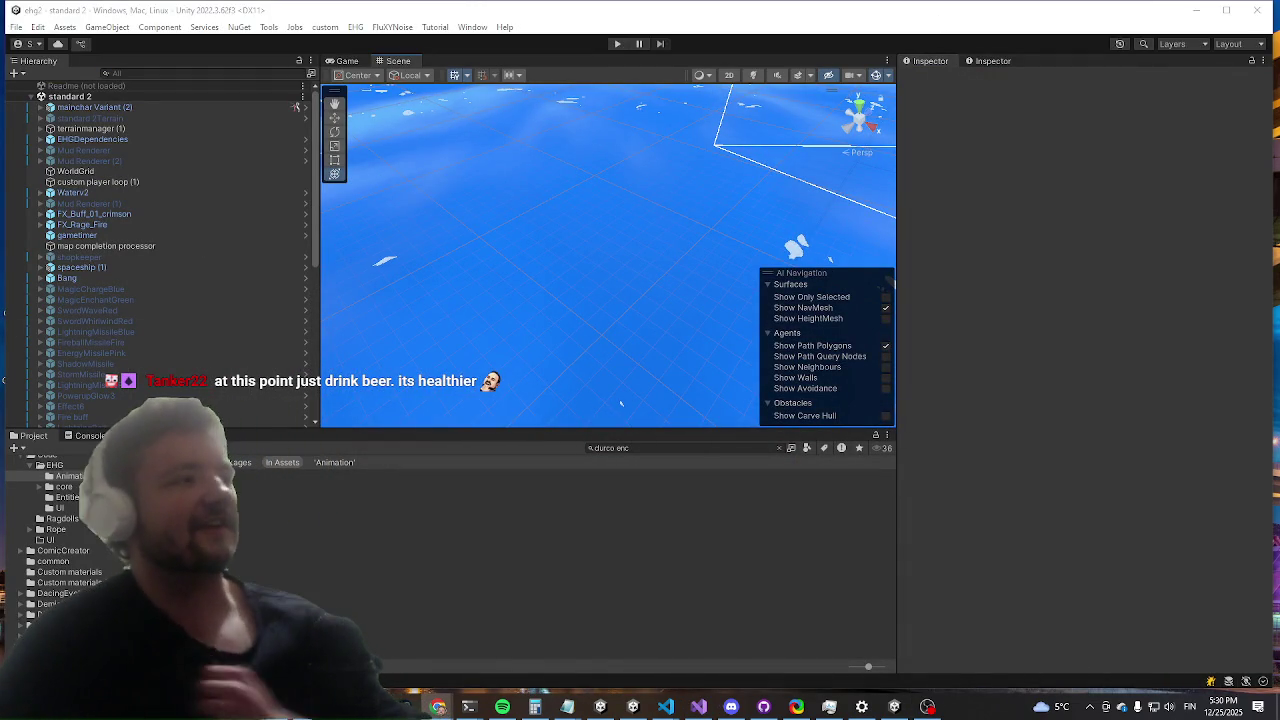
pyautogui.click(617, 43)
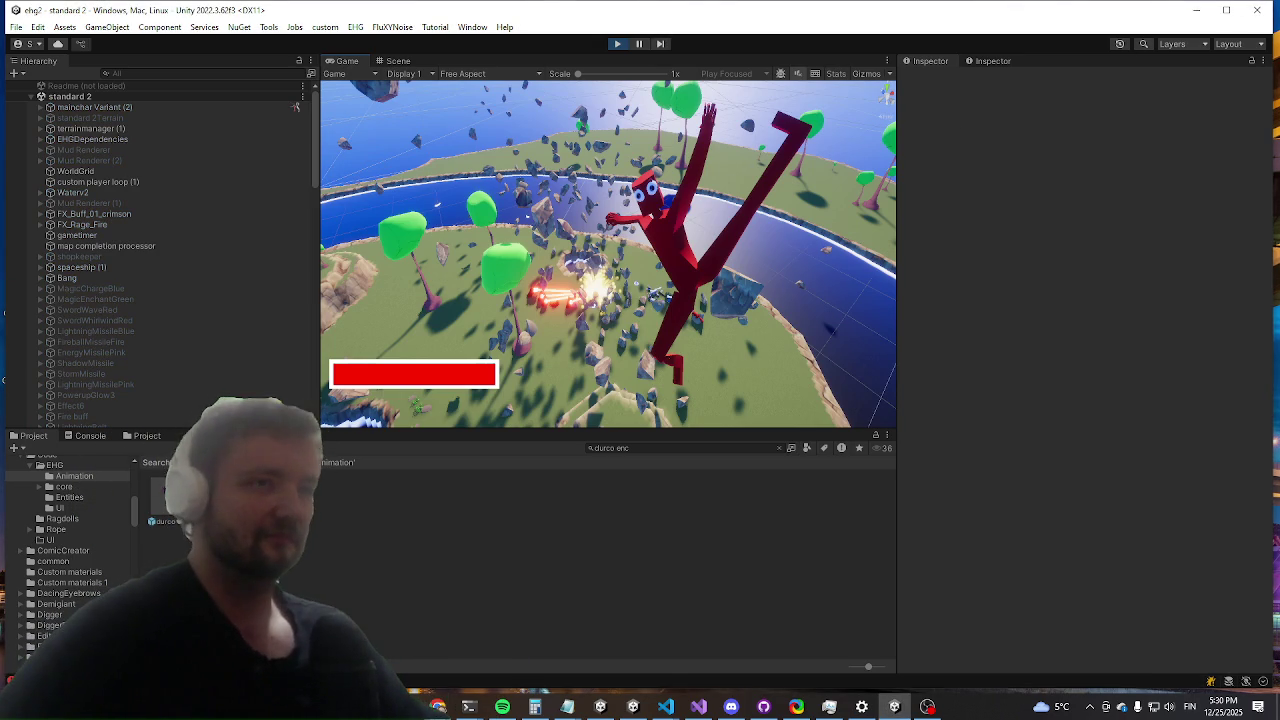
# Step: Maximize the Game view and run the character over the grassy hill
pyautogui.hotkey('shift', 'space')
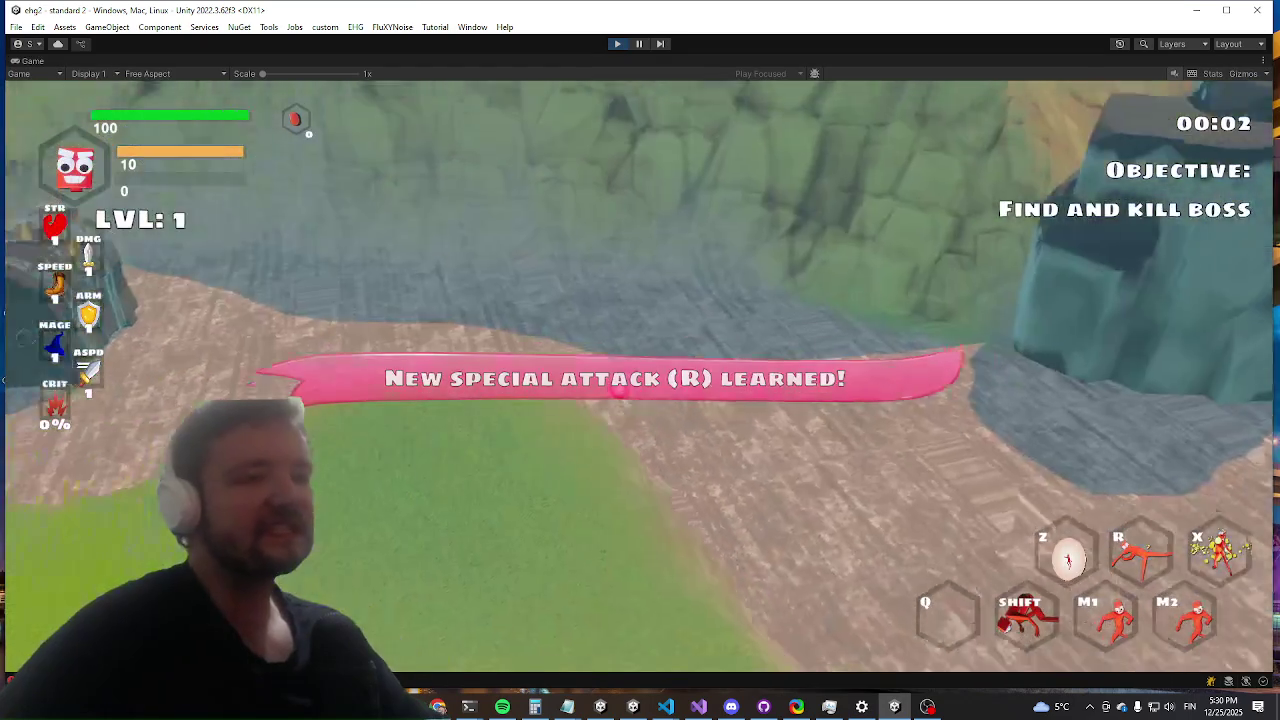
pyautogui.press('w')
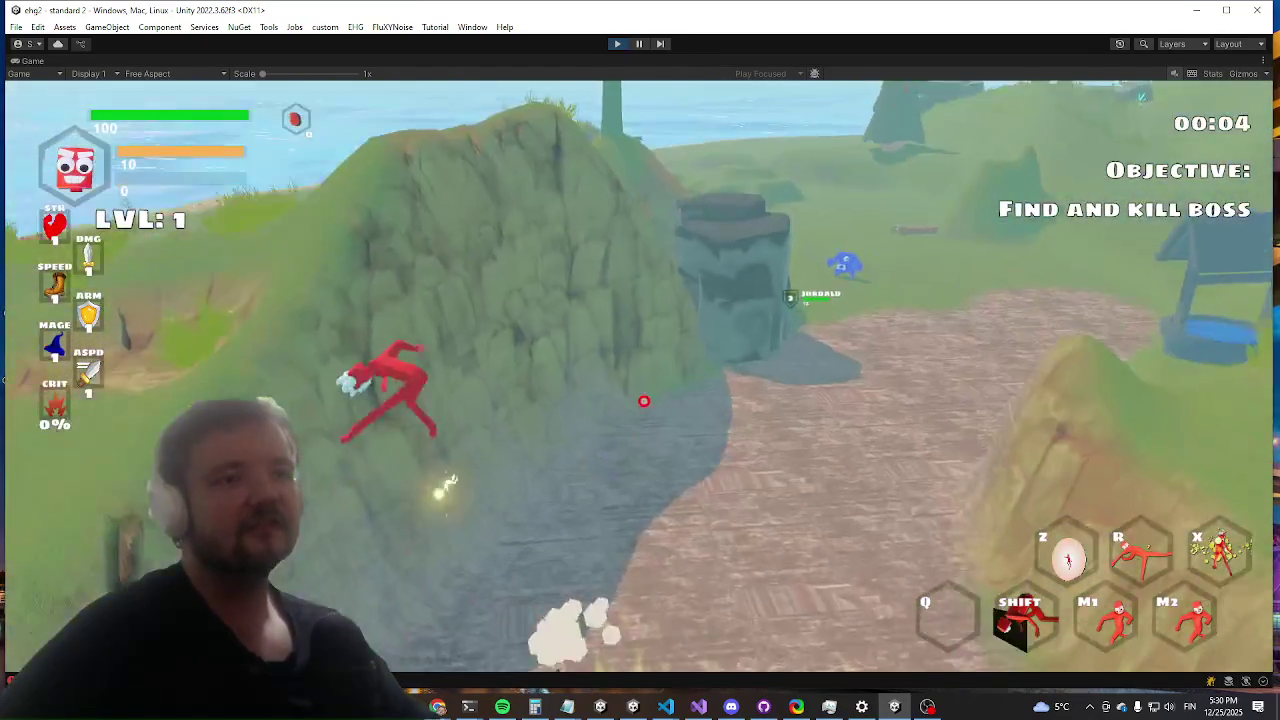
pyautogui.press('w')
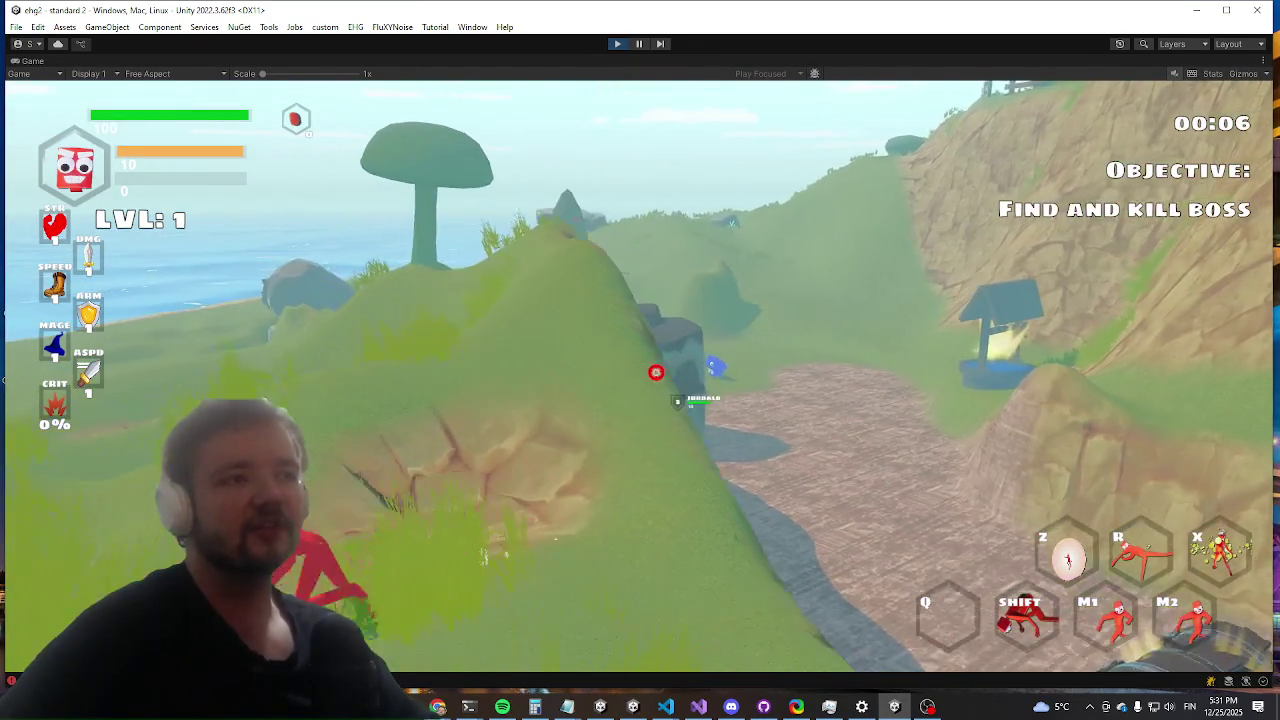
pyautogui.press('w')
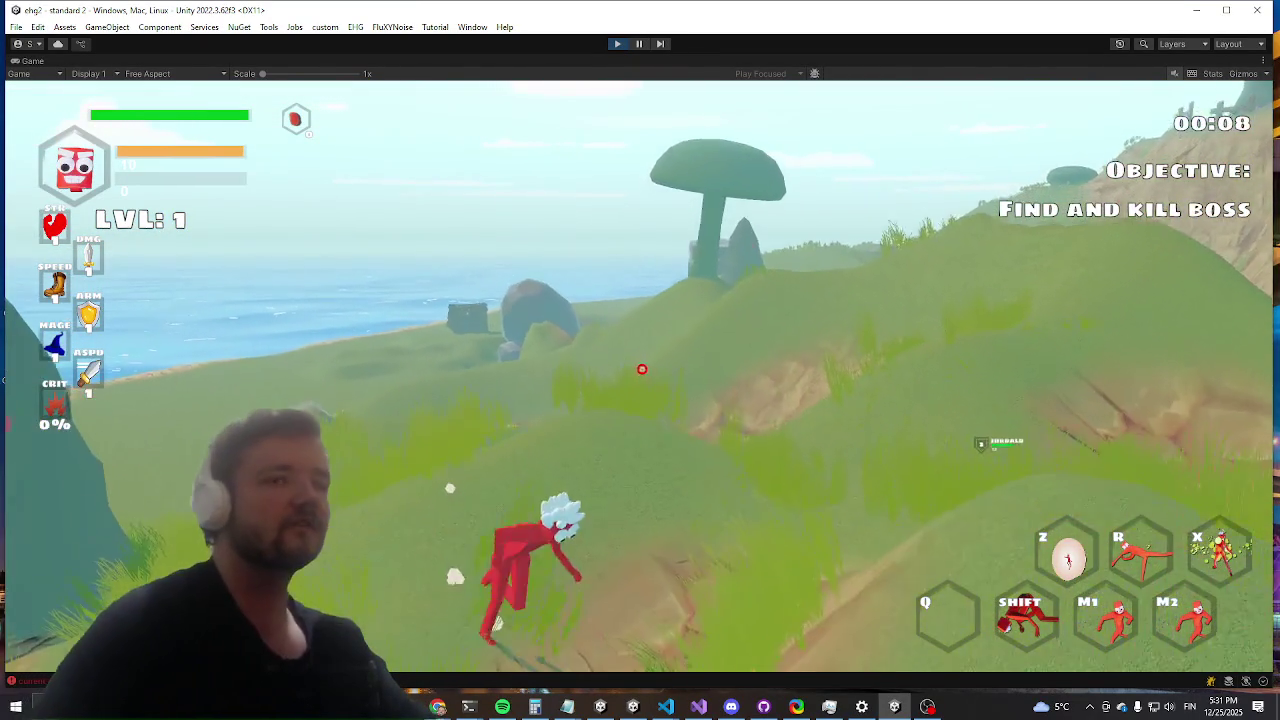
pyautogui.press('w')
# Step: Clear the enemy wave with the 'killwave' debug console command, then close the console
pyautogui.press('`')
pyautogui.write('ki')
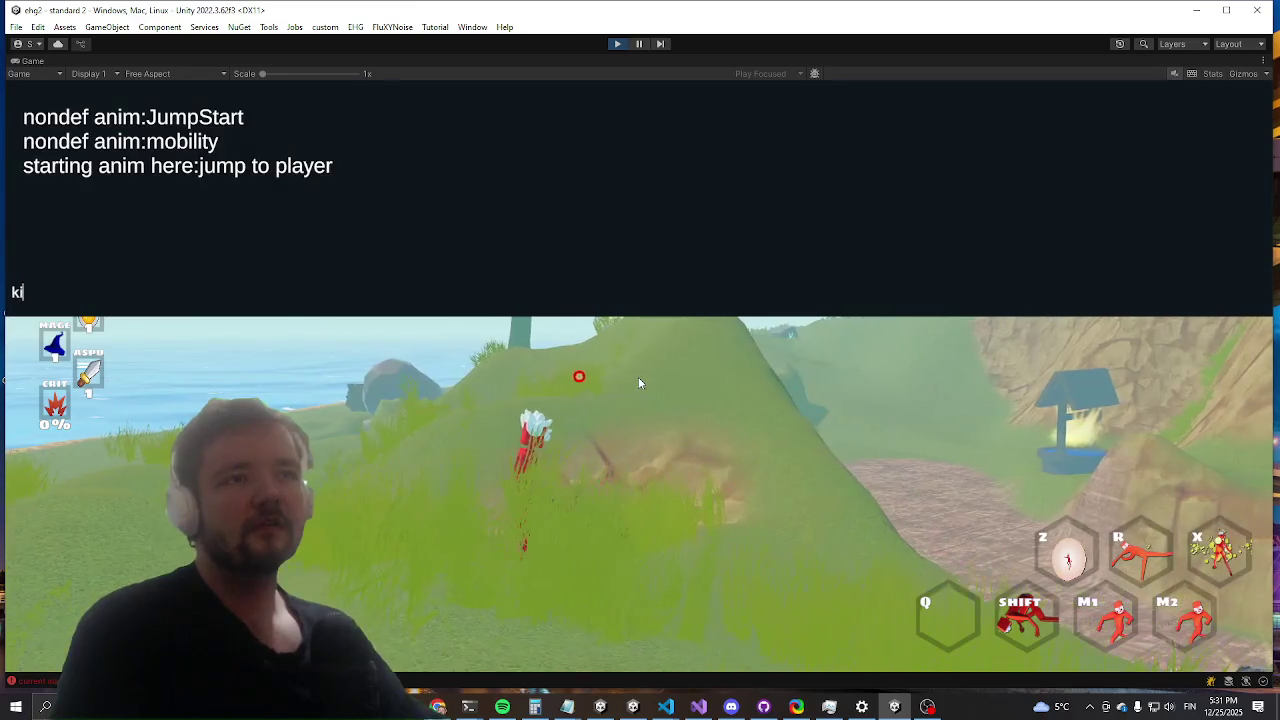
pyautogui.write('llwave')
pyautogui.press('Return')
pyautogui.write('sda')
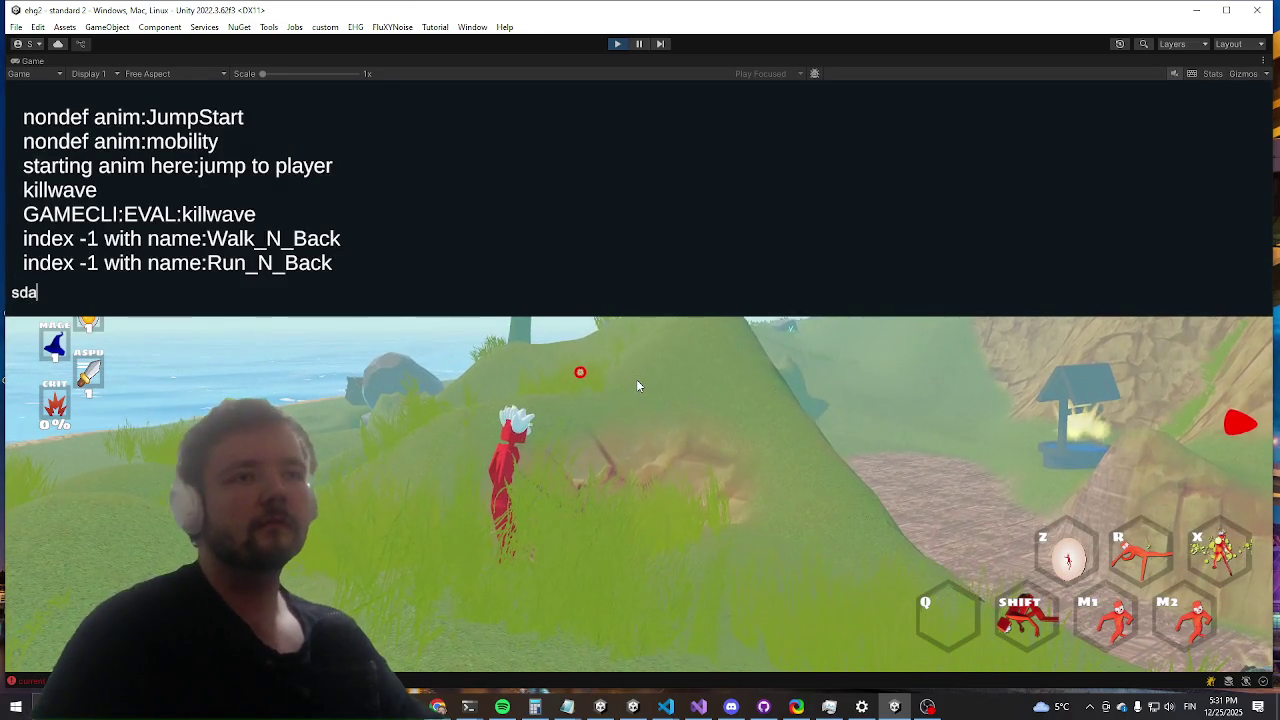
pyautogui.press('`')
# Step: Run past the chest to the boss Durco Tan Cap and back off to watch it
pyautogui.press('w')
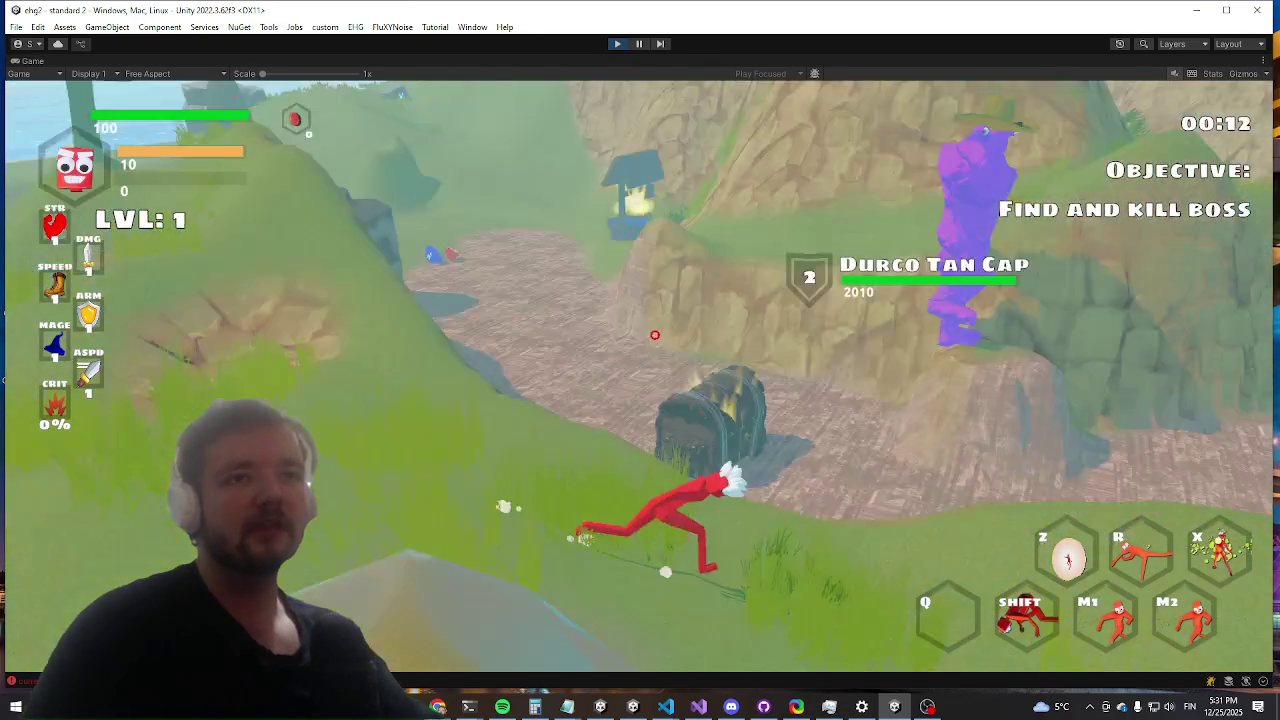
pyautogui.press('w')
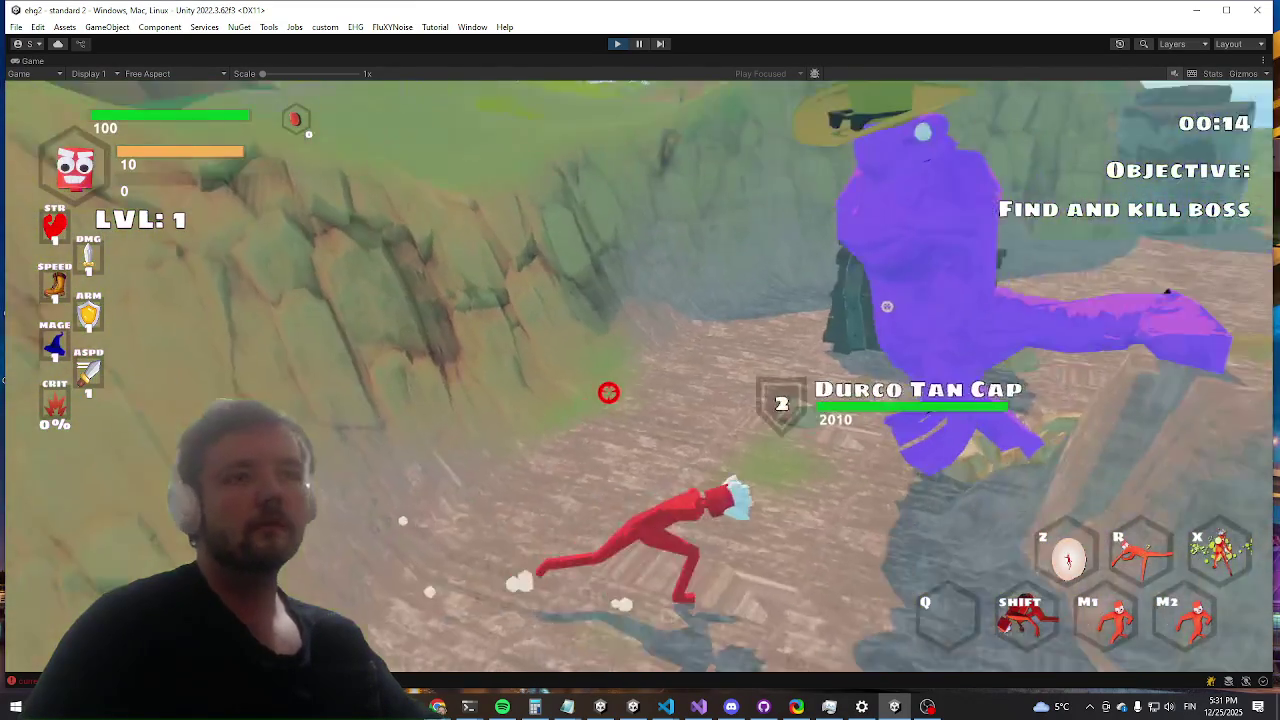
pyautogui.press('w')
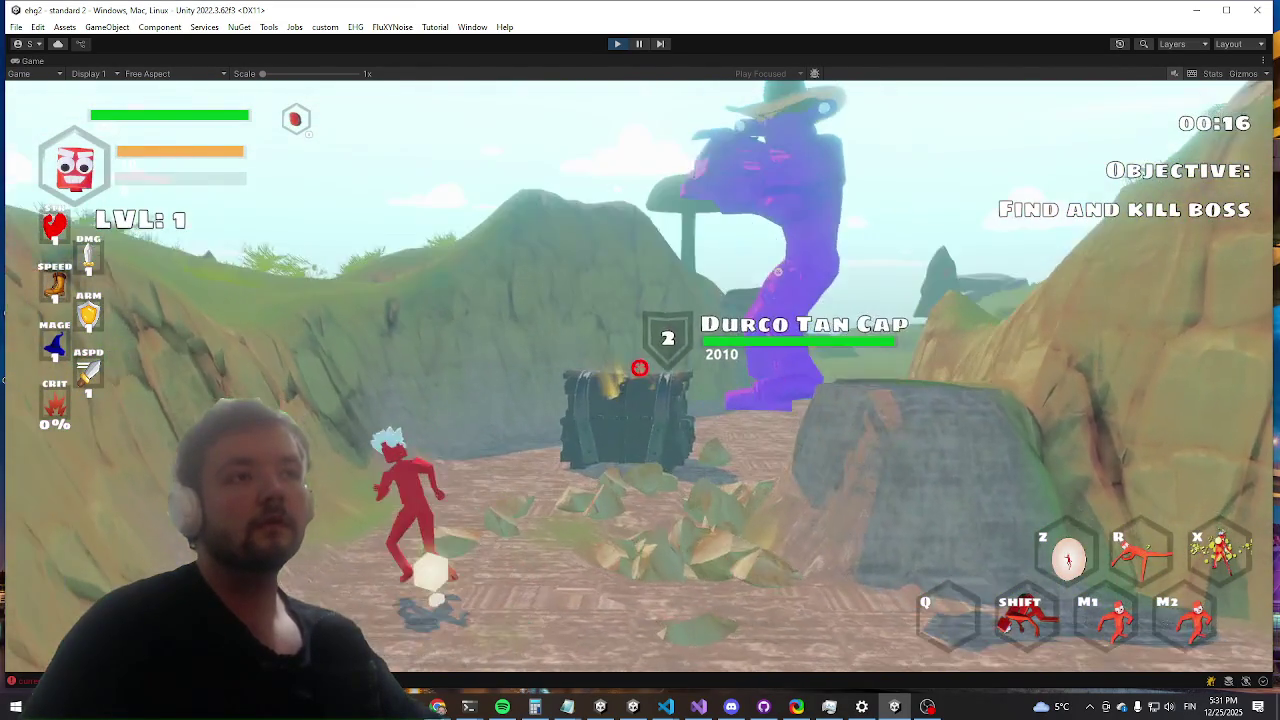
pyautogui.press('w')
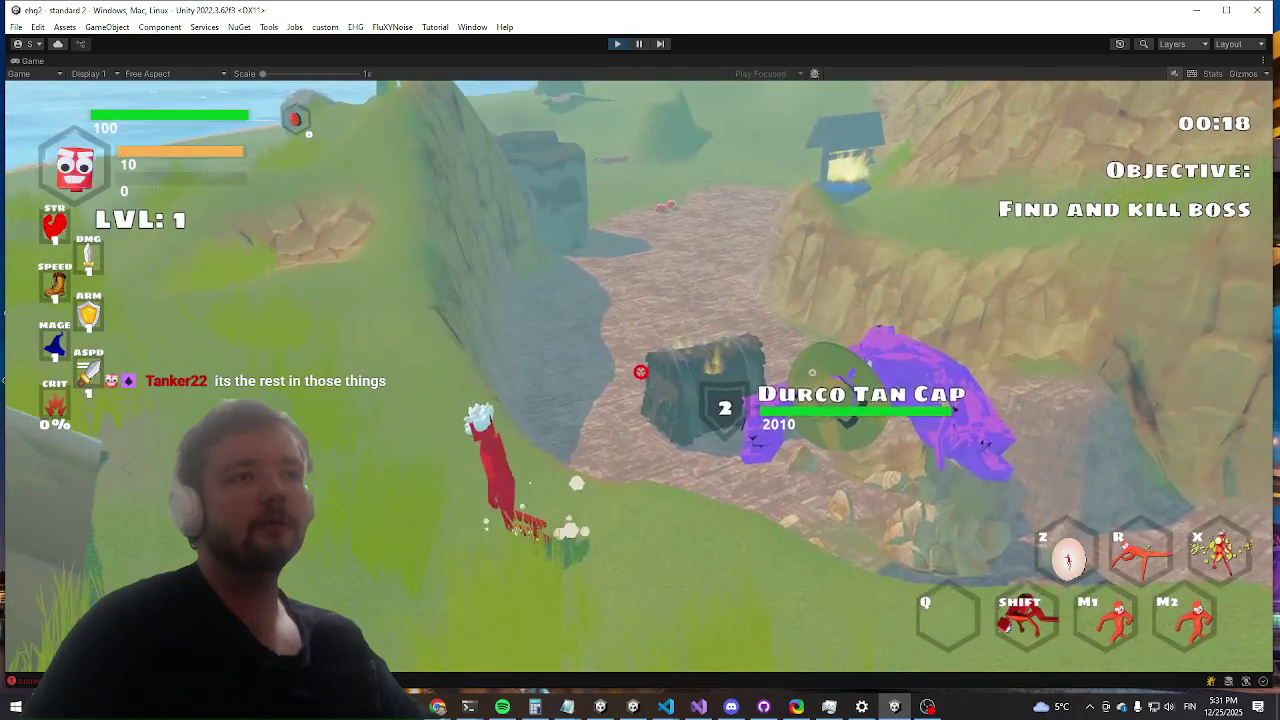
pyautogui.press('w')
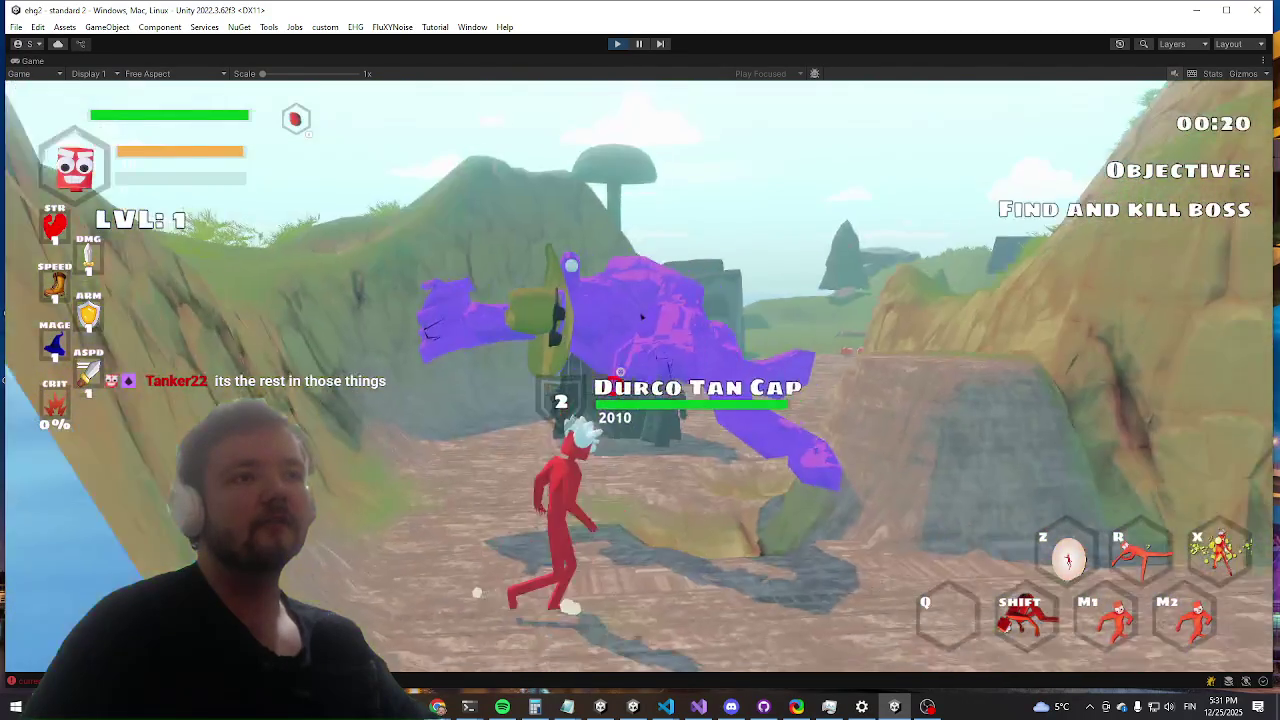
pyautogui.press('w')
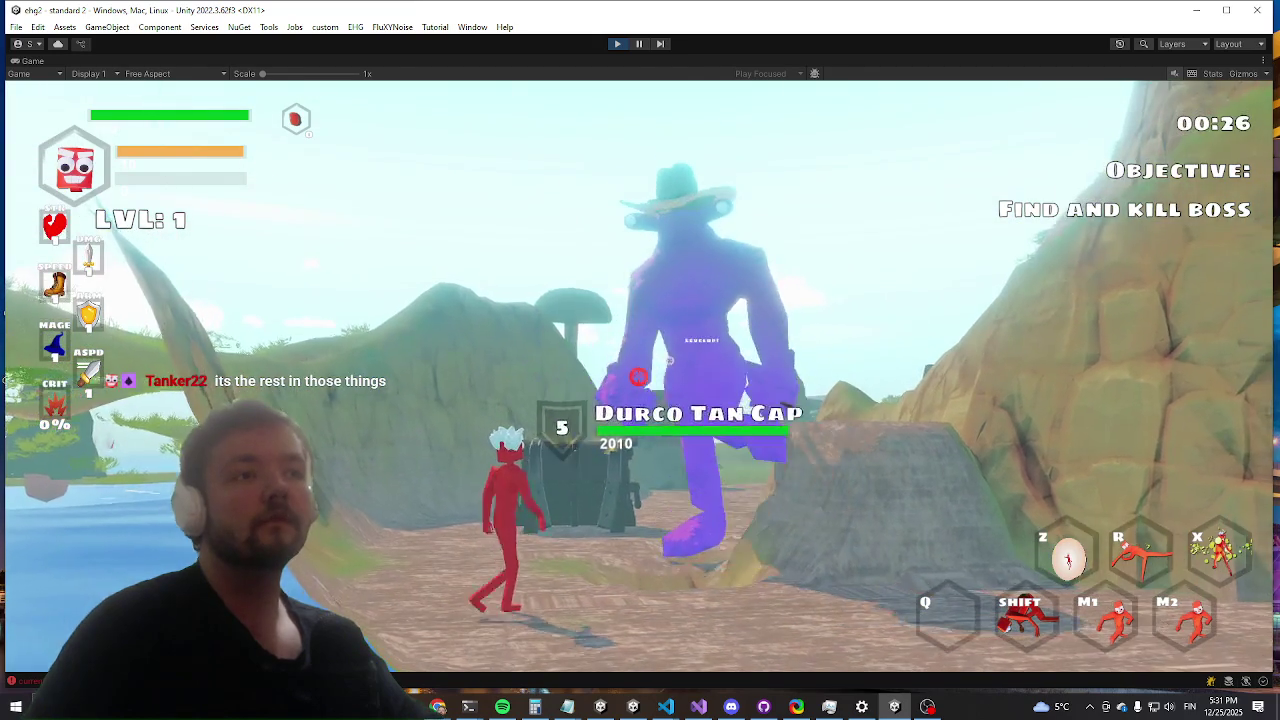
pyautogui.press('a')
pyautogui.press('shift')
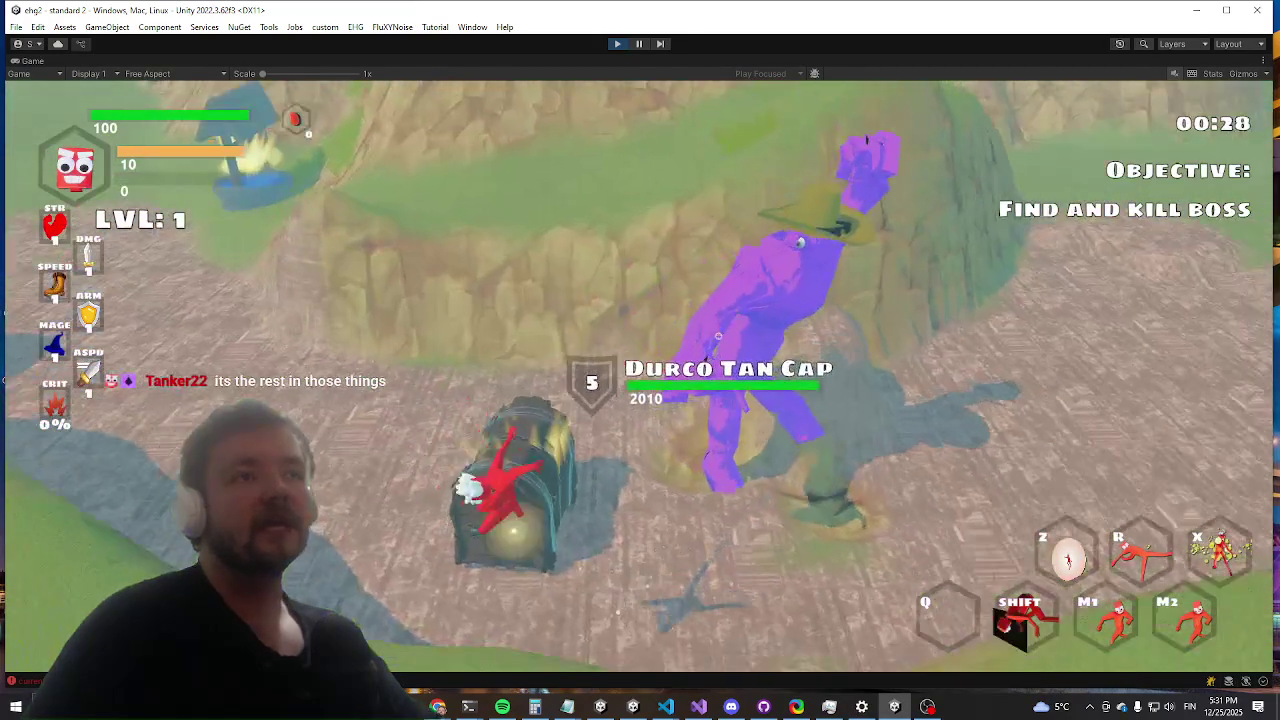
pyautogui.press('s')
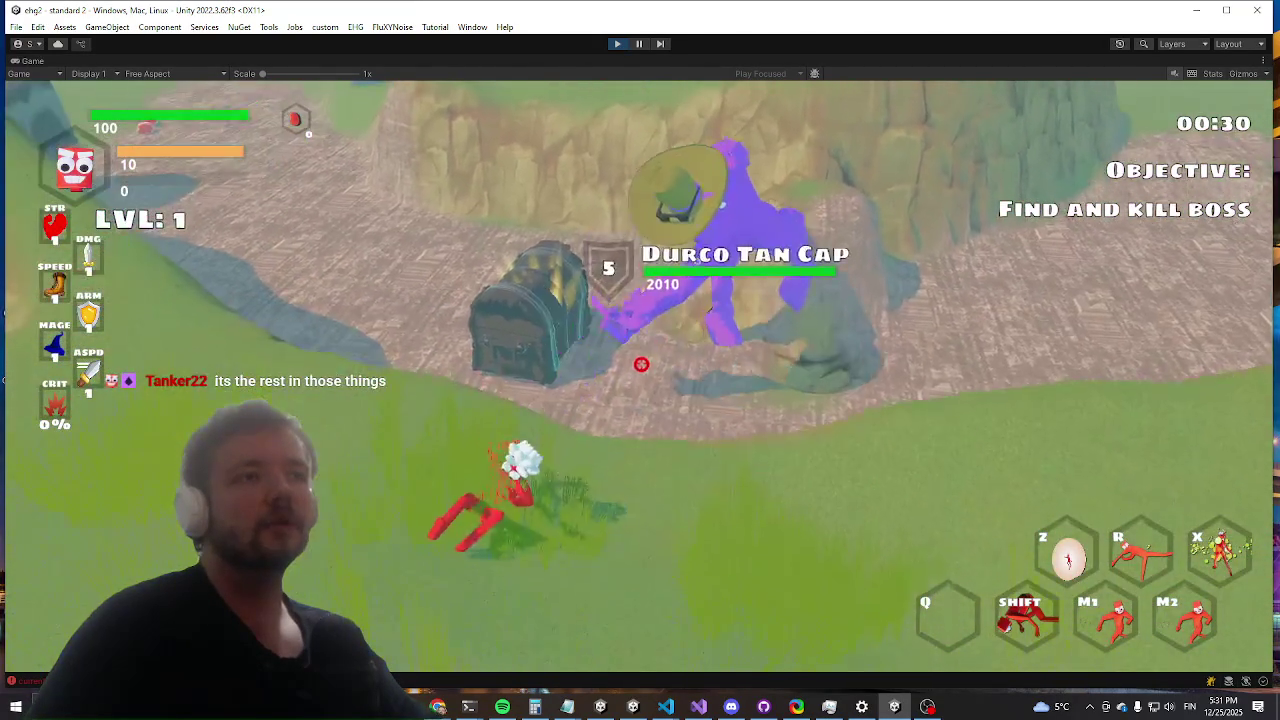
pyautogui.press('s')
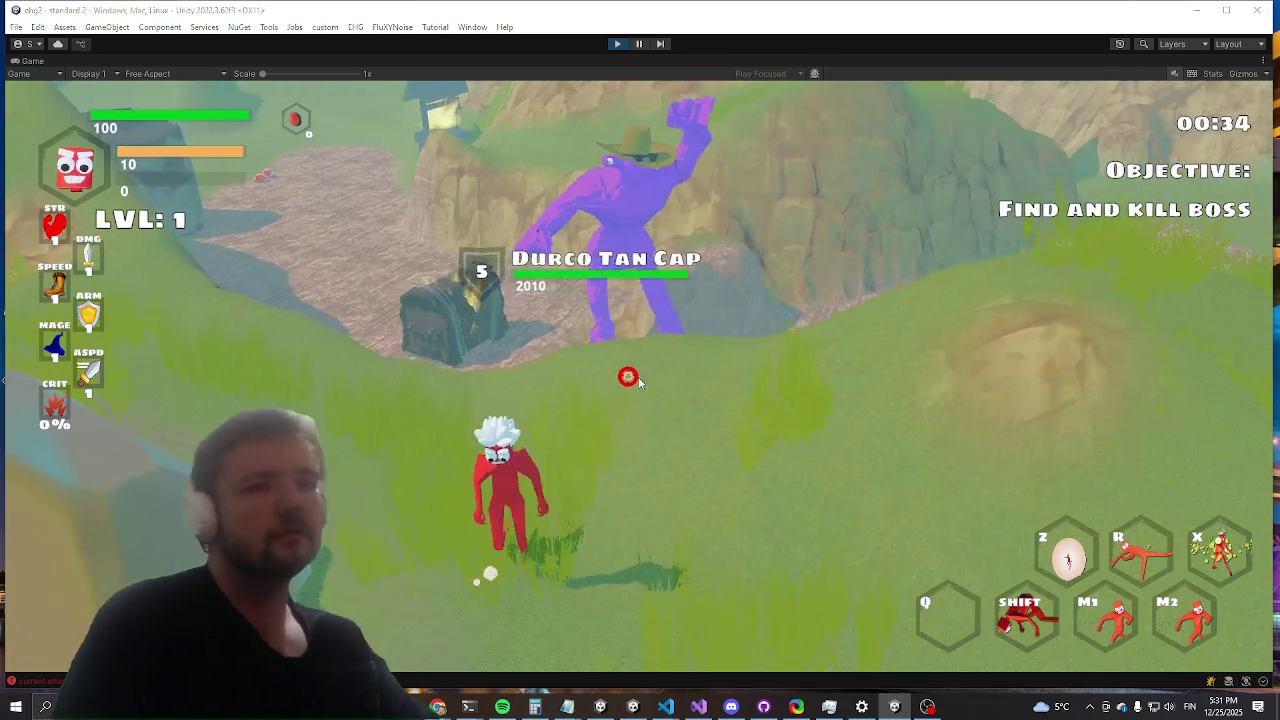
pyautogui.hotkey('alt', 'Tab')
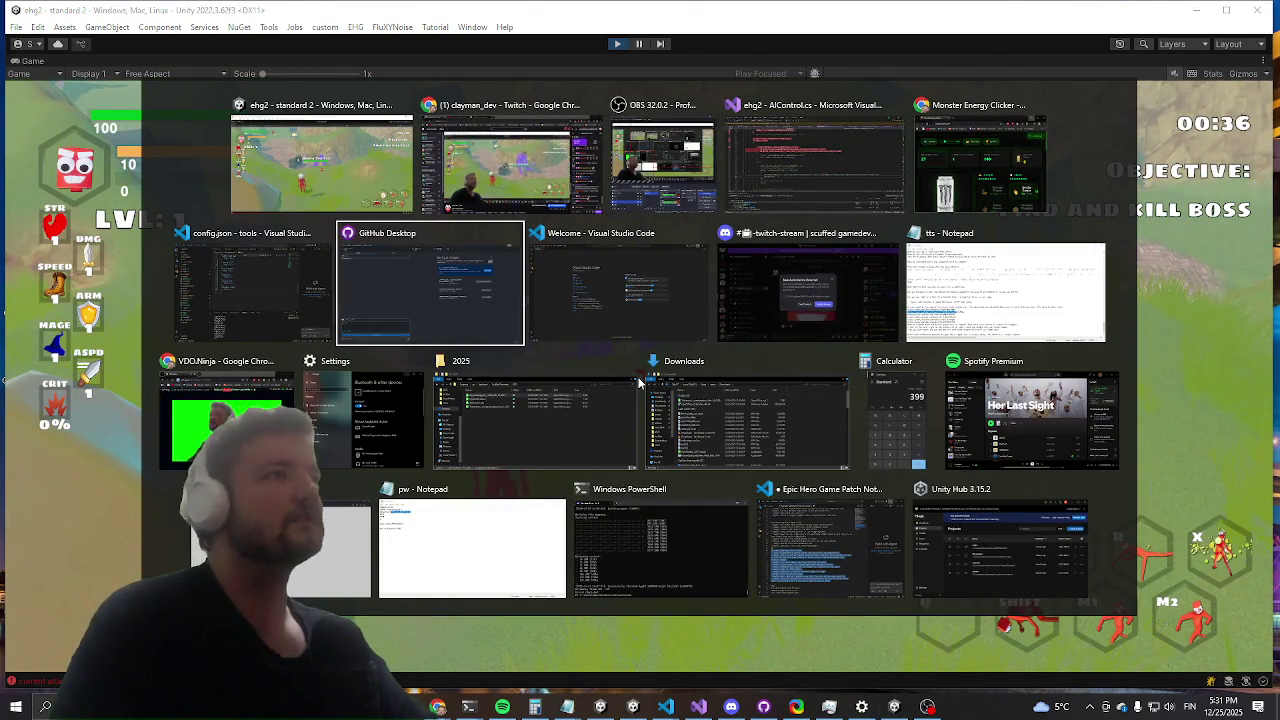
# Step: In config.json, change the smashground attack's flag from false to true
pyautogui.hotkey('alt', 'shift', 'Tab')
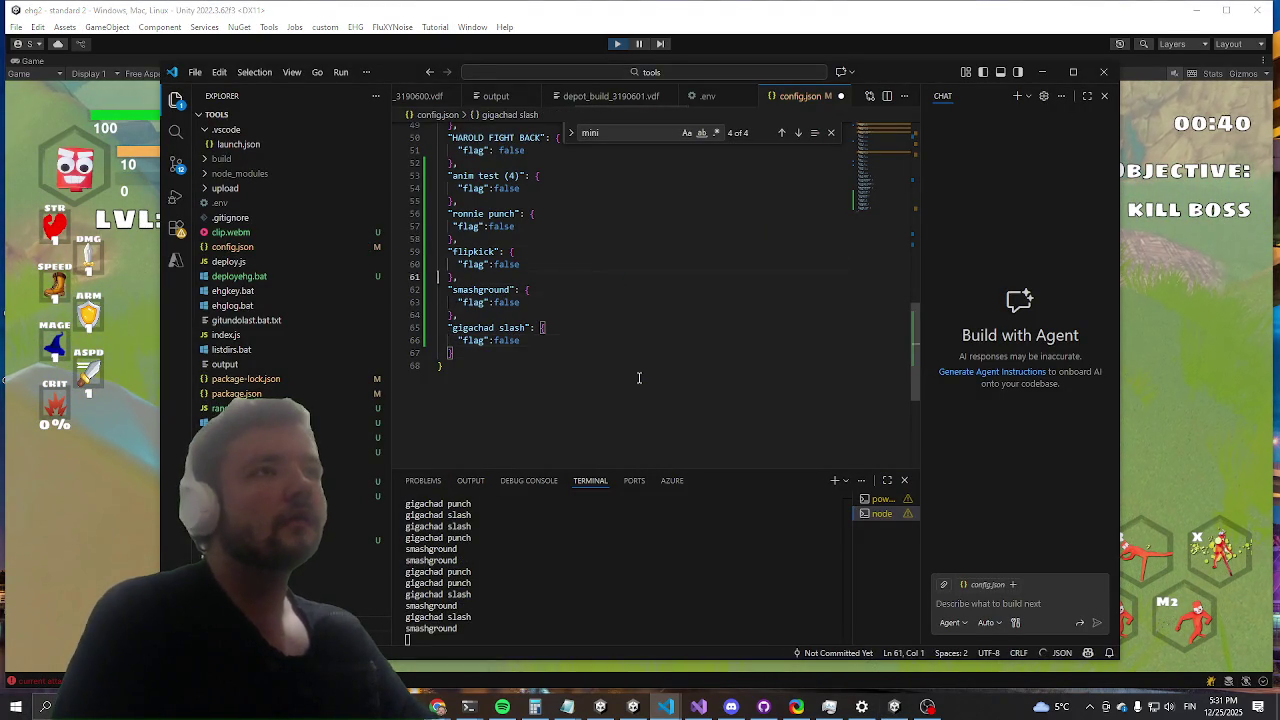
pyautogui.press('Up')
pyautogui.press('Up')
pyautogui.press('Up')
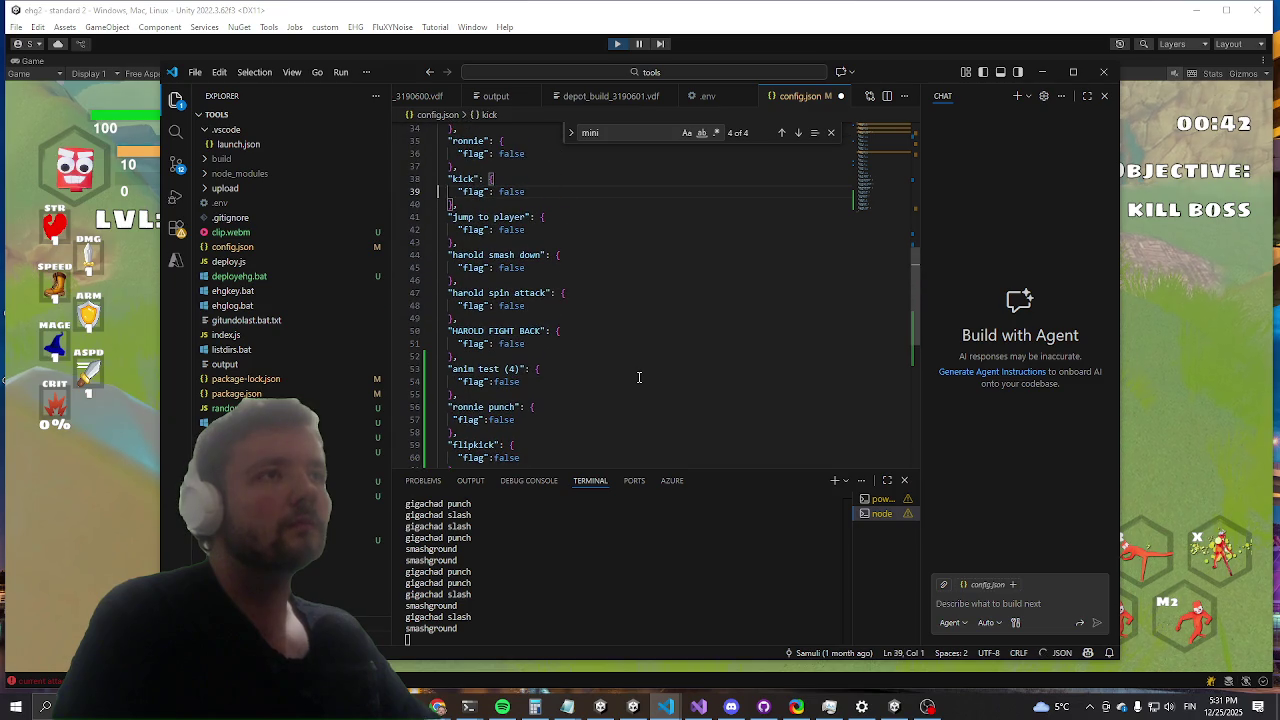
pyautogui.press('Down')
pyautogui.press('Down')
pyautogui.press('Down')
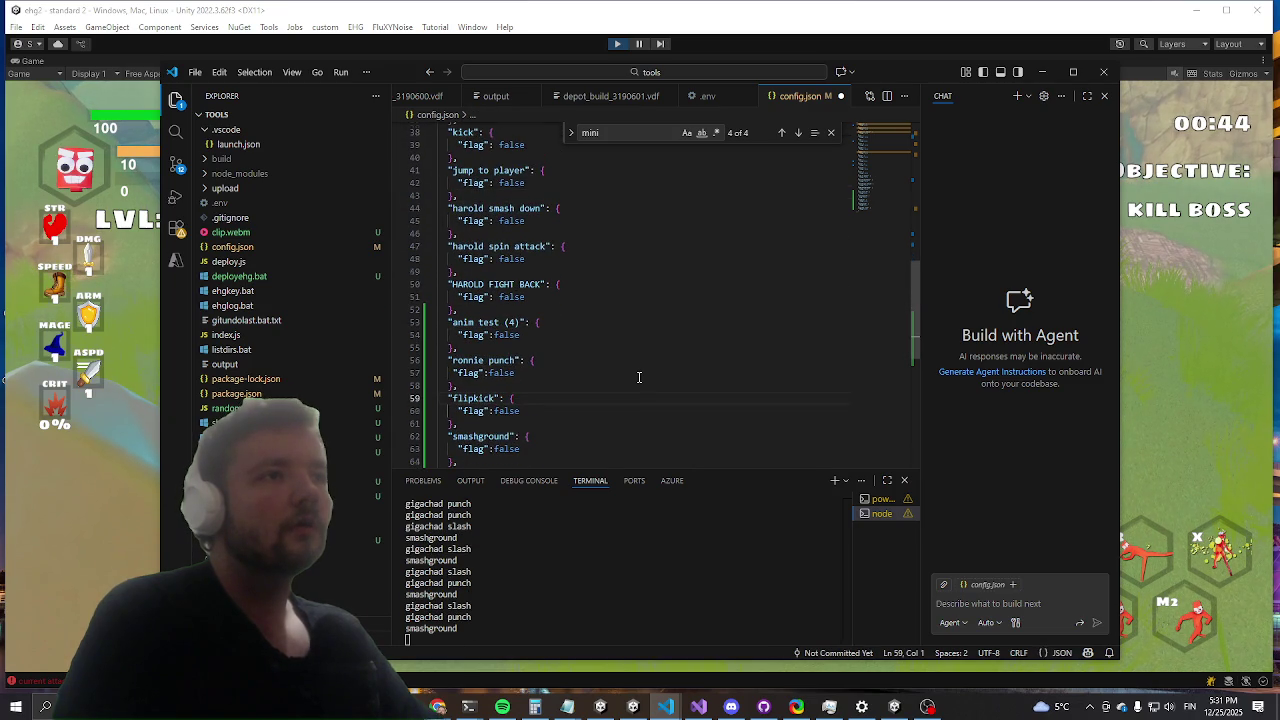
pyautogui.press('Down')
pyautogui.press('Down')
pyautogui.press('Down')
pyautogui.press('Up')
pyautogui.press('Up')
pyautogui.press('Up')
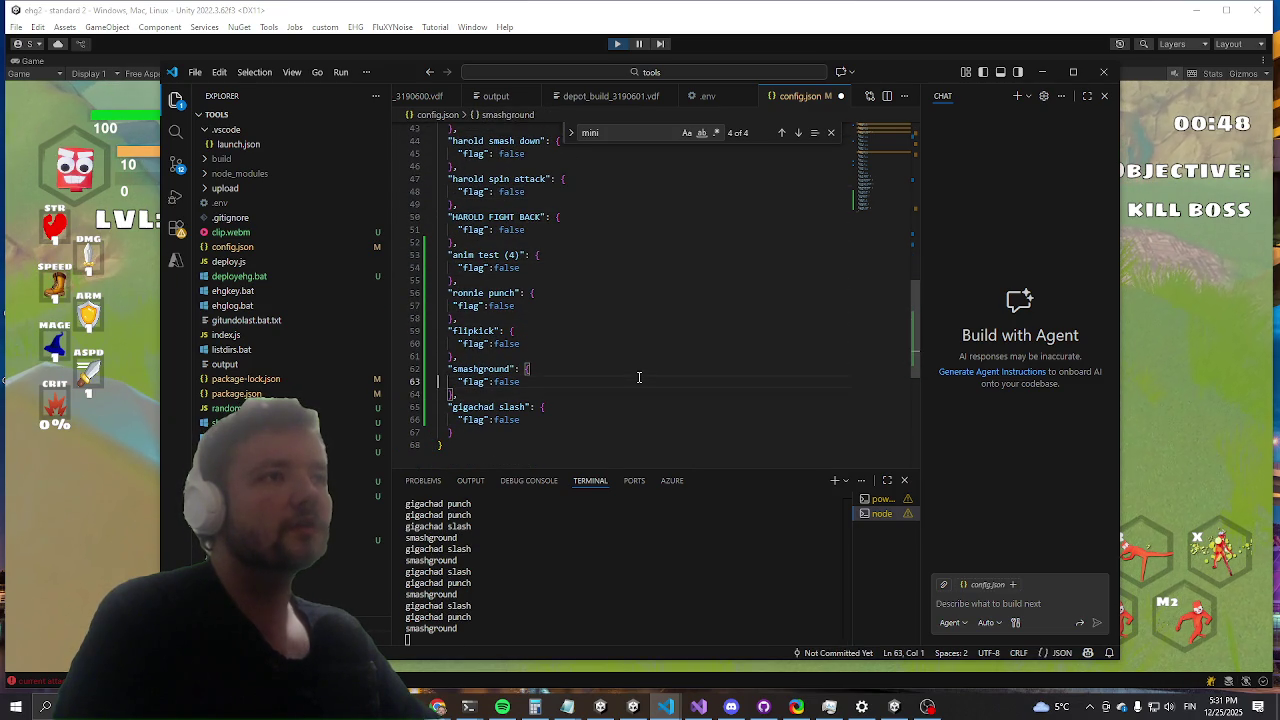
pyautogui.press('BackSpace')
pyautogui.press('BackSpace')
pyautogui.press('BackSpace')
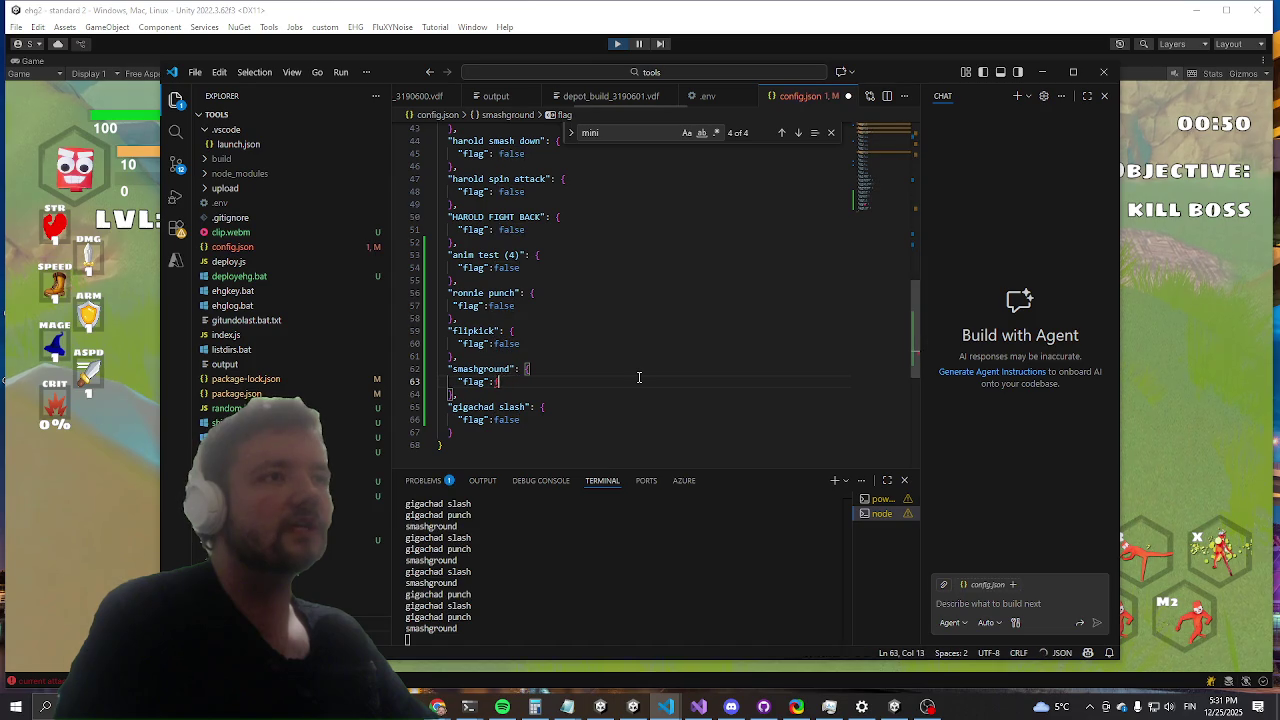
pyautogui.write('tru')
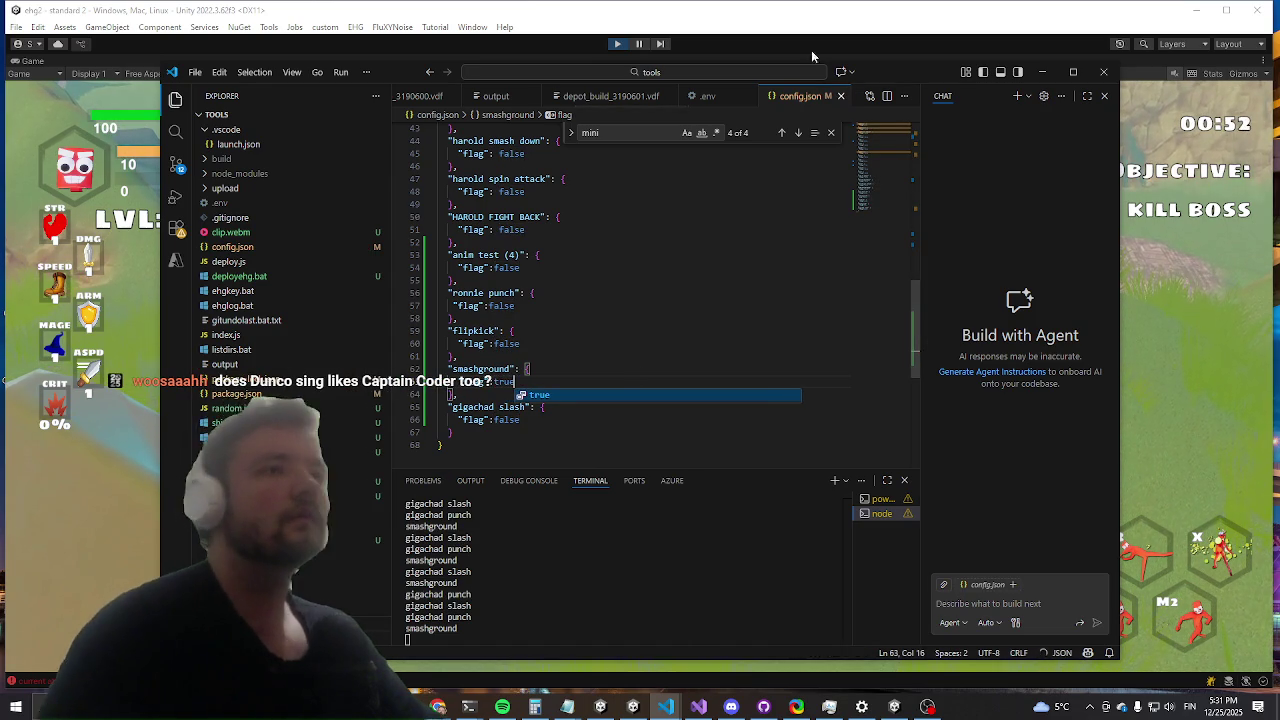
# Step: Return to the running game to watch the boss's shockwave ground smash
pyautogui.click(811, 50)
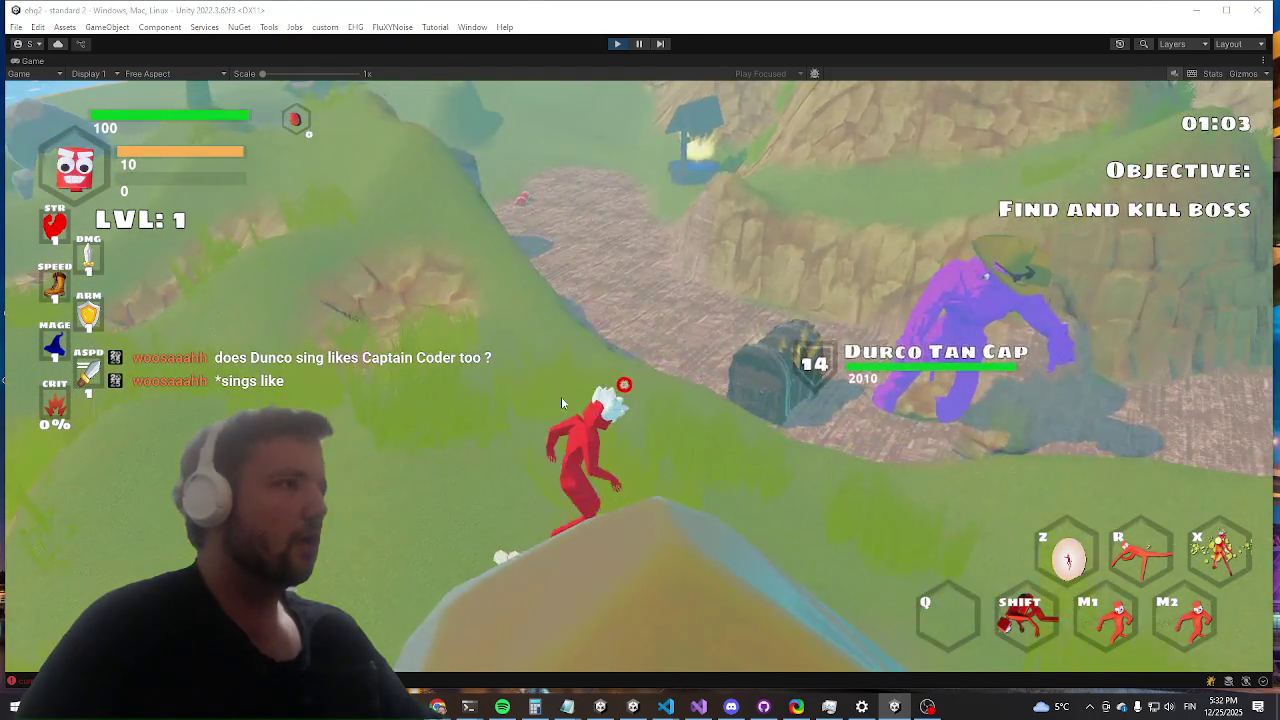
pyautogui.hotkey('alt', 'Tab')
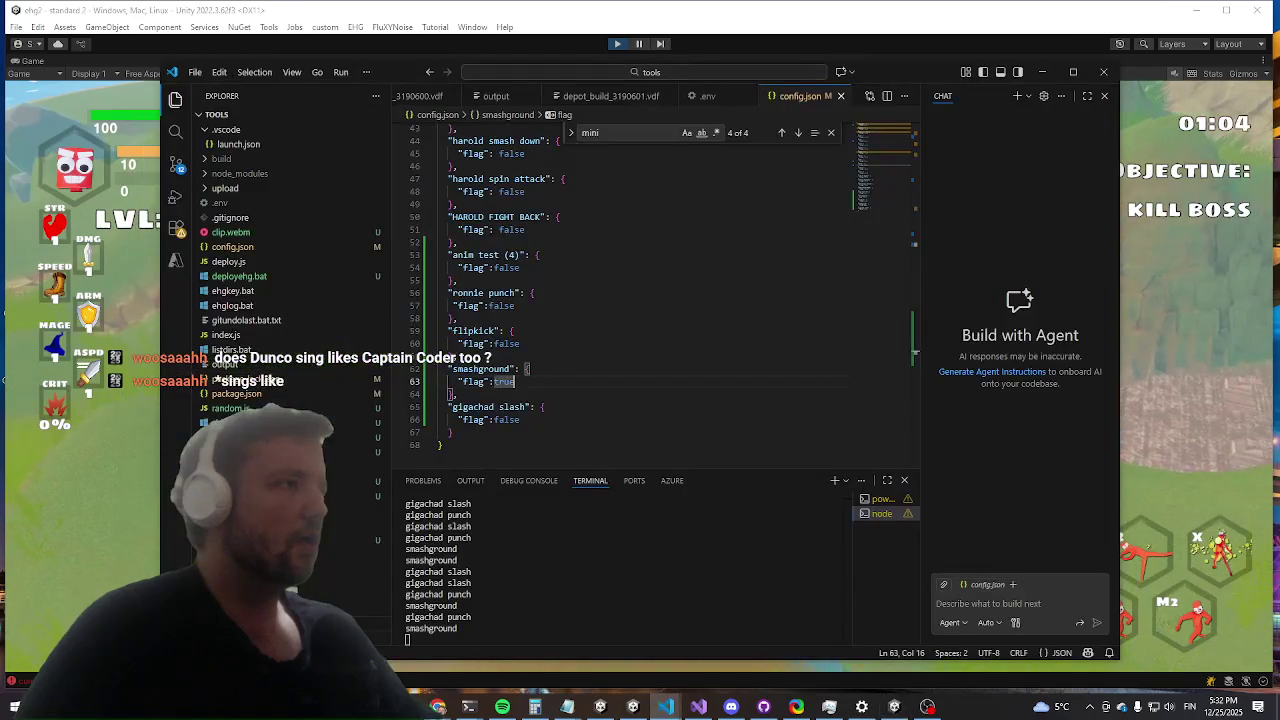
pyautogui.click(1248, 356)
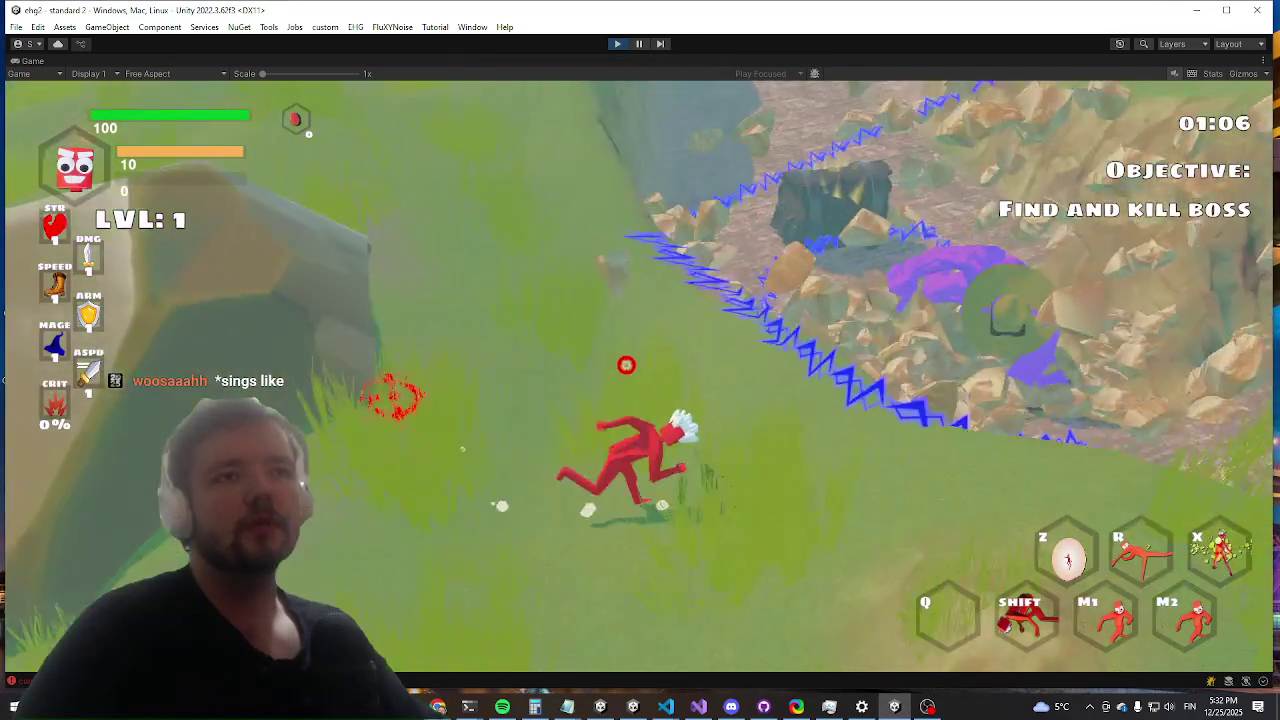
# Step: Dash the character across the map toward Durco Tan Cap
pyautogui.press('shift')
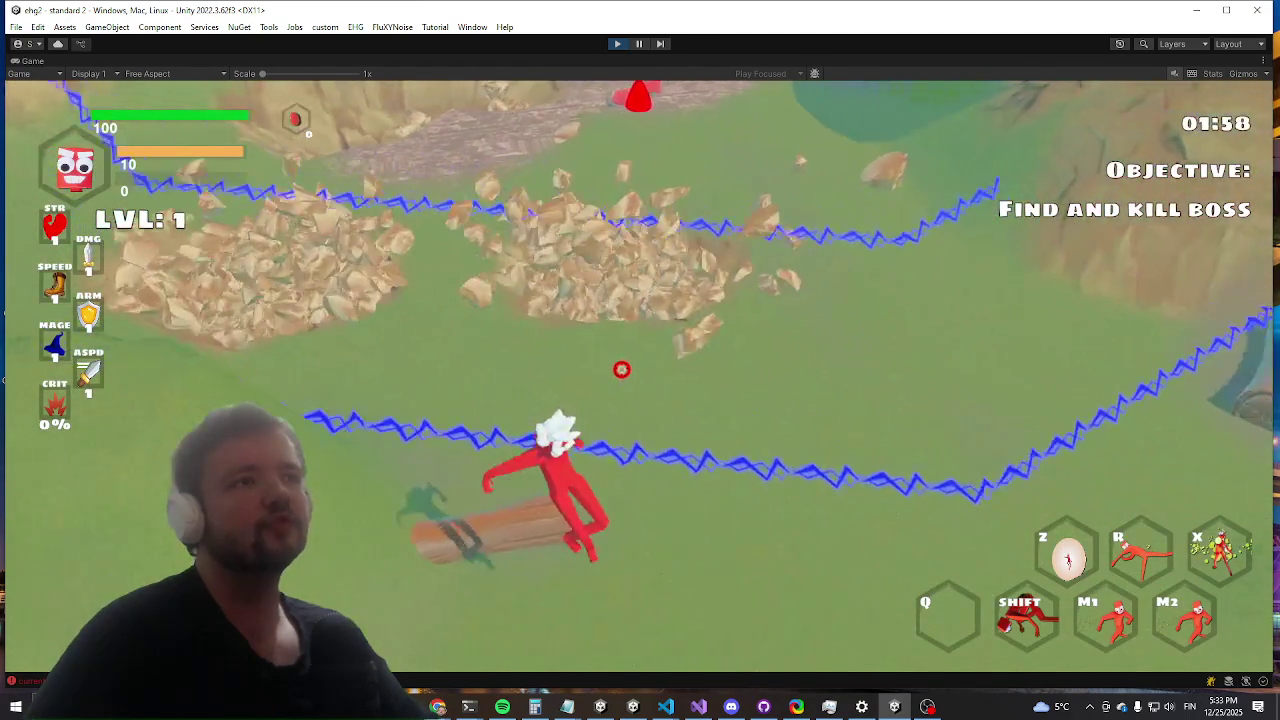
pyautogui.press('shift')
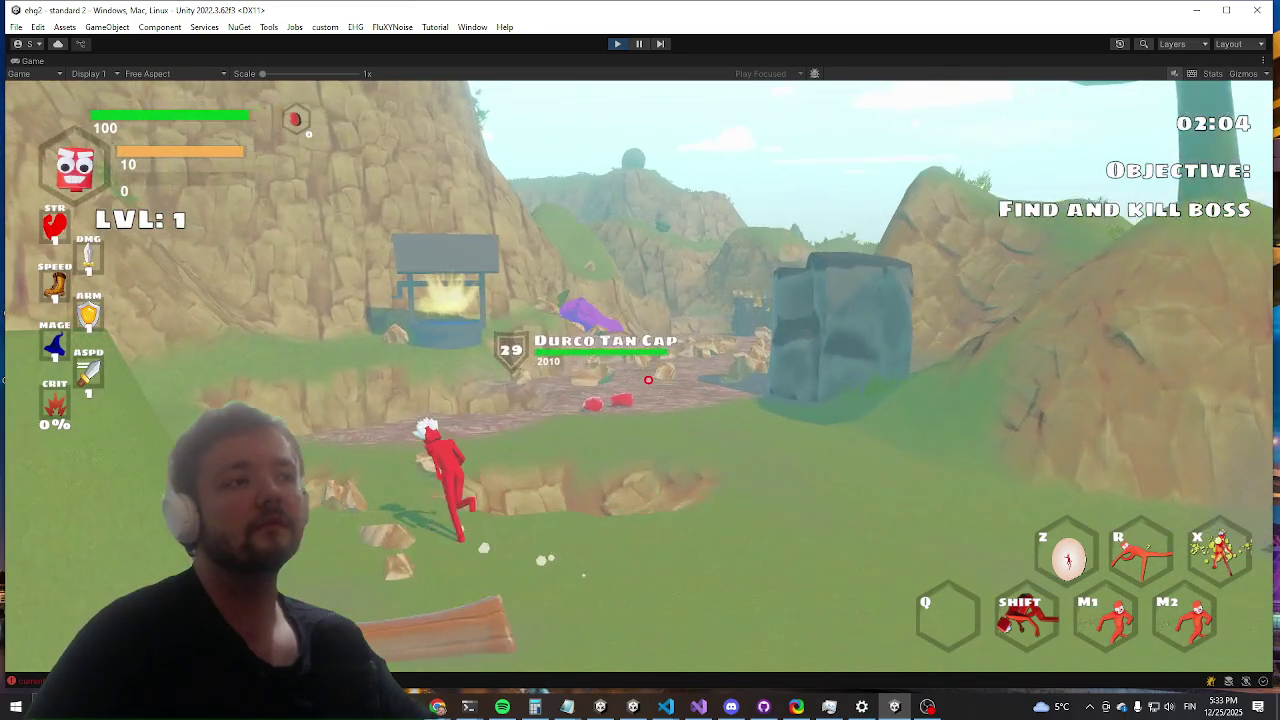
# Step: In config.json, set smashground's flag to false and gigachad slash's to true, then return to Unity
pyautogui.hotkey('alt', 'Tab')
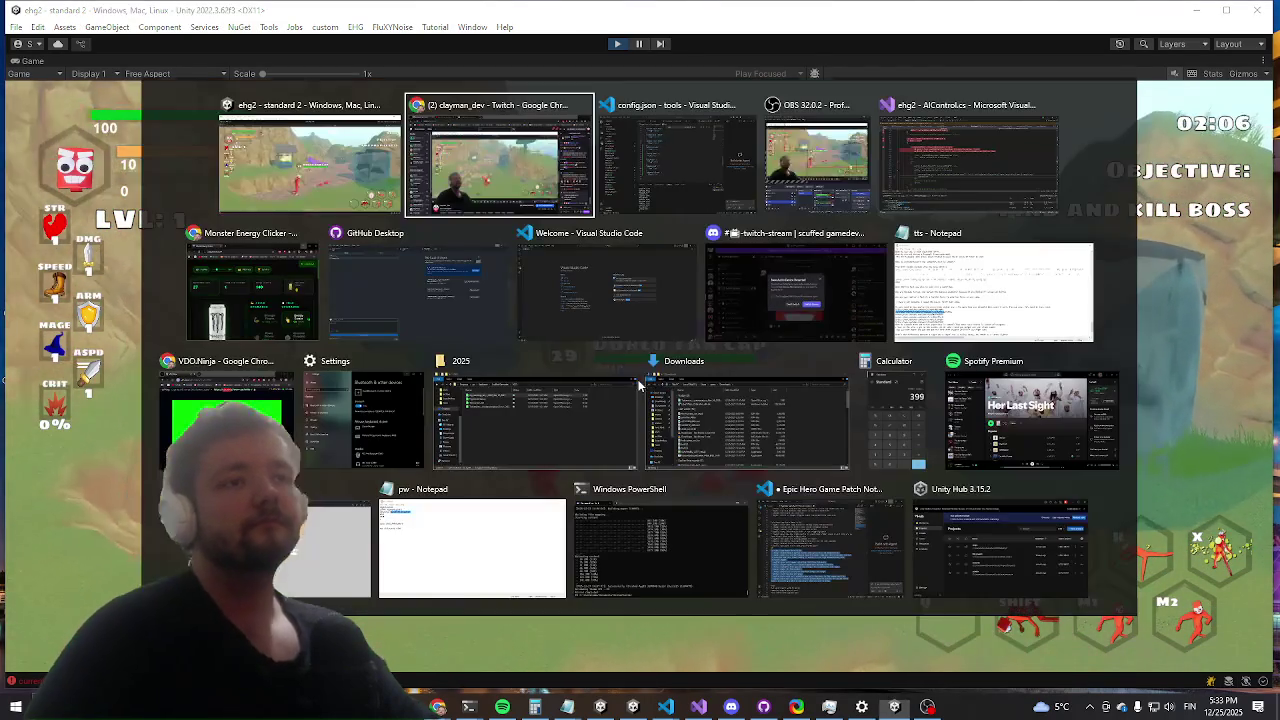
pyautogui.press('Tab')
pyautogui.press('Tab')
pyautogui.hotkey('alt', 'shift', 'Tab')
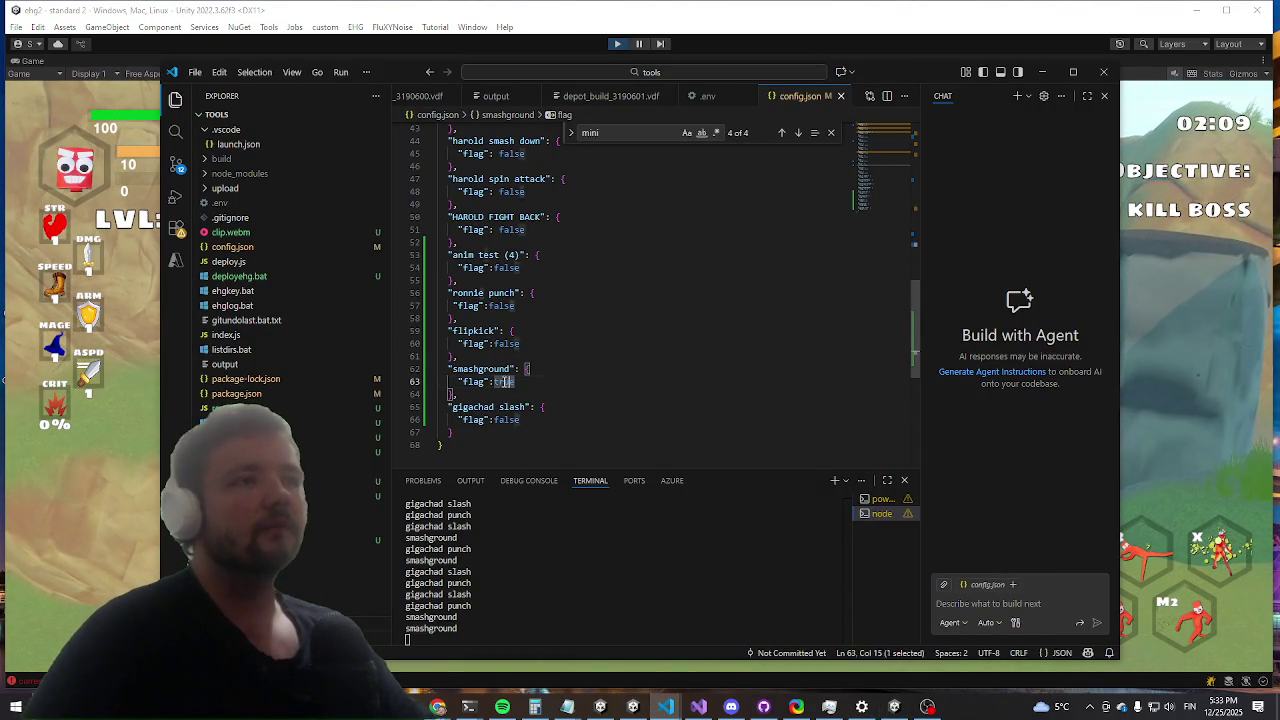
pyautogui.write('false')
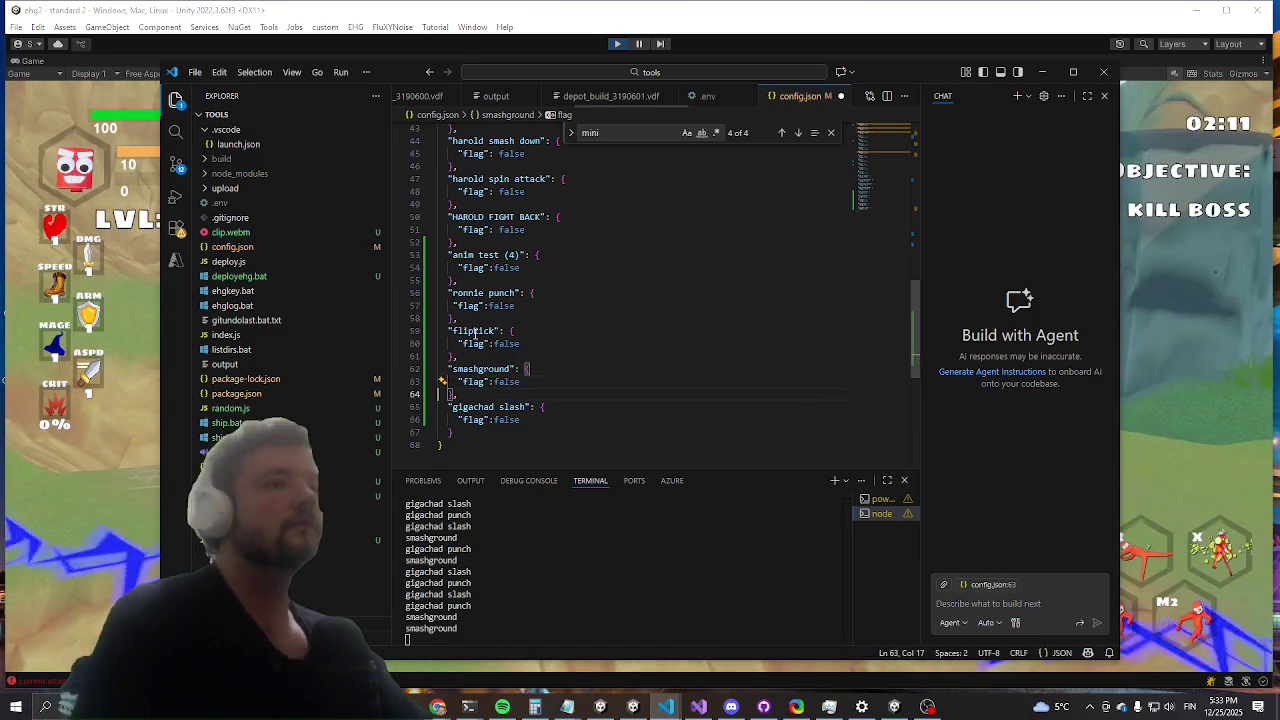
pyautogui.press('Down')
pyautogui.press('Down')
pyautogui.press('Down')
pyautogui.press('End')
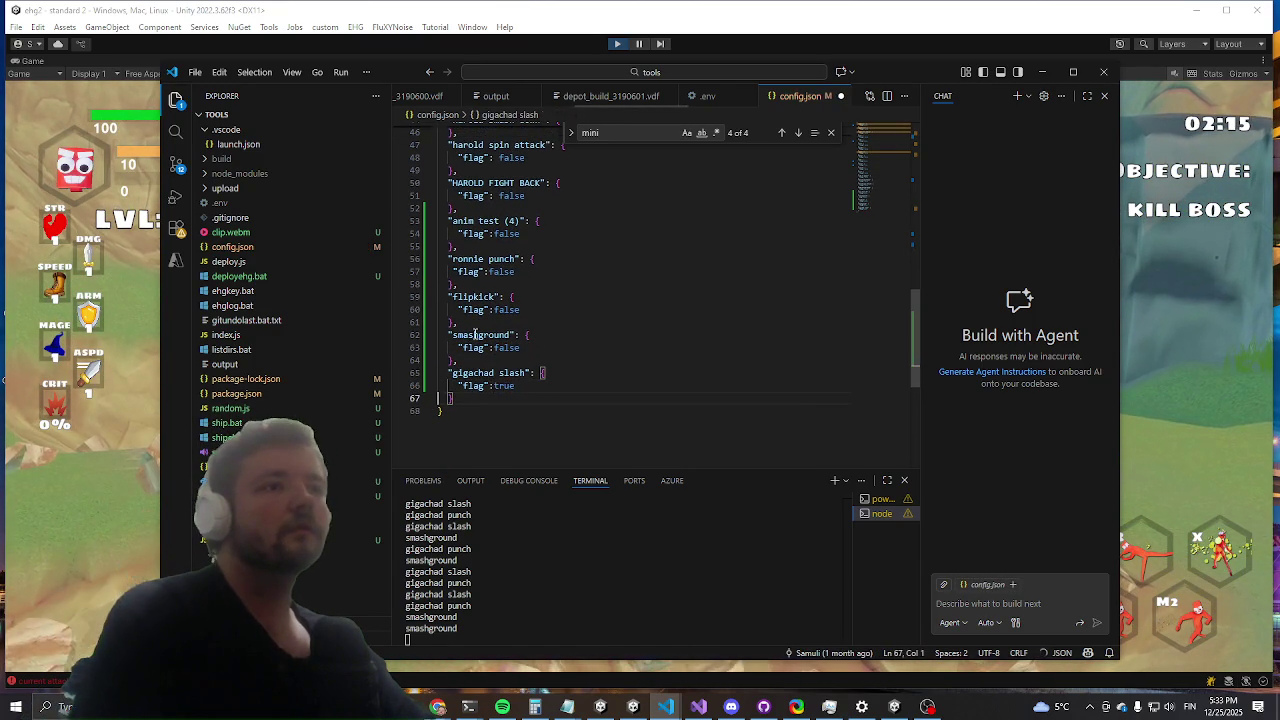
pyautogui.hotkey('alt', 'Tab')
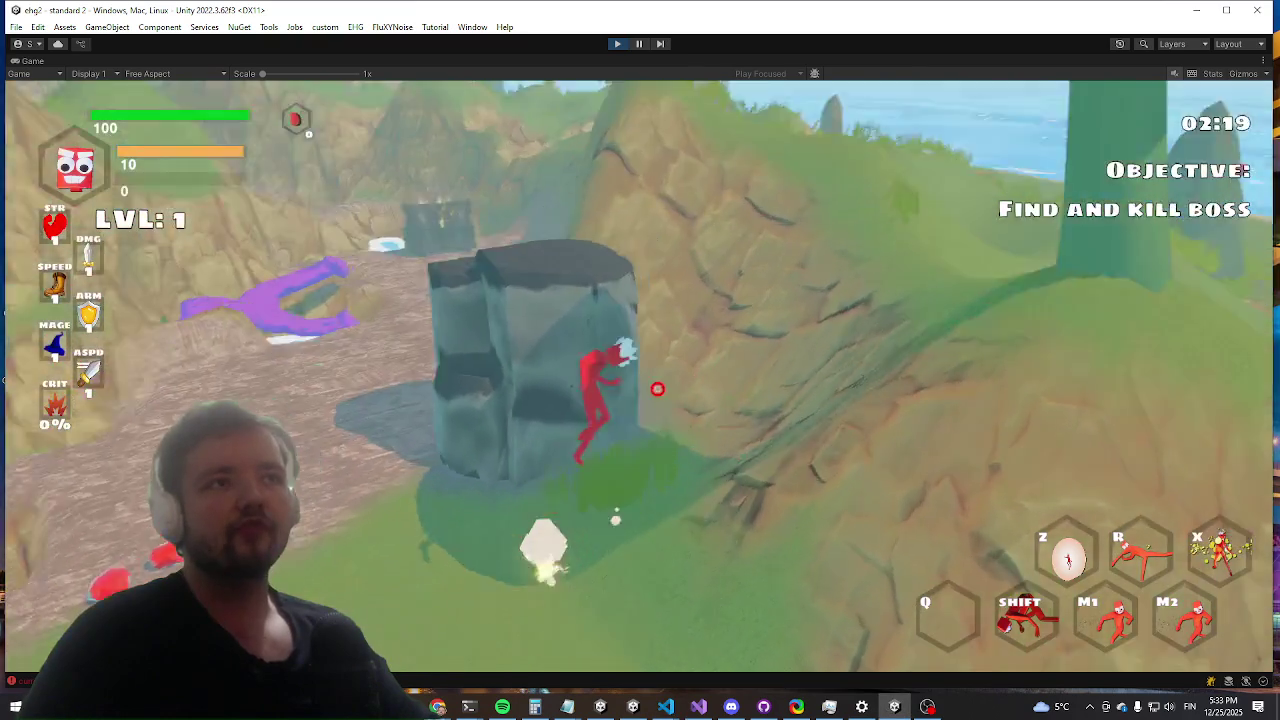
# Step: Return to the running game and run the character down the cliff toward the boss
pyautogui.press('shift')
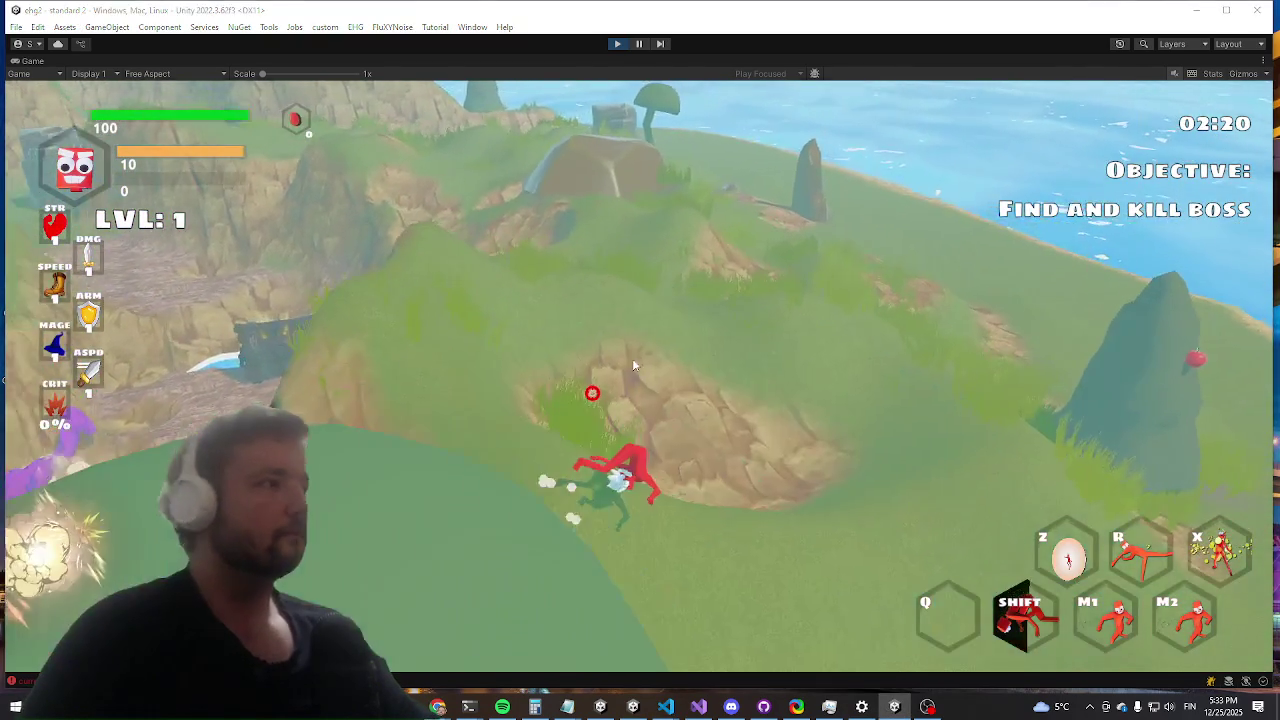
pyautogui.hotkey('alt', 'Tab')
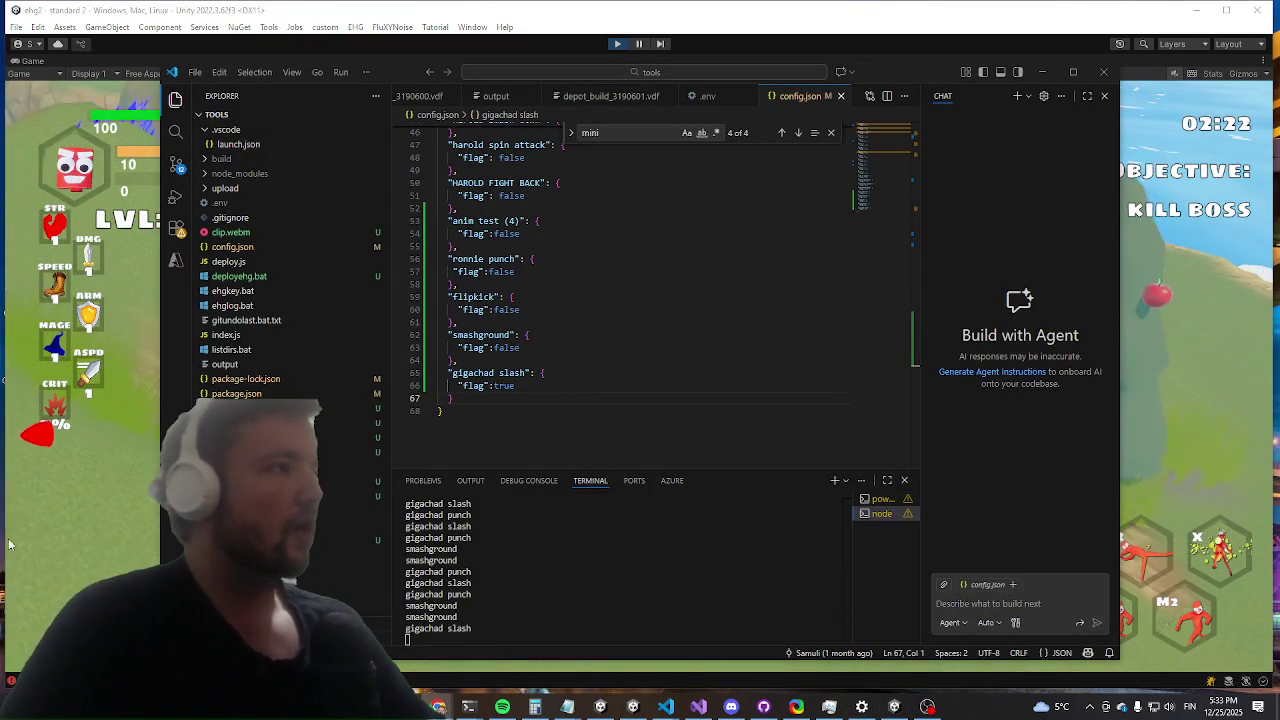
pyautogui.click(1231, 382)
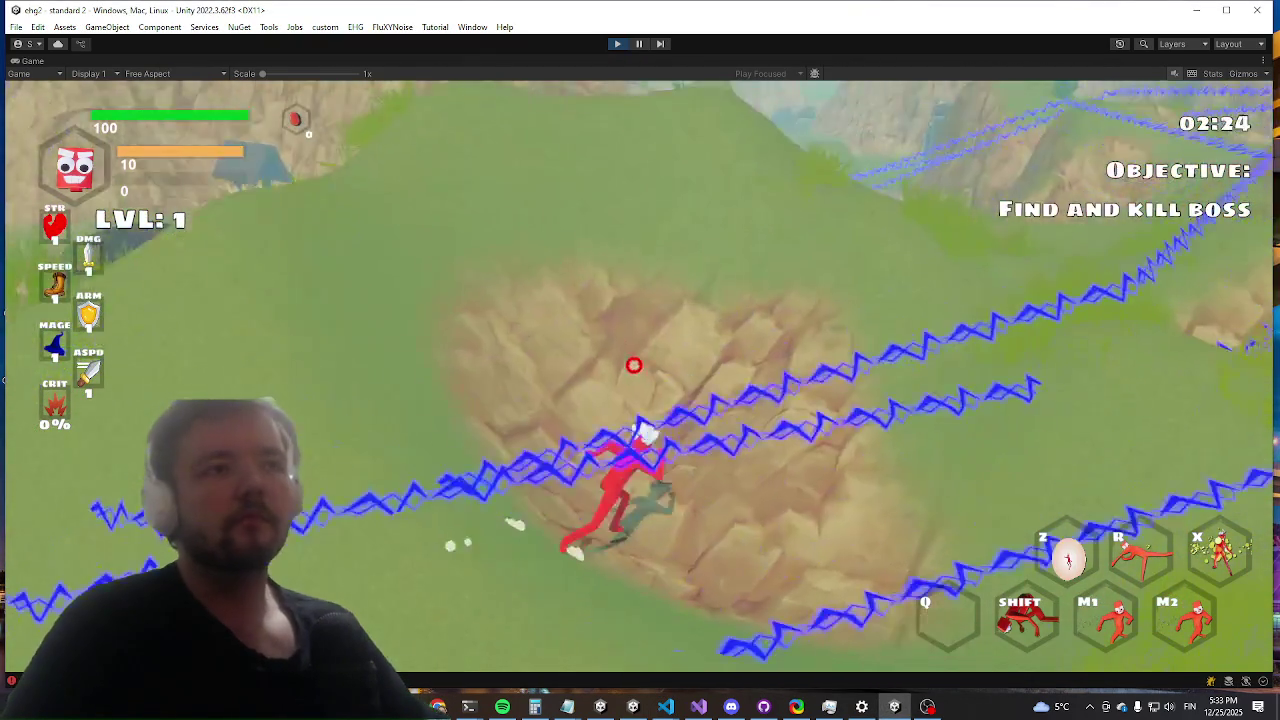
pyautogui.press('w')
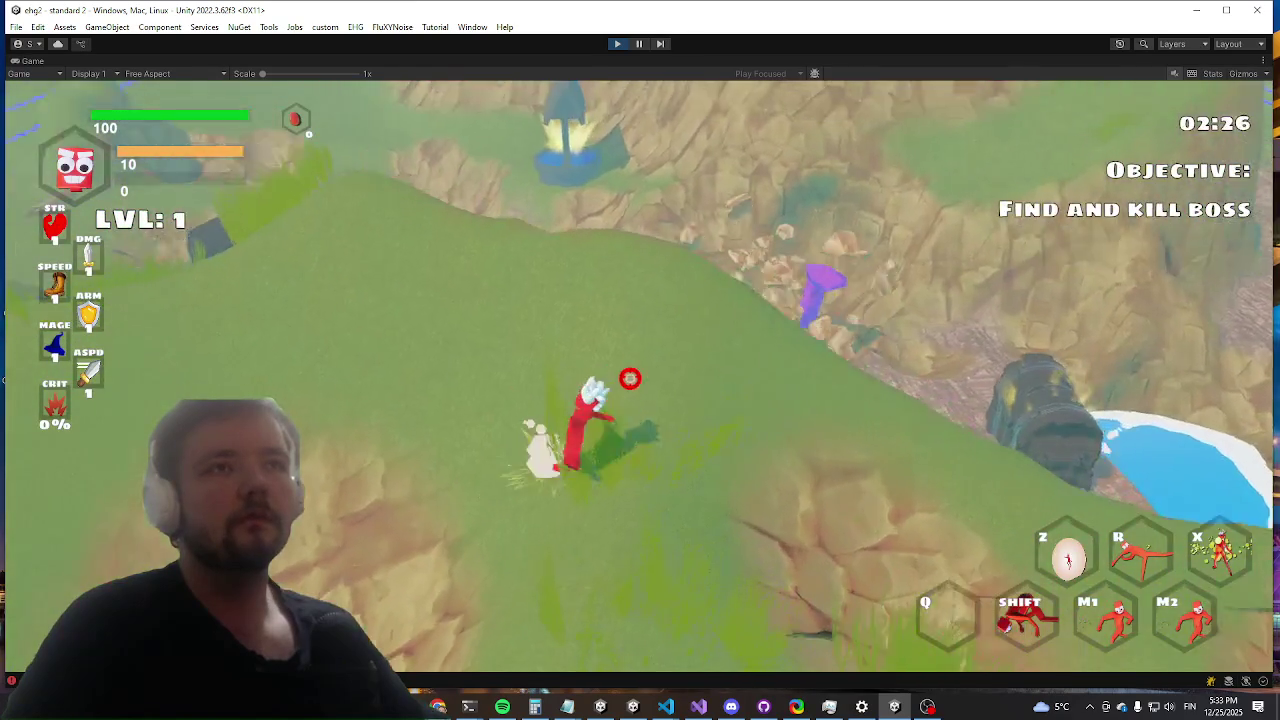
pyautogui.press('w')
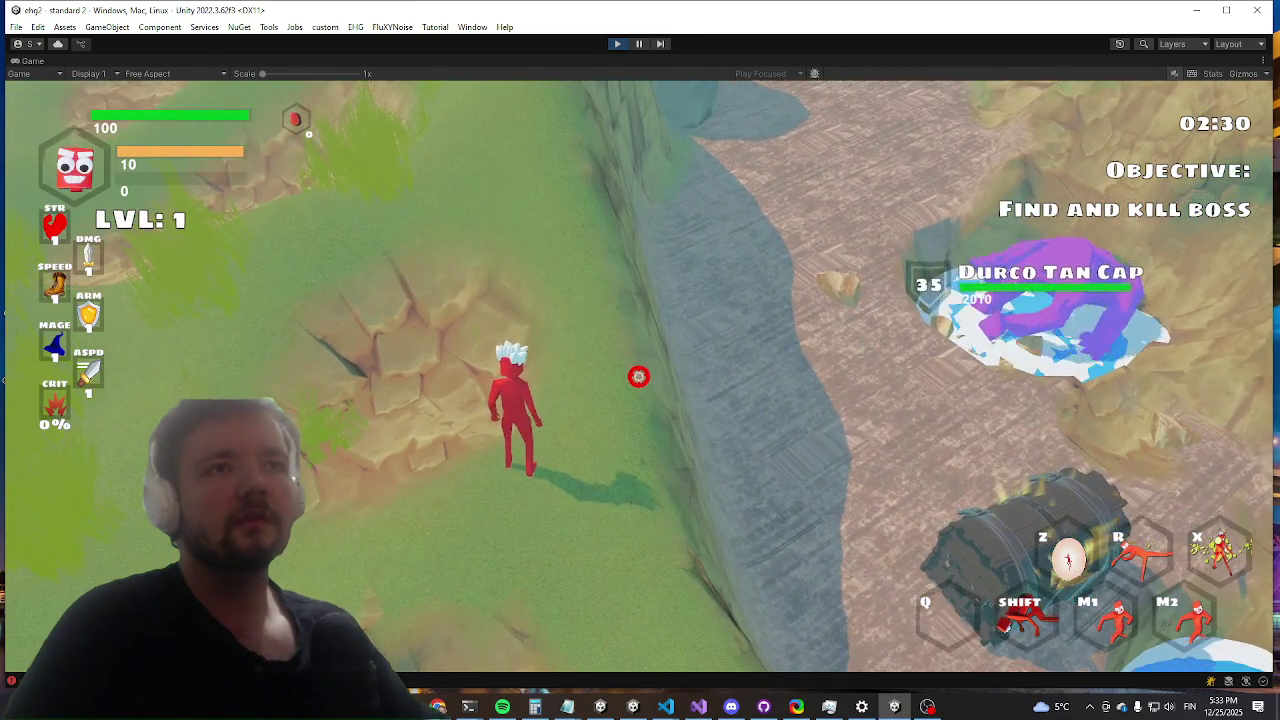
pyautogui.press('w')
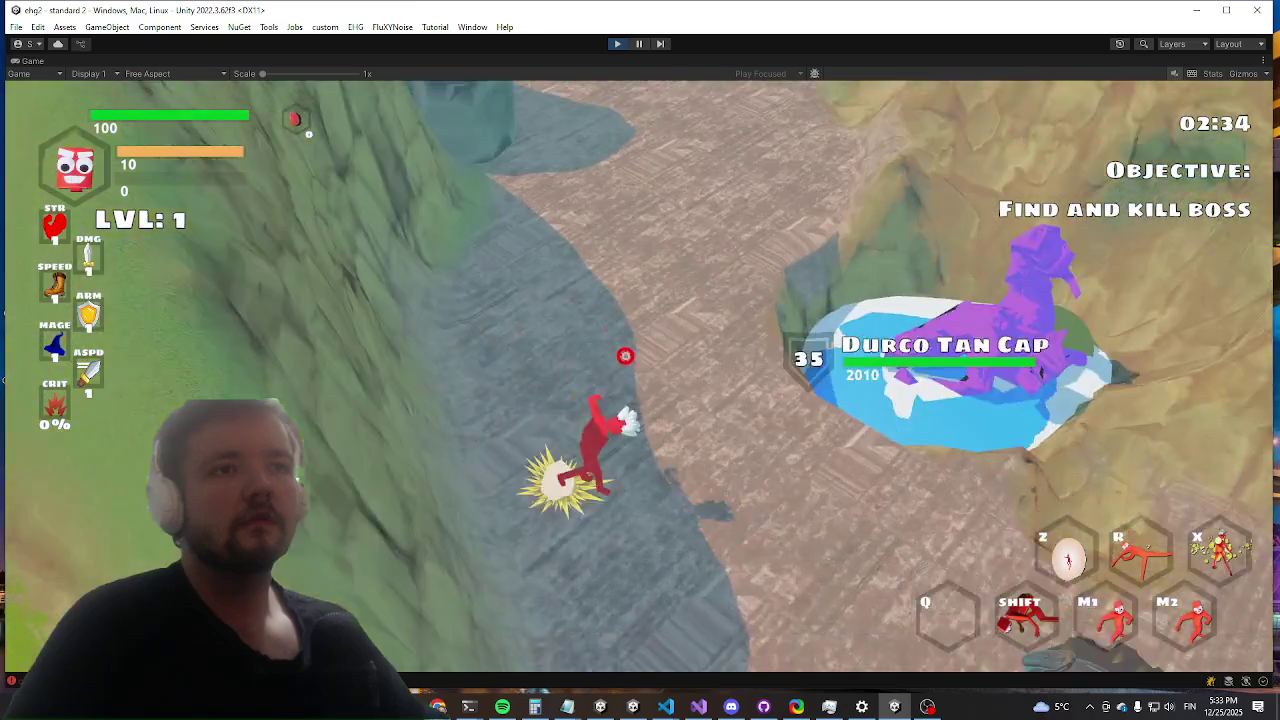
pyautogui.press('w')
pyautogui.press('w')
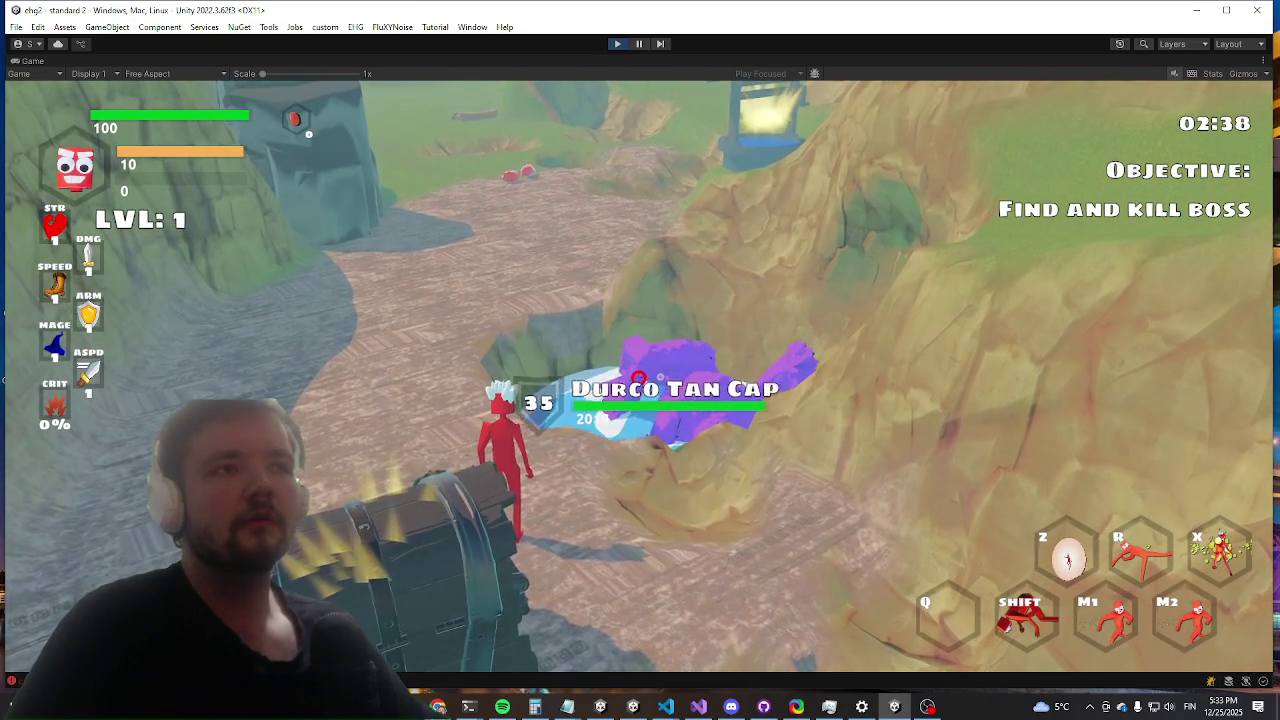
# Step: Fight Durco Tan Cap, circling and retreating up the slope, then exit Play mode
pyautogui.press('a')
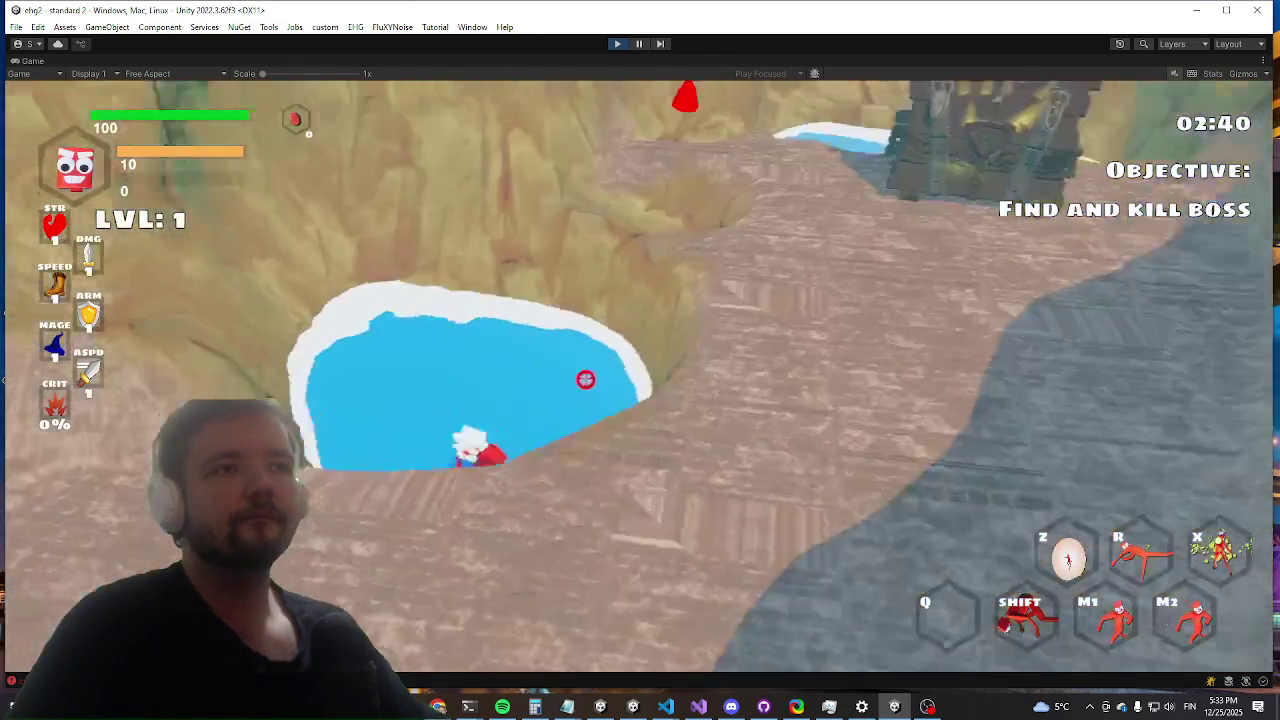
pyautogui.press('w')
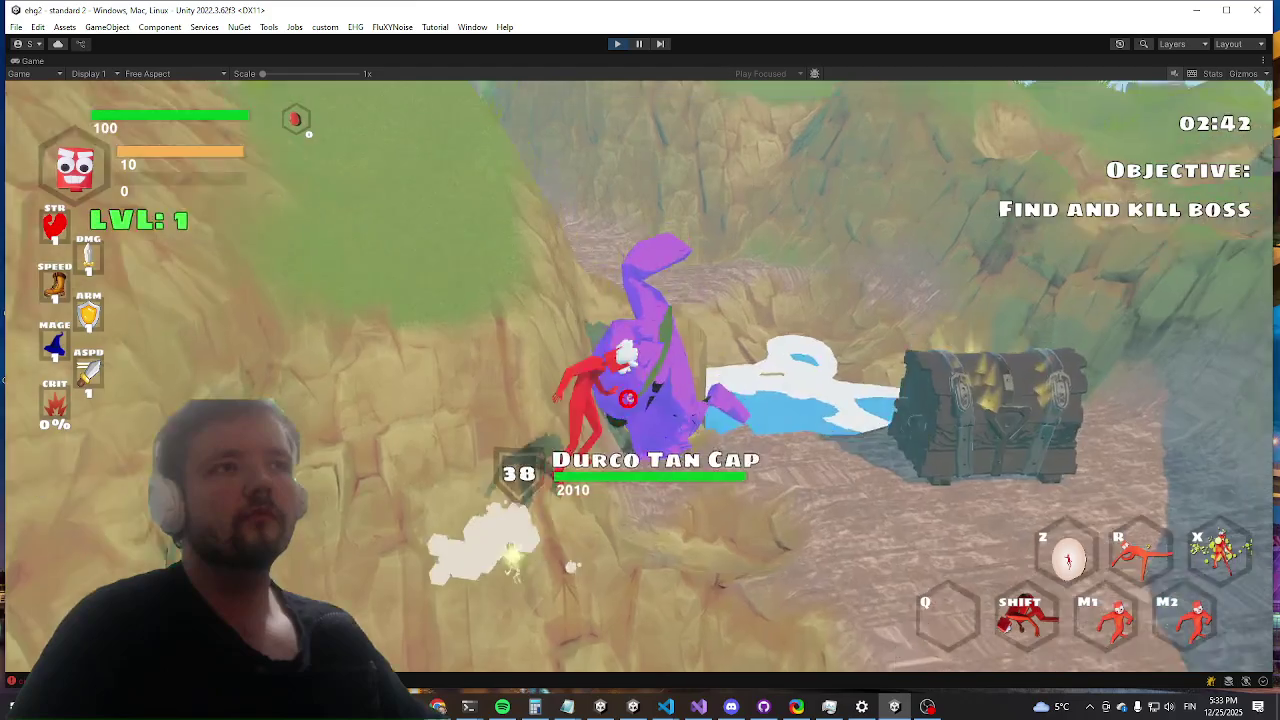
pyautogui.press('w')
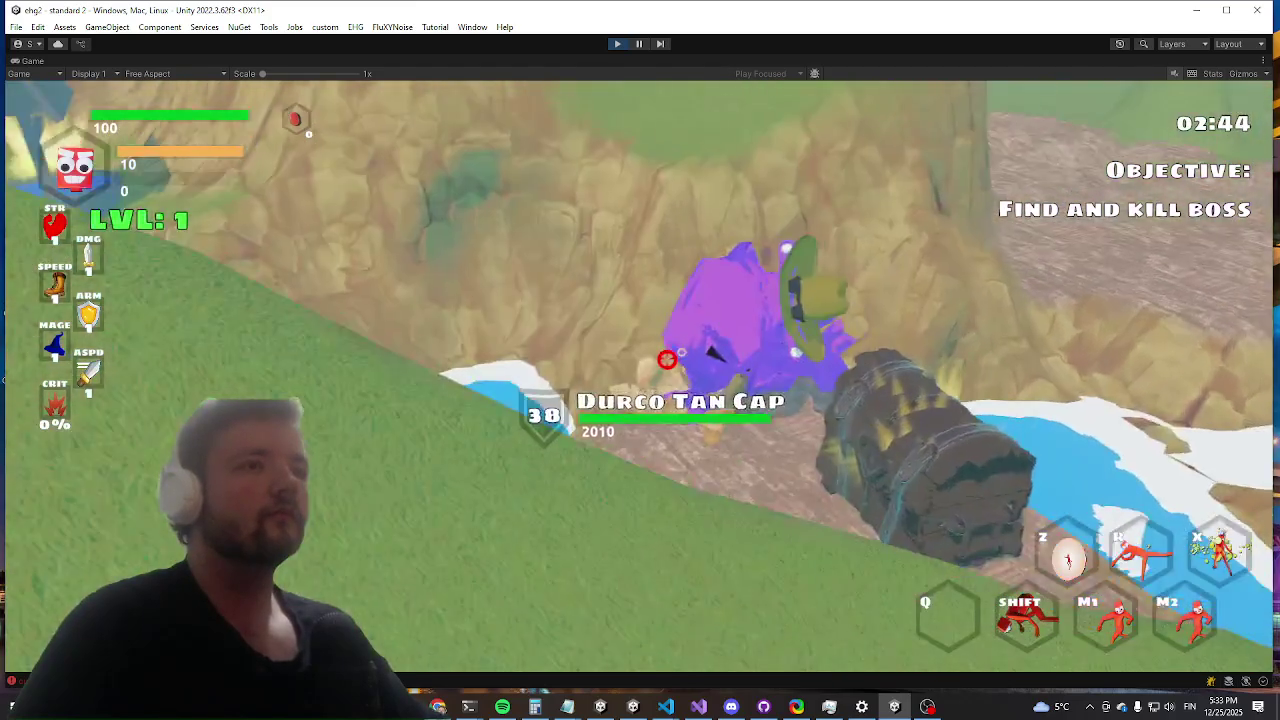
pyautogui.press('w')
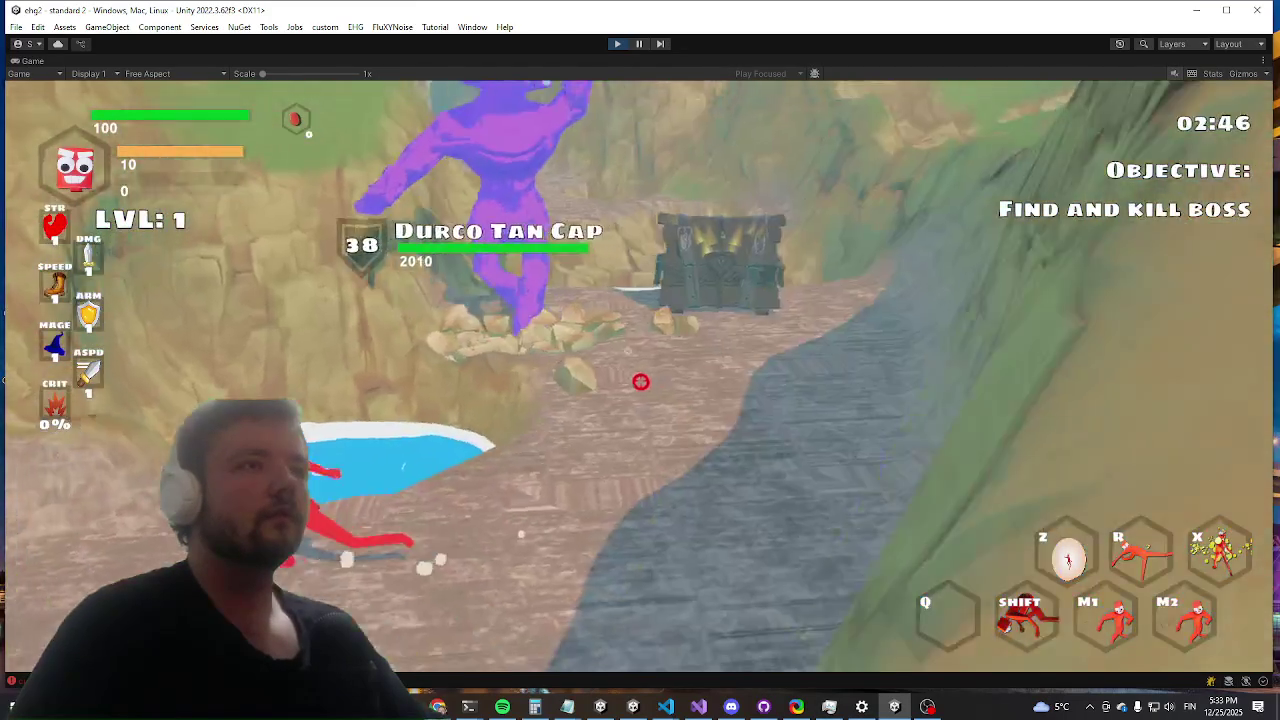
pyautogui.press('w')
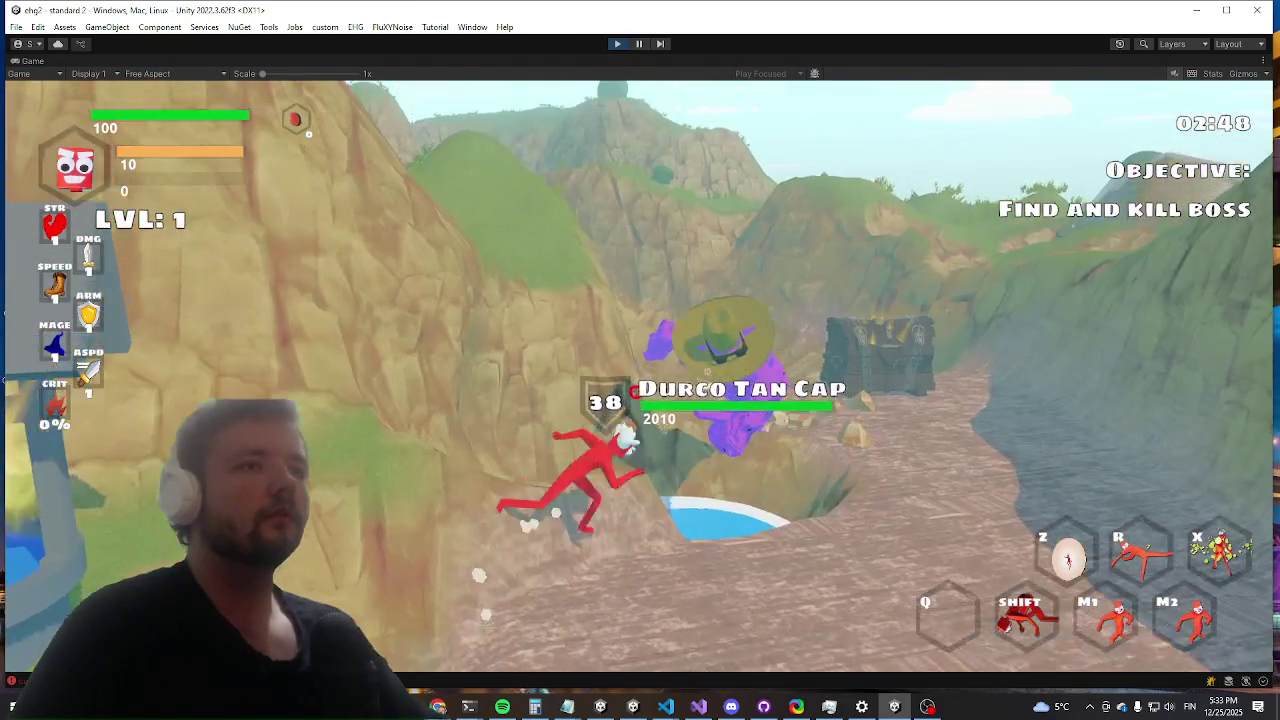
pyautogui.press('a')
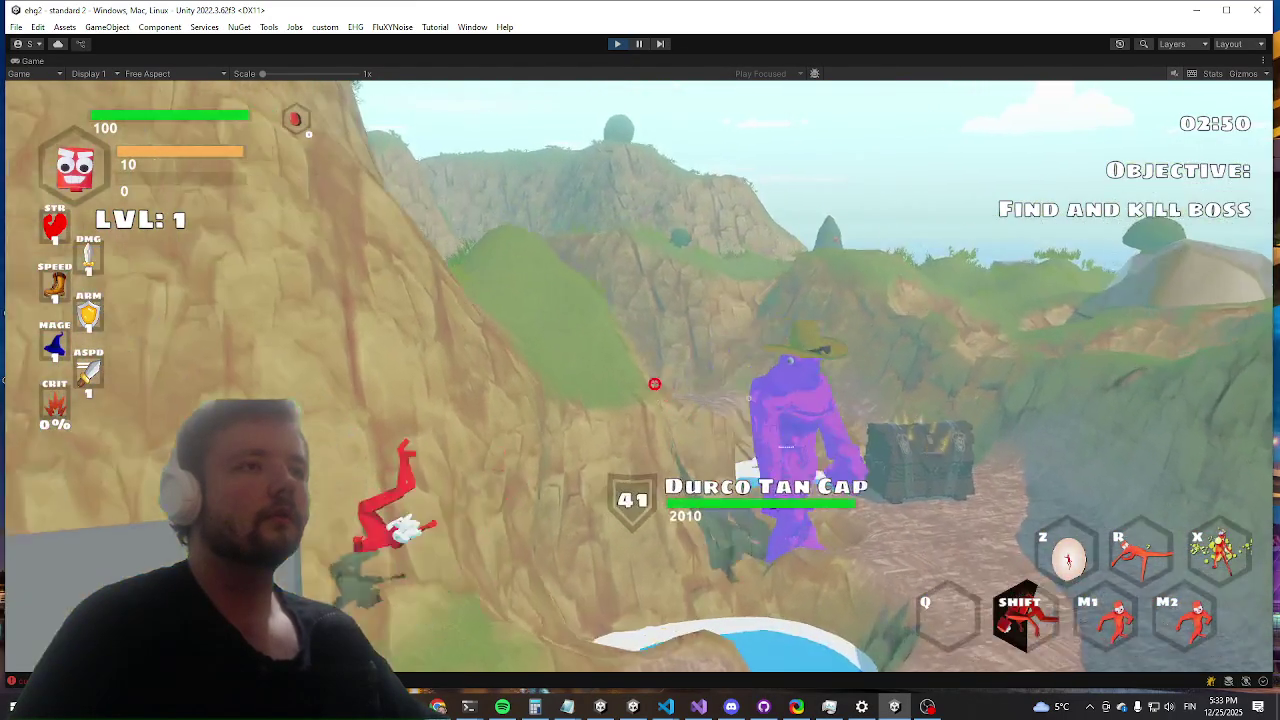
pyautogui.press('w')
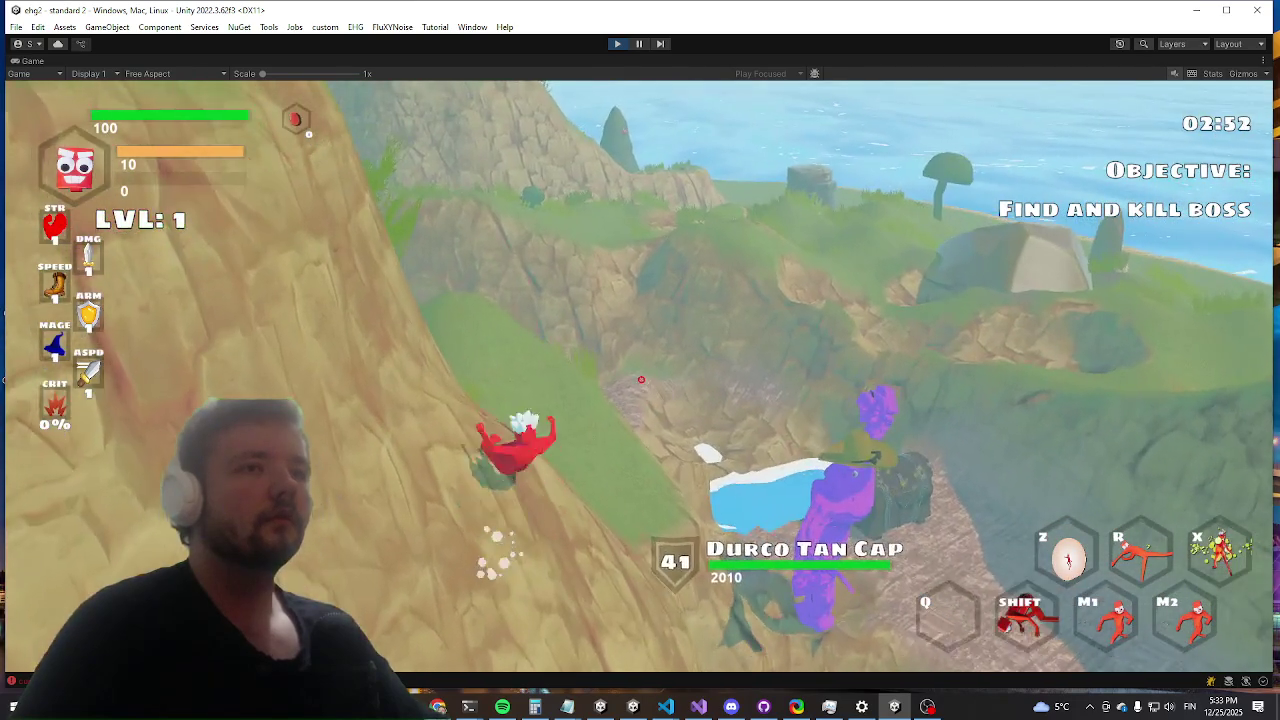
pyautogui.press('w')
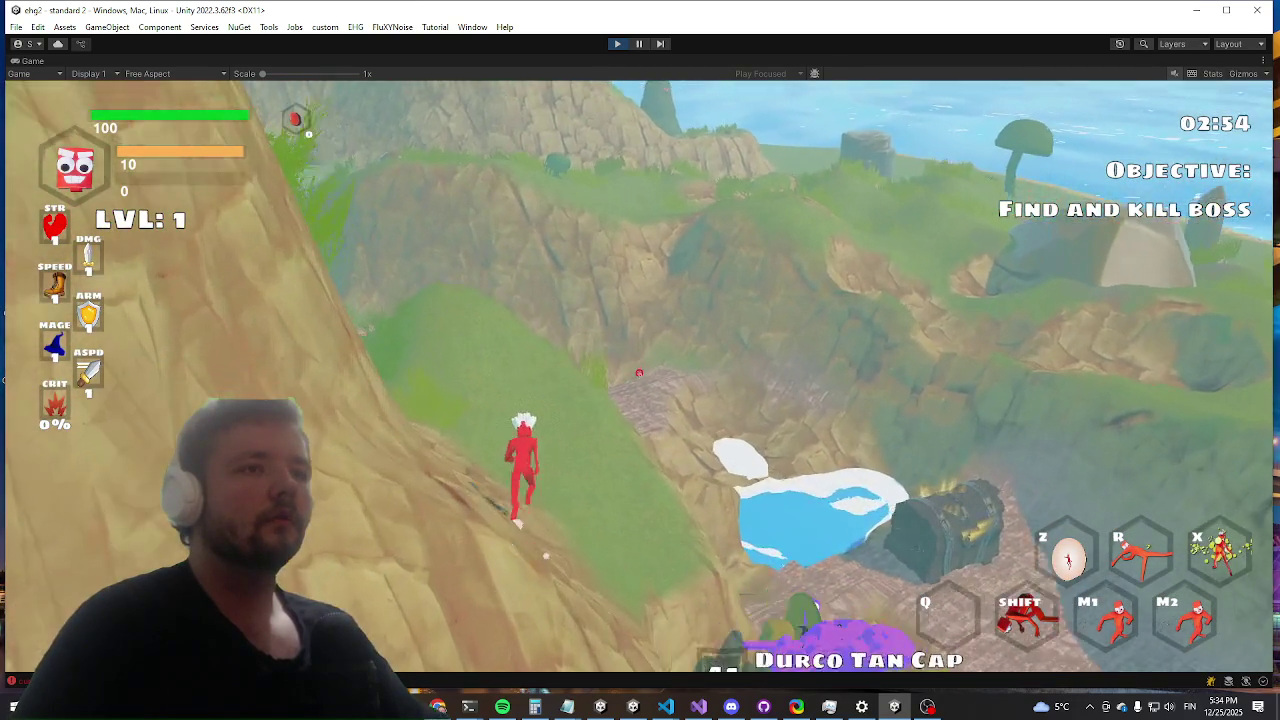
pyautogui.press('w')
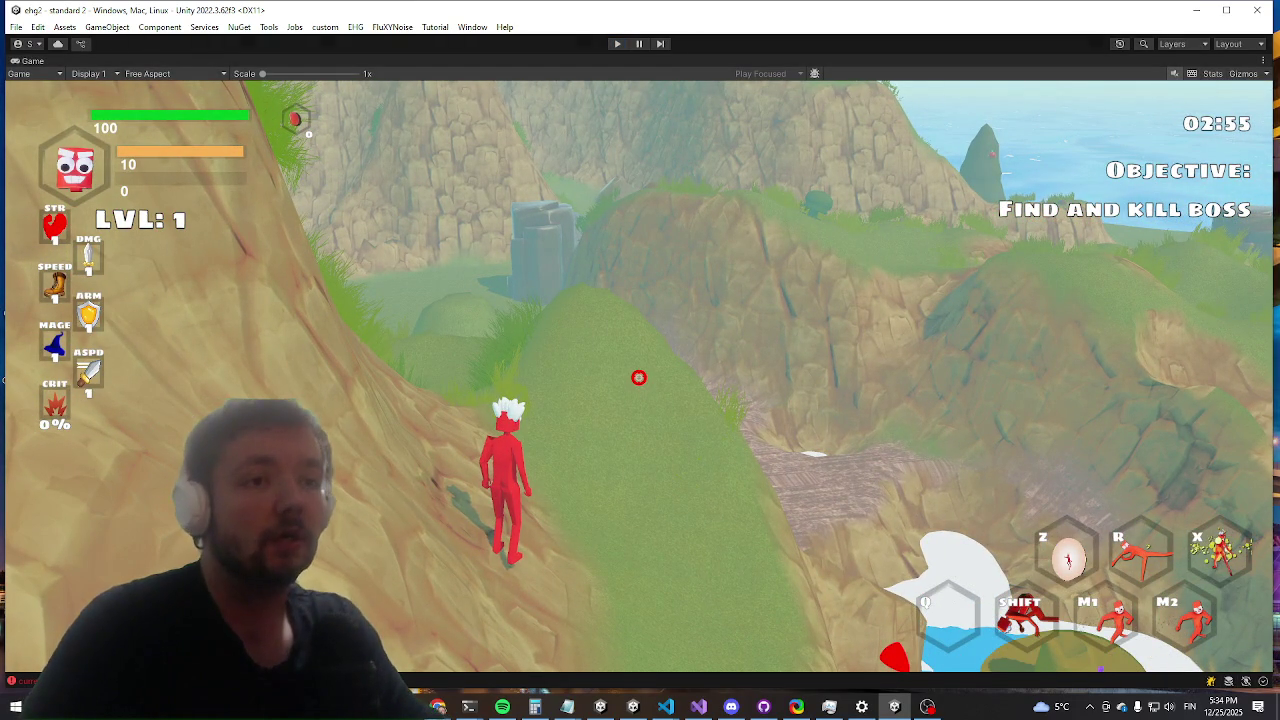
pyautogui.hotkey('ctrl', 'p')
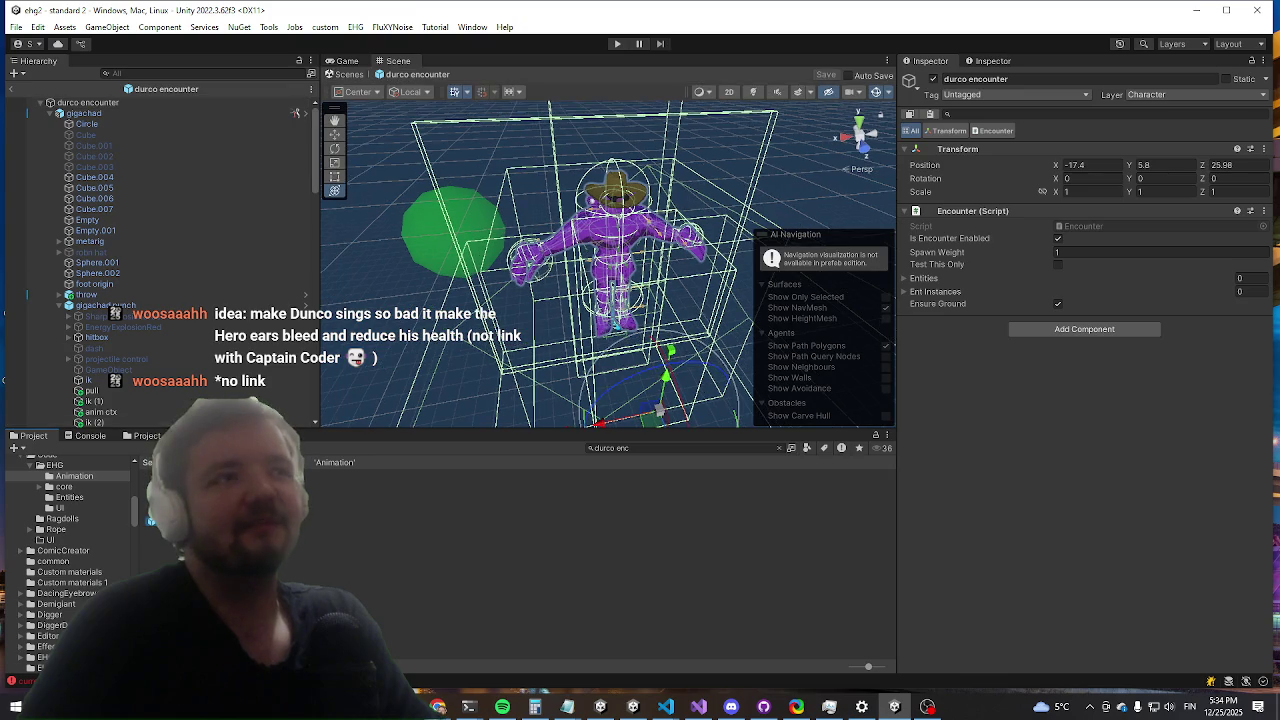
# Step: Select the gigachad slash hitbox and frame it in the Scene view
pyautogui.scroll(-5, 176, 161)
pyautogui.scroll(-5, 176, 161)
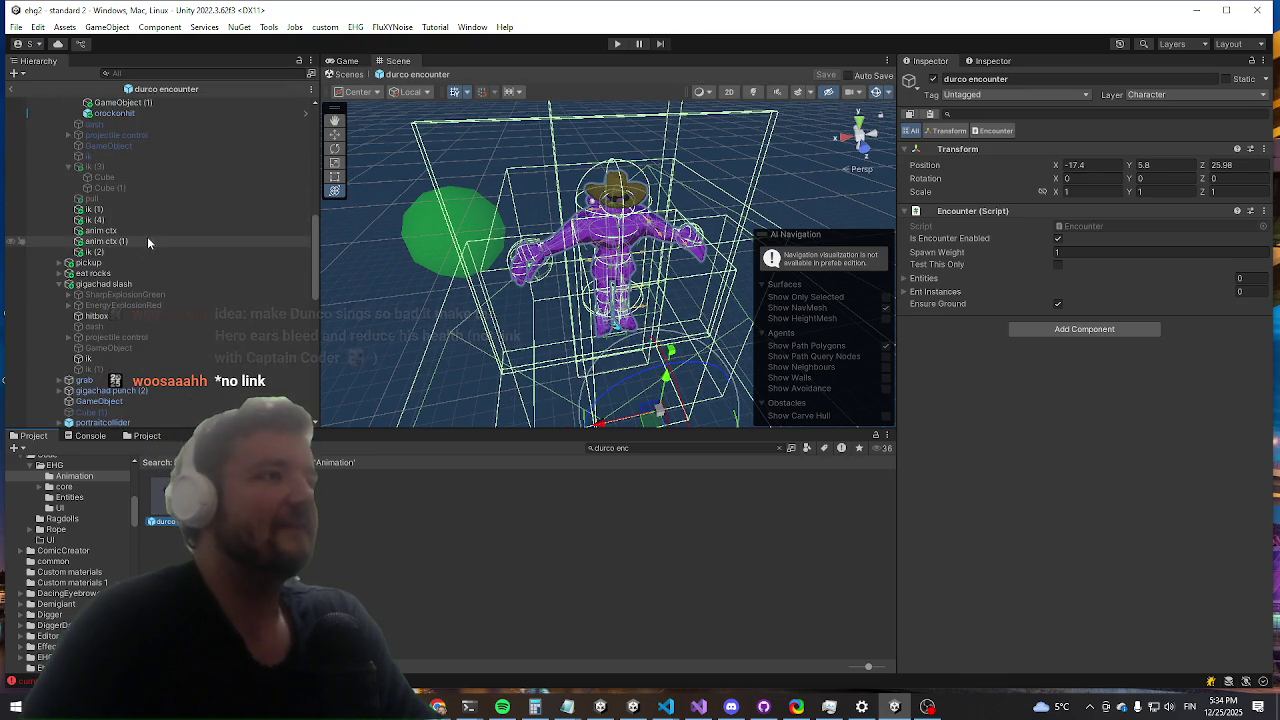
pyautogui.click(135, 316)
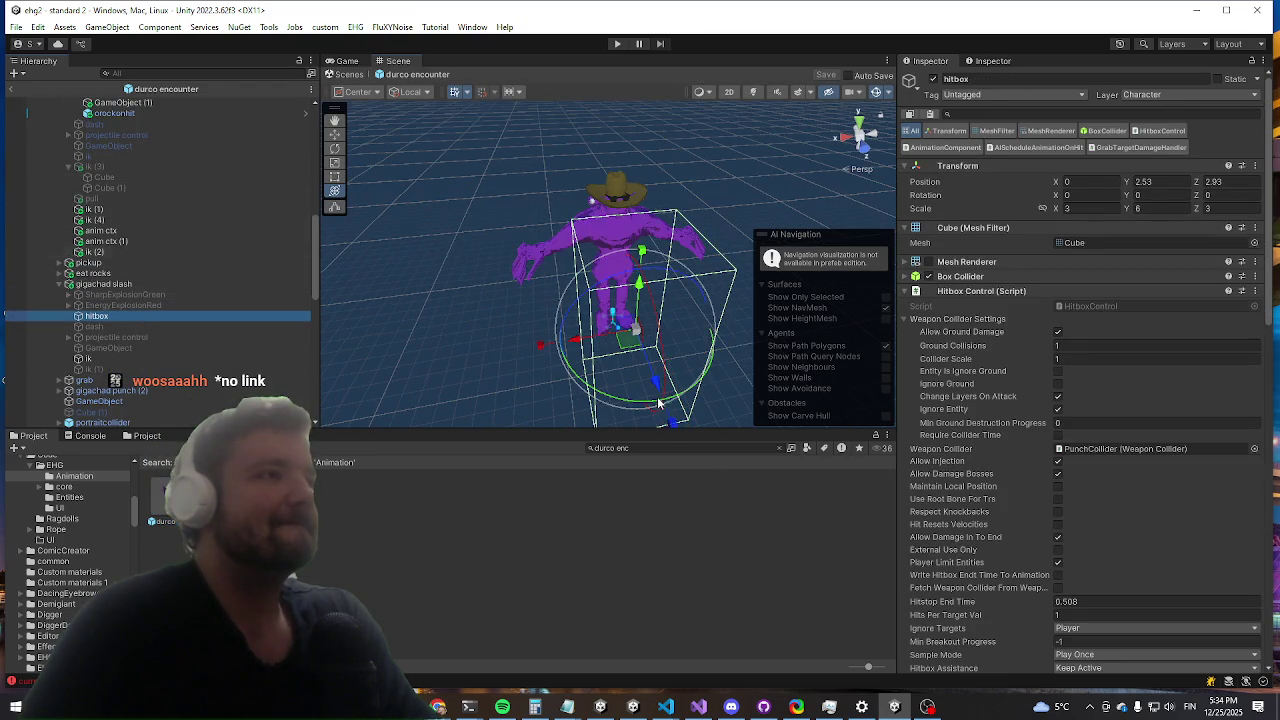
pyautogui.press('f')
# Step: Inspect the gigachad slash attack, the durco encounter root and the gigachad character
pyautogui.scroll(5, 672, 312)
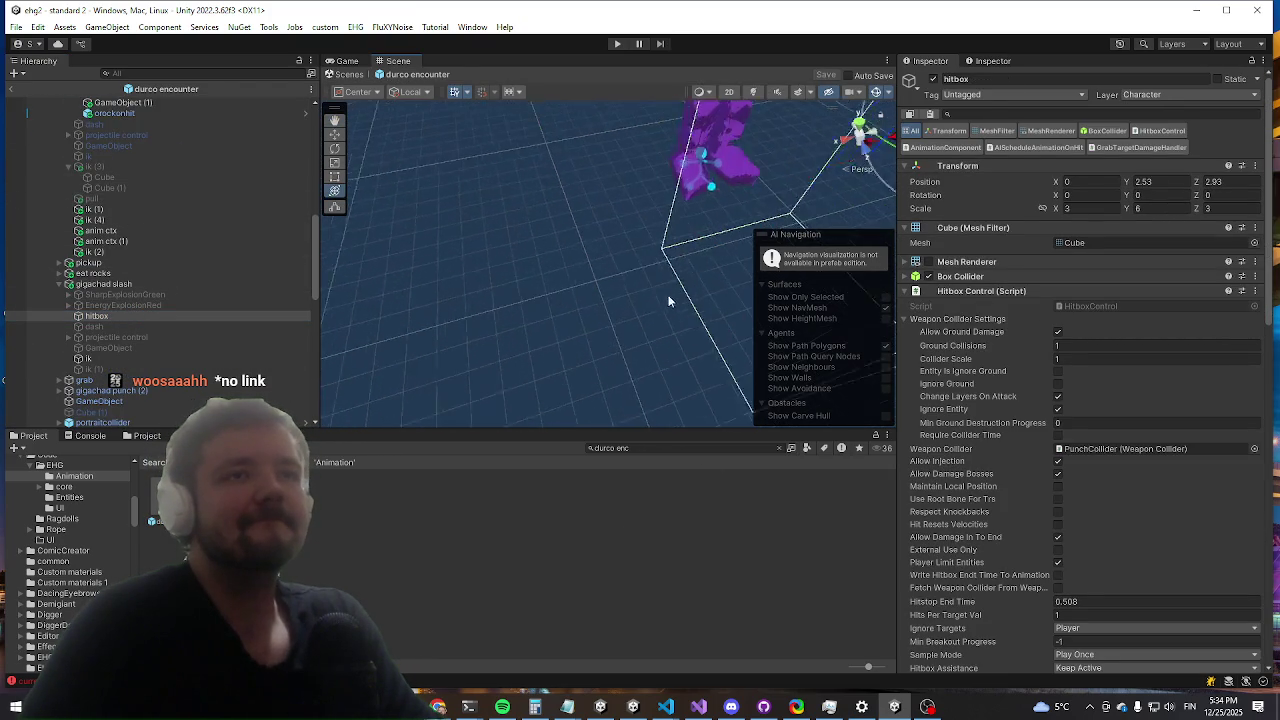
pyautogui.click(166, 286)
pyautogui.scroll(8, 159, 270)
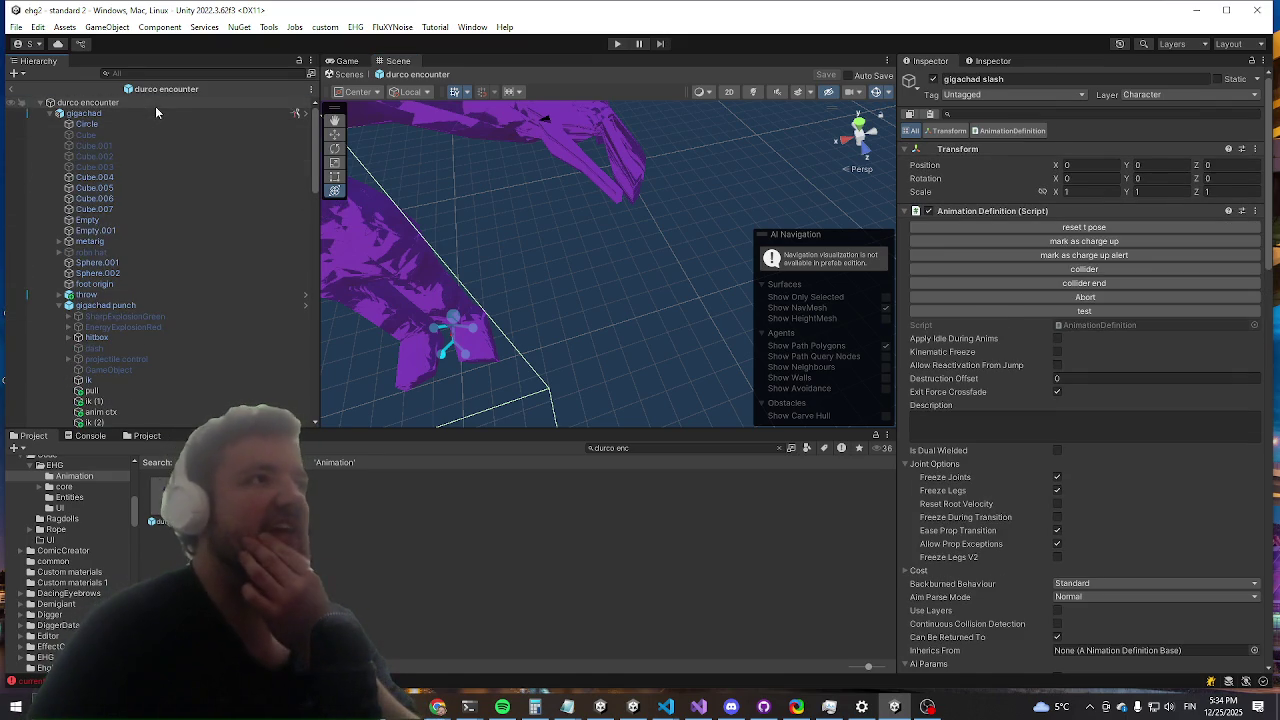
pyautogui.click(155, 104)
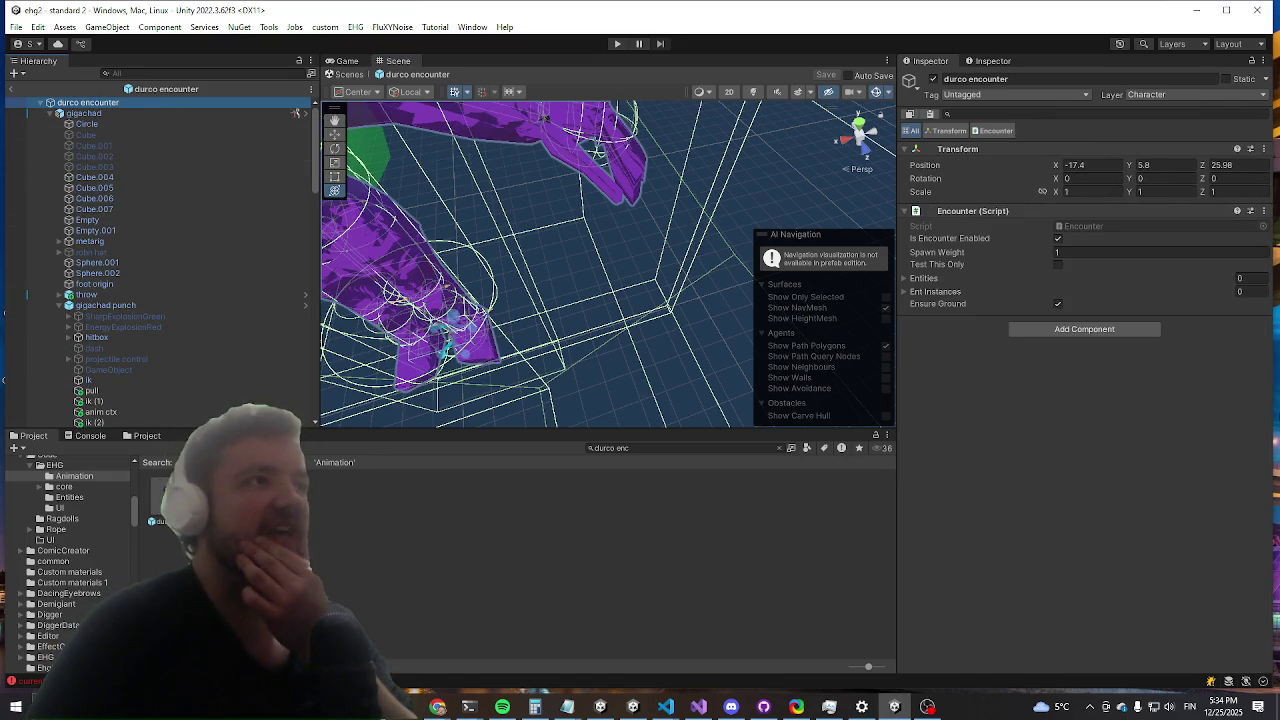
pyautogui.click(144, 112)
# Step: Uncheck Enabled on sequence Element 2, the gigachad slash attack
pyautogui.scroll(-20, 1153, 303)
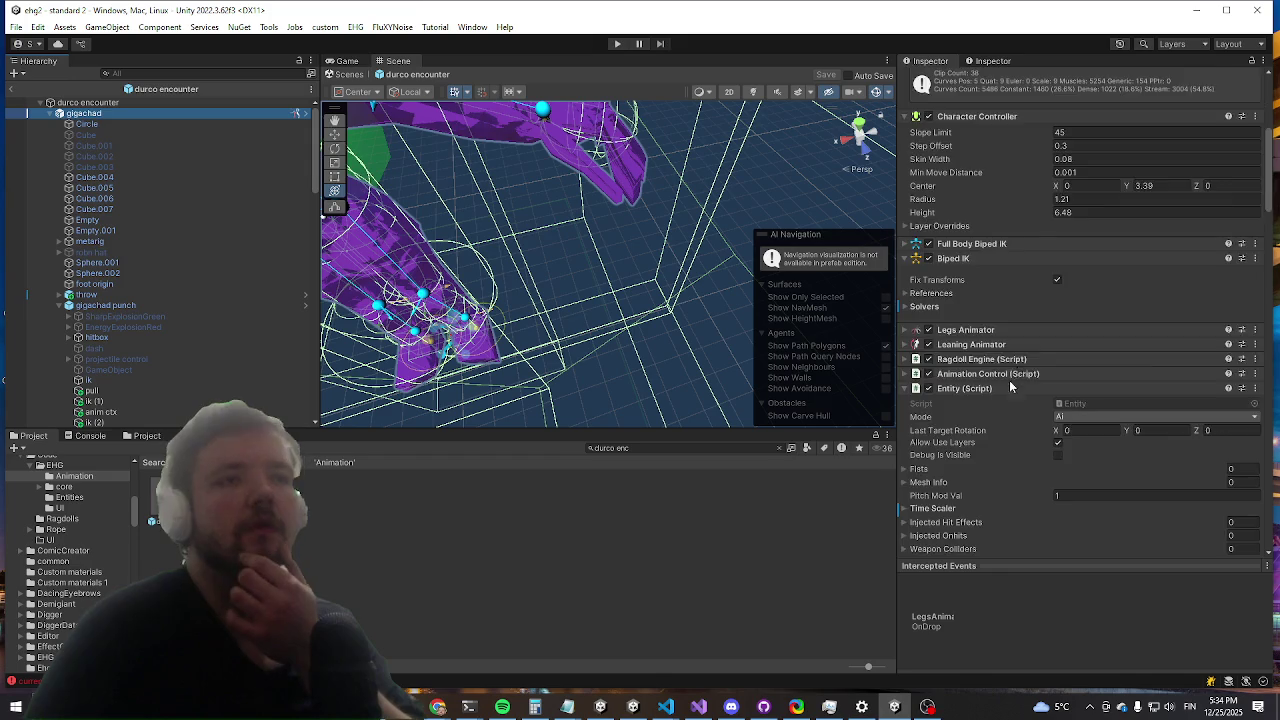
pyautogui.scroll(-10, 1075, 300)
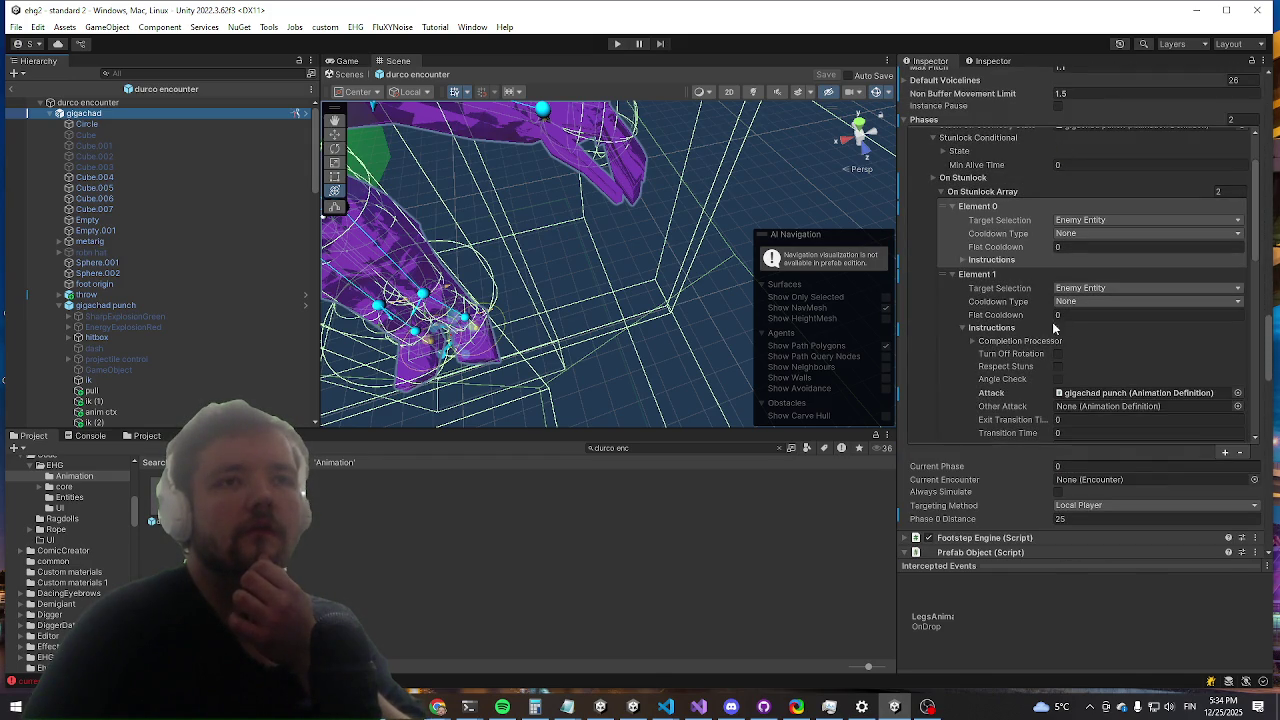
pyautogui.scroll(-10, 1035, 334)
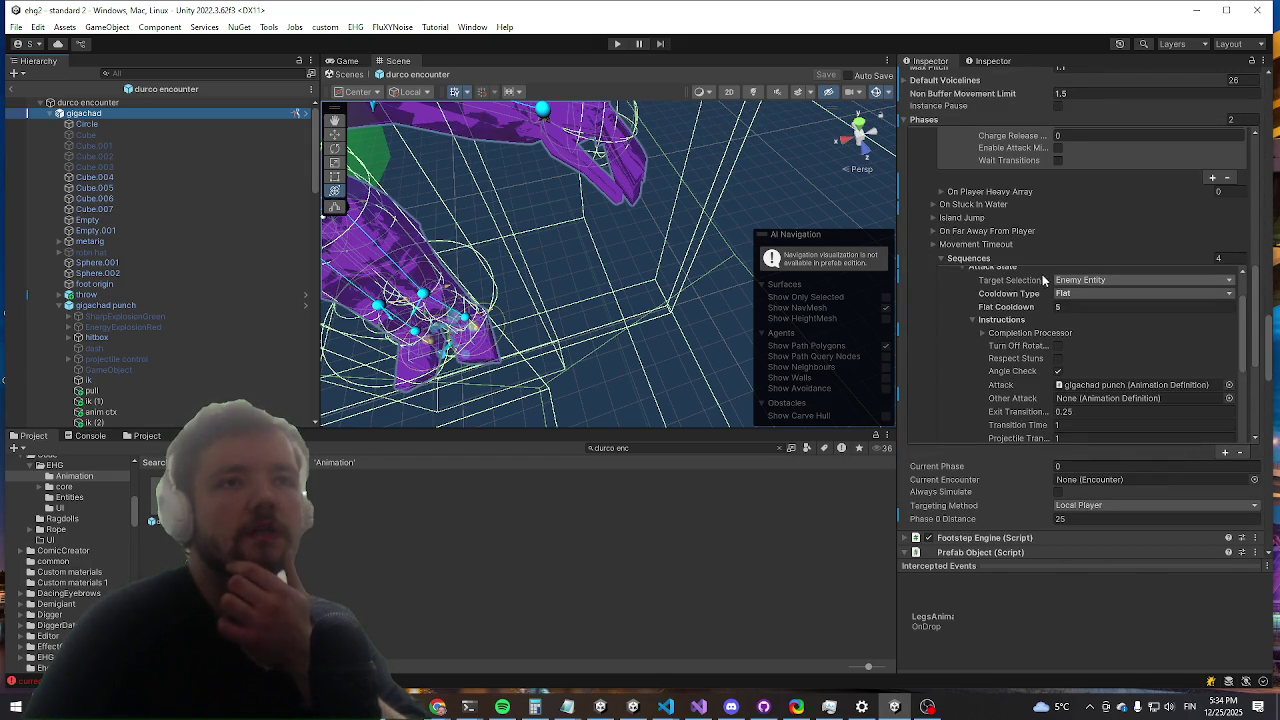
pyautogui.scroll(-2, 1042, 274)
pyautogui.scroll(4, 1015, 318)
pyautogui.scroll(-3, 1015, 318)
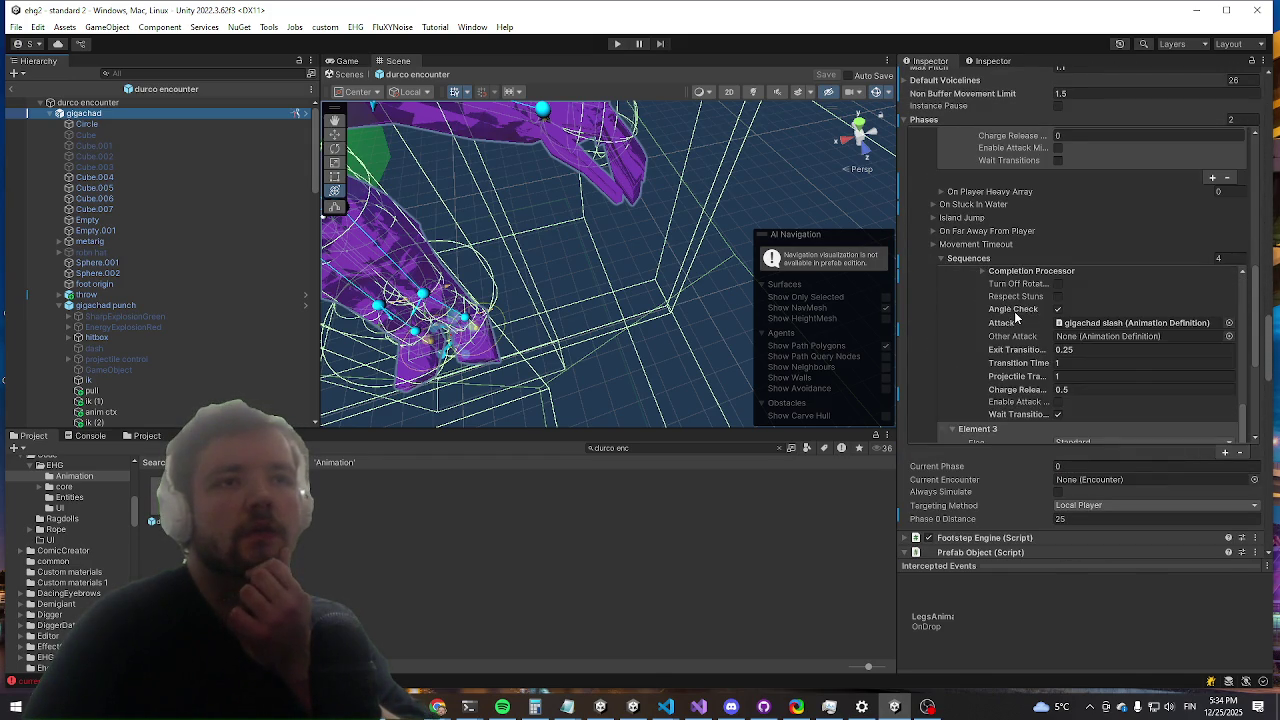
pyautogui.scroll(2, 1070, 348)
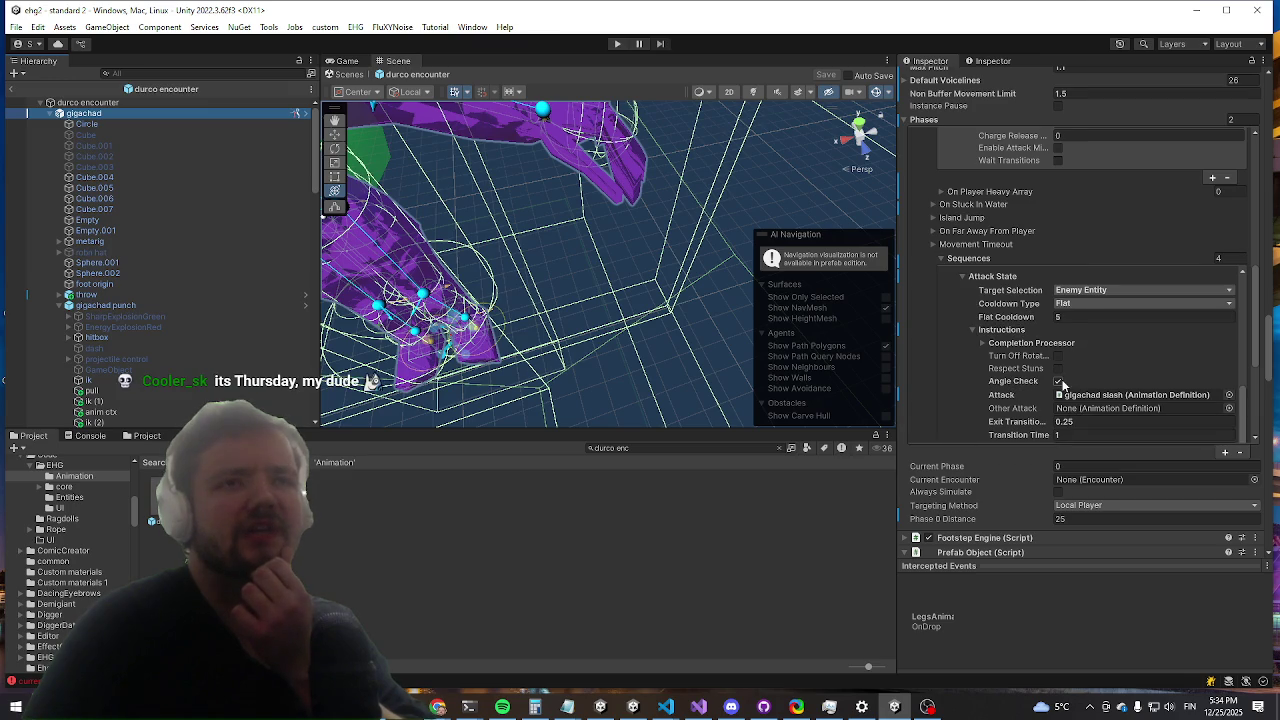
pyautogui.scroll(2, 1057, 375)
pyautogui.click(1058, 309)
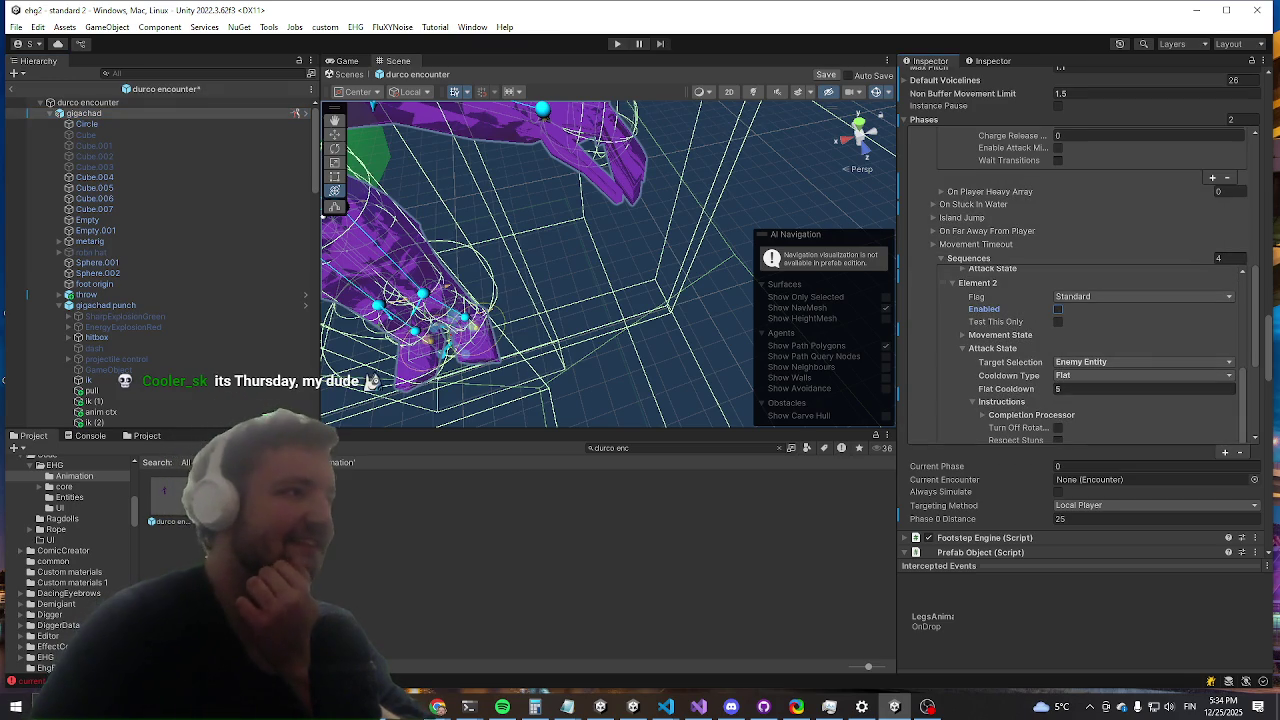
# Step: Review the remaining sequences and collapse the Sequences list
pyautogui.scroll(-5, 1012, 318)
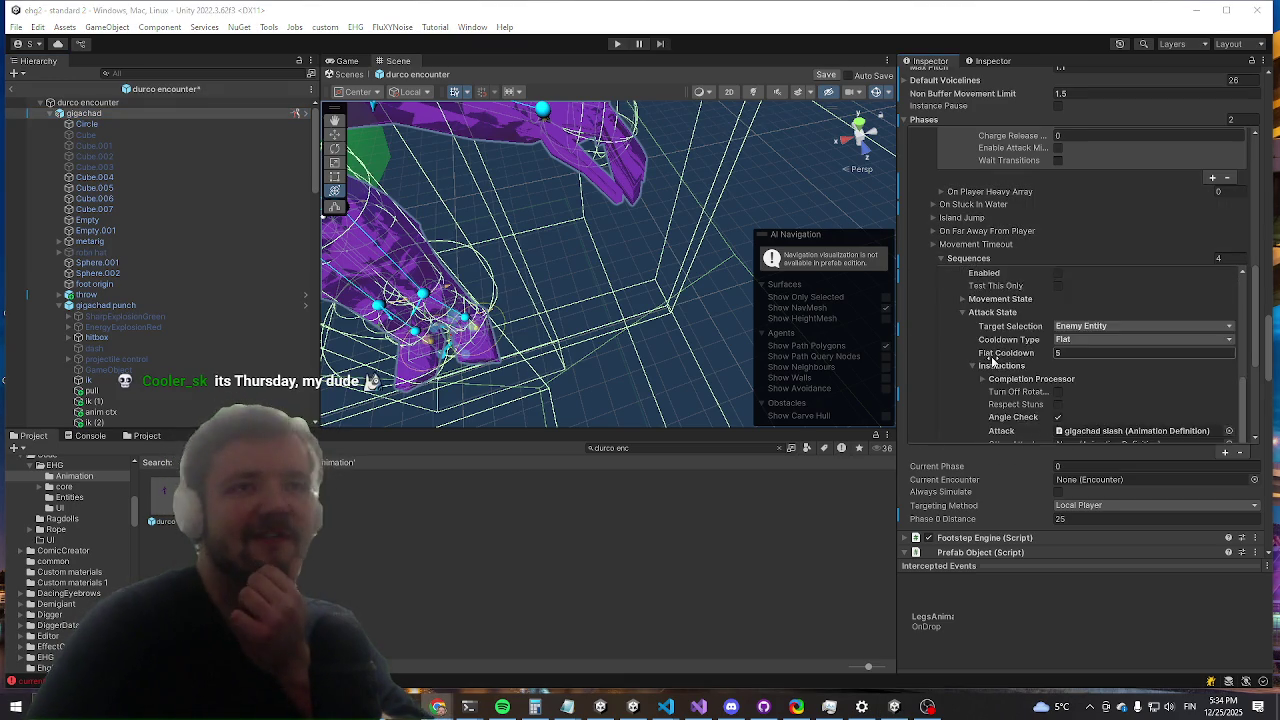
pyautogui.scroll(-6, 1012, 318)
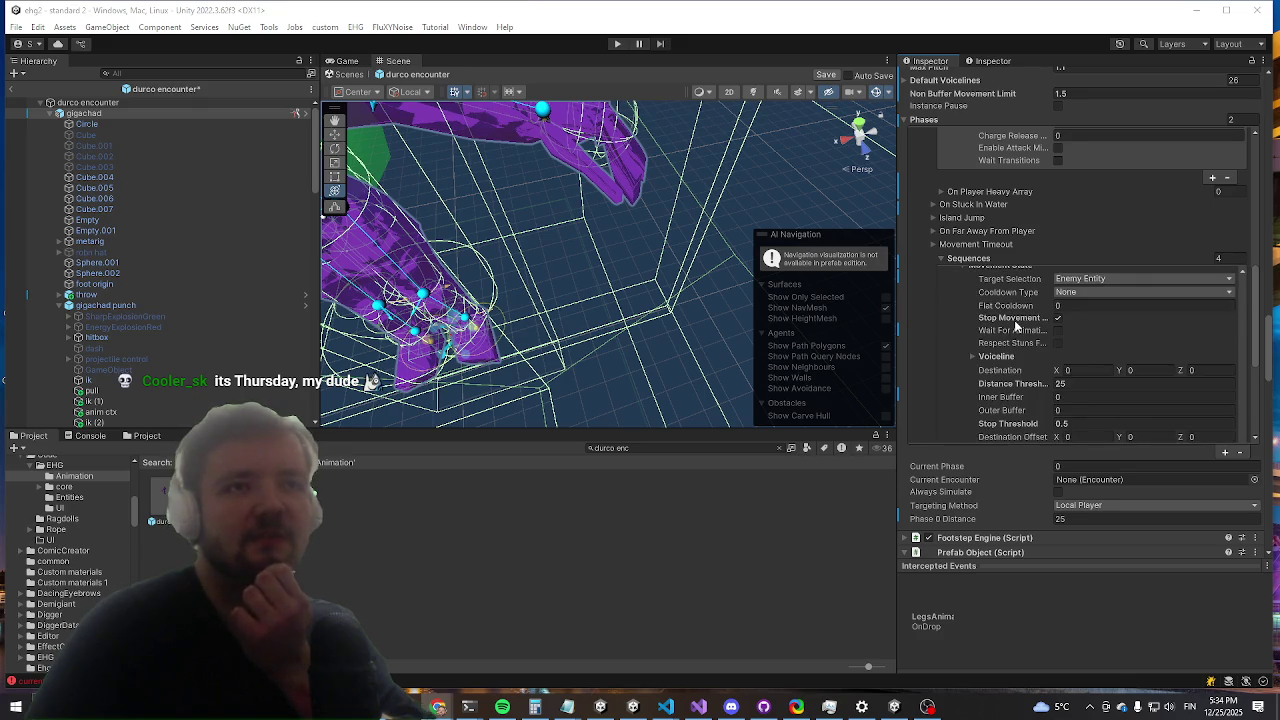
pyautogui.scroll(-3, 1017, 326)
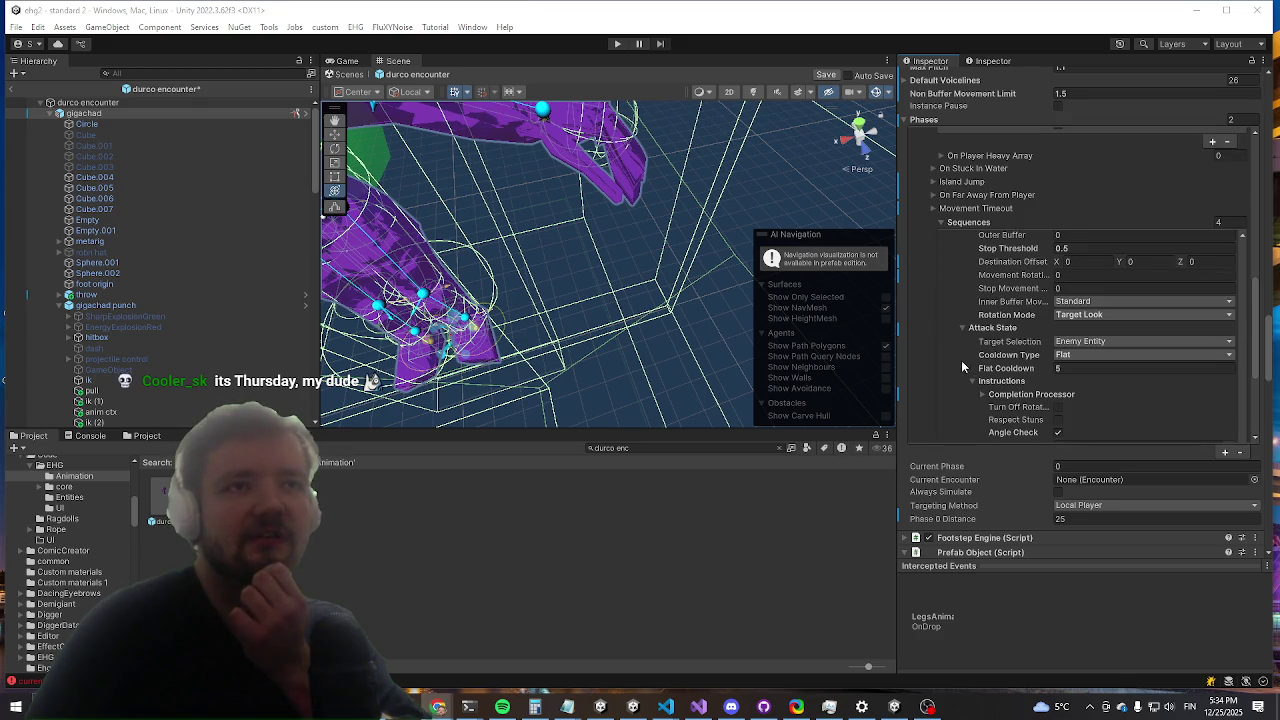
pyautogui.scroll(-3, 980, 372)
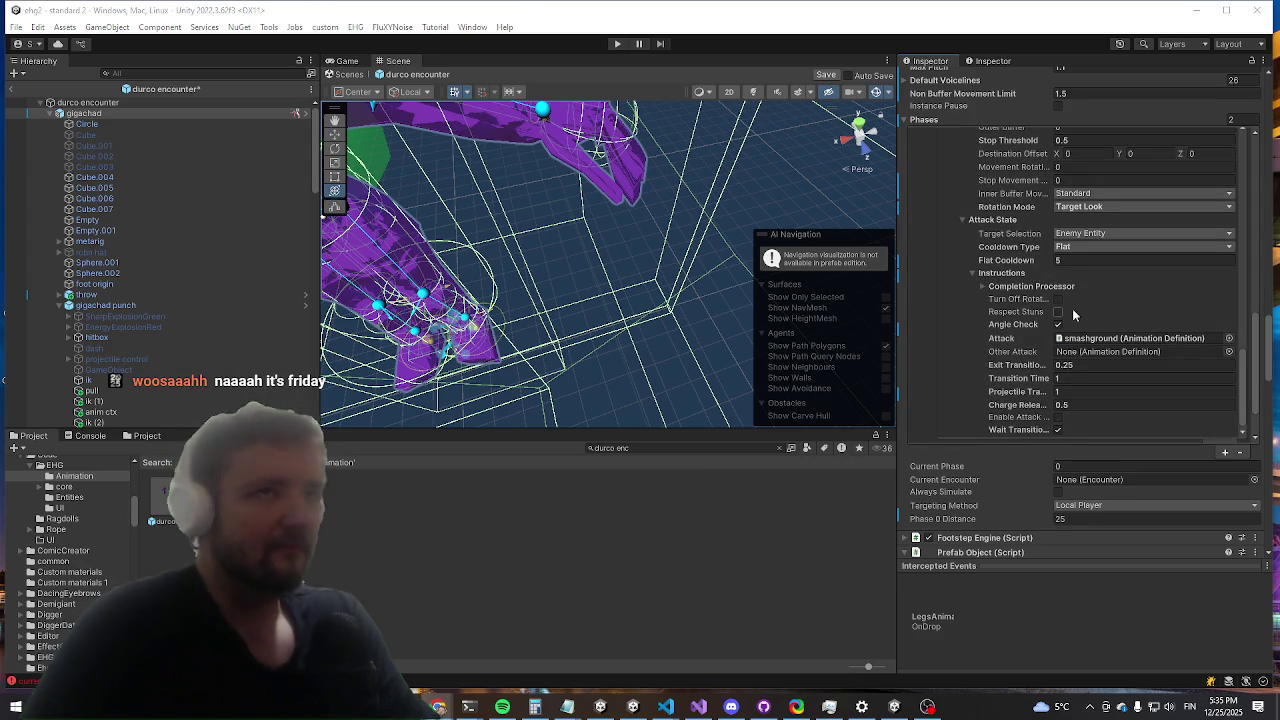
pyautogui.scroll(-10, 1000, 290)
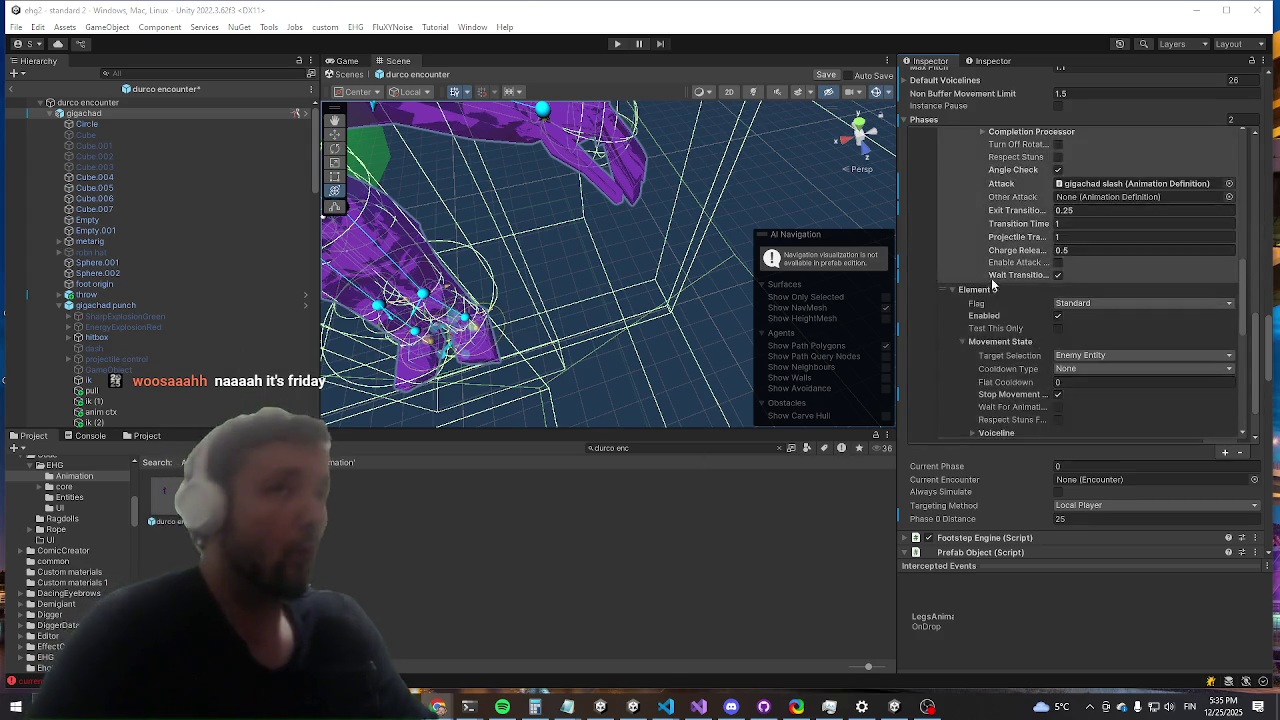
pyautogui.scroll(10, 1000, 280)
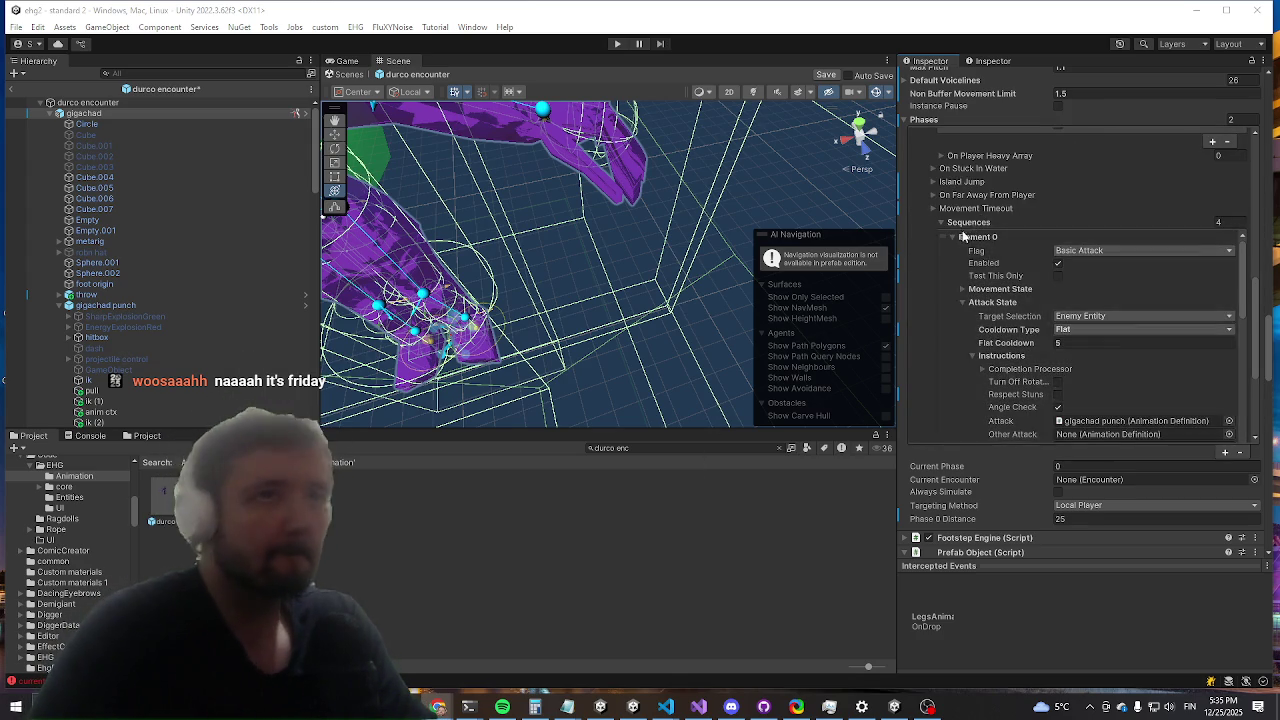
pyautogui.click(961, 224)
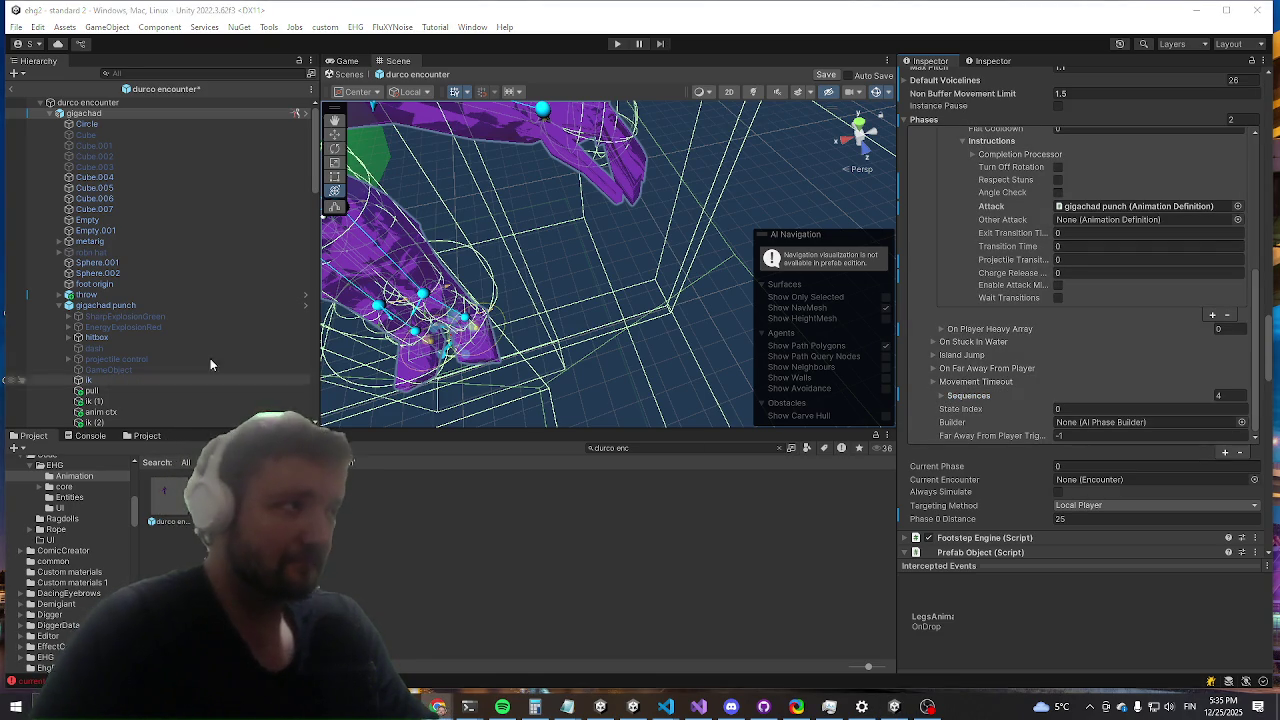
# Step: Expand Sequences and check Element 1's Attack State, the Props-targeting pickup attack
pyautogui.click(944, 396)
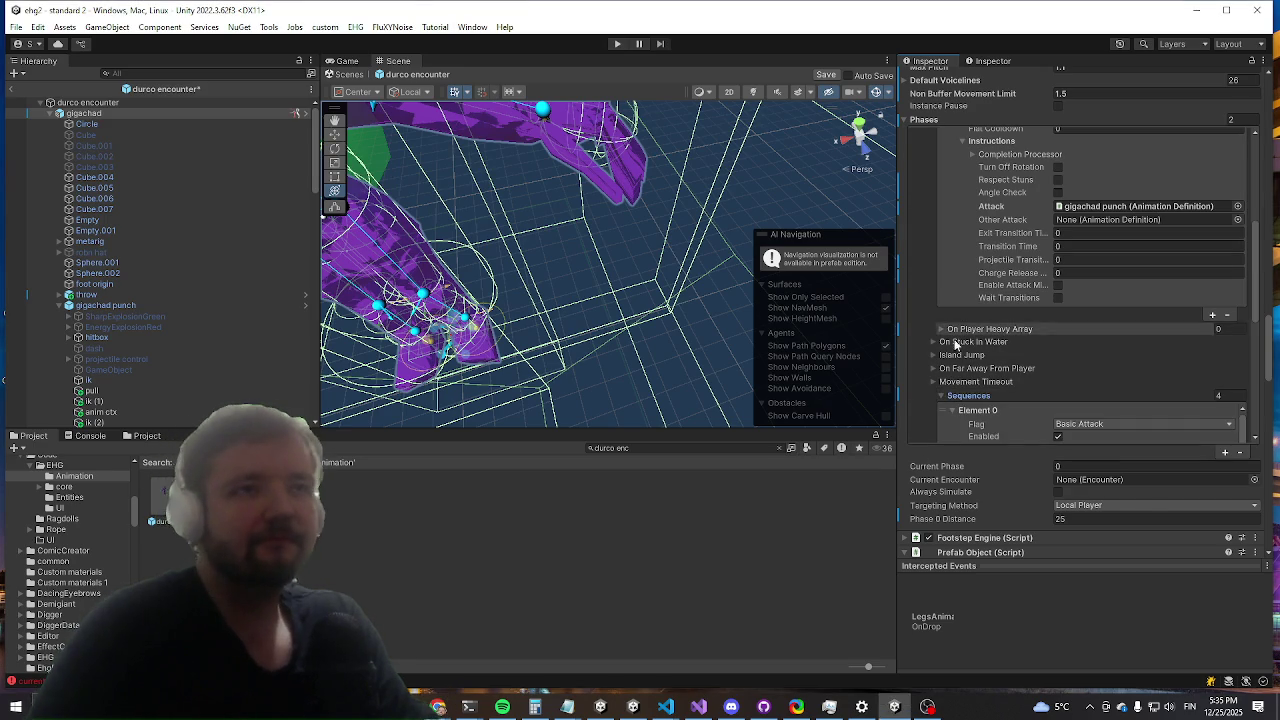
pyautogui.scroll(-3, 997, 328)
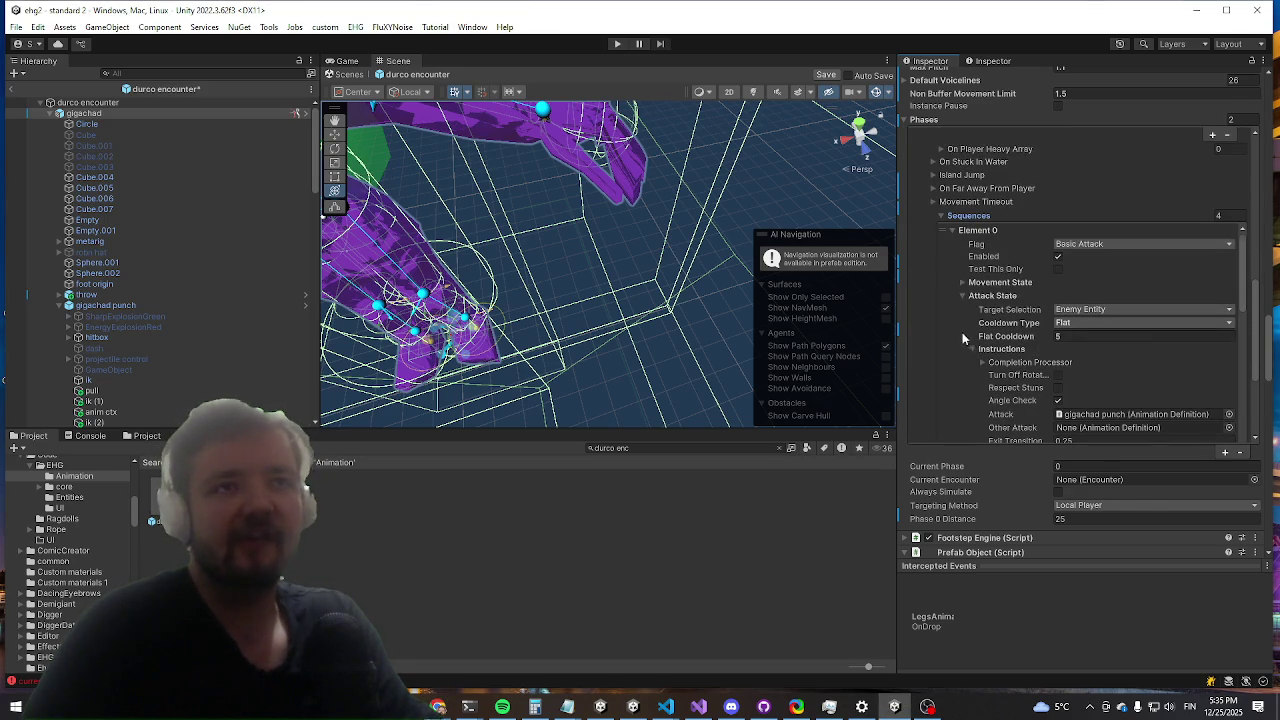
pyautogui.scroll(-10, 963, 338)
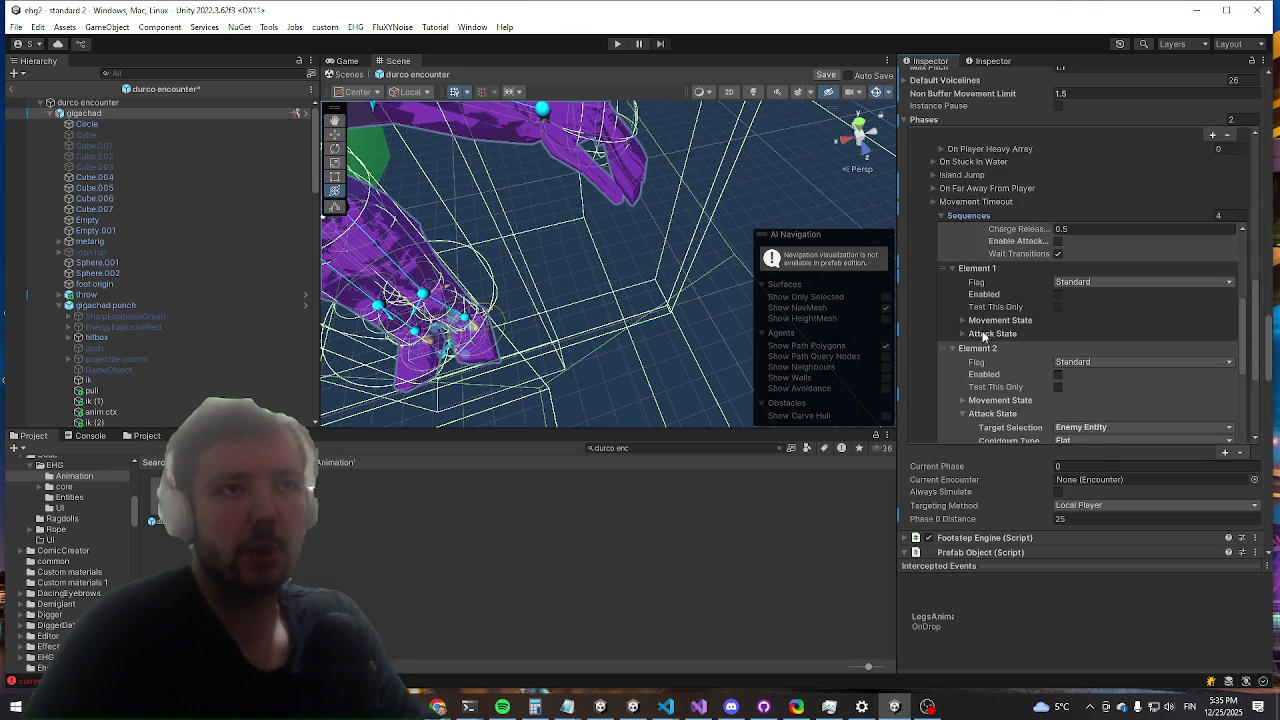
pyautogui.click(983, 334)
pyautogui.scroll(-3, 988, 320)
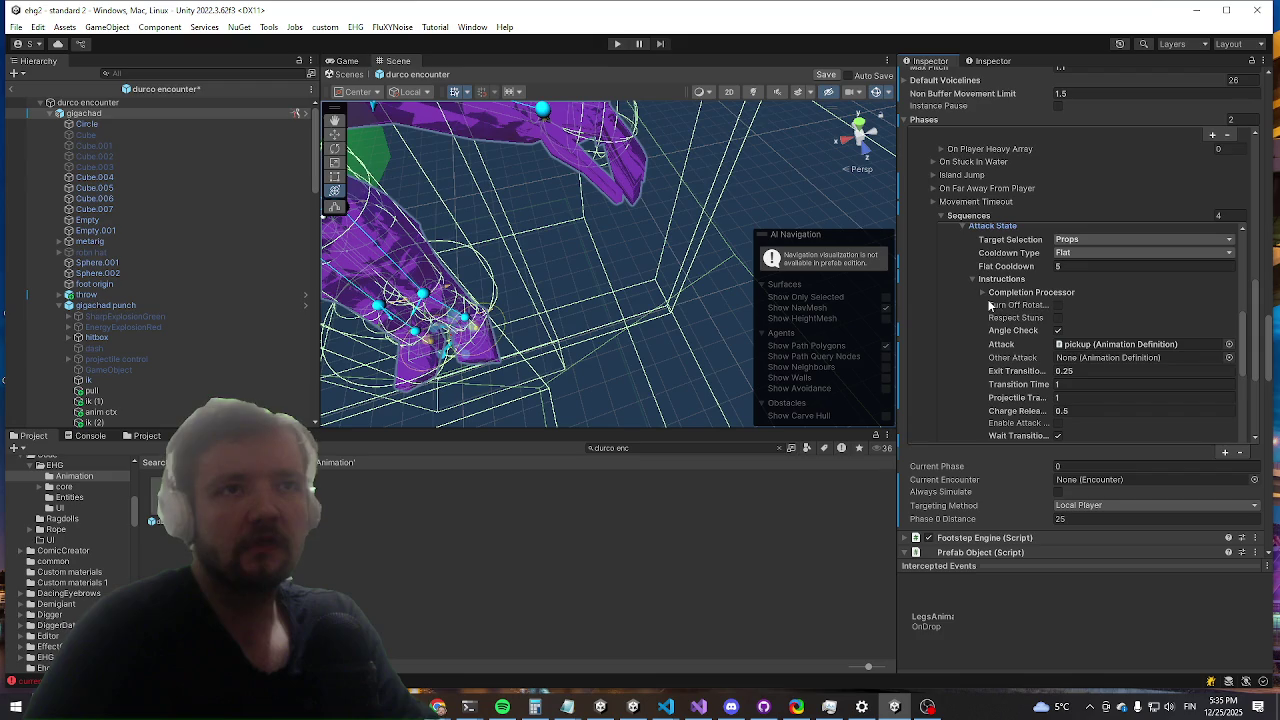
pyautogui.scroll(2, 985, 342)
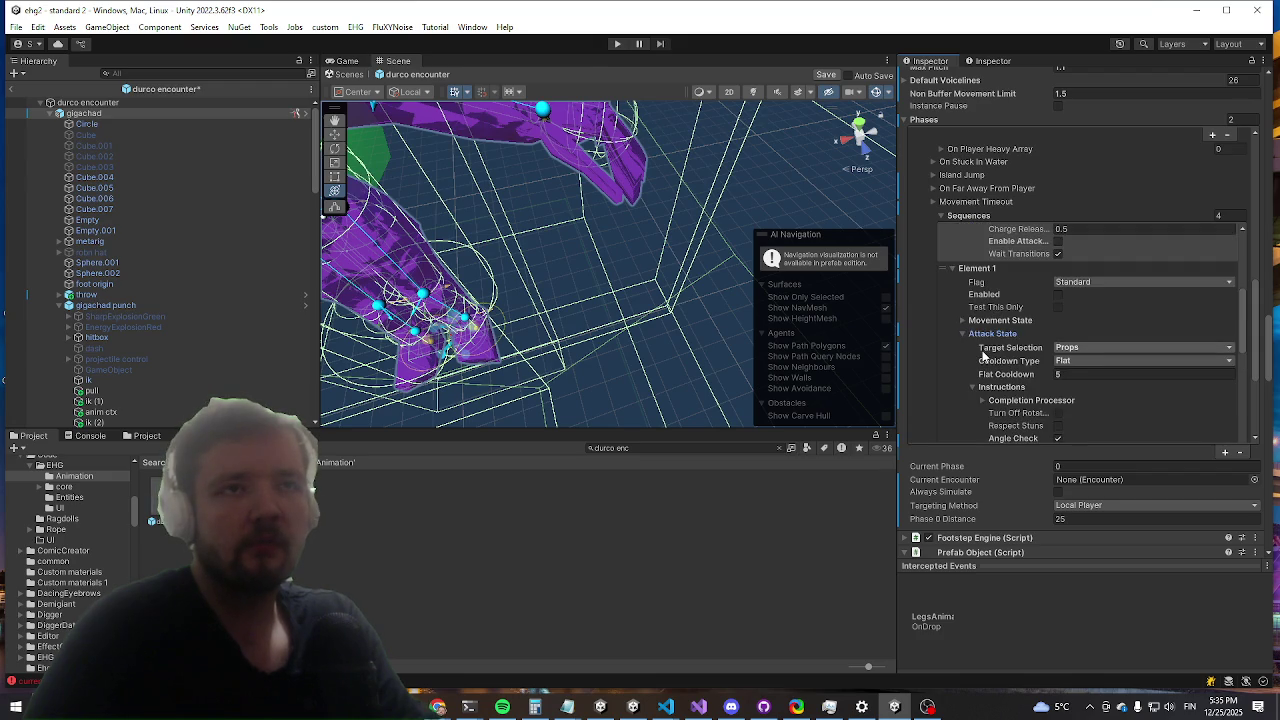
pyautogui.scroll(2, 990, 357)
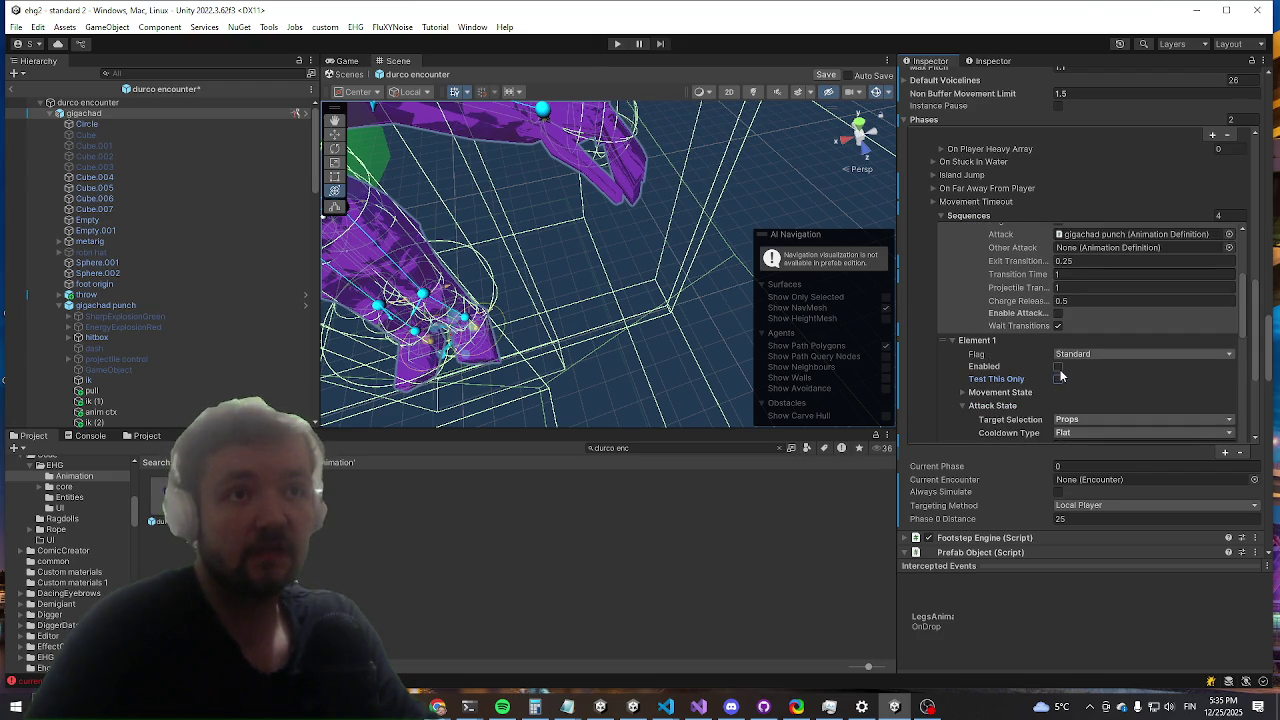
# Step: Tick Enabled on sequence Element 1
pyautogui.click(1058, 367)
pyautogui.scroll(-2, 1100, 360)
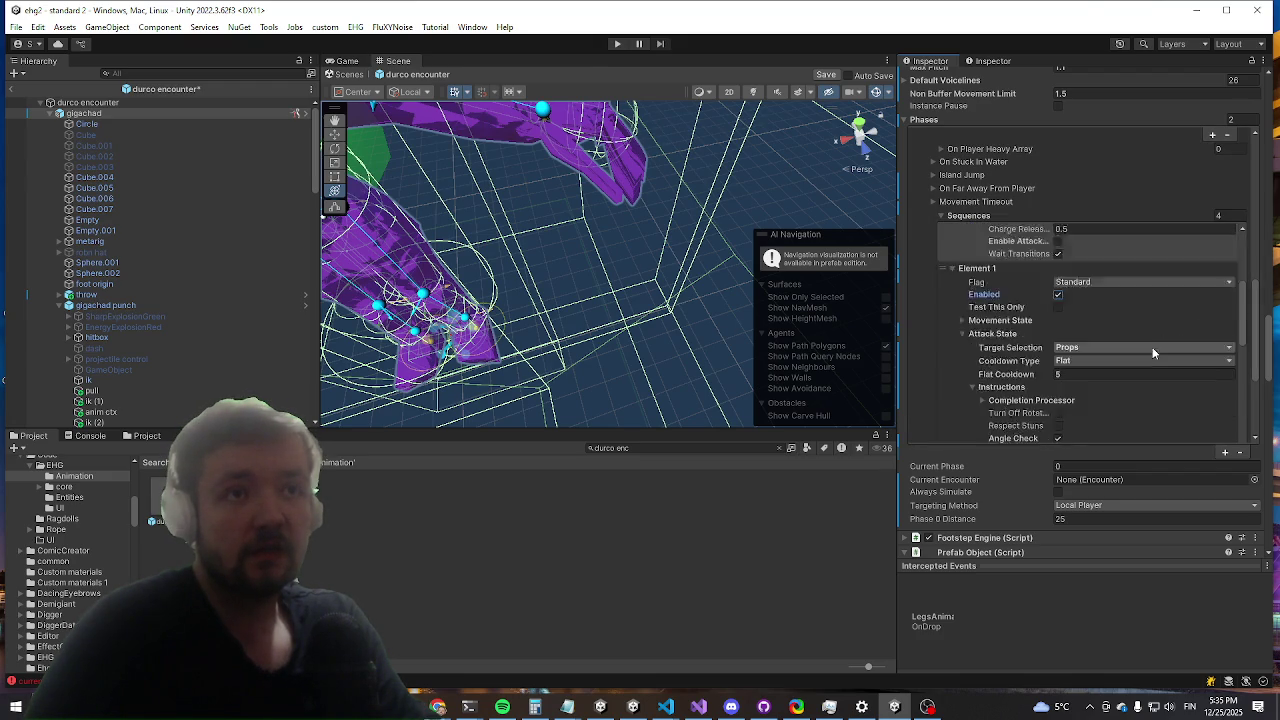
pyautogui.scroll(2, 1152, 352)
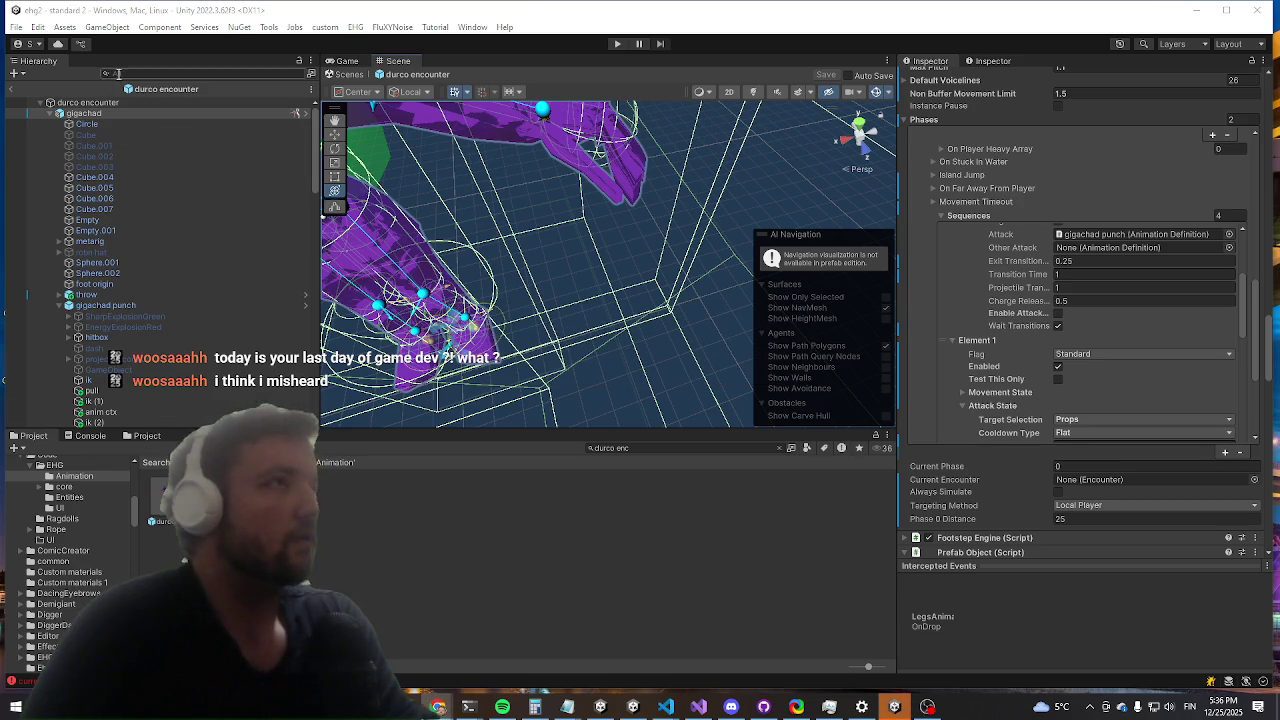
# Step: Return from the boss prefab to the scene, enter Play mode and maximize the Game view
pyautogui.click(11, 93)
pyautogui.hotkey('ctrl', 'p')
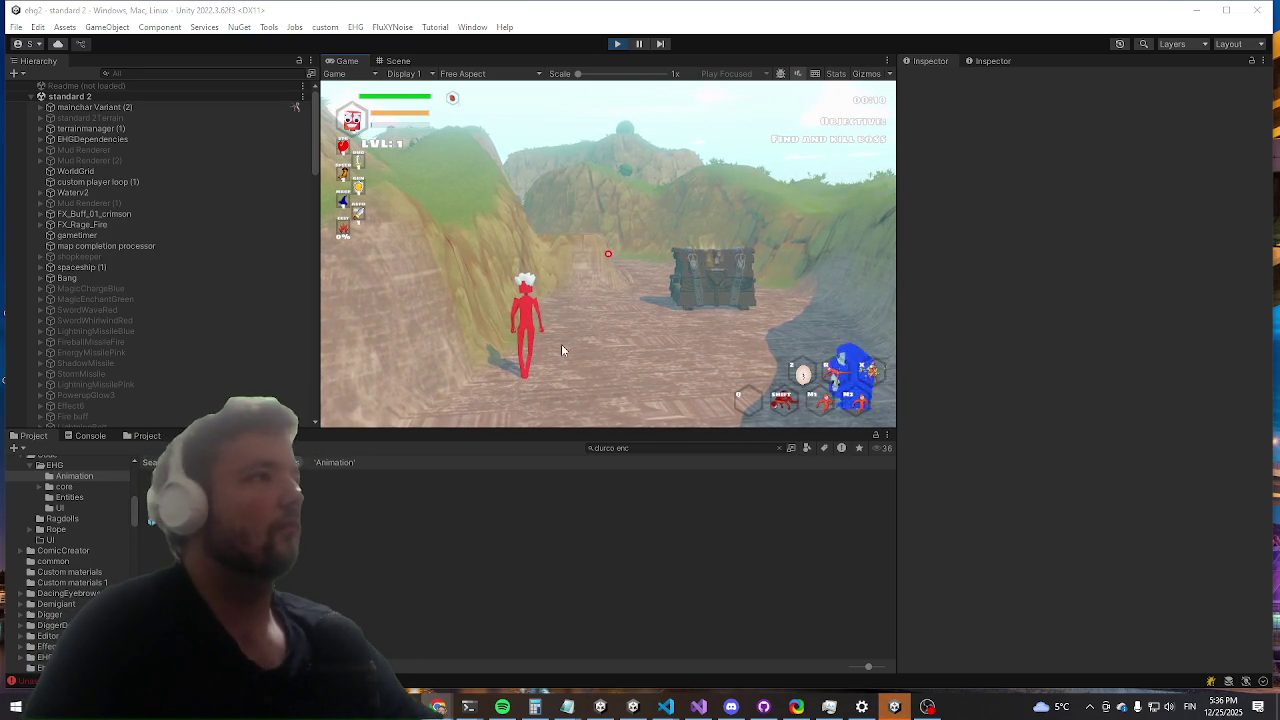
pyautogui.hotkey('shift', 'space')
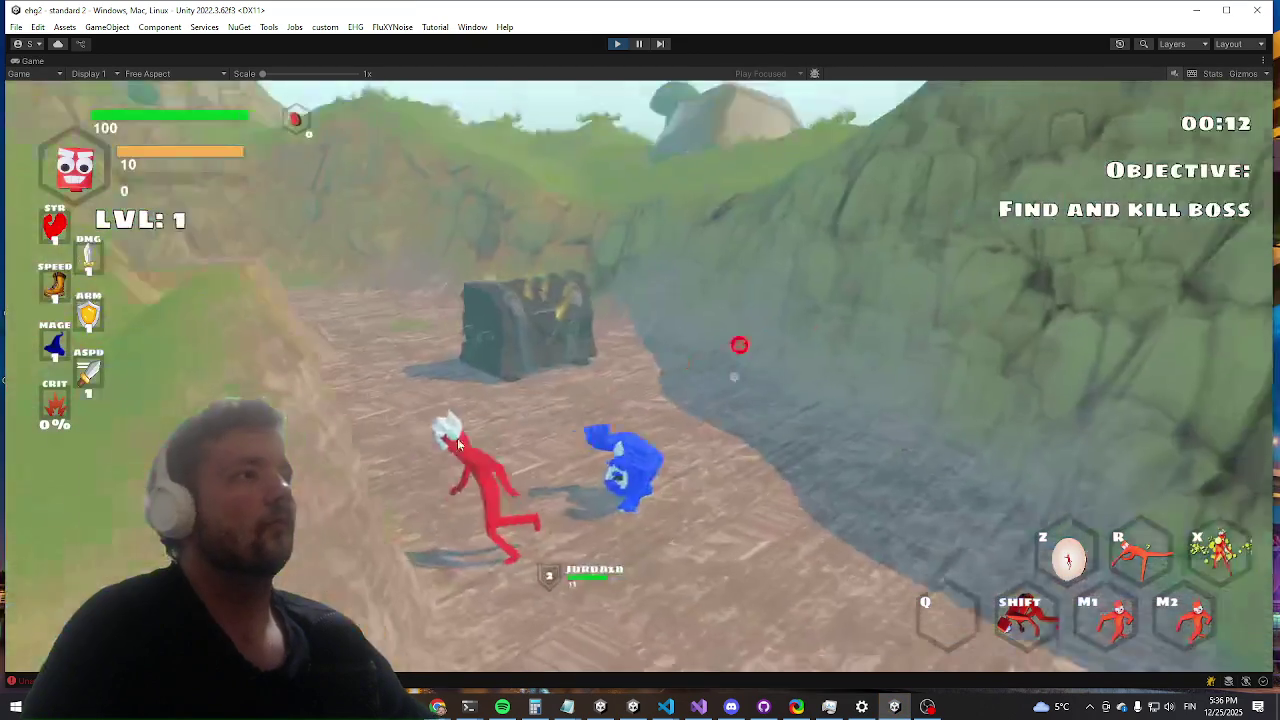
# Step: Run the killwave command to clear the wave, then move the character toward boss Durco Tan Cap
pyautogui.write('killwave')
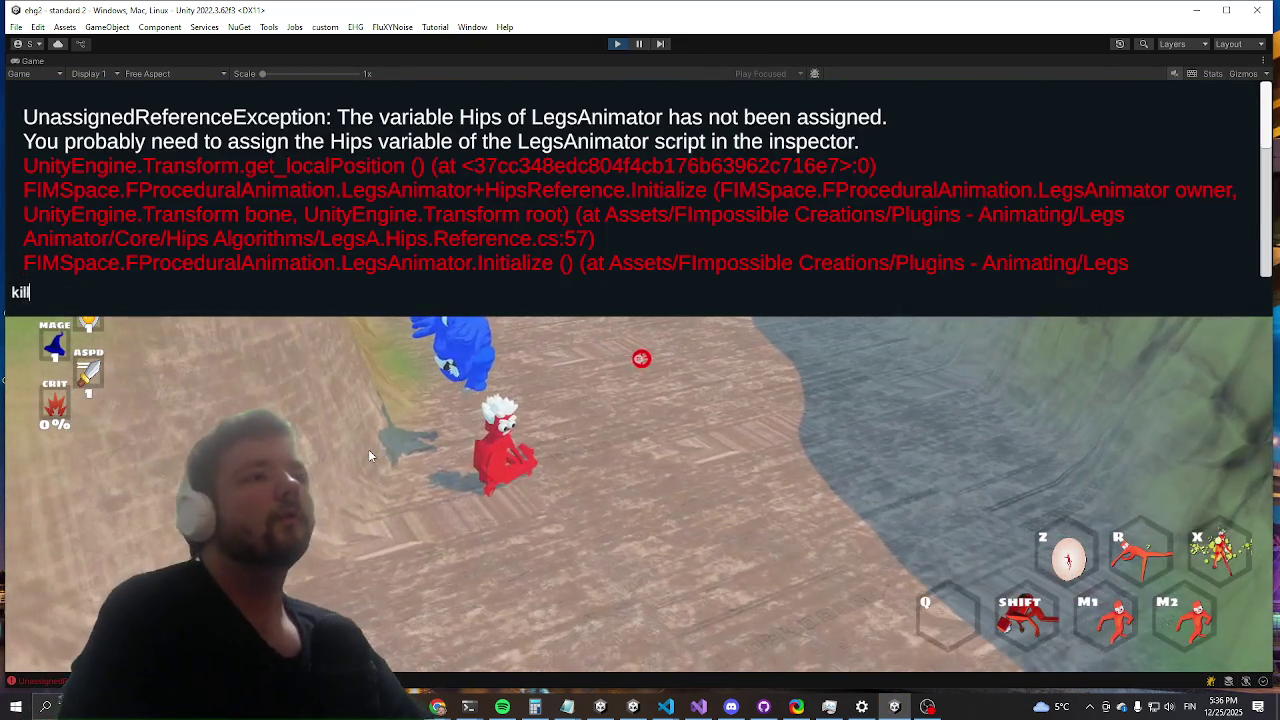
pyautogui.press('Return')
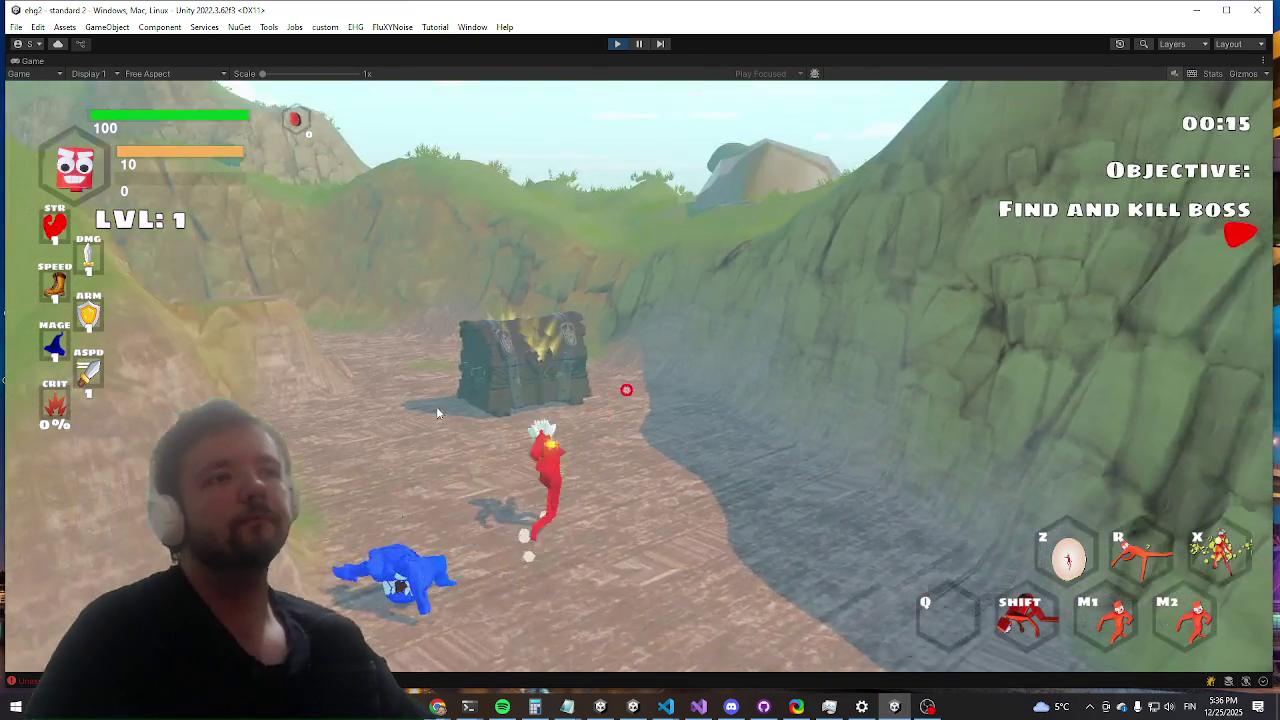
pyautogui.press('w')
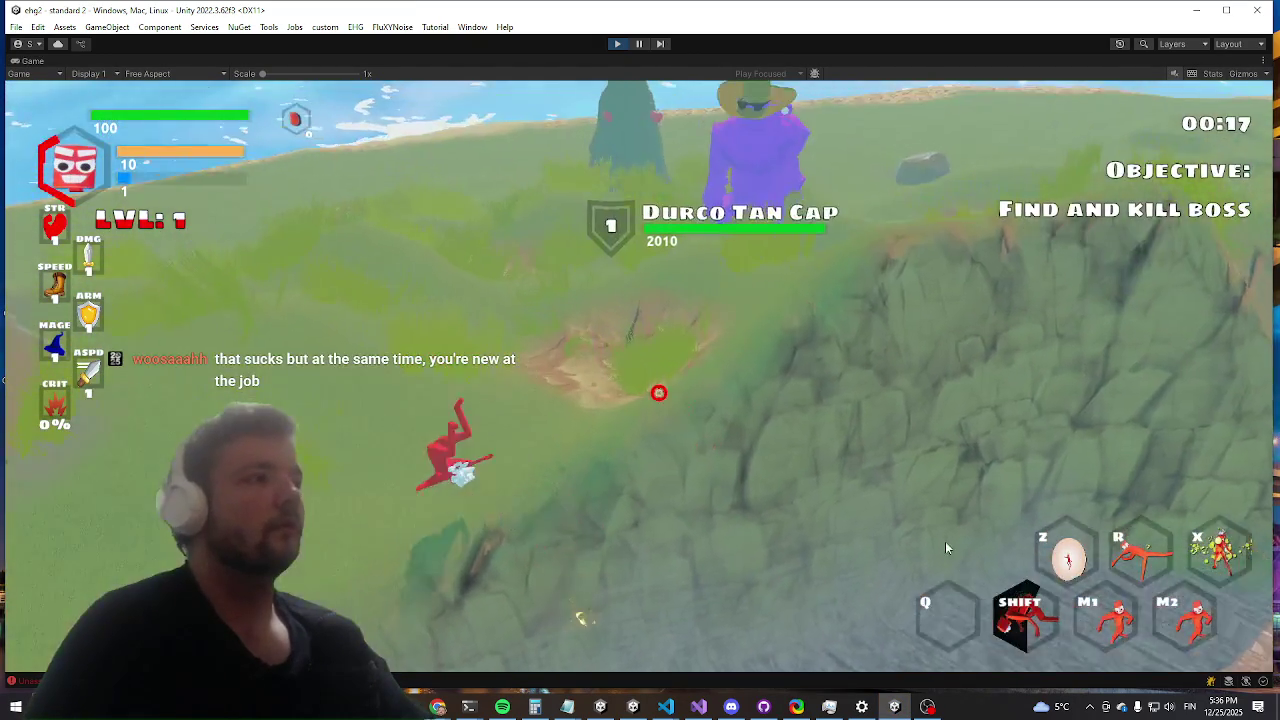
pyautogui.press('w')
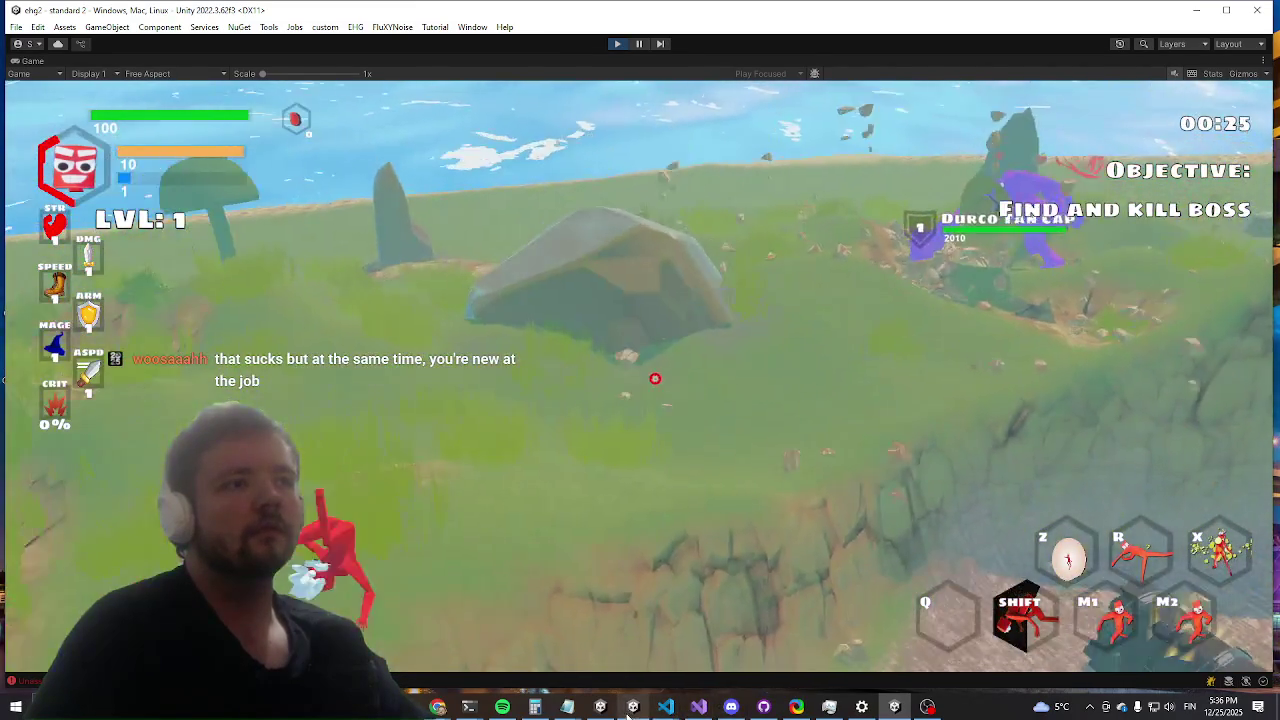
pyautogui.moveTo(632, 713)
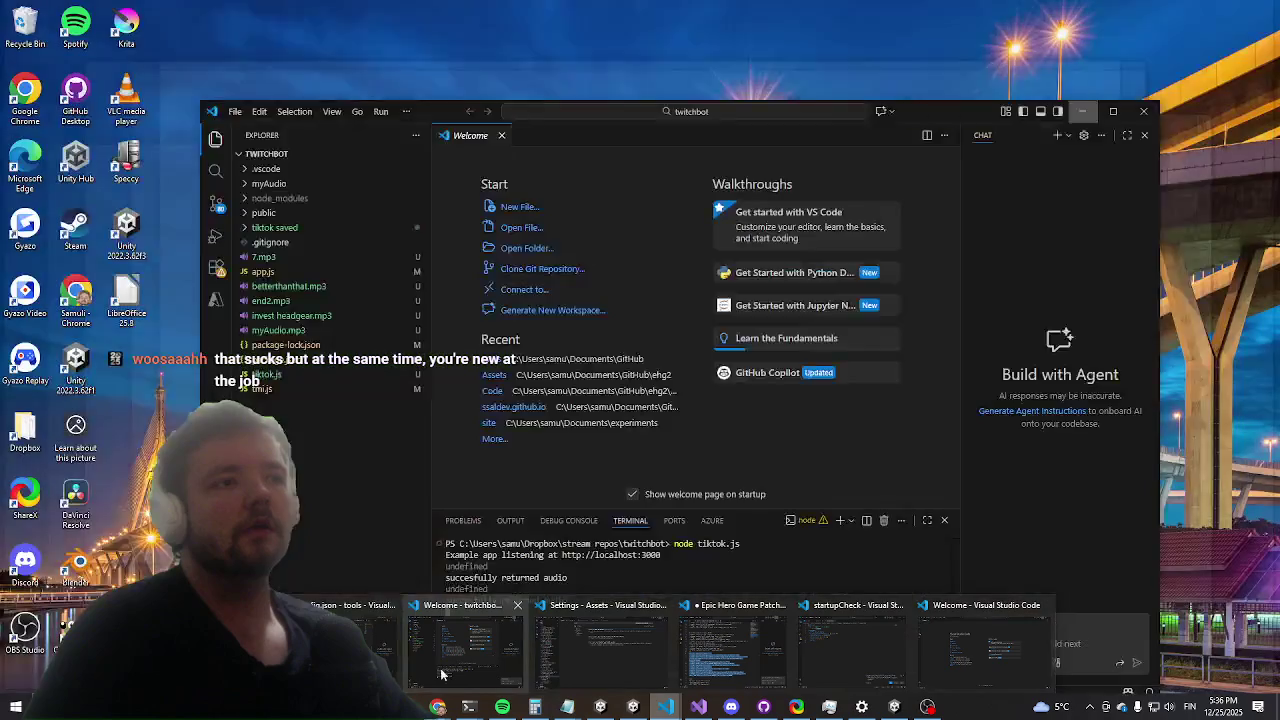
# Step: In config.json, add a pickup entry after gigachad slash with its flag set to true
pyautogui.click(350, 648)
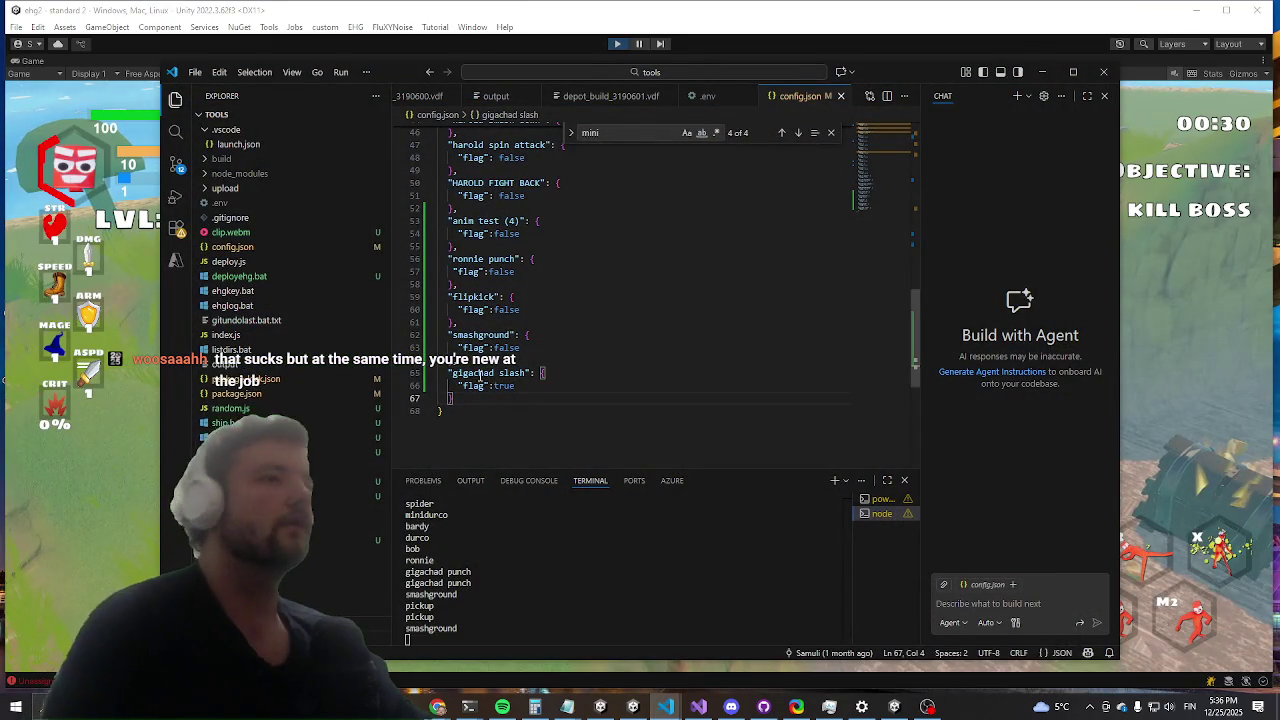
pyautogui.write(',')
pyautogui.press('Return')
pyautogui.write('"pickup": {')
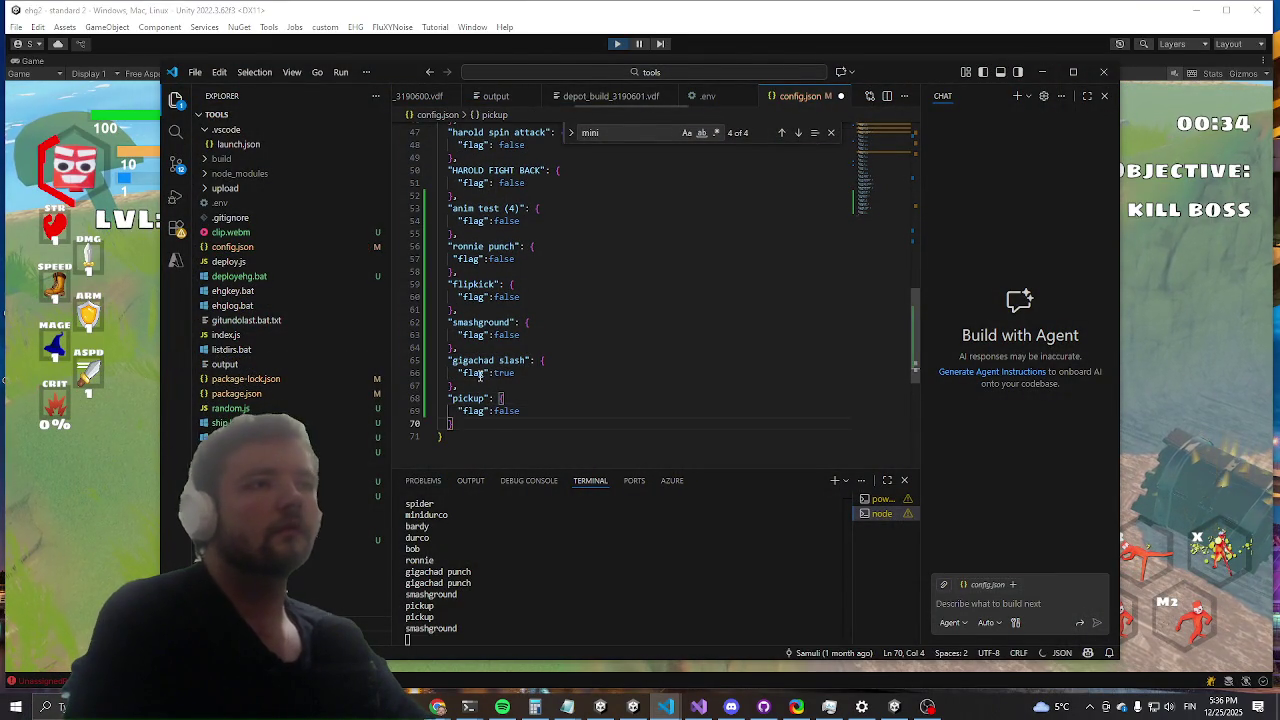
pyautogui.press('Return')
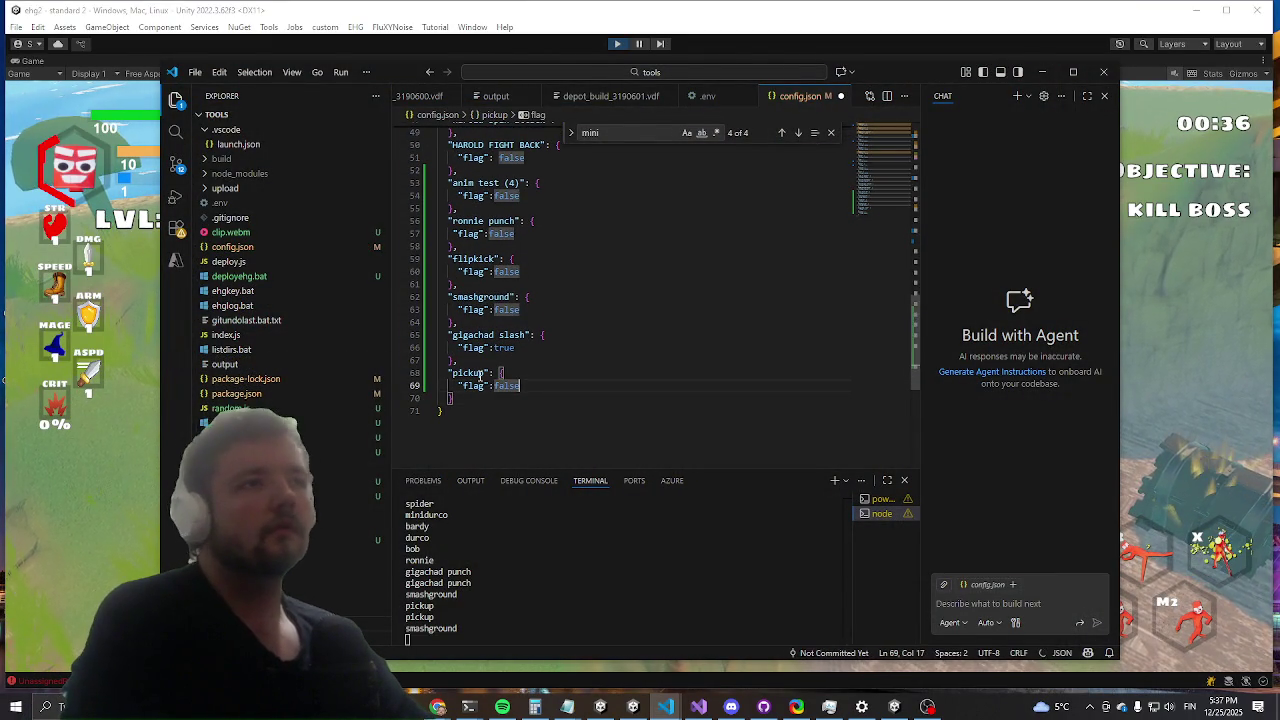
pyautogui.press('BackSpace')
pyautogui.press('BackSpace')
pyautogui.write('true')
pyautogui.press('Down')
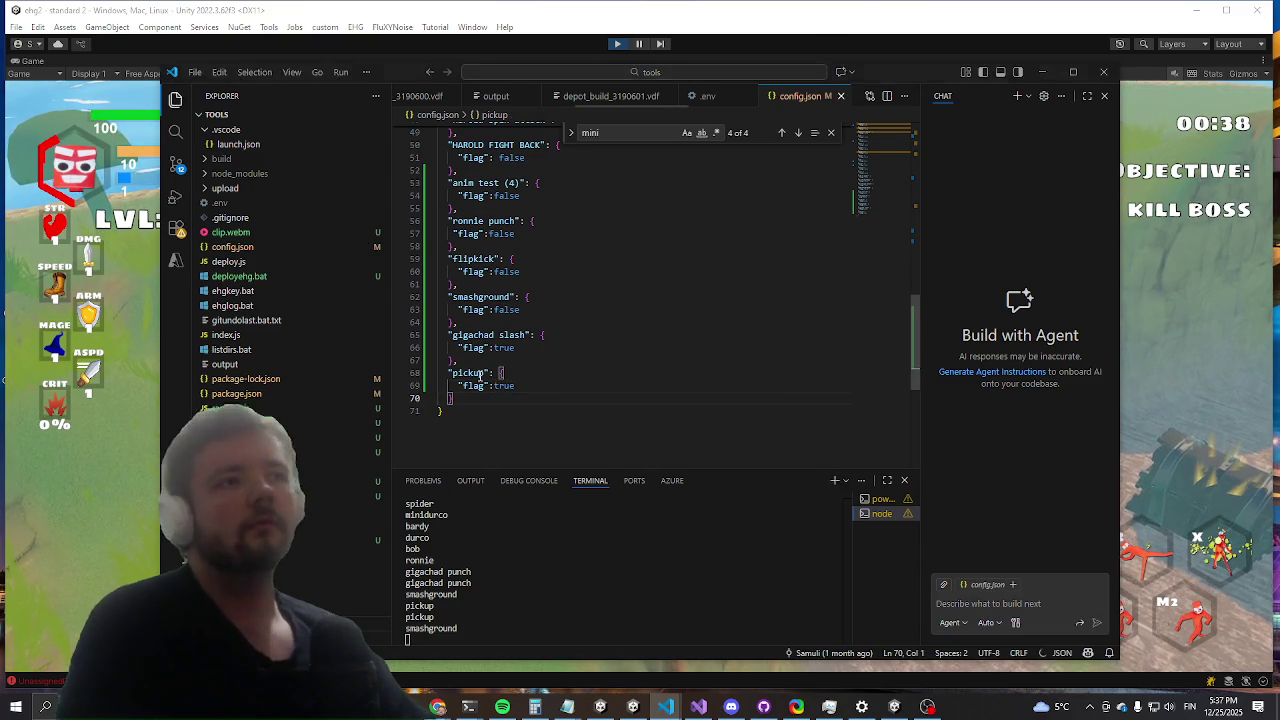
pyautogui.hotkey('alt', 'Tab')
pyautogui.hotkey('alt', 'Tab')
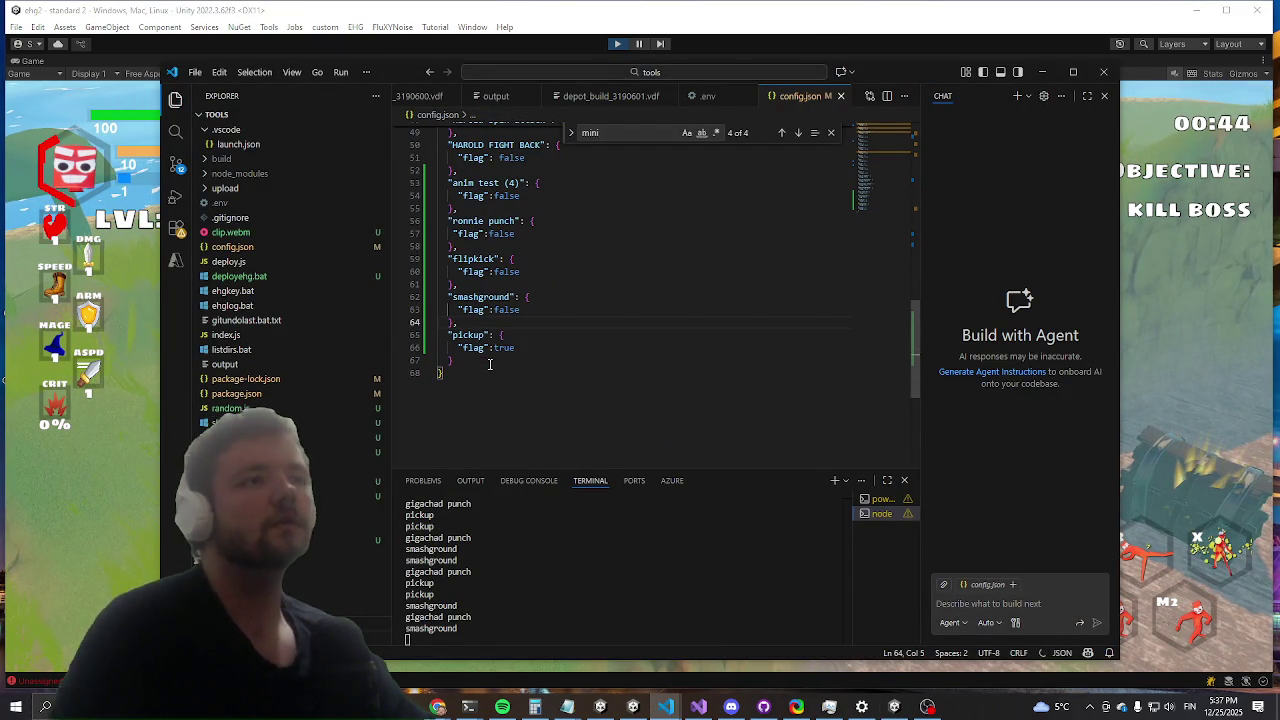
# Step: Run the character up the hill and circle the boss, slashing and attacking it
pyautogui.click(1258, 327)
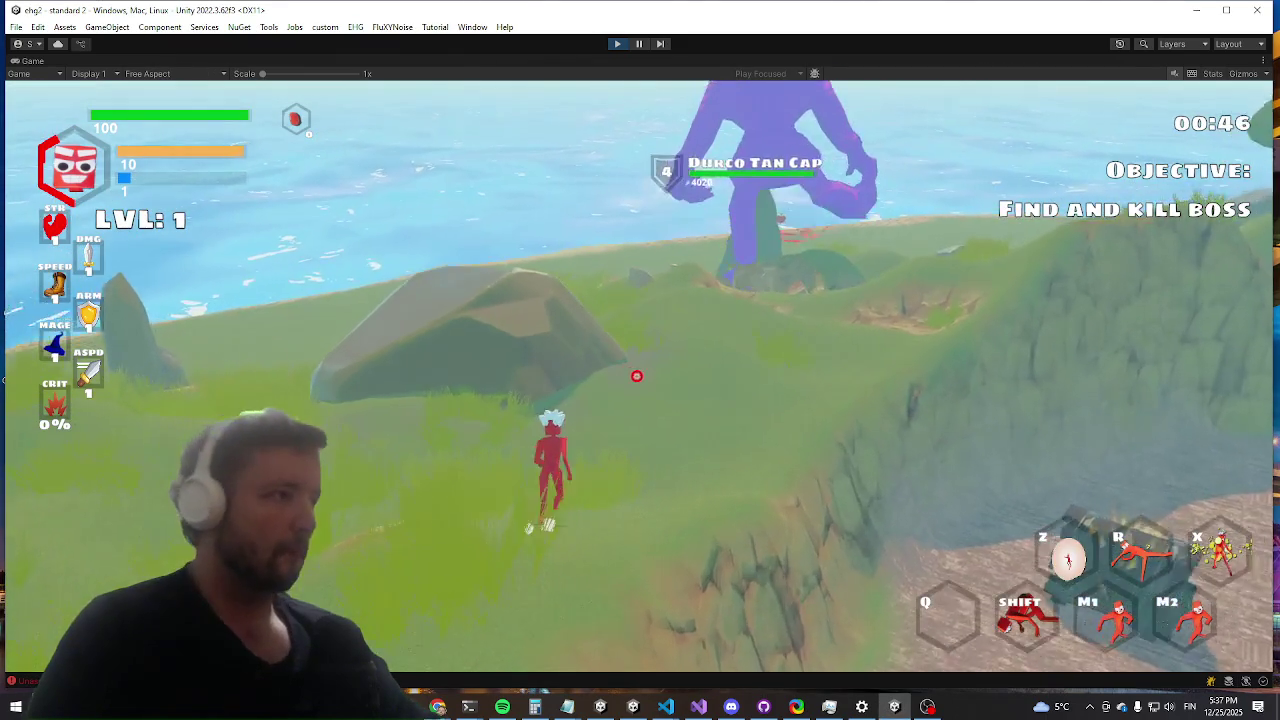
pyautogui.press('w')
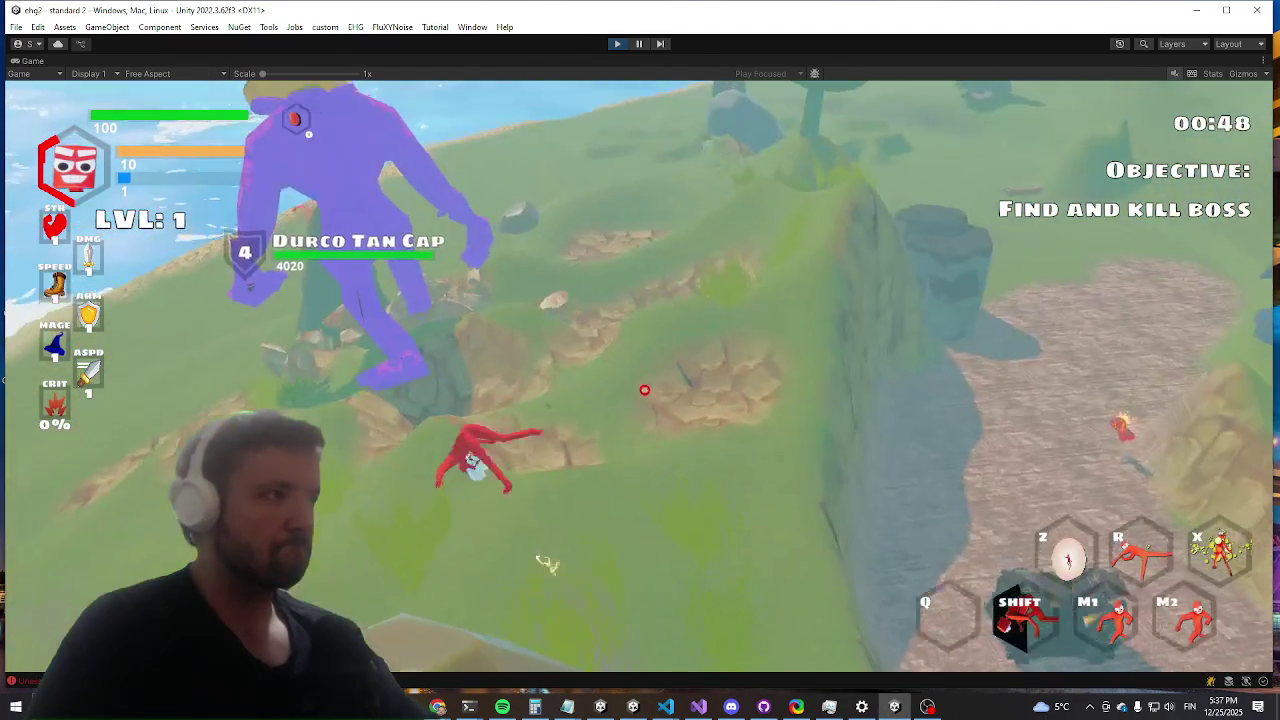
pyautogui.press('w')
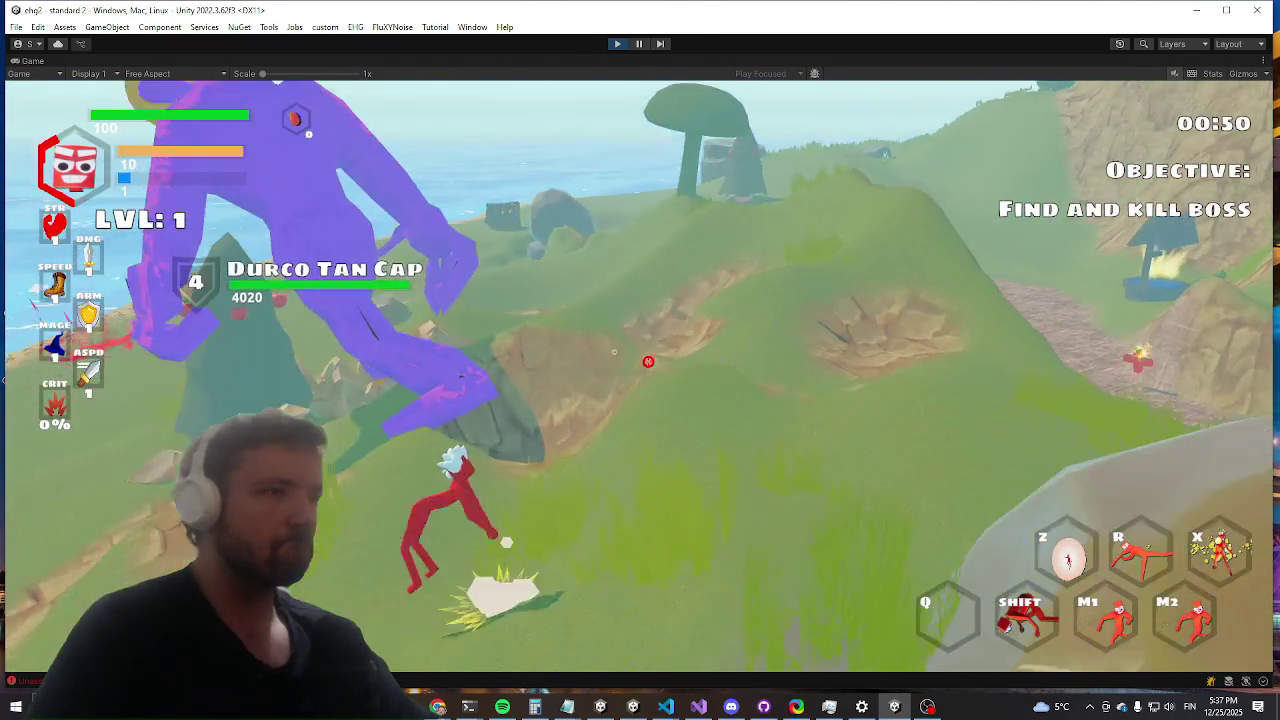
pyautogui.press('w')
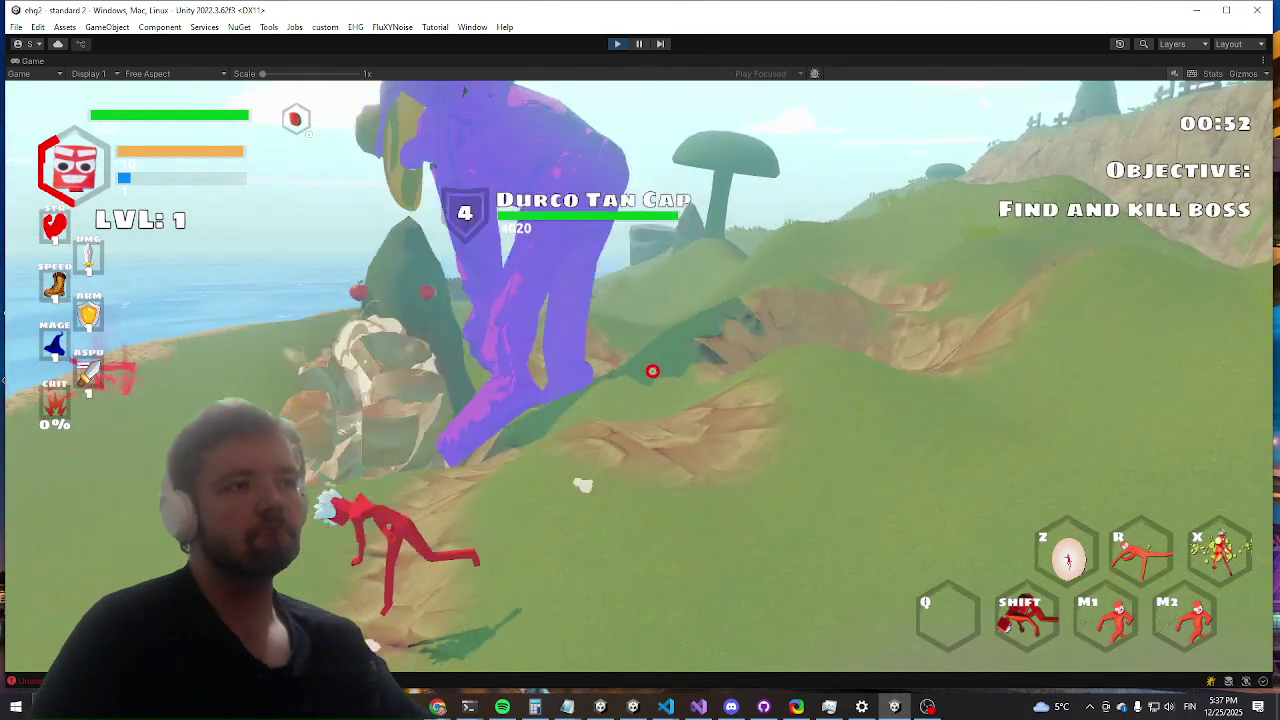
pyautogui.press('w')
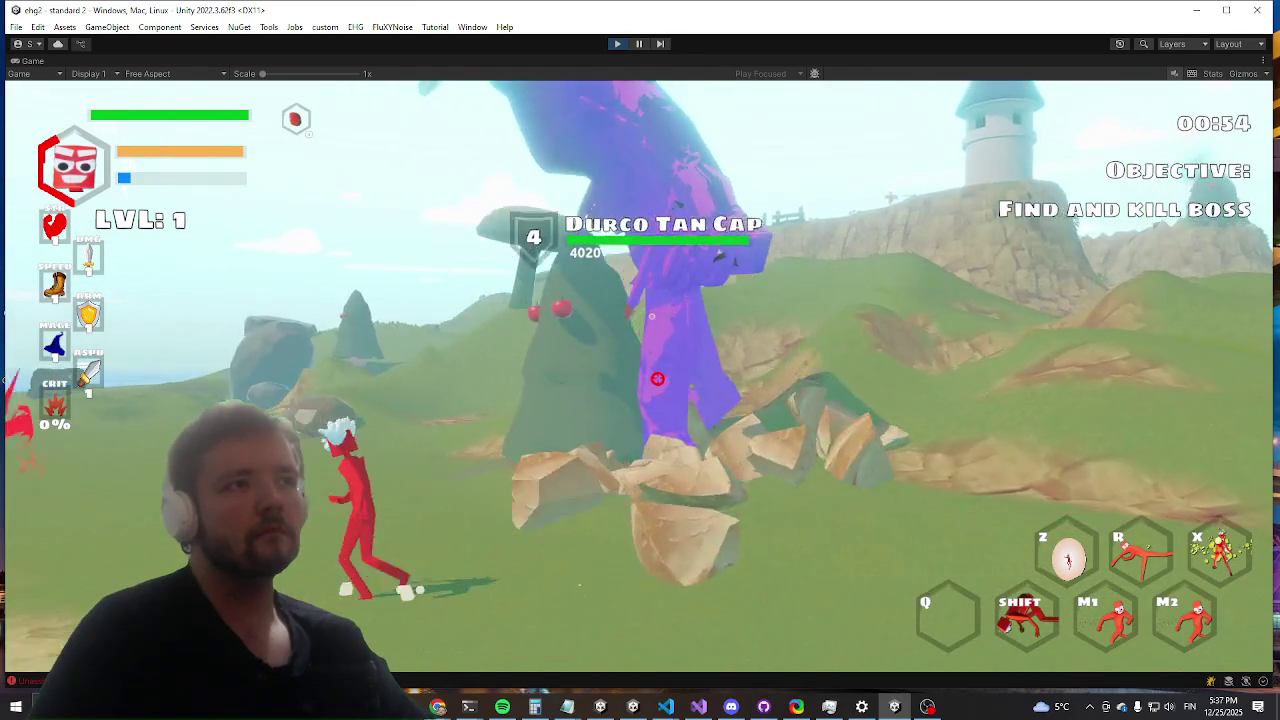
pyautogui.press('w')
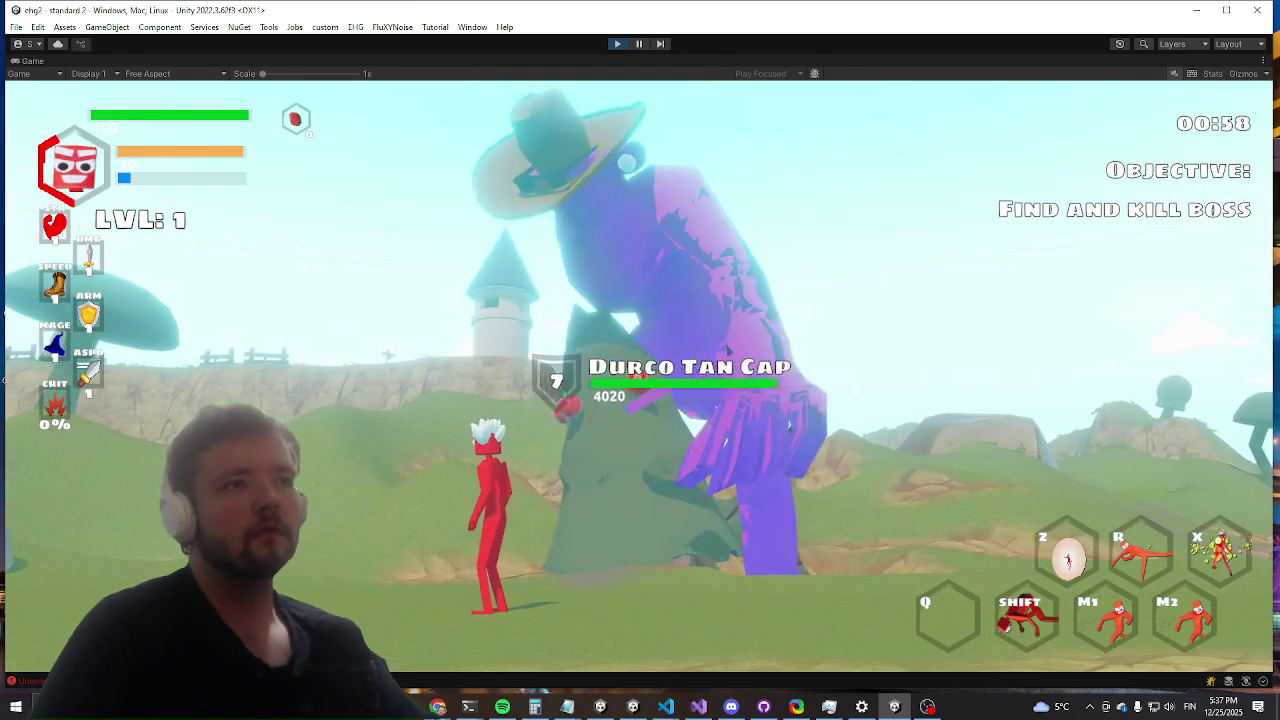
pyautogui.press('w')
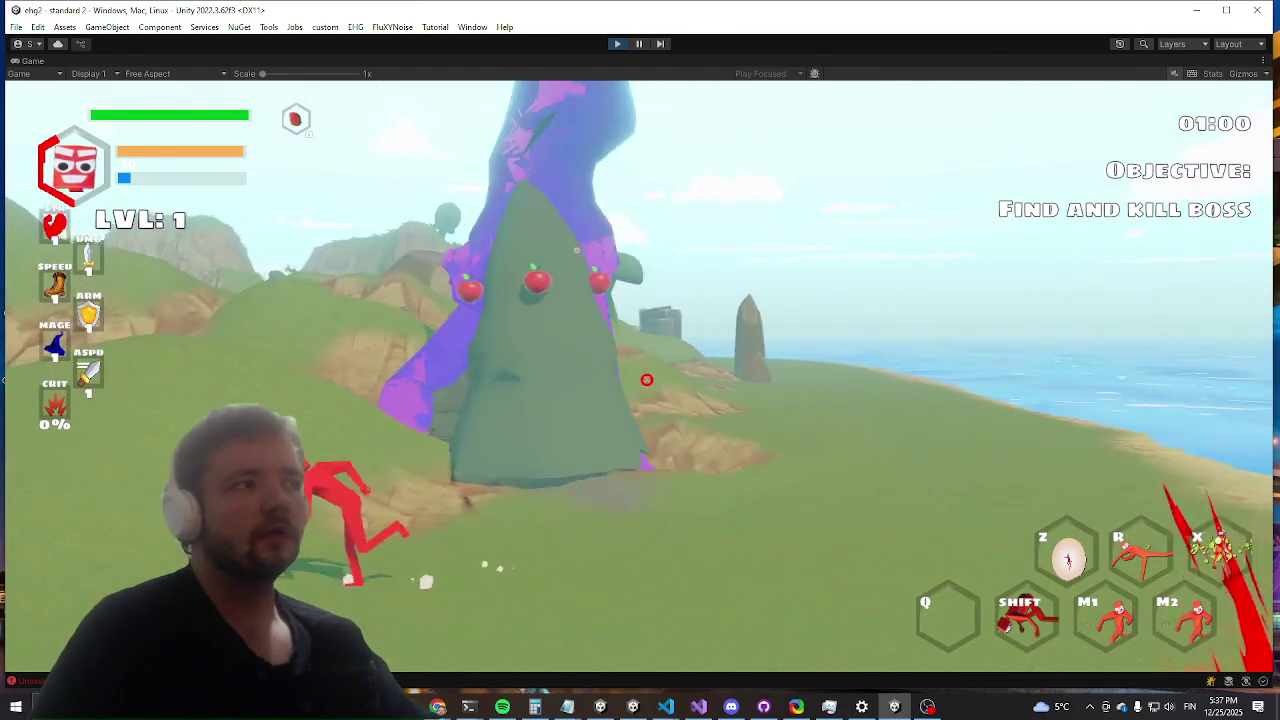
pyautogui.press('w')
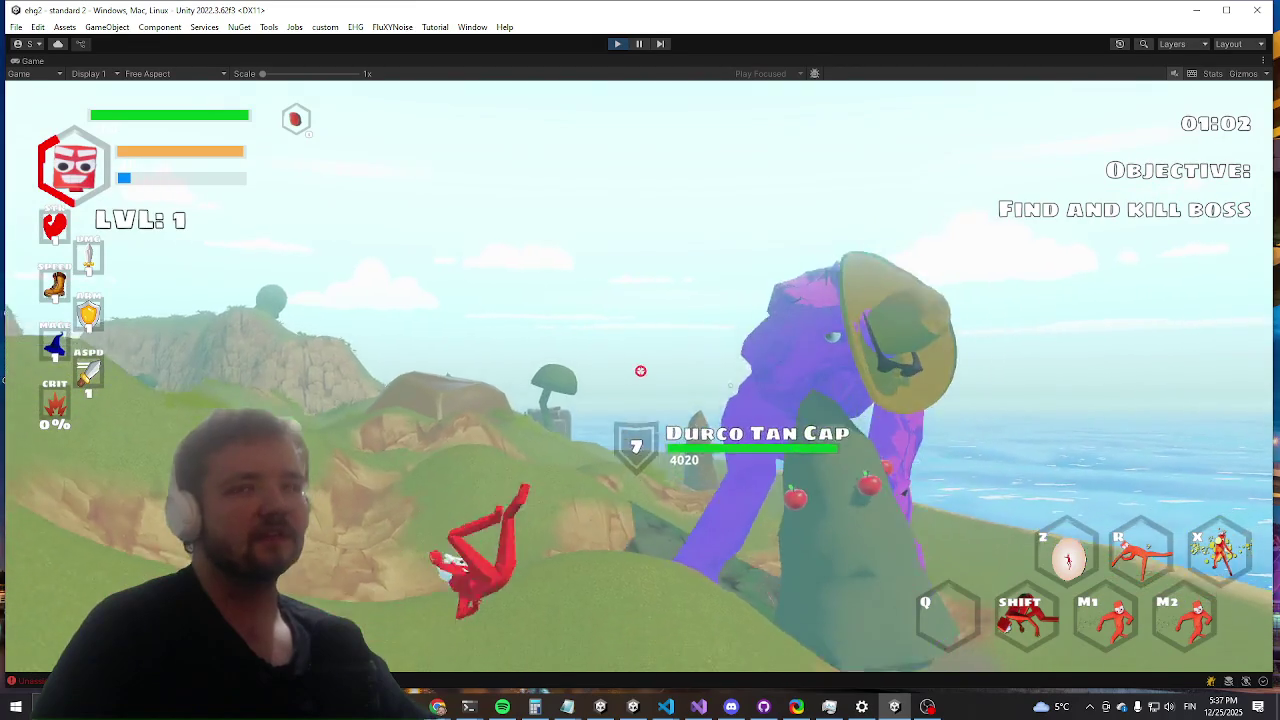
pyautogui.press('w')
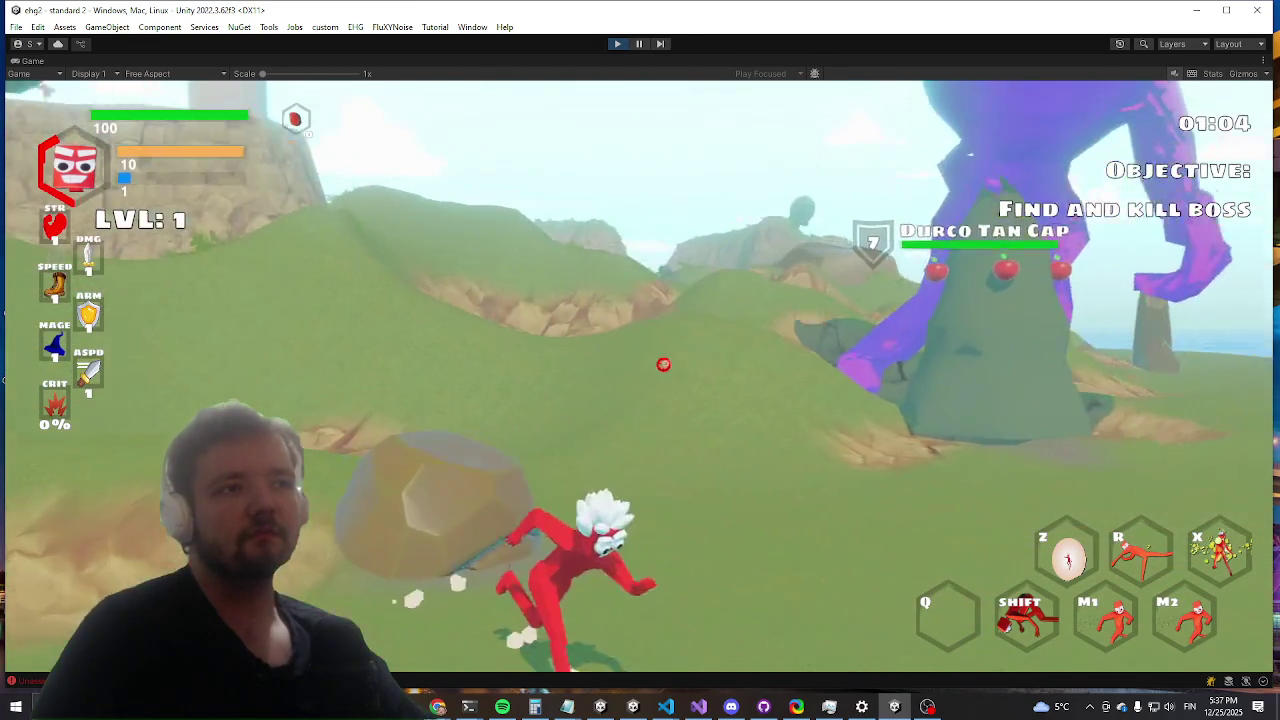
pyautogui.press('w')
pyautogui.click(630, 373)
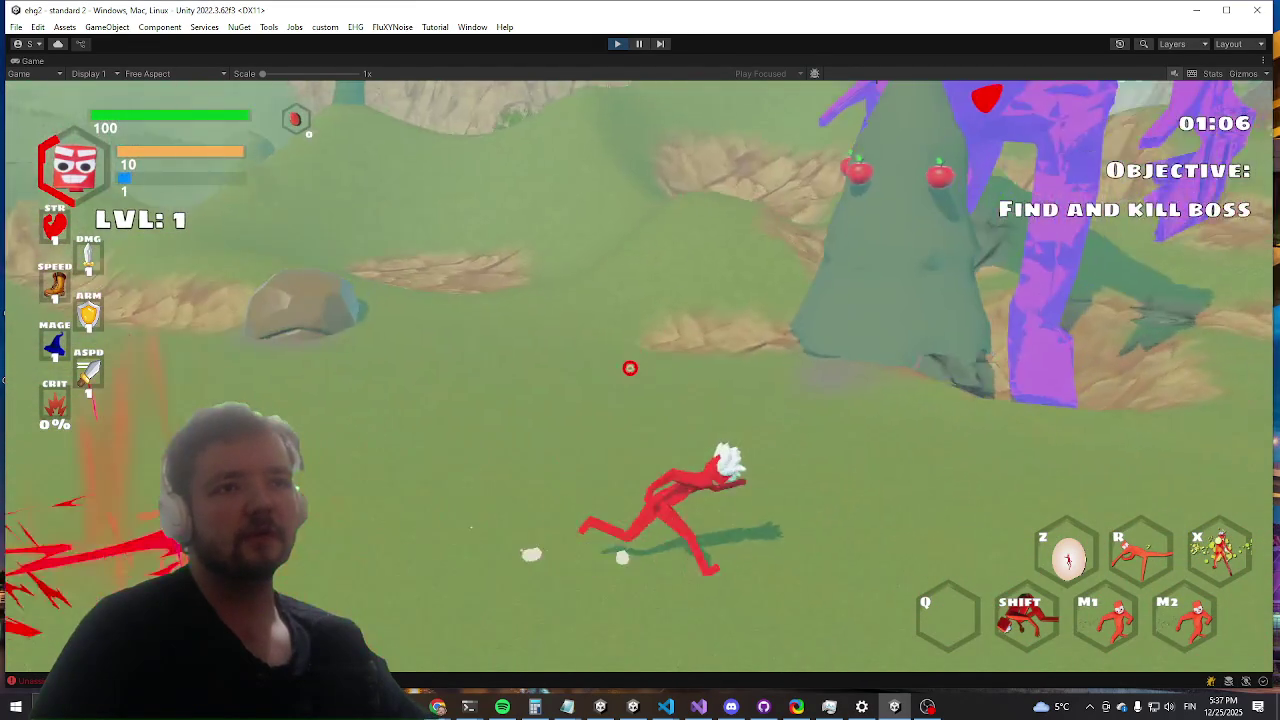
# Step: Dash past Durco Tan Cap, keep charging and attacking it, and watch its attacks
pyautogui.press('w')
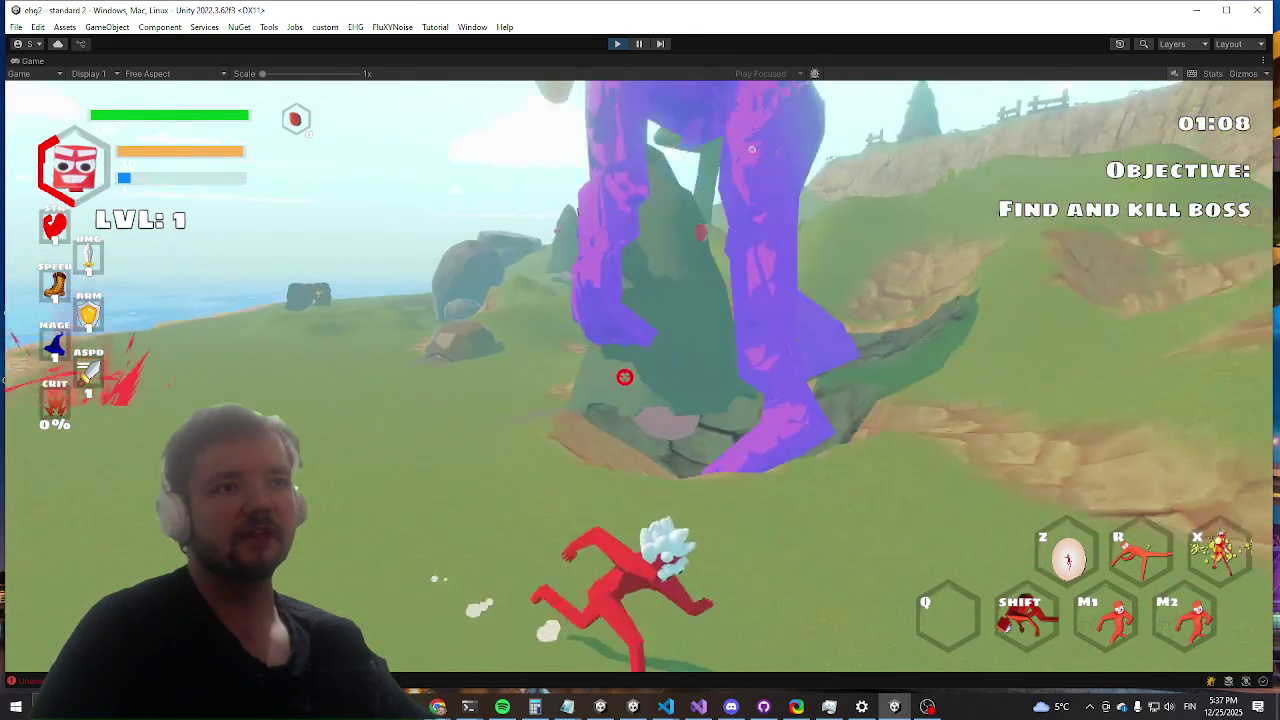
pyautogui.press('w')
pyautogui.press('shift')
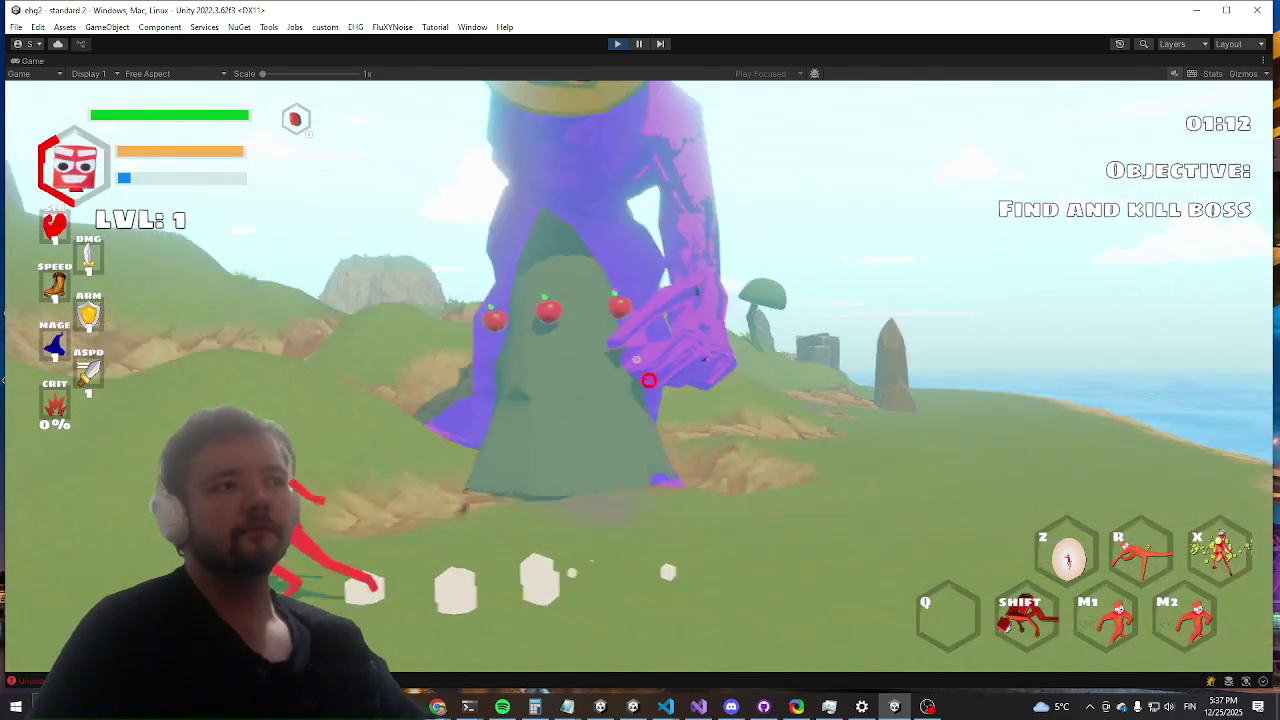
pyautogui.hotkey('ctrl', 's')
pyautogui.press('w')
pyautogui.press('w')
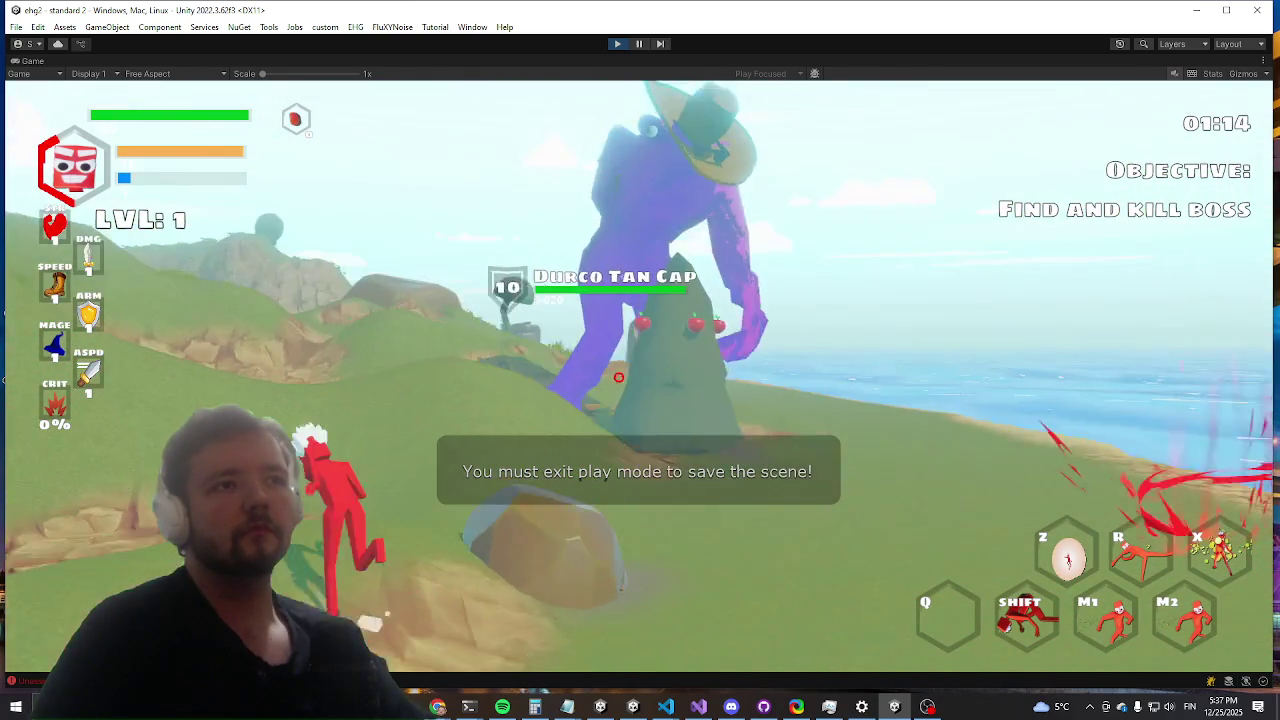
pyautogui.press('w')
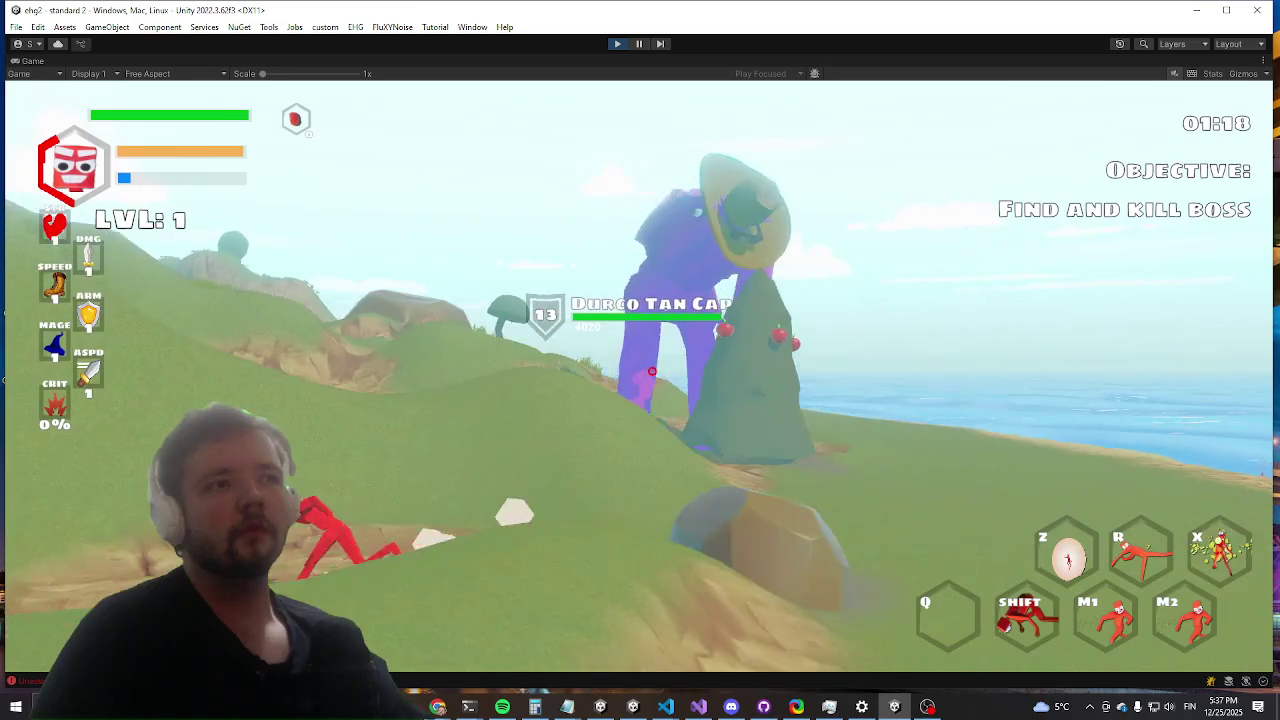
pyautogui.press('w')
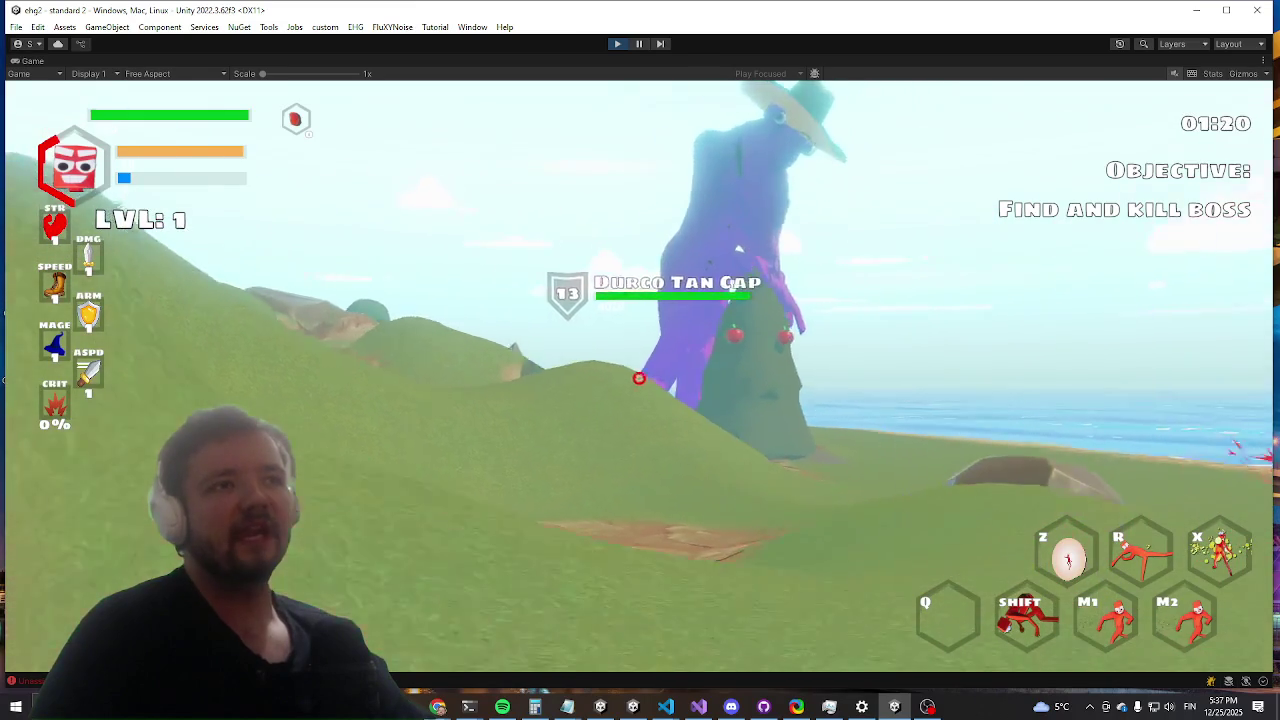
pyautogui.press('w')
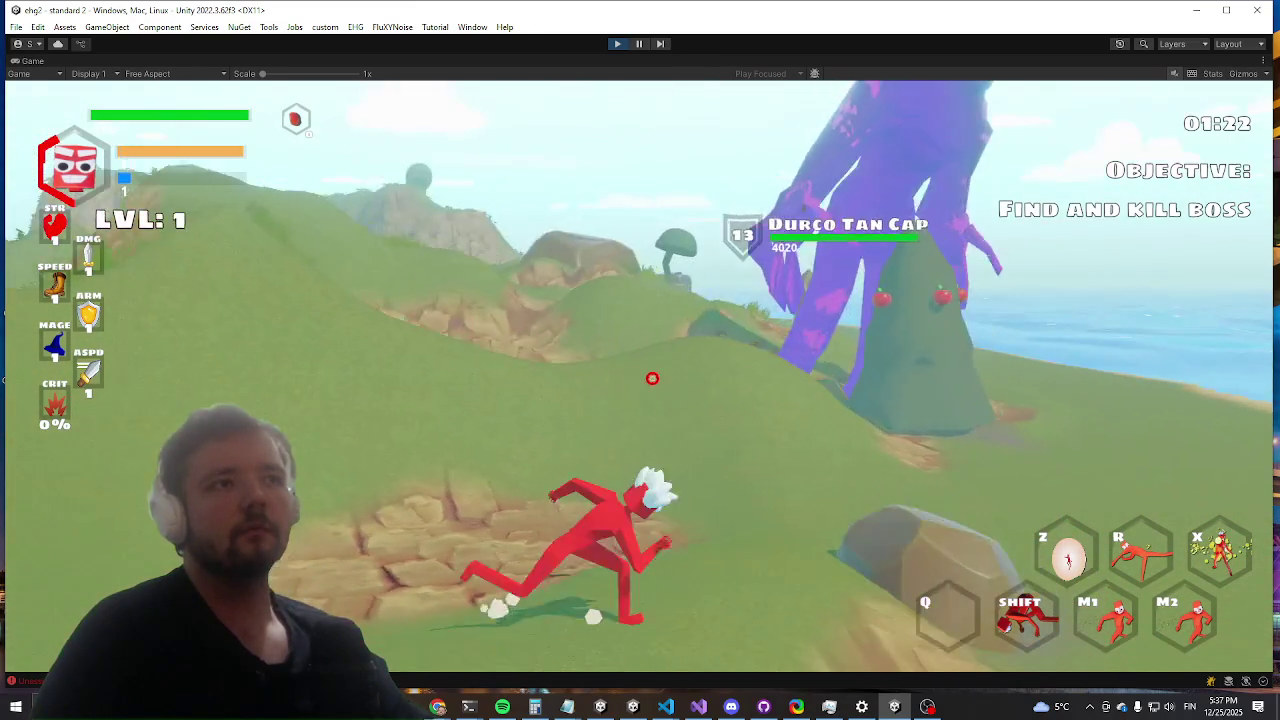
pyautogui.press('w')
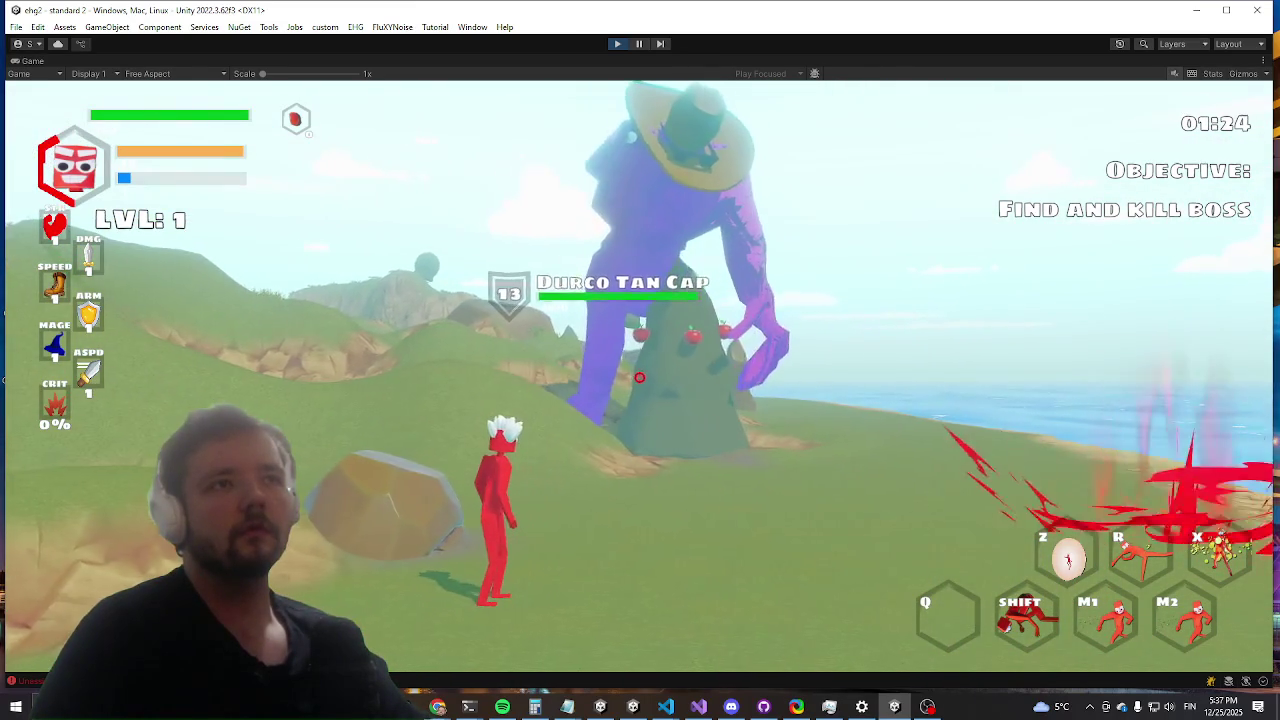
pyautogui.press('w')
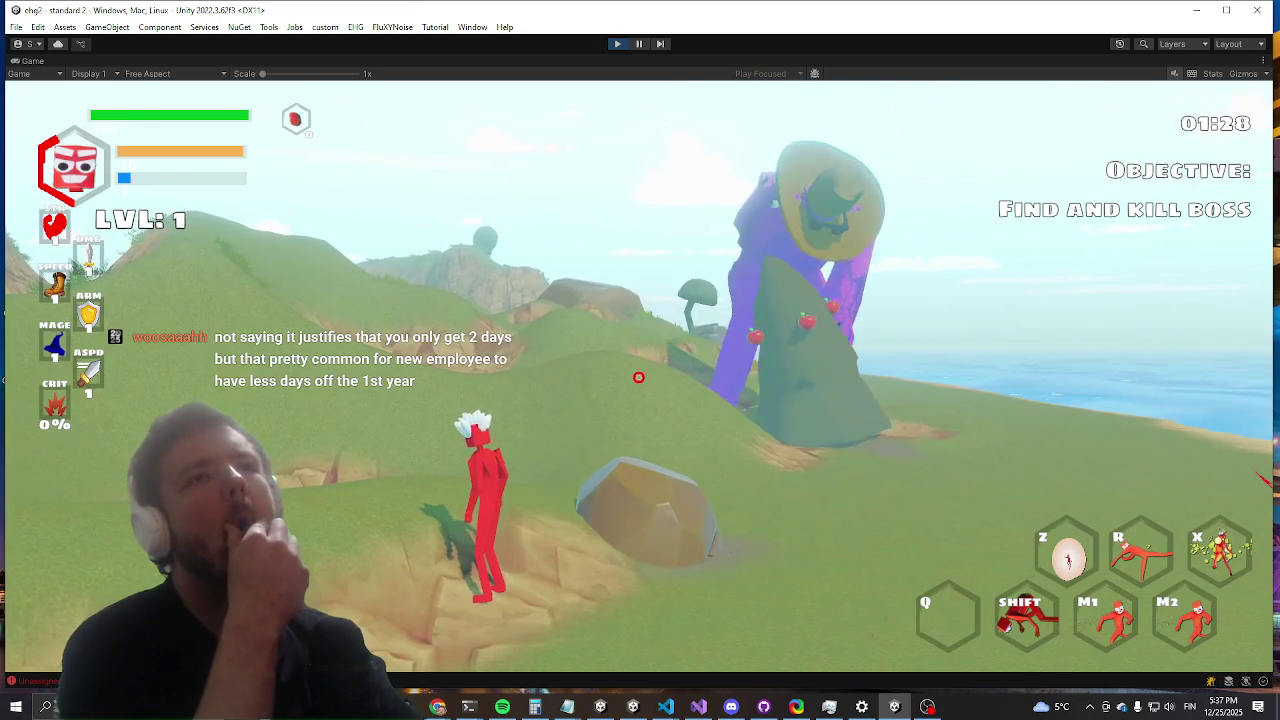
pyautogui.press('w')
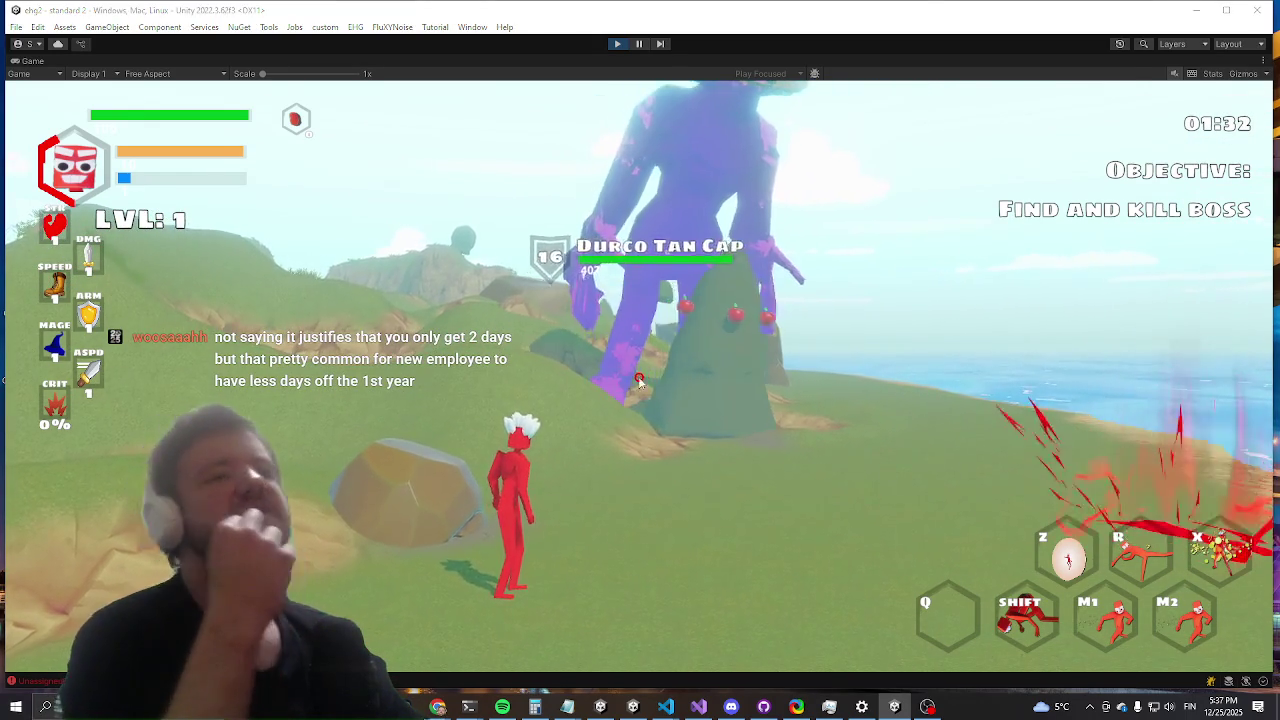
pyautogui.hotkey('alt', 'Tab')
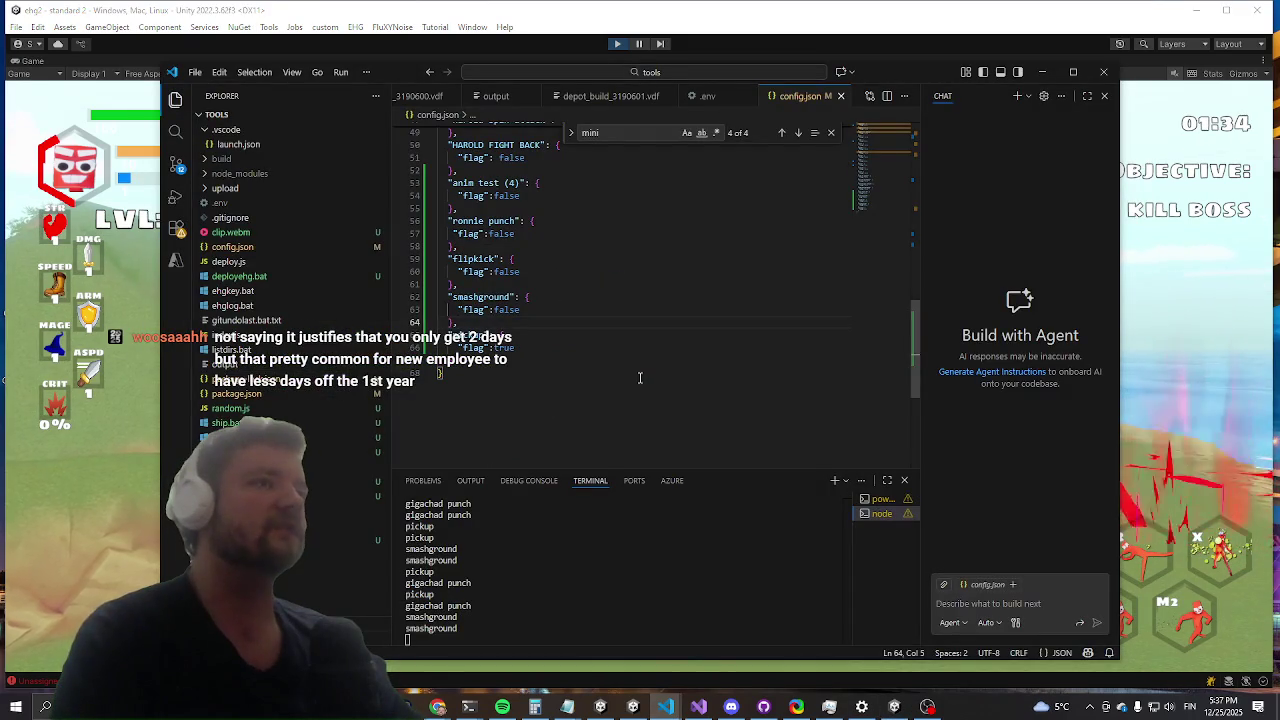
# Step: Select the pickup flag value in config.json to change it from true to false
pyautogui.hotkey('ctrl', 'Right')
pyautogui.hotkey('ctrl', 'Right')
pyautogui.hotkey('shift', 'Right')
pyautogui.hotkey('shift', 'Right')
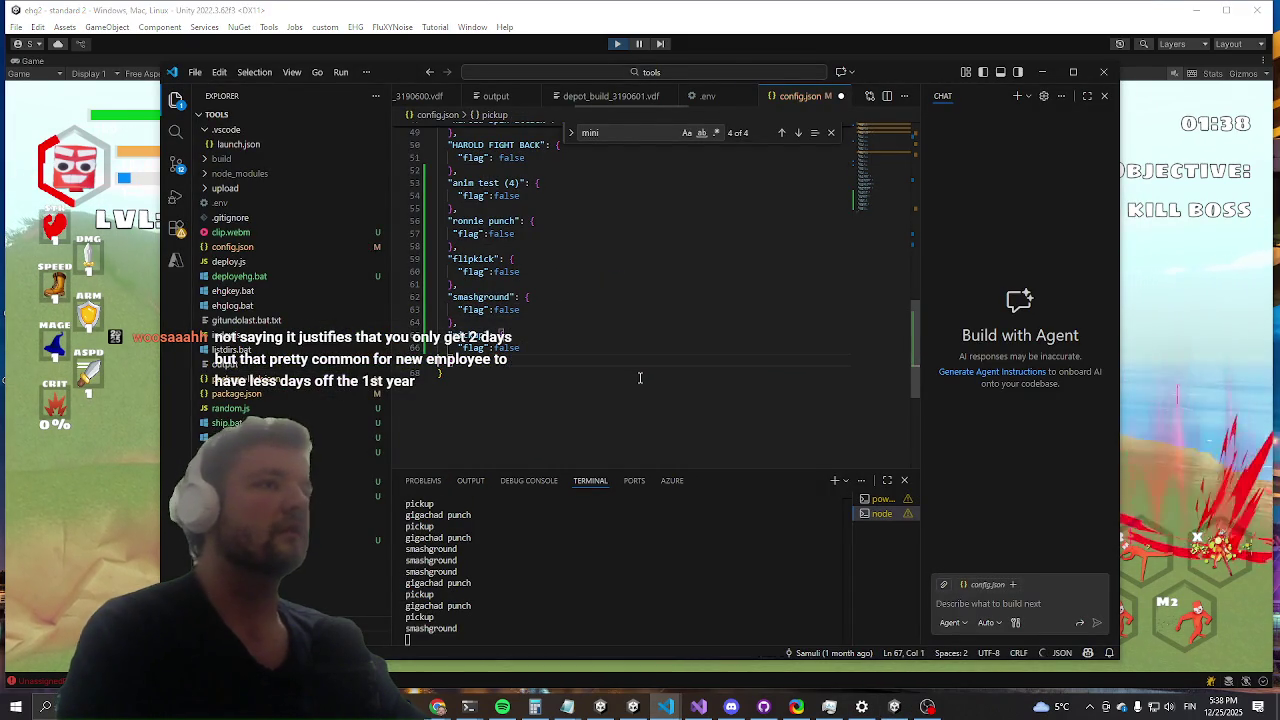
pyautogui.hotkey('alt', 'Tab')
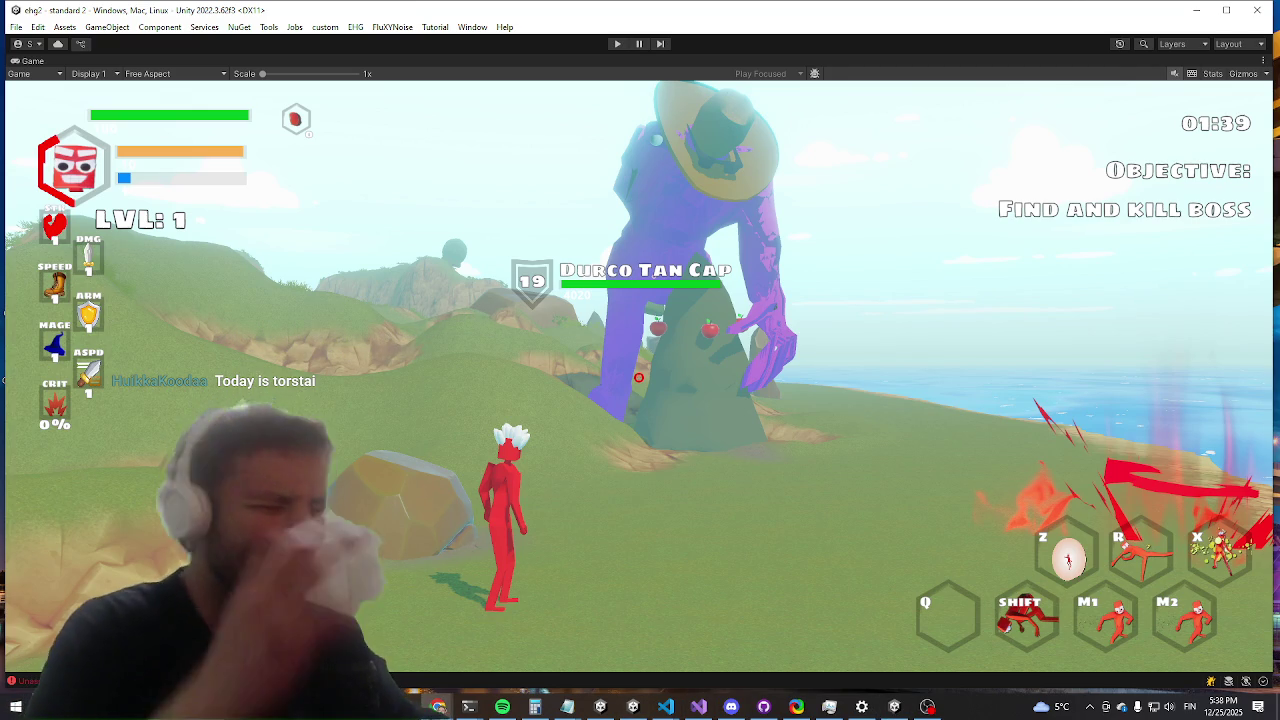
# Step: Stop the play-test and return to the standard 2 scene
pyautogui.hotkey('ctrl', 'p')
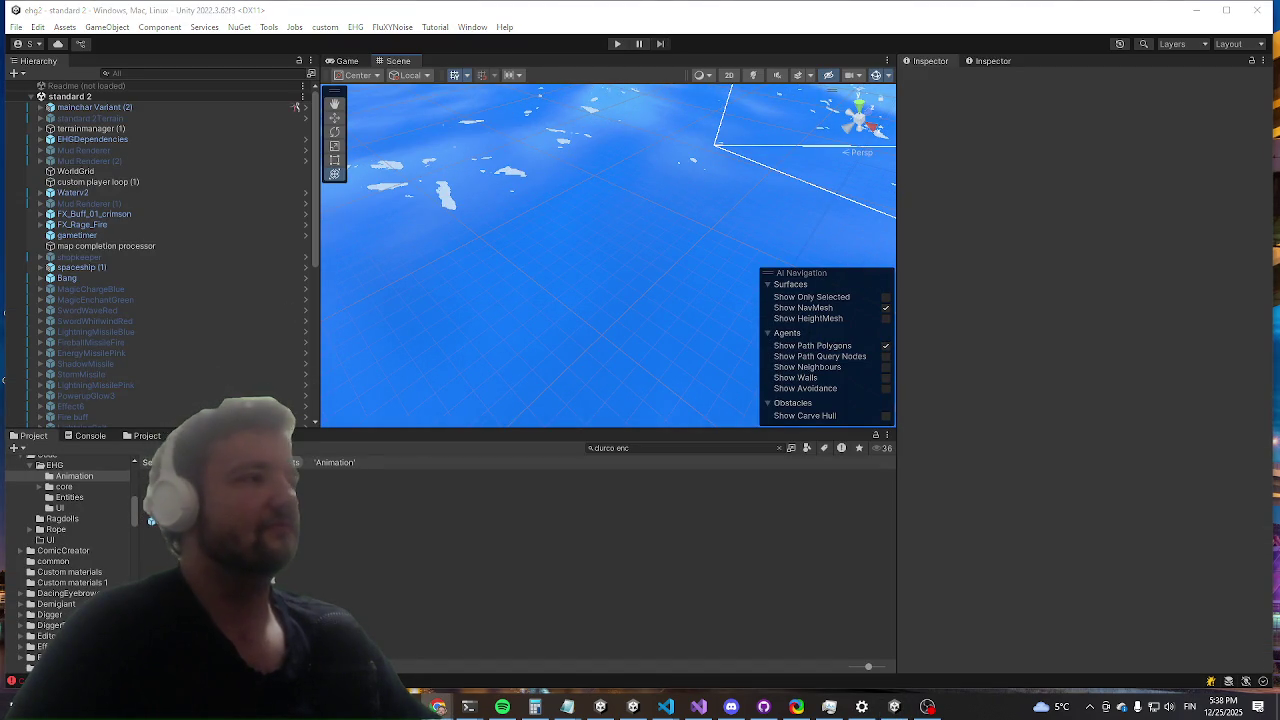
# Step: Open the durco encounter prefab and select the gigachad objects in its Hierarchy
pyautogui.doubleClick(165, 495)
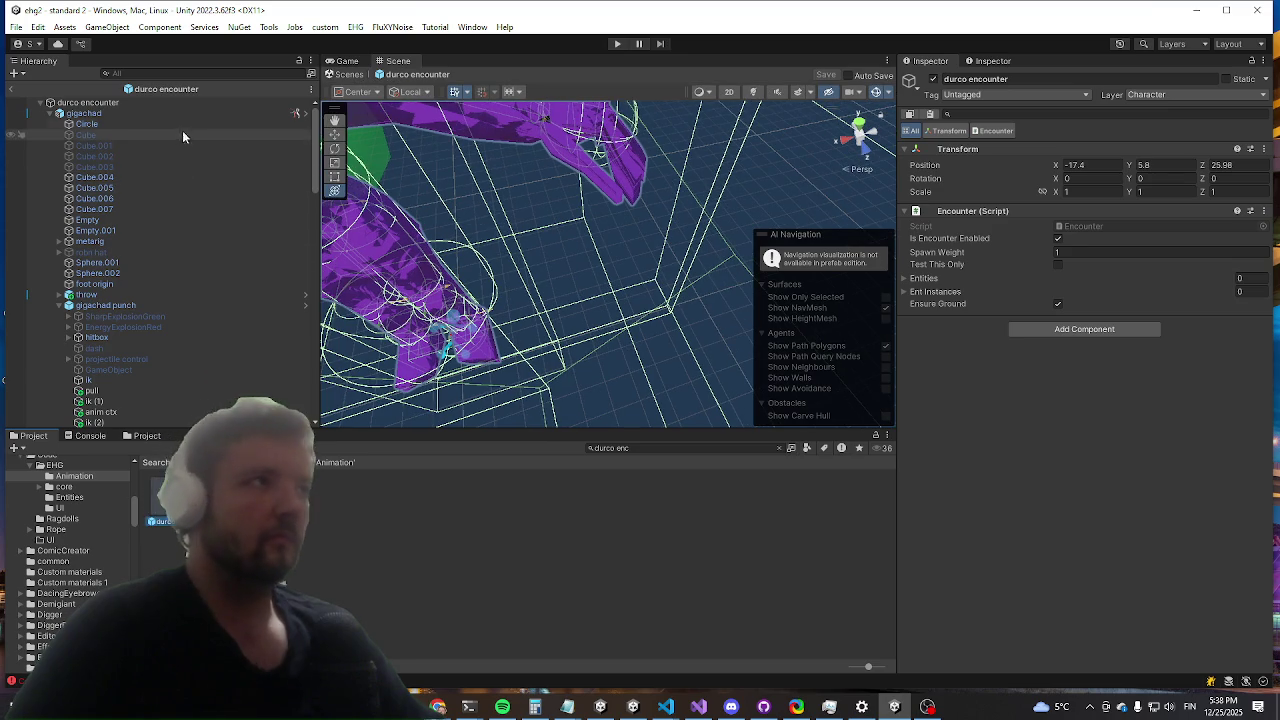
pyautogui.click(213, 113)
pyautogui.scroll(-10, 1036, 275)
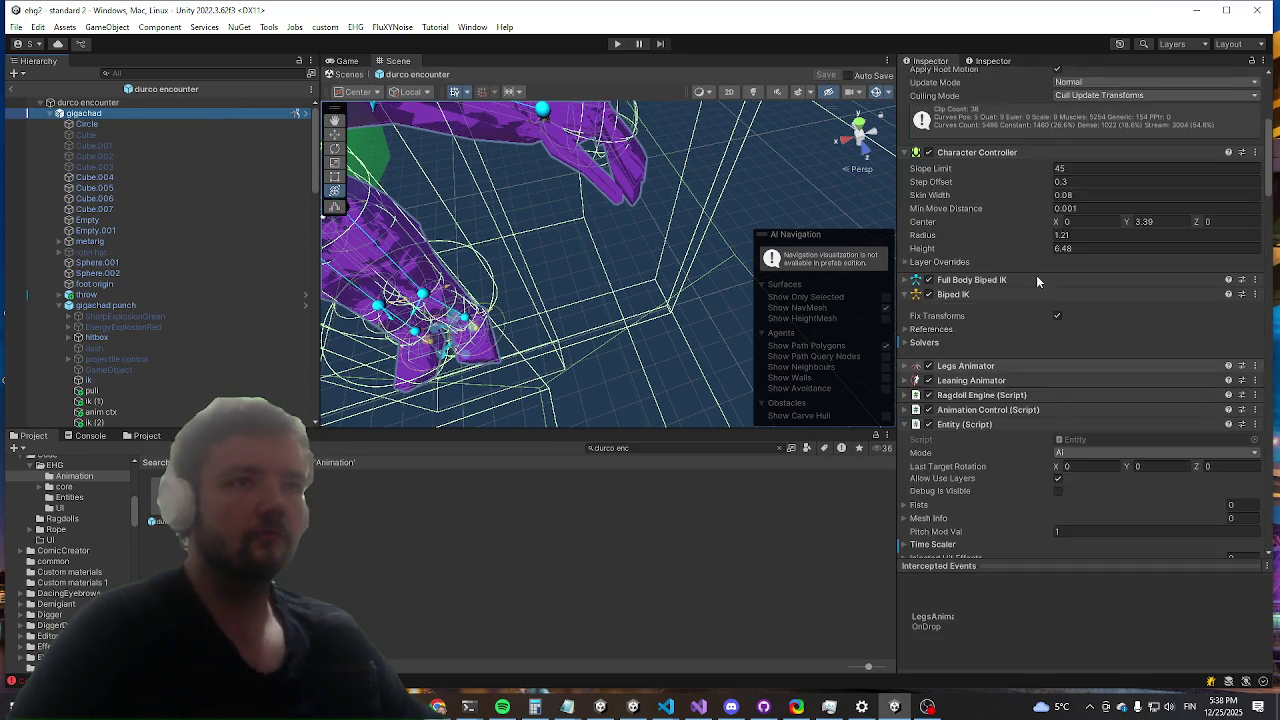
pyautogui.scroll(-10, 117, 350)
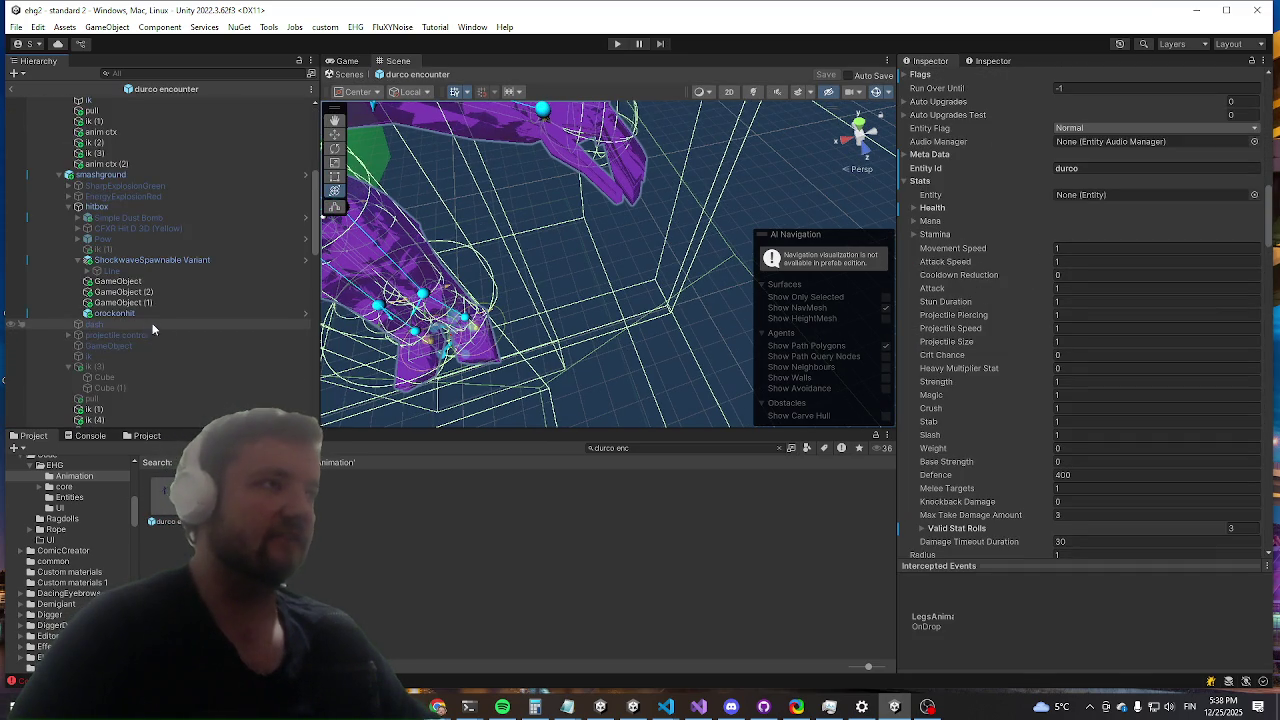
pyautogui.scroll(-10, 172, 227)
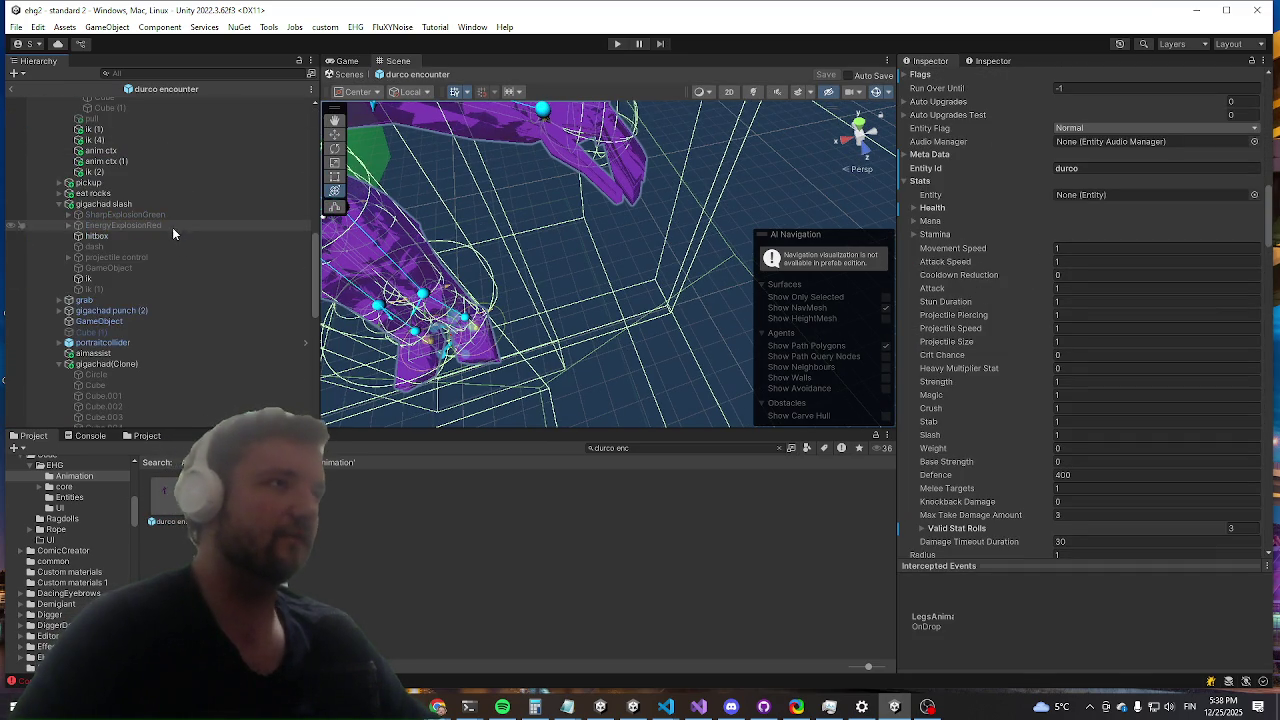
pyautogui.click(124, 366)
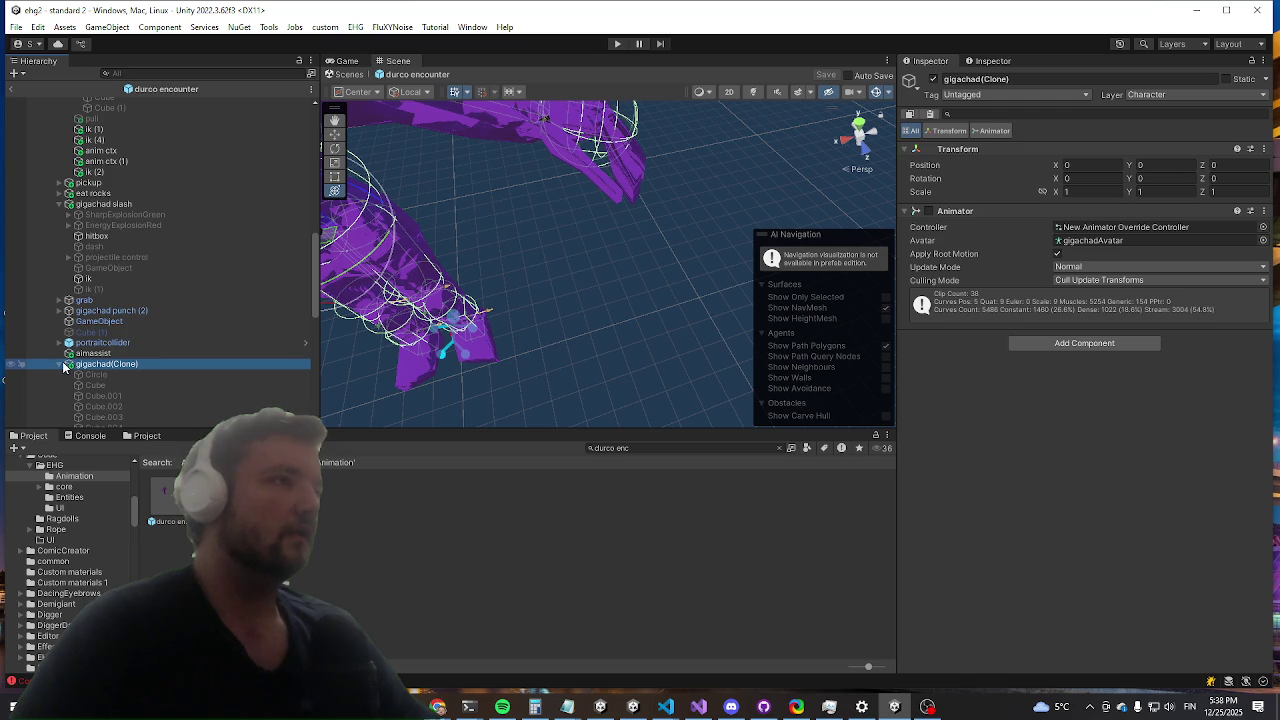
# Step: Collapse smashground and select the gigachad slash attack to show its Animation Definition
pyautogui.scroll(5, 105, 305)
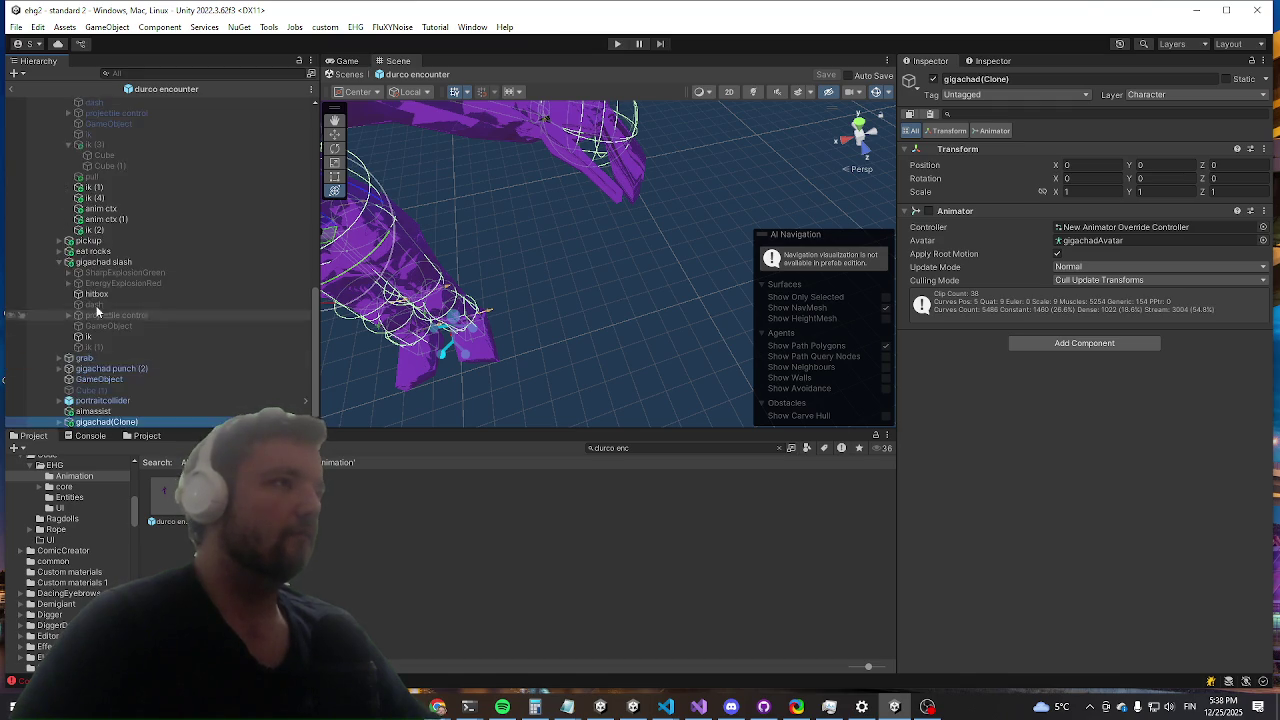
pyautogui.scroll(-5, 124, 266)
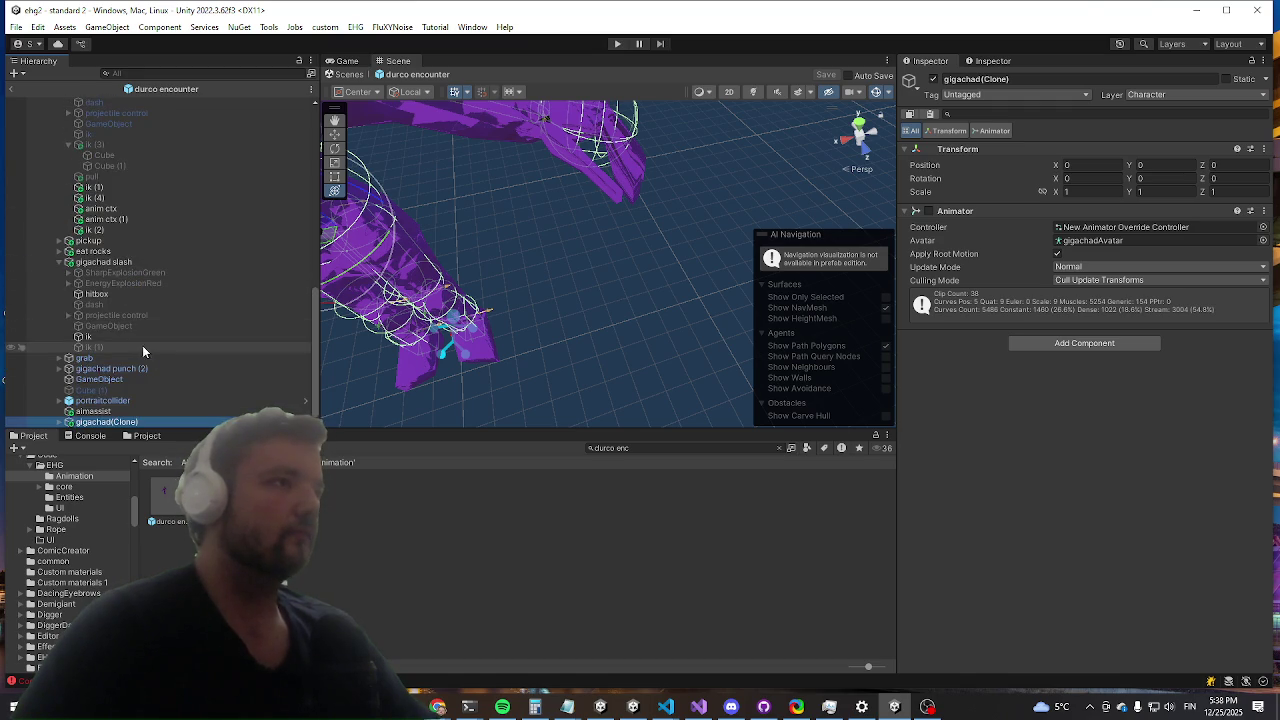
pyautogui.scroll(2, 70, 330)
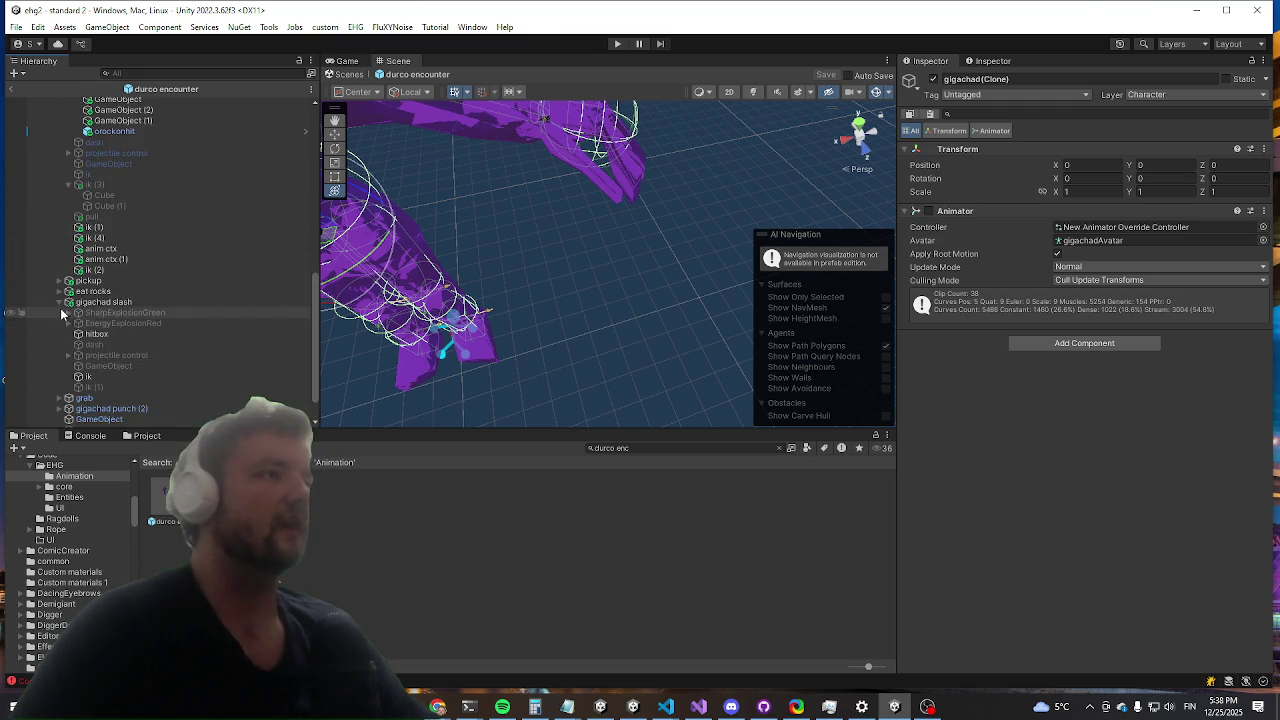
pyautogui.scroll(10, 153, 103)
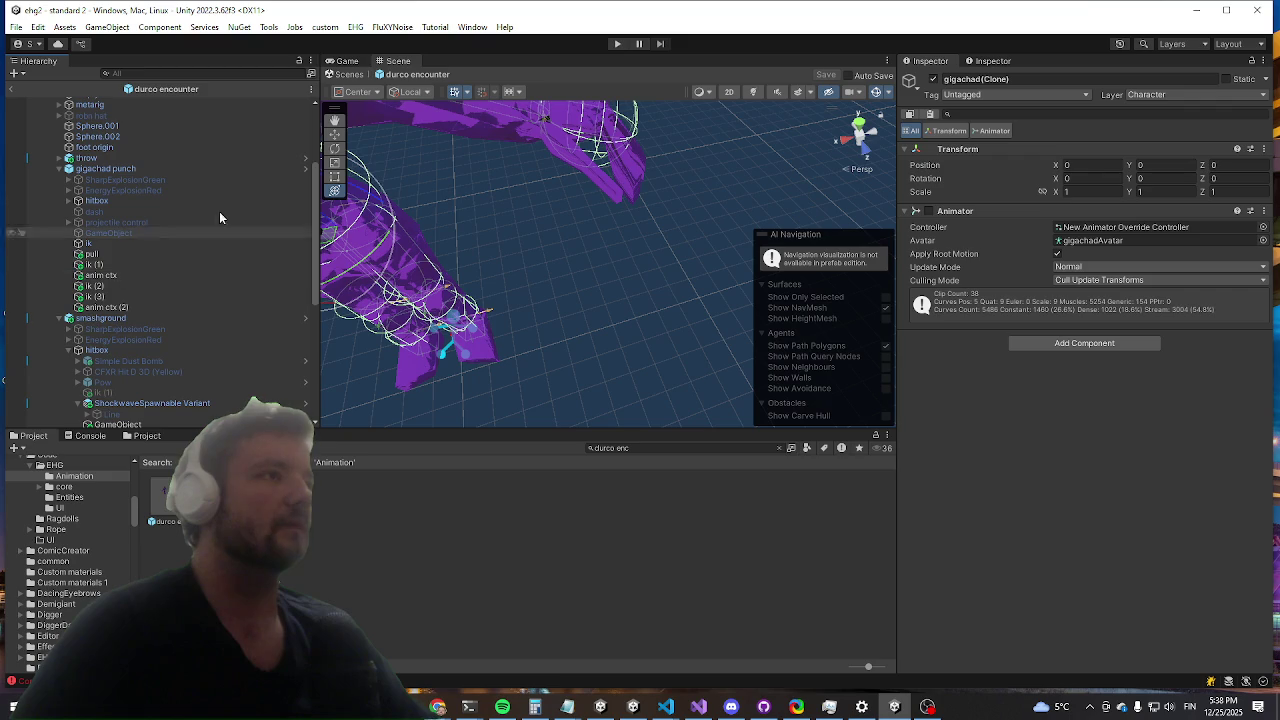
pyautogui.click(60, 318)
pyautogui.click(119, 350)
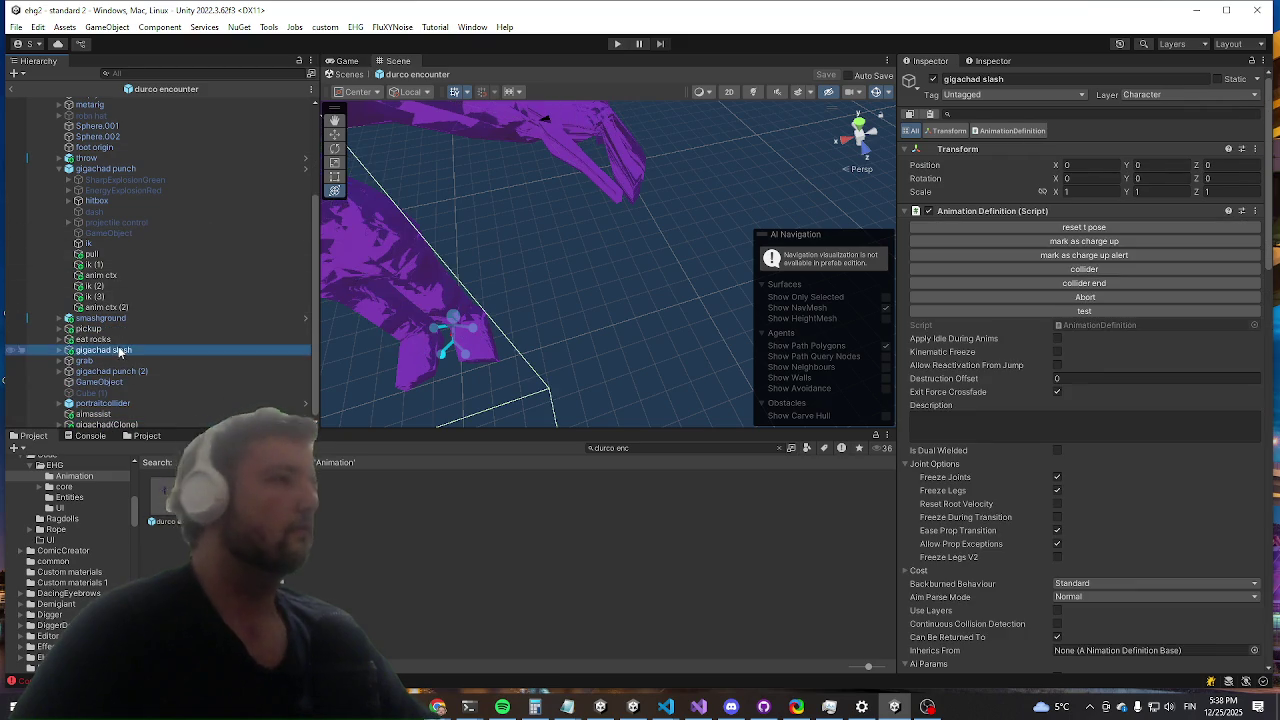
pyautogui.click(100, 339)
pyautogui.click(85, 350)
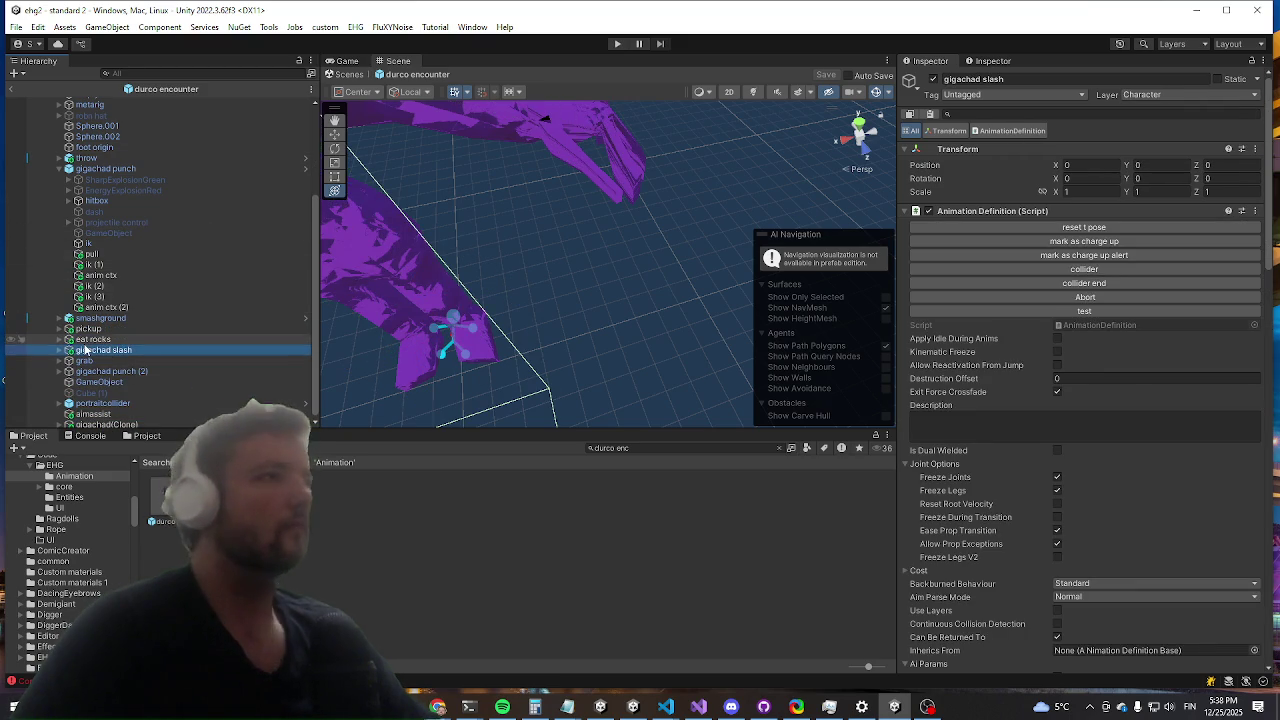
# Step: Select the pickup attack and scroll its Inspector settings toward AI Params
pyautogui.click(88, 329)
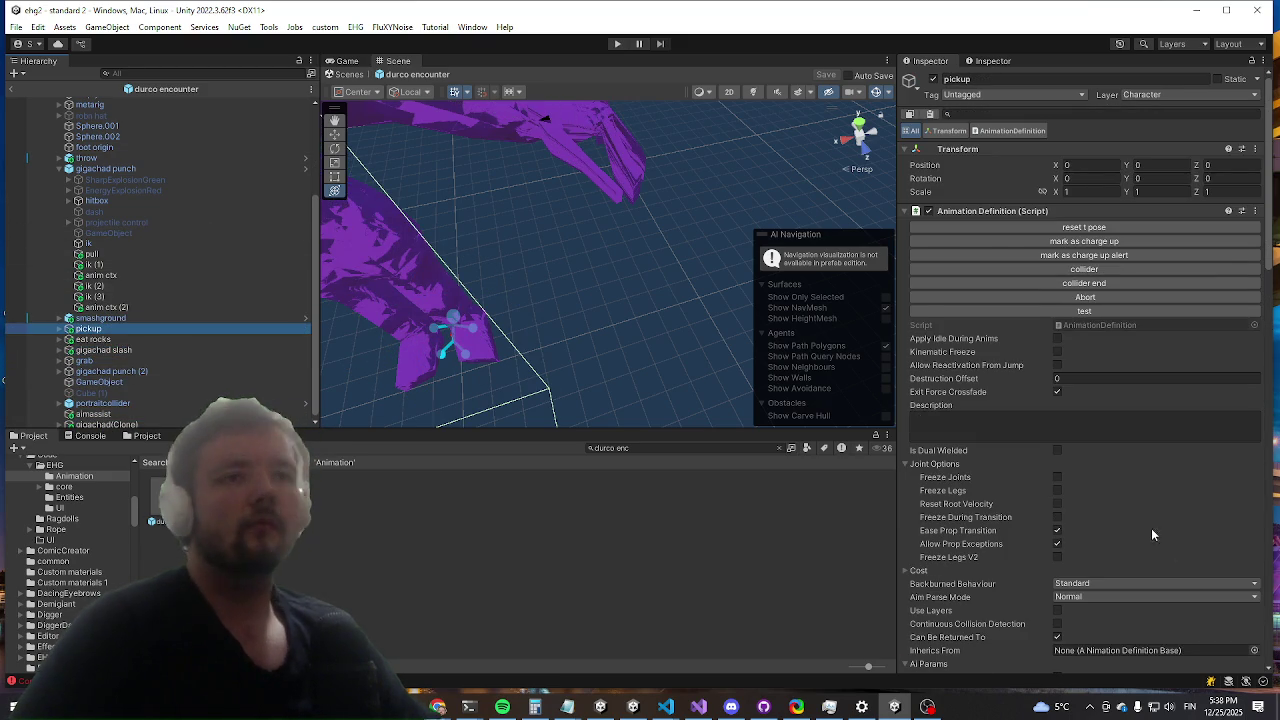
pyautogui.scroll(-5, 1140, 530)
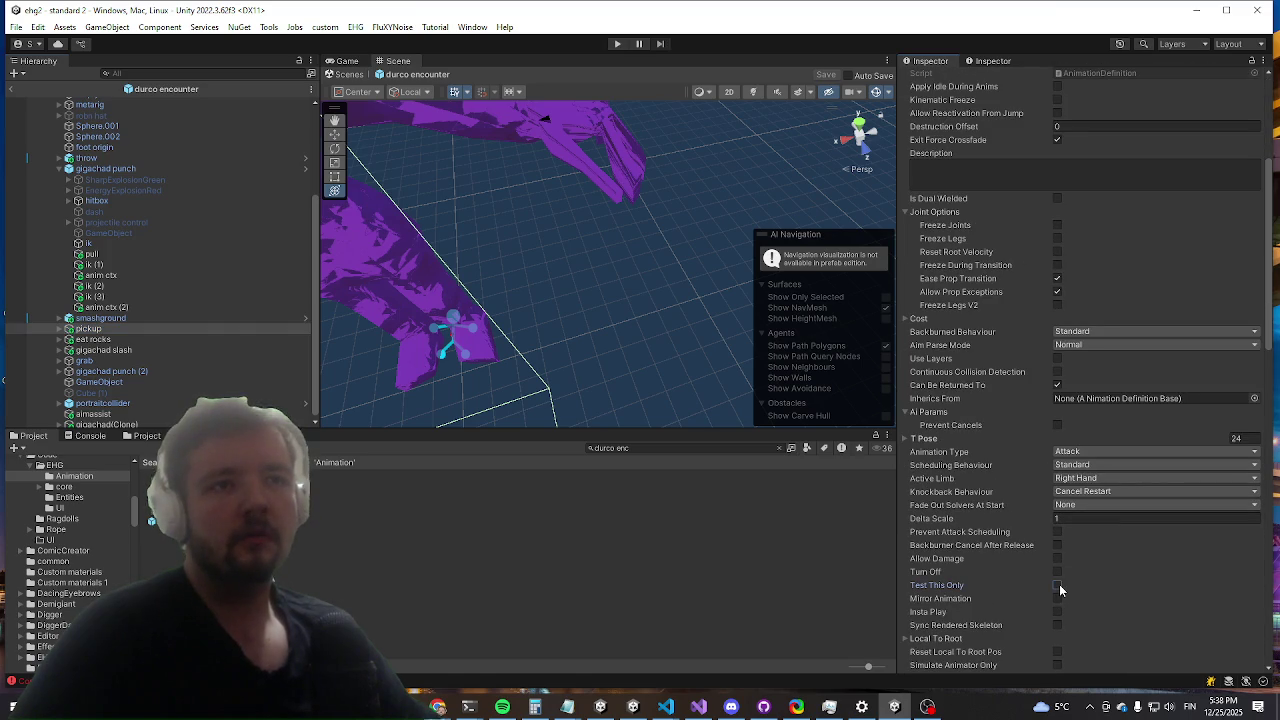
pyautogui.moveTo(503, 170)
pyautogui.mouseDown()
pyautogui.moveTo(574, 306)
pyautogui.moveTo(575, 235)
pyautogui.mouseUp()
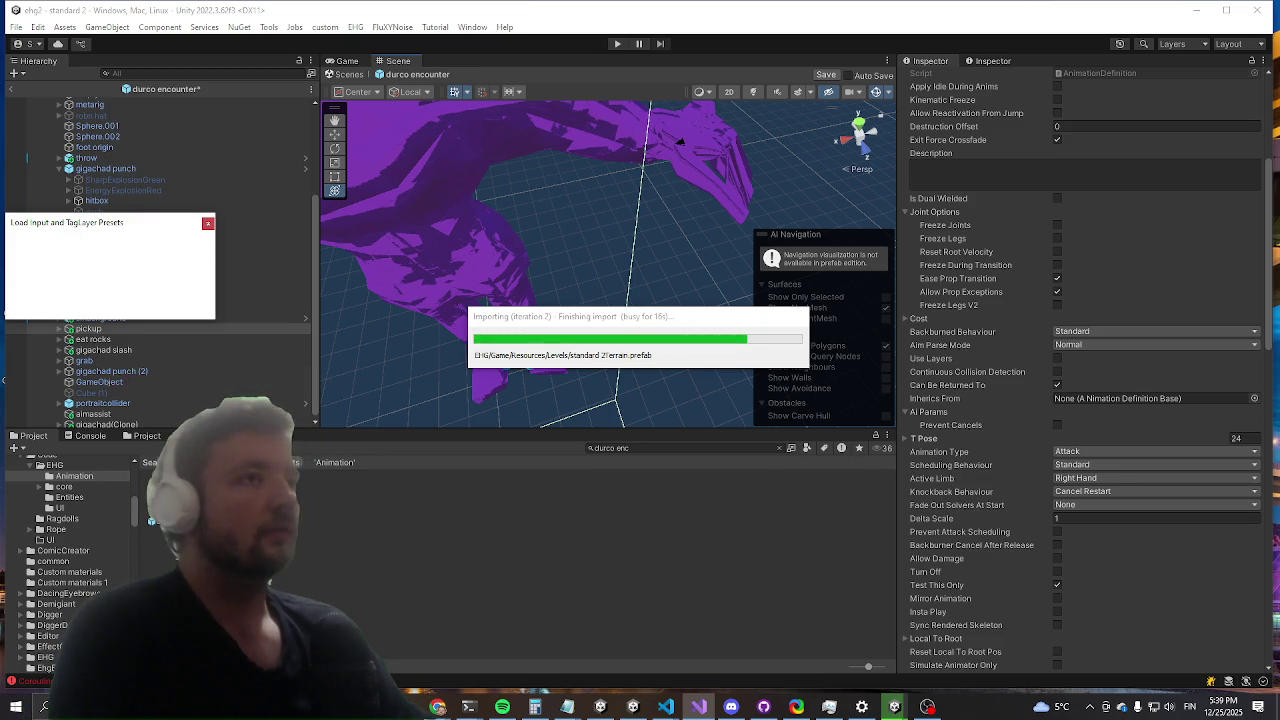
# Step: Switch away from Unity and dismiss the find-in-files search while importing finishes
pyautogui.hotkey('alt', 'Tab')
pyautogui.hotkey('alt', 'Tab')
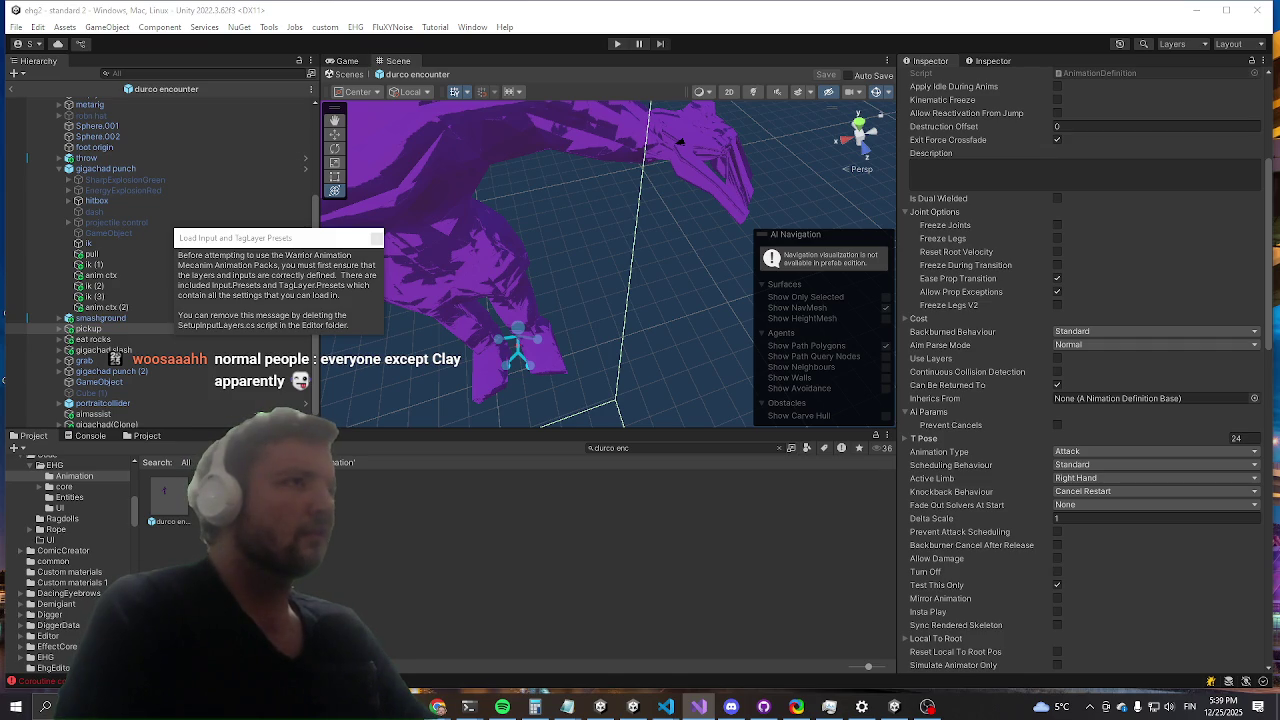
pyautogui.hotkey('ctrl', 'shift', 'f')
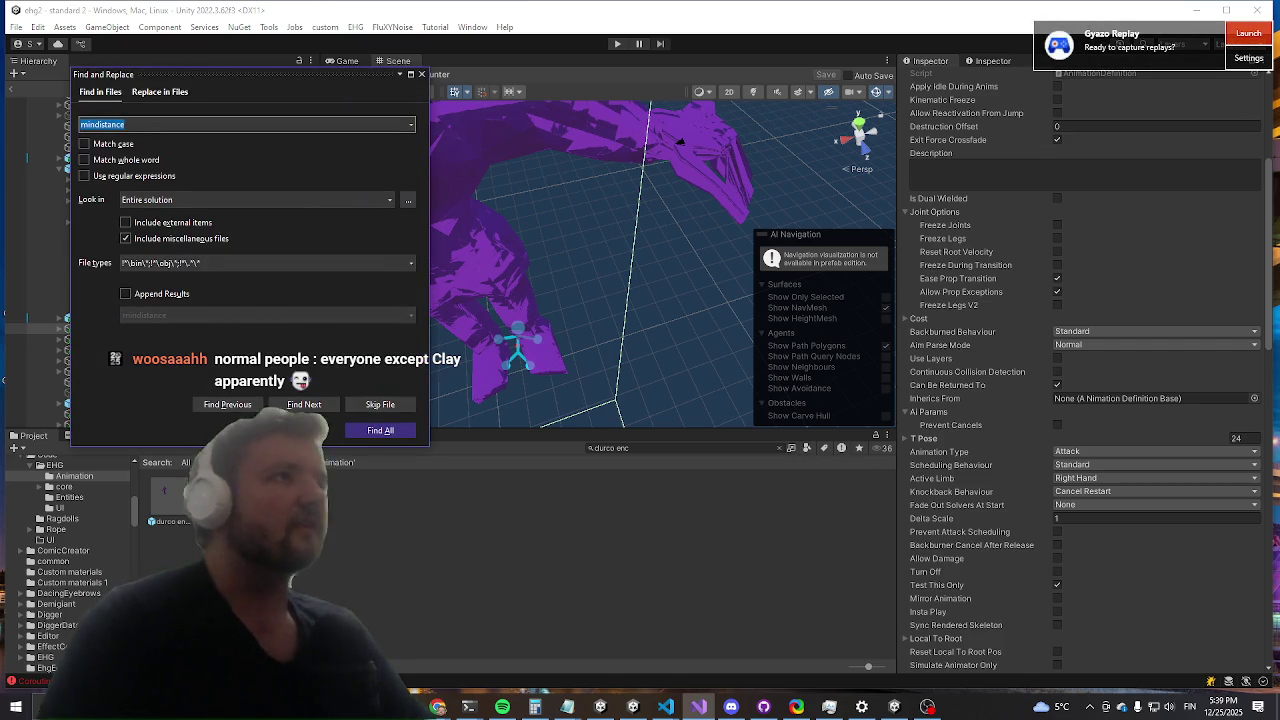
pyautogui.press('Escape')
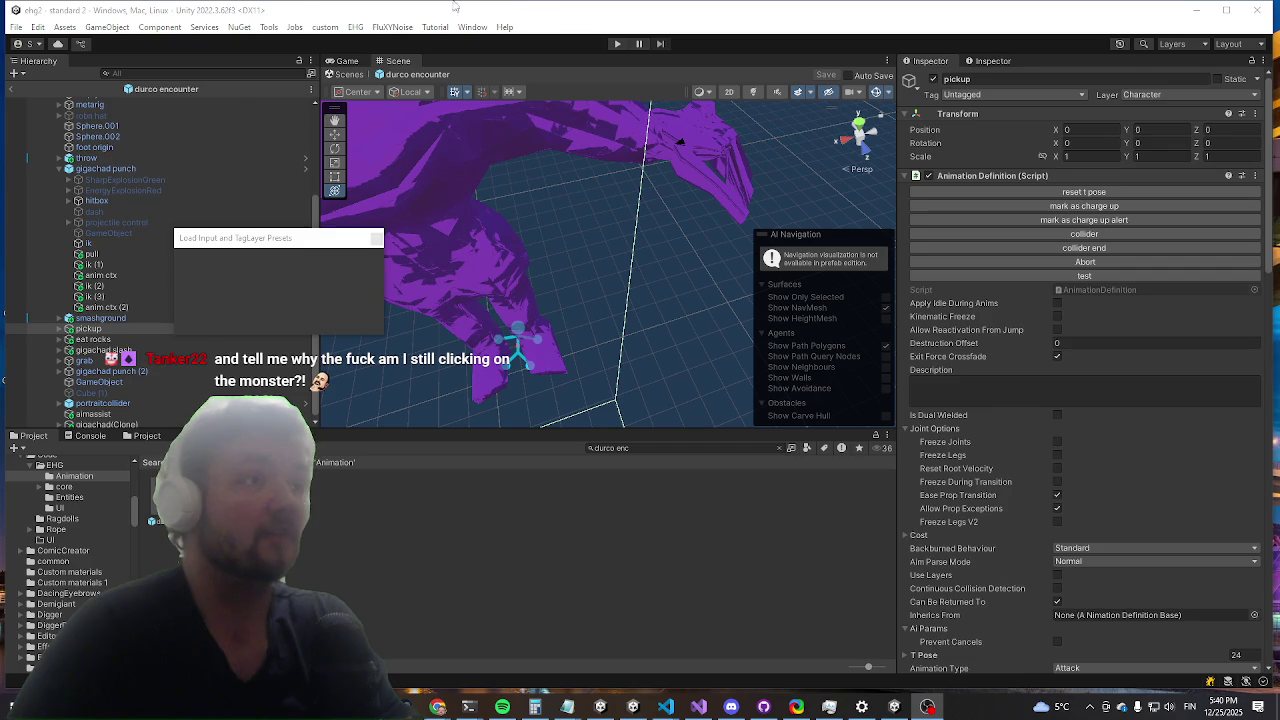
# Step: Close the Load Input and TagLayer Presets notice, exit to standard 2, and start Play mode
pyautogui.click(376, 240)
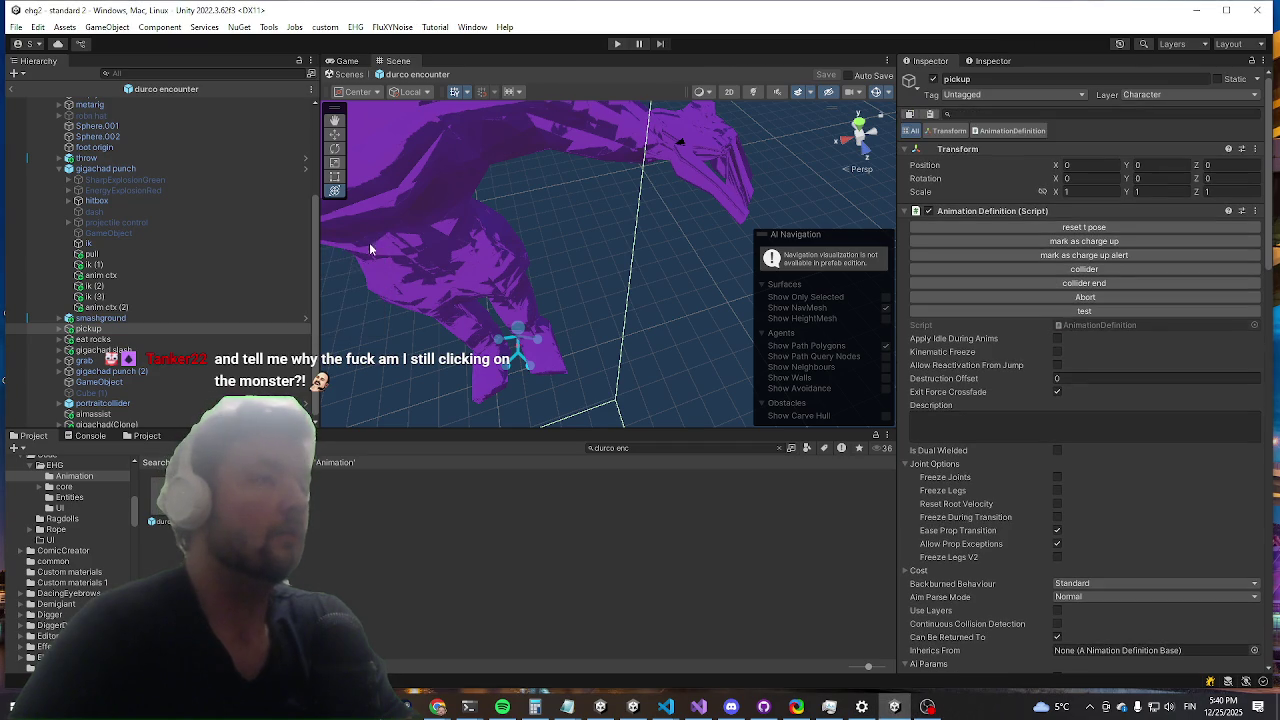
pyautogui.click(12, 92)
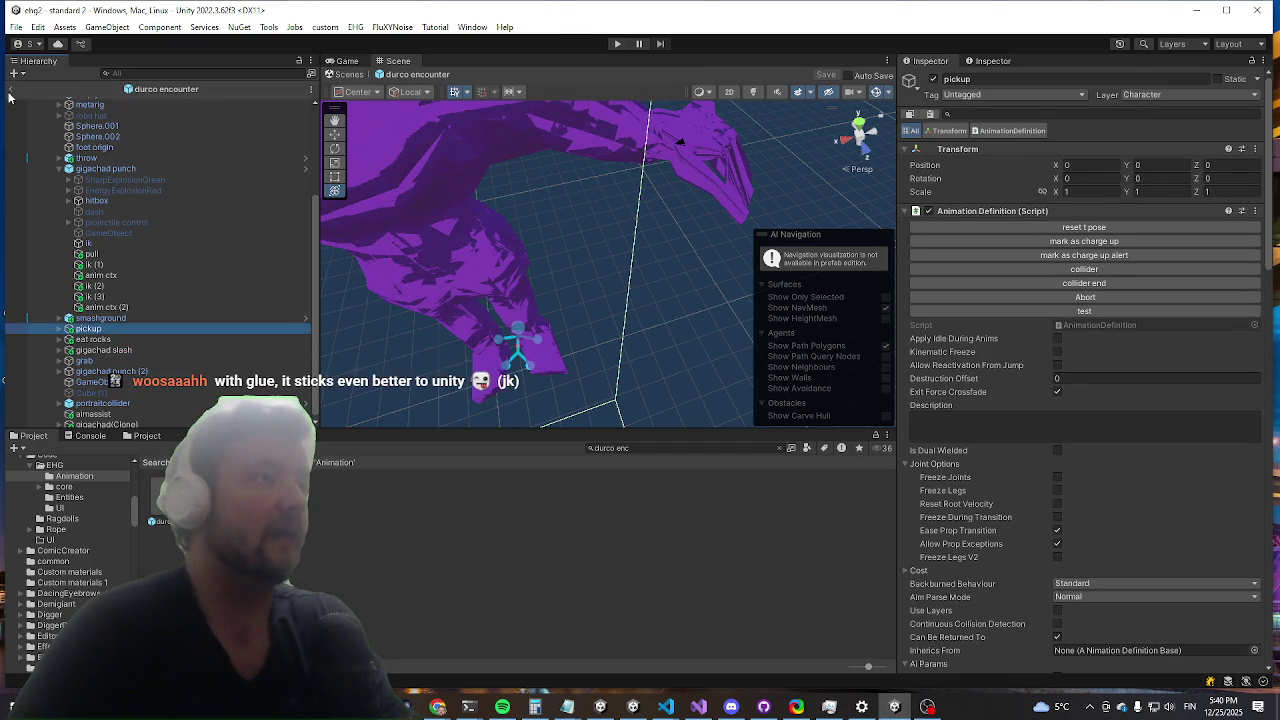
pyautogui.click(615, 44)
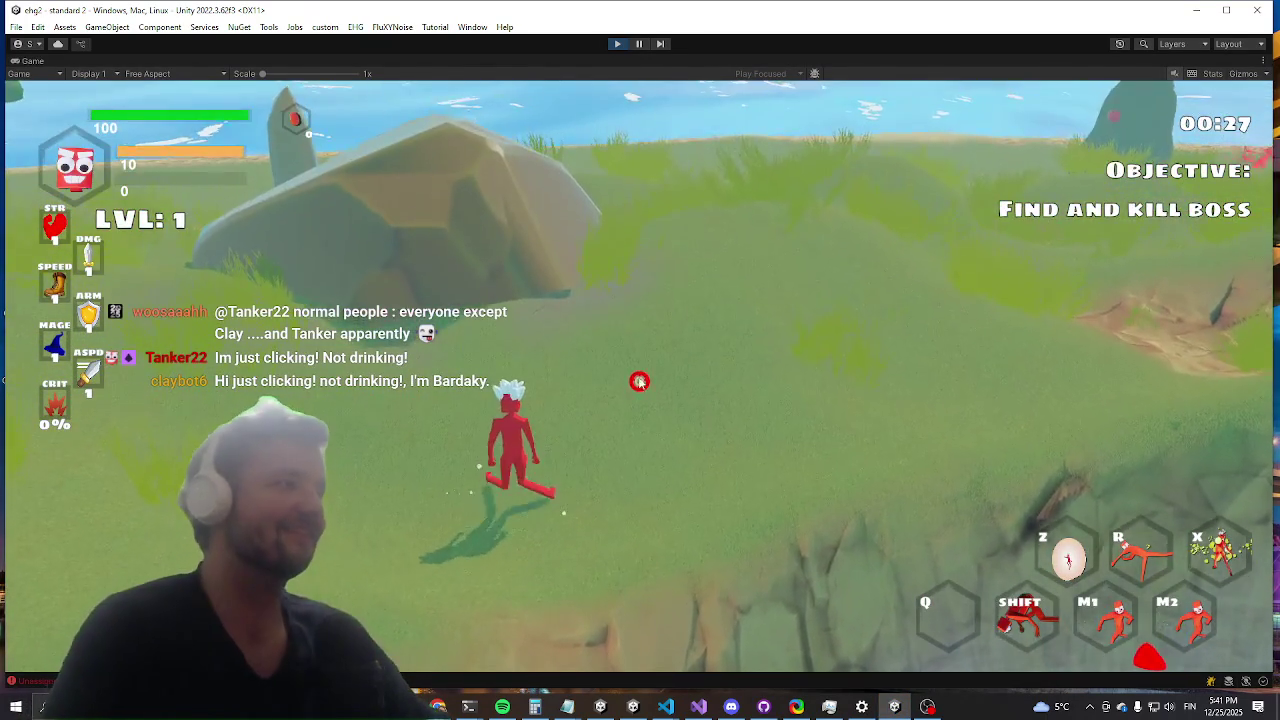
# Step: Run the kill command in the in-game console, then snip the chat message region
pyautogui.press('`')
pyautogui.write('k')
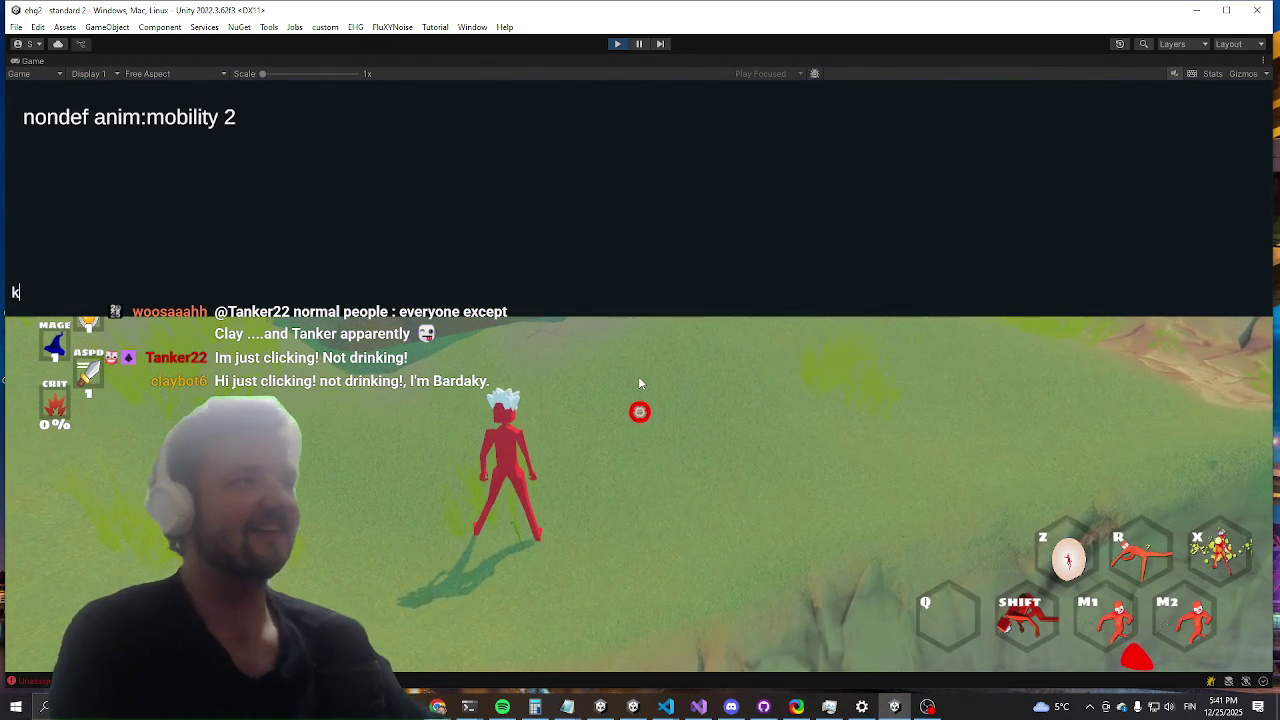
pyautogui.write('ill')
pyautogui.press('Return')
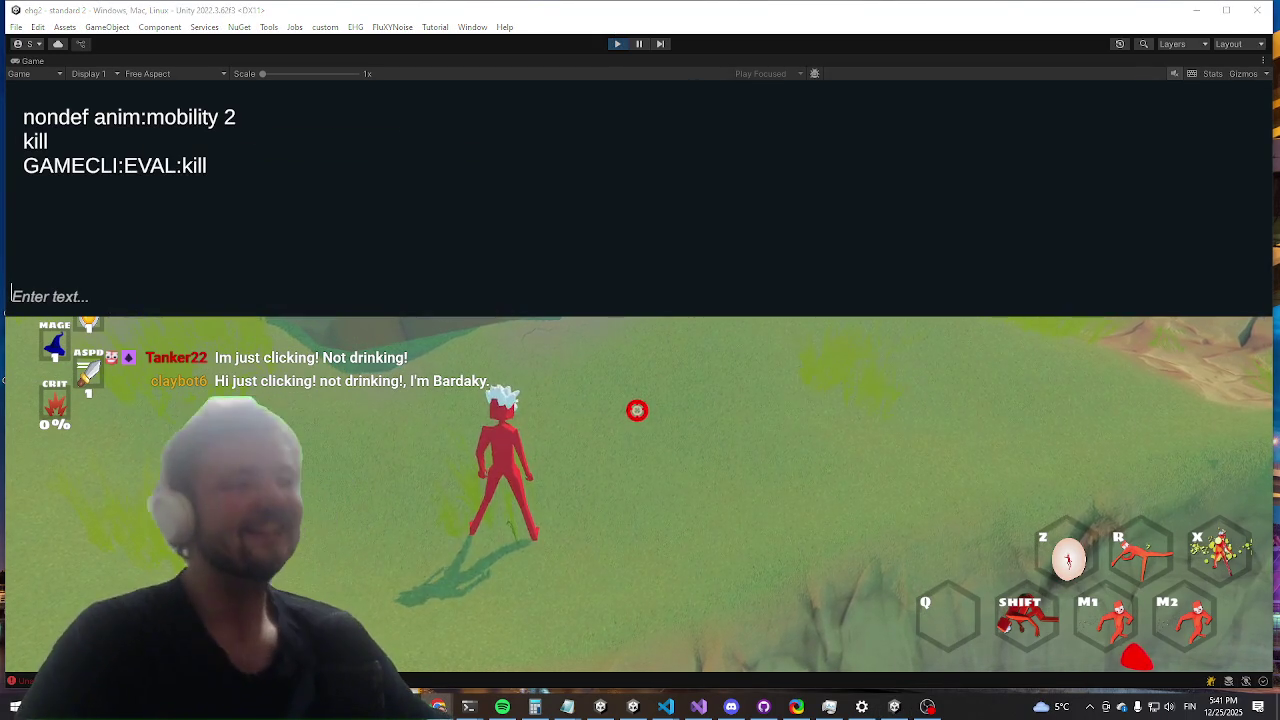
pyautogui.press('super+shift+s')
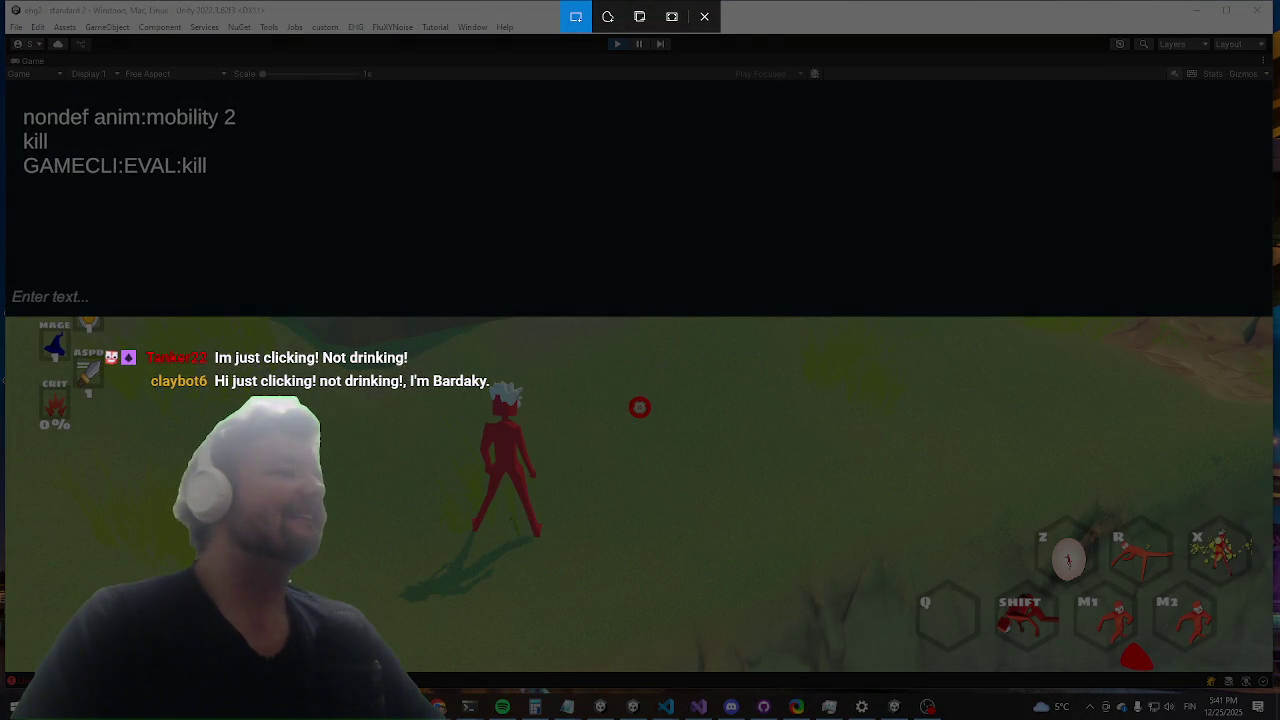
pyautogui.moveTo(6, 608); pyautogui.dragTo(6, 608)
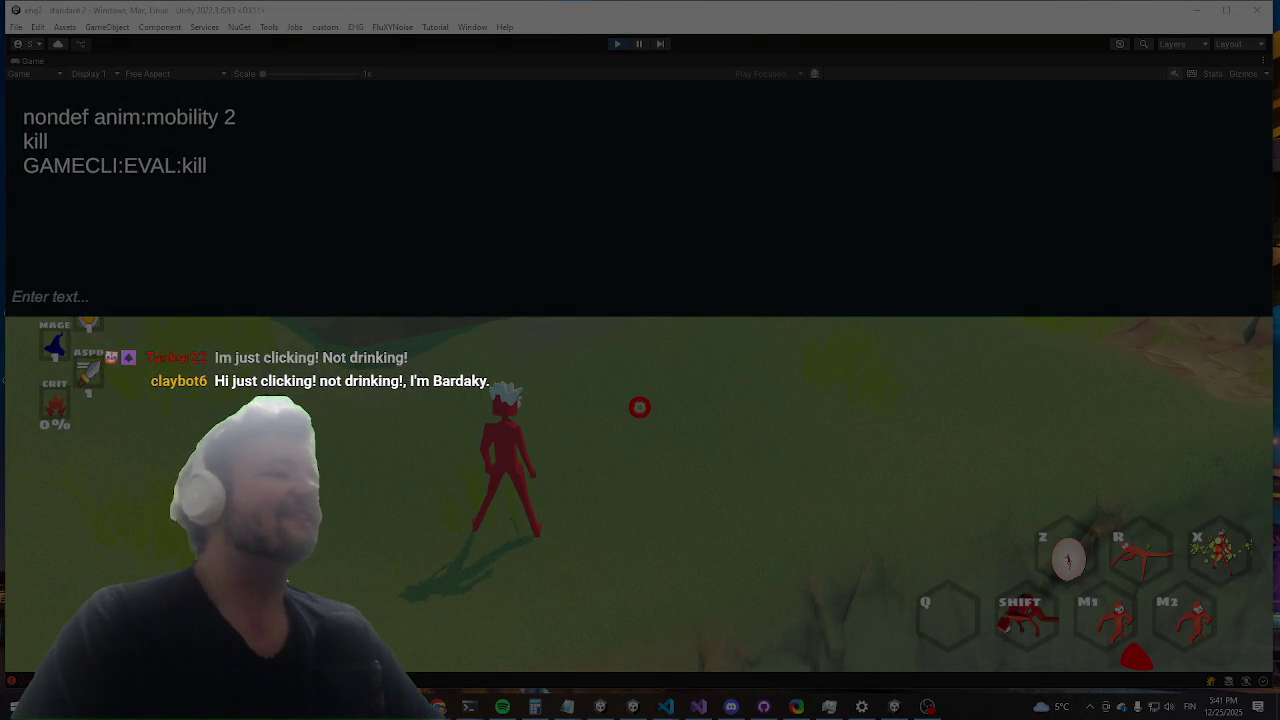
# Step: Zoom into the snip and underline 'Im just clicking! Not drinking!' with the red pen
pyautogui.scroll(10, 706, 491)
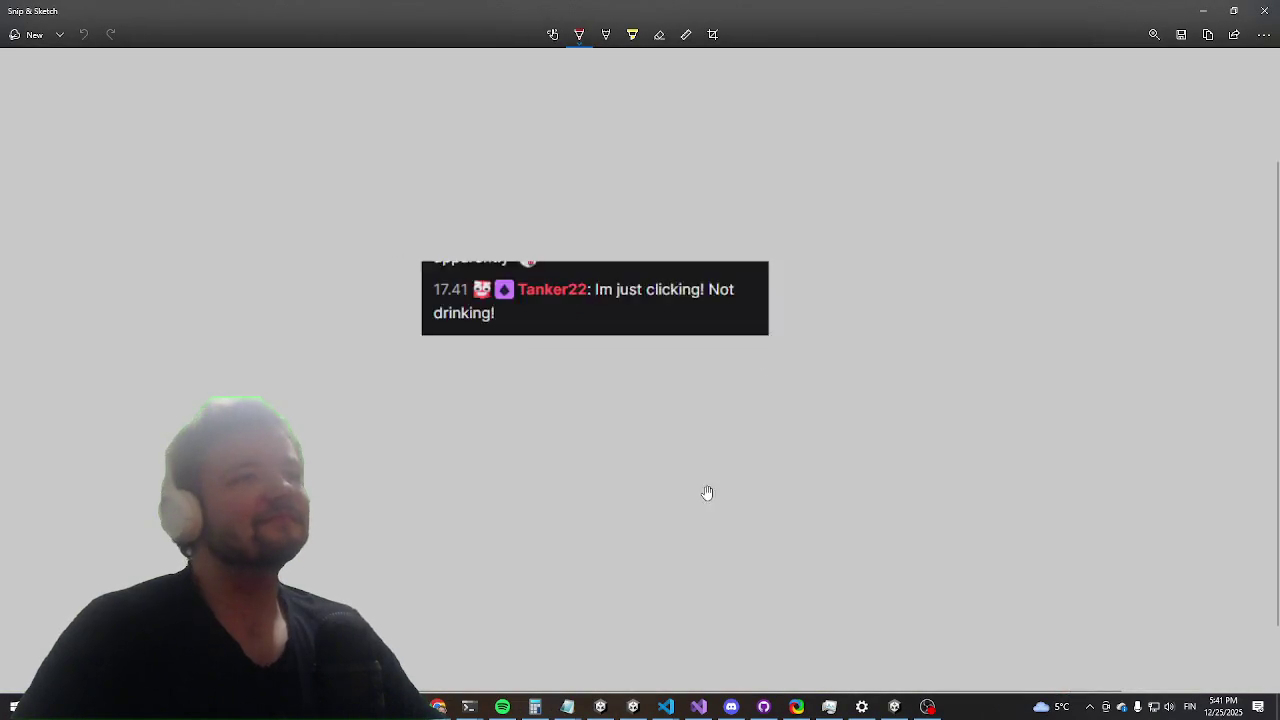
pyautogui.scroll(2, 383, 357)
pyautogui.scroll(-3, 372, 406)
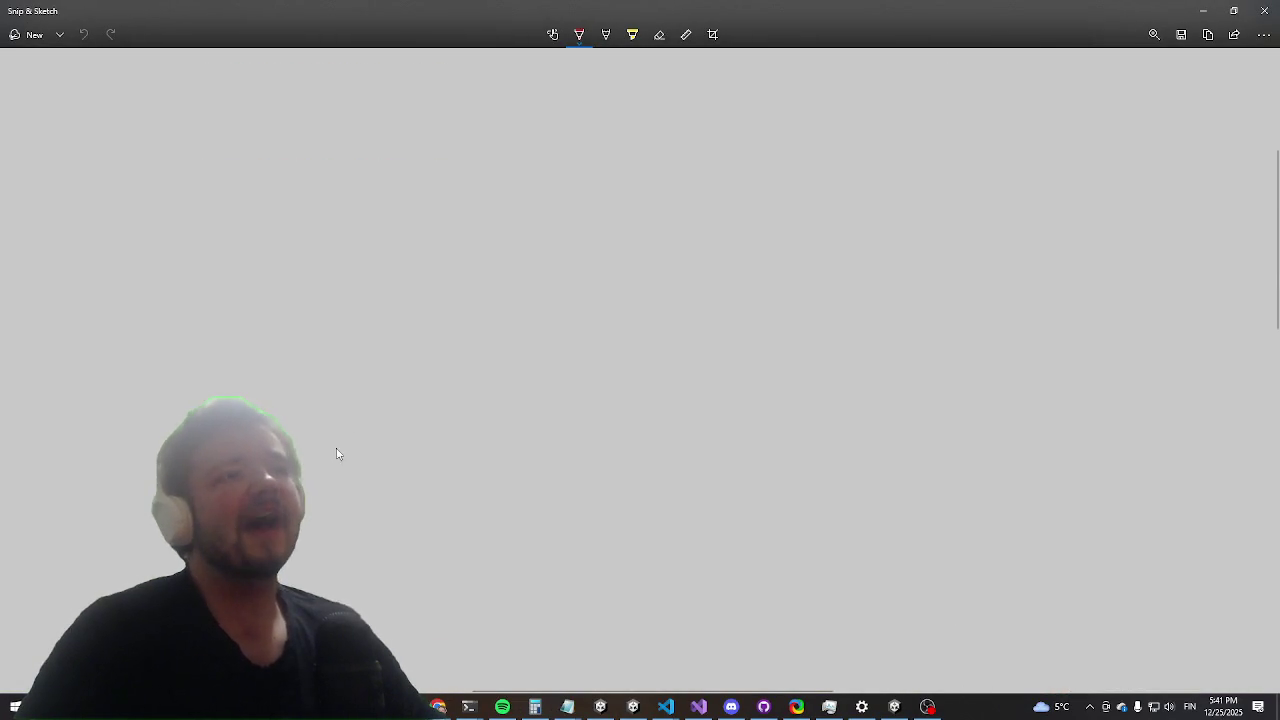
pyautogui.scroll(3, 337, 451)
pyautogui.moveTo(559, 338); pyautogui.dragTo(767, 355)
pyautogui.moveTo(892, 347); pyautogui.dragTo(908, 346)
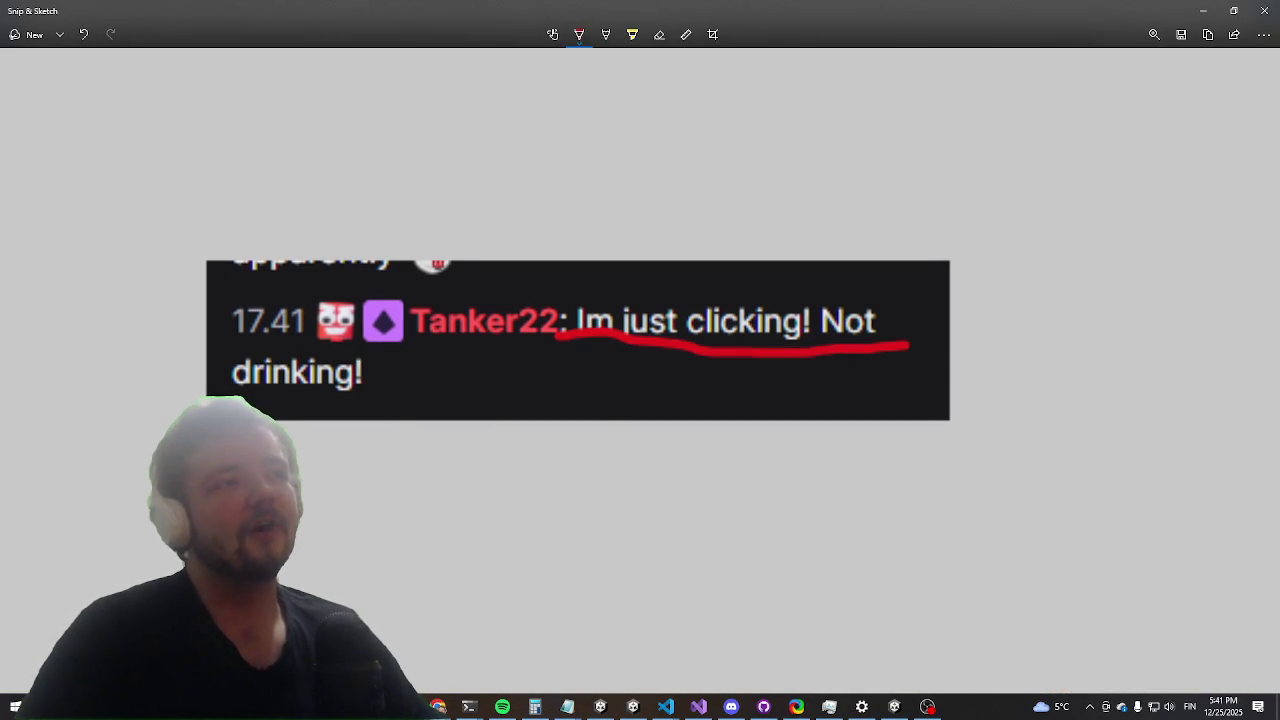
pyautogui.moveTo(312, 397); pyautogui.dragTo(379, 404)
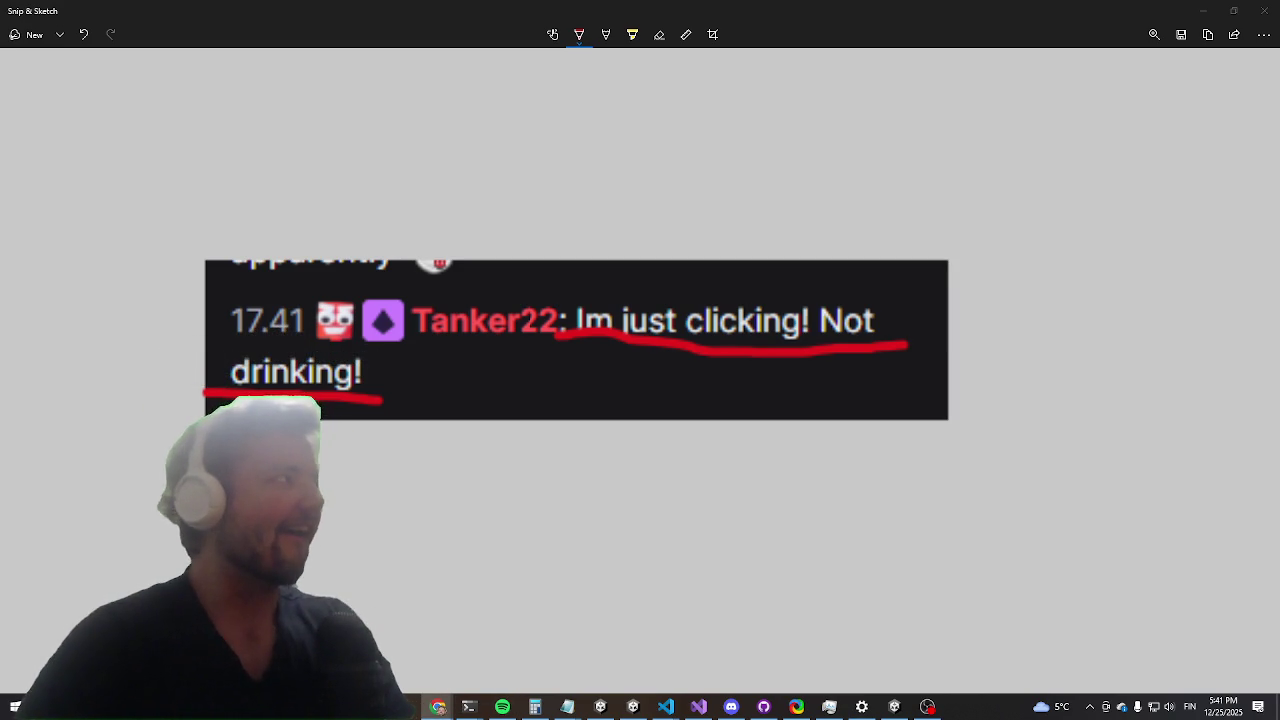
# Step: Bring up the South Park clip on YouTube, then switch back to the Unity game
pyautogui.click(438, 707)
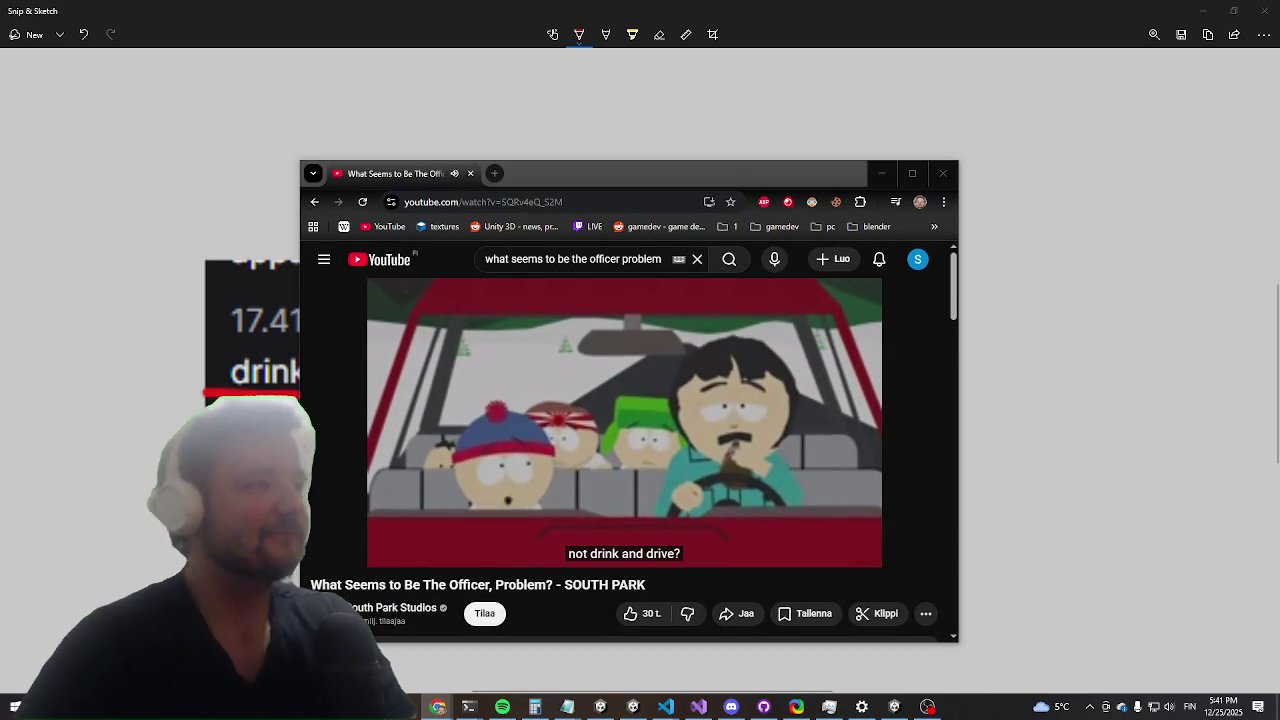
pyautogui.hotkey('alt', 'Tab')
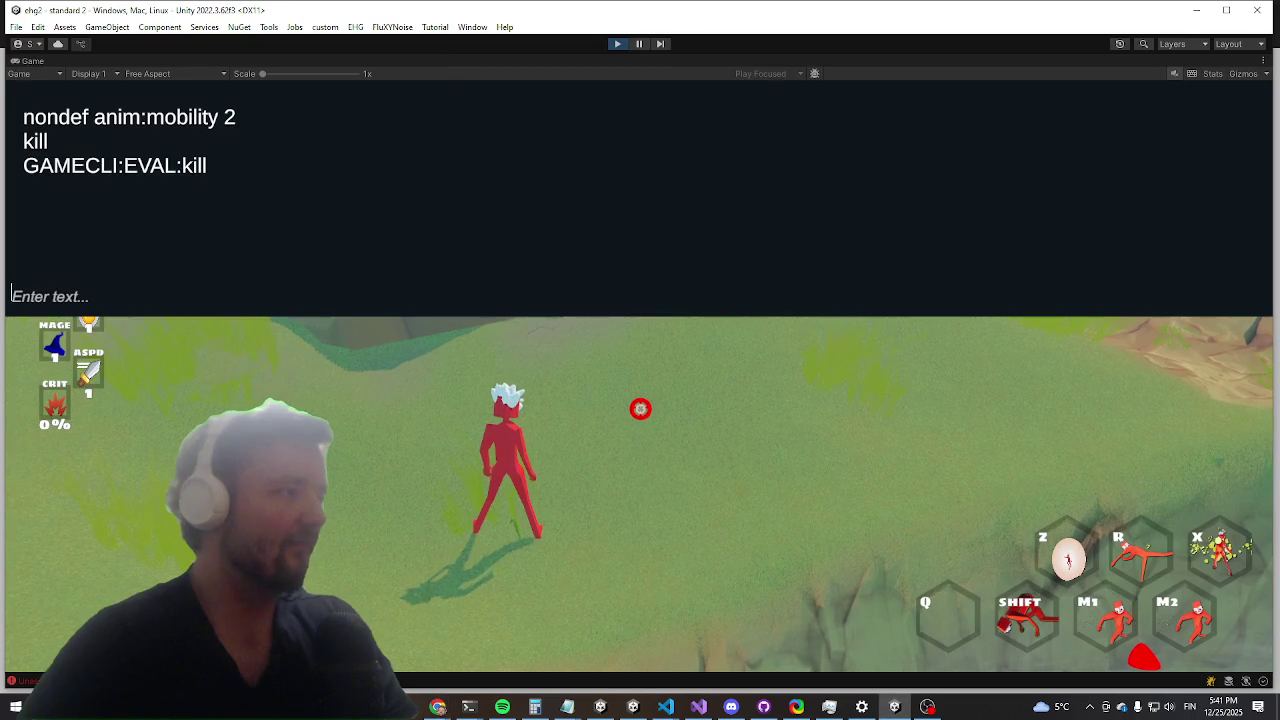
# Step: Bring the YouTube window playing 'What Seems to Be The Officer, Problem?' to the front
pyautogui.moveTo(437, 707)
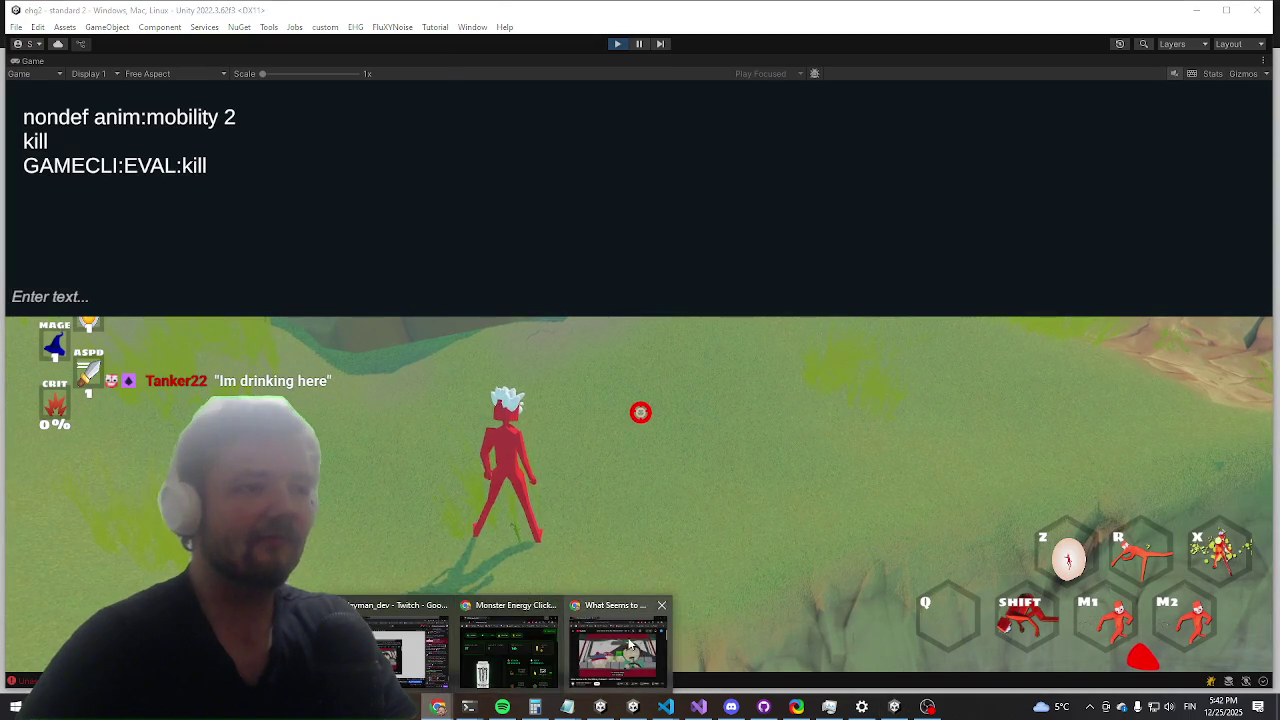
pyautogui.click(632, 652)
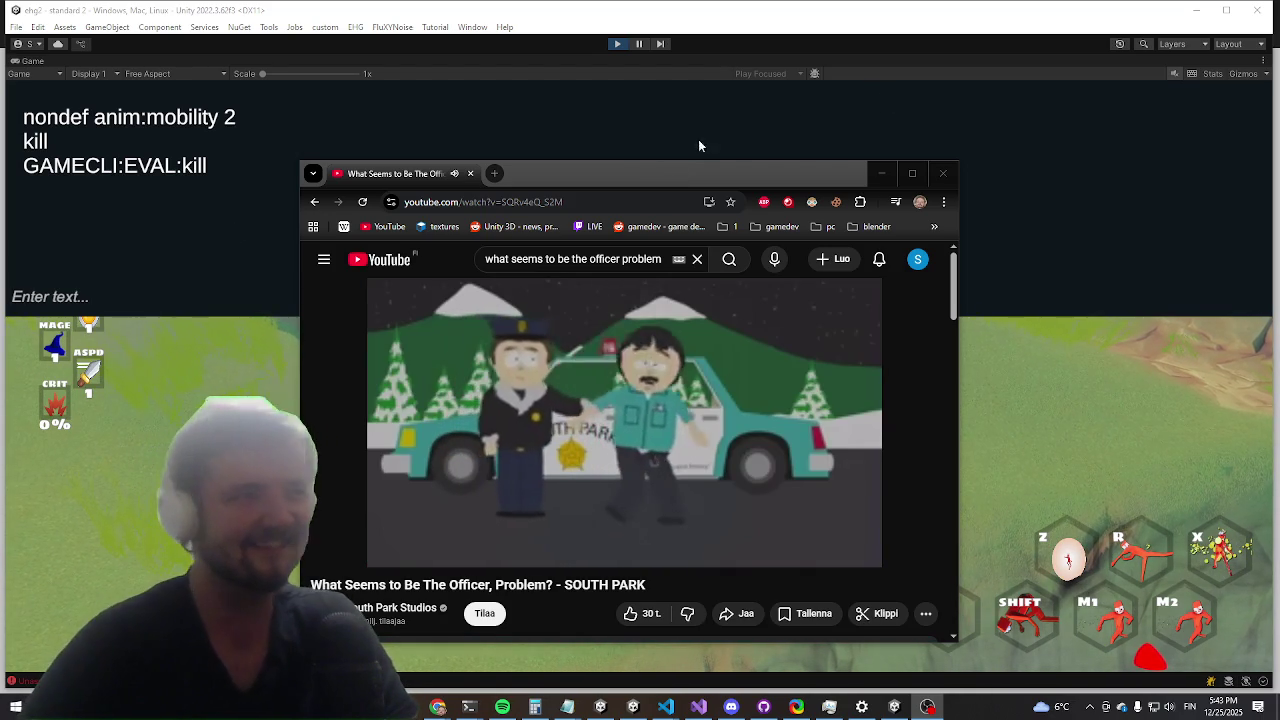
# Step: Shift the YouTube video window to the right, then move it away so the game shows
pyautogui.moveTo(638, 164)
pyautogui.mouseDown()
pyautogui.moveTo(5, 172)
pyautogui.moveTo(806, 168)
pyautogui.mouseUp()
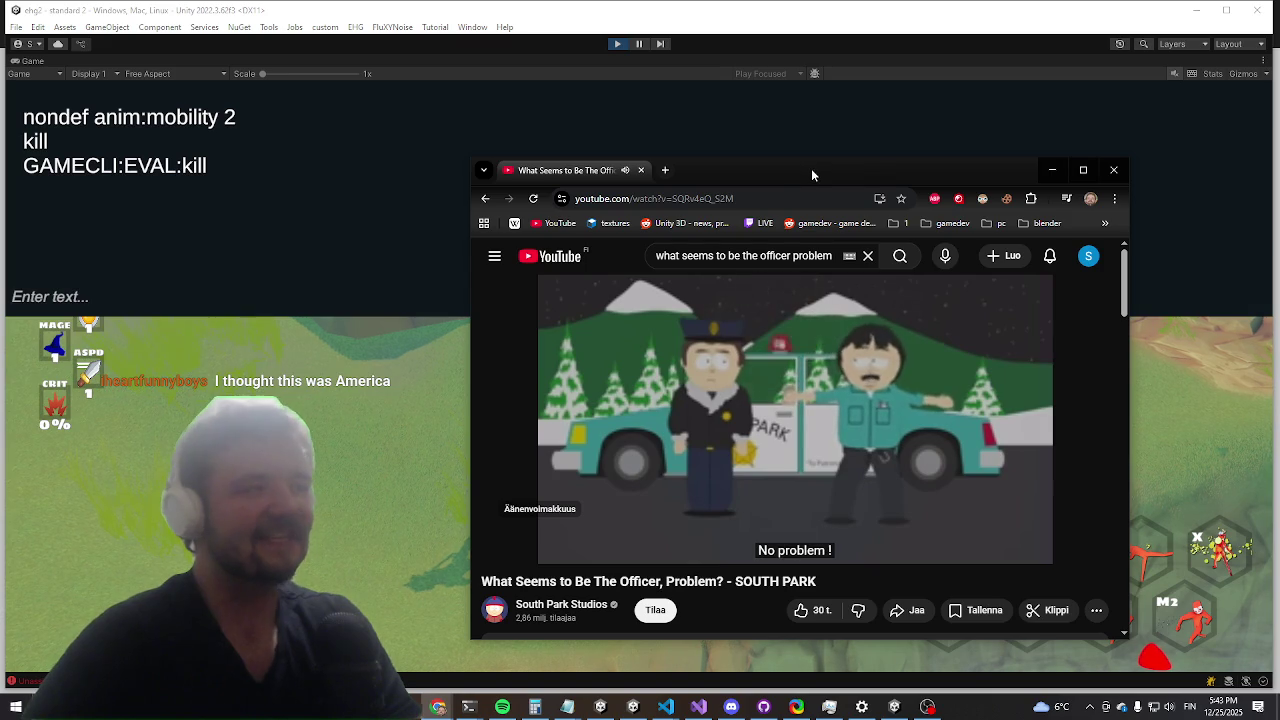
pyautogui.moveTo(811, 175)
pyautogui.mouseDown()
pyautogui.moveTo(766, 194)
pyautogui.moveTo(0, 194)
pyautogui.mouseUp()
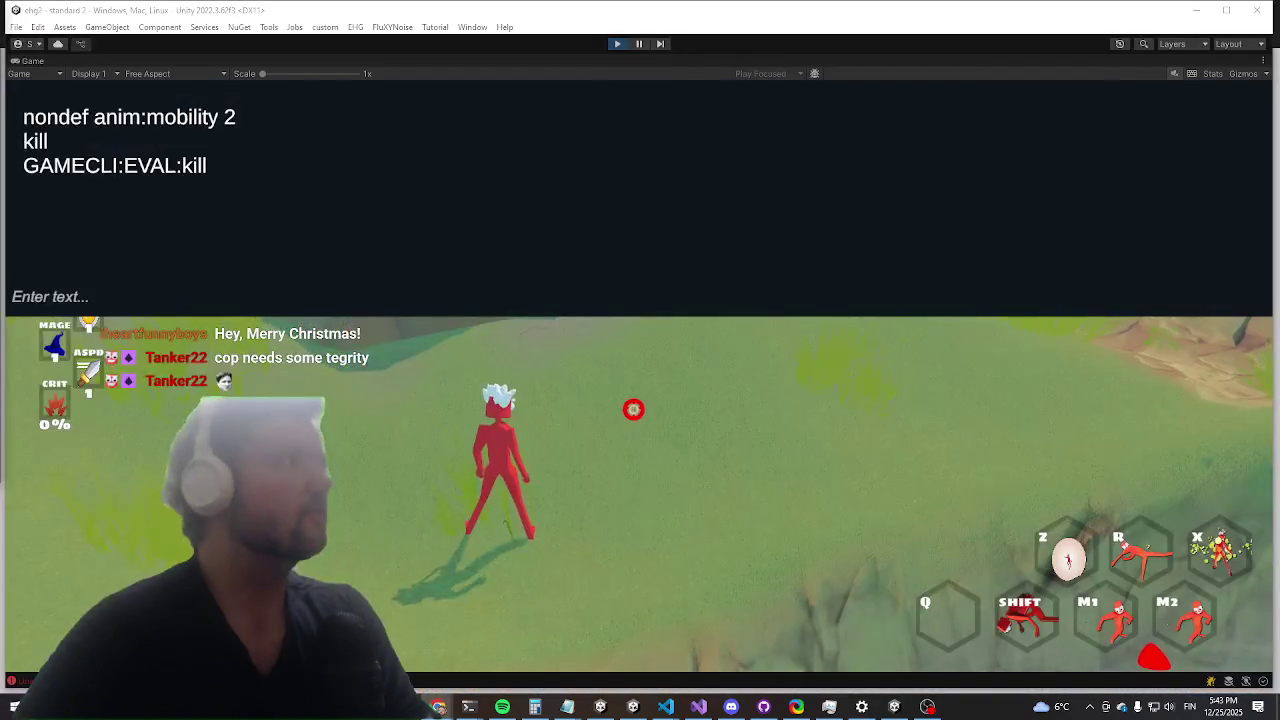
# Step: Copy the Monster Energy Clicker site address and paste it into the game chat
pyautogui.moveTo(0, 100)
pyautogui.mouseDown()
pyautogui.moveTo(483, 192)
pyautogui.moveTo(609, 101)
pyautogui.mouseUp()
pyautogui.click(543, 122)
pyautogui.rightClick(522, 128)
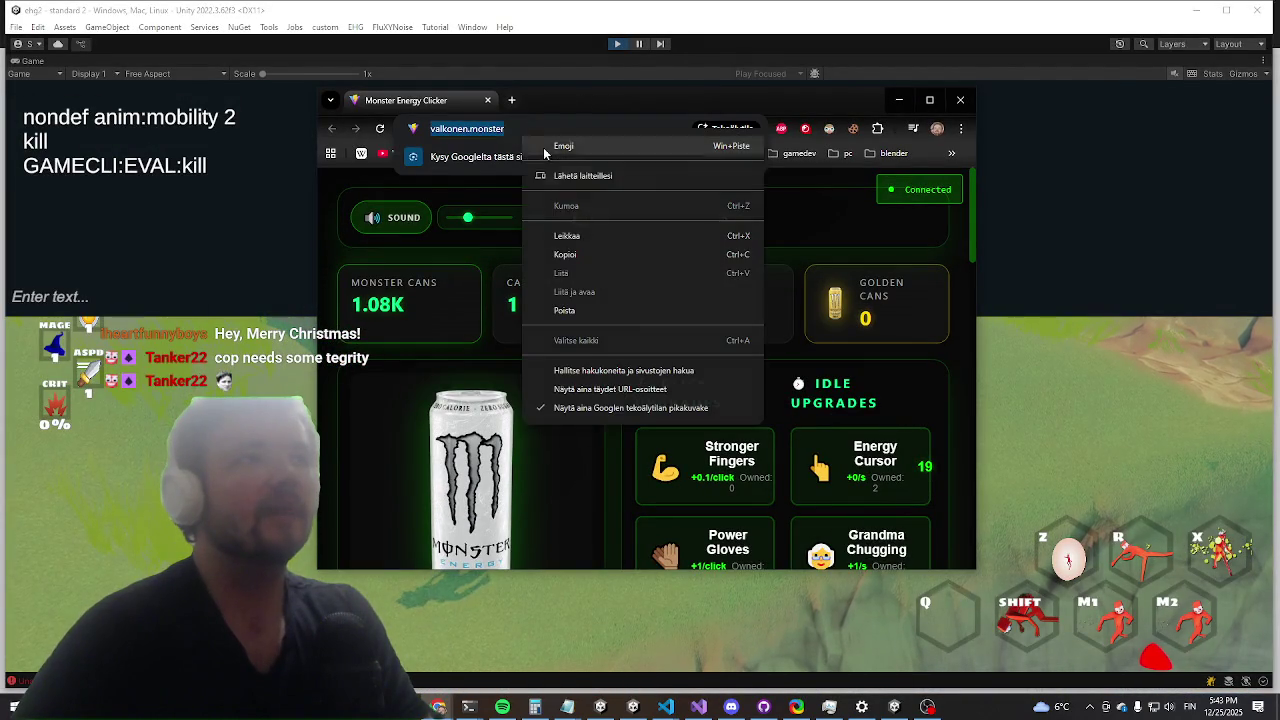
pyautogui.click(560, 258)
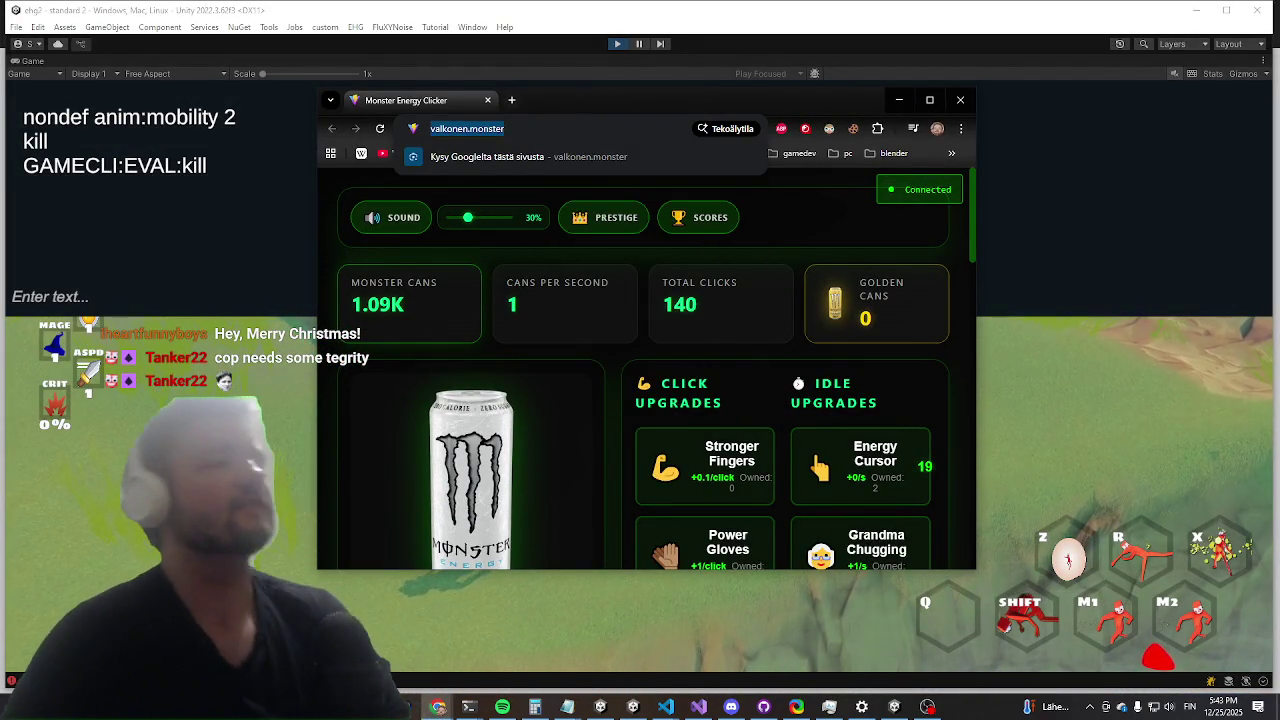
pyautogui.hotkey('alt', 'Tab')
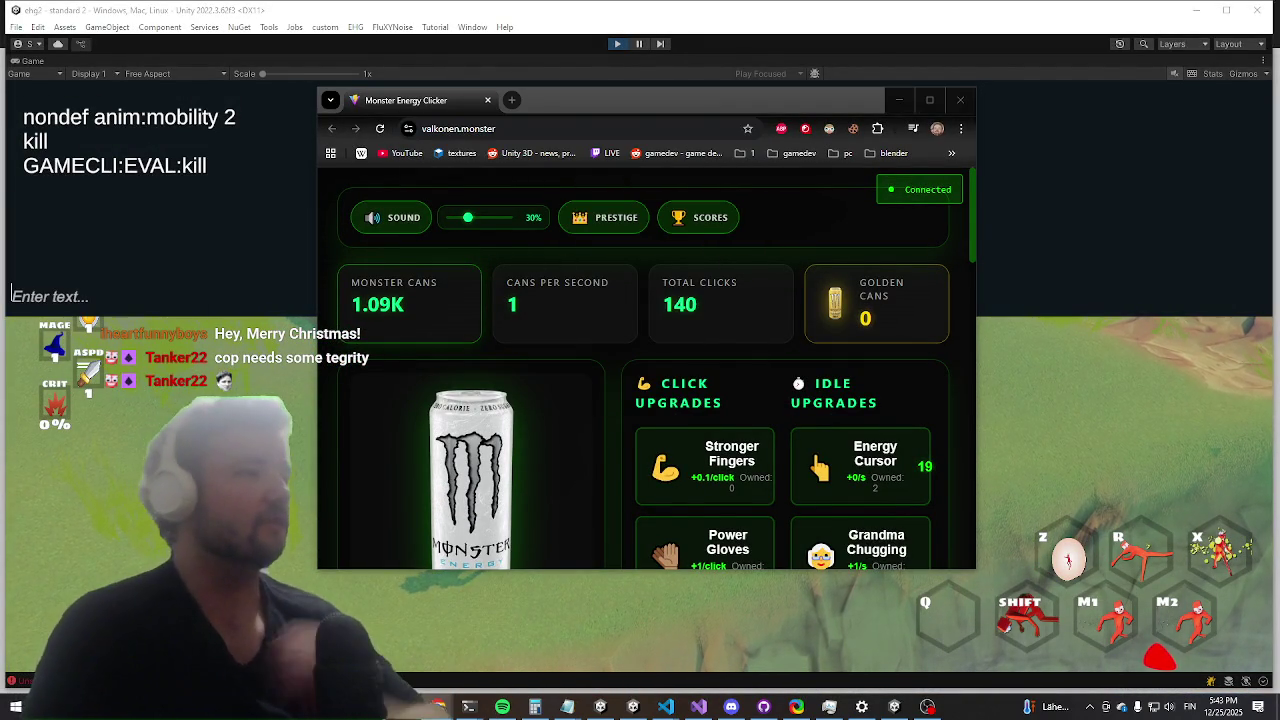
pyautogui.write('https://valkonen.monster/')
pyautogui.press('Return')
# Step: Tap the Monster can repeatedly until frenzy mode triggers
pyautogui.scroll(-2, 762, 486)
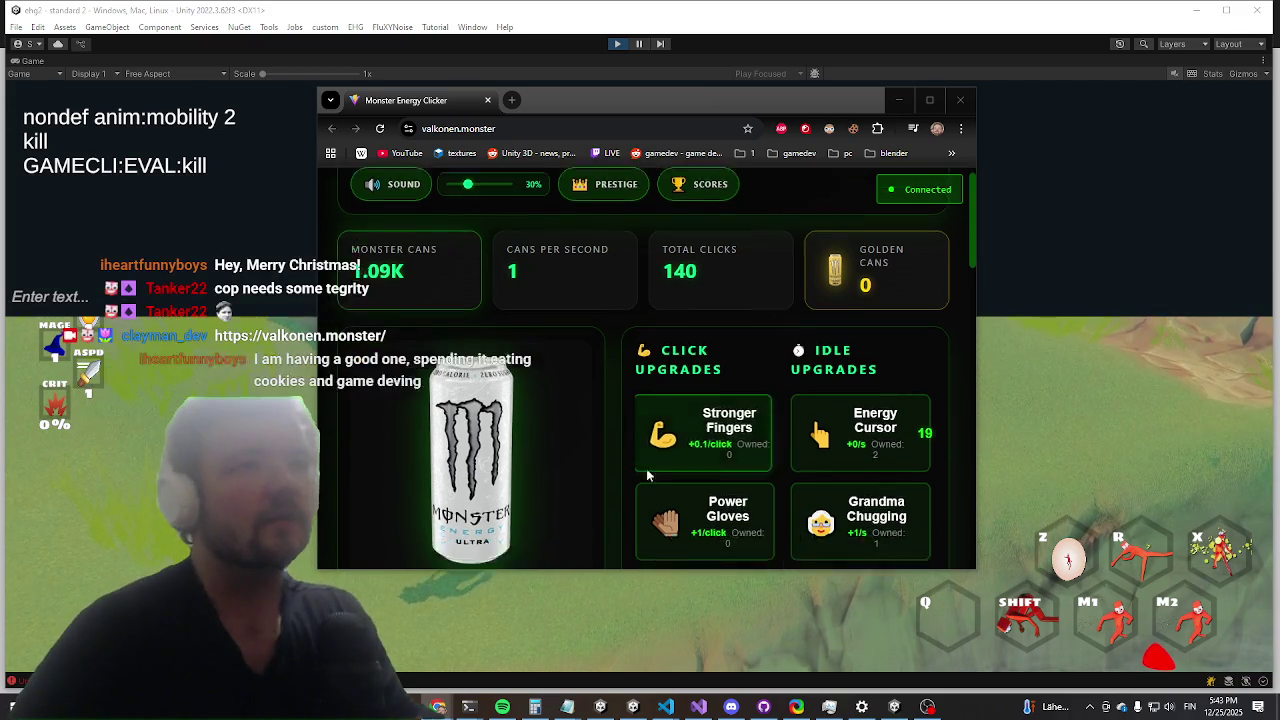
pyautogui.click(498, 390)
pyautogui.click(498, 390)
pyautogui.click(498, 390)
pyautogui.click(498, 390)
pyautogui.click(498, 390)
pyautogui.click(498, 390)
pyautogui.click(498, 390)
pyautogui.click(498, 390)
pyautogui.click(498, 390)
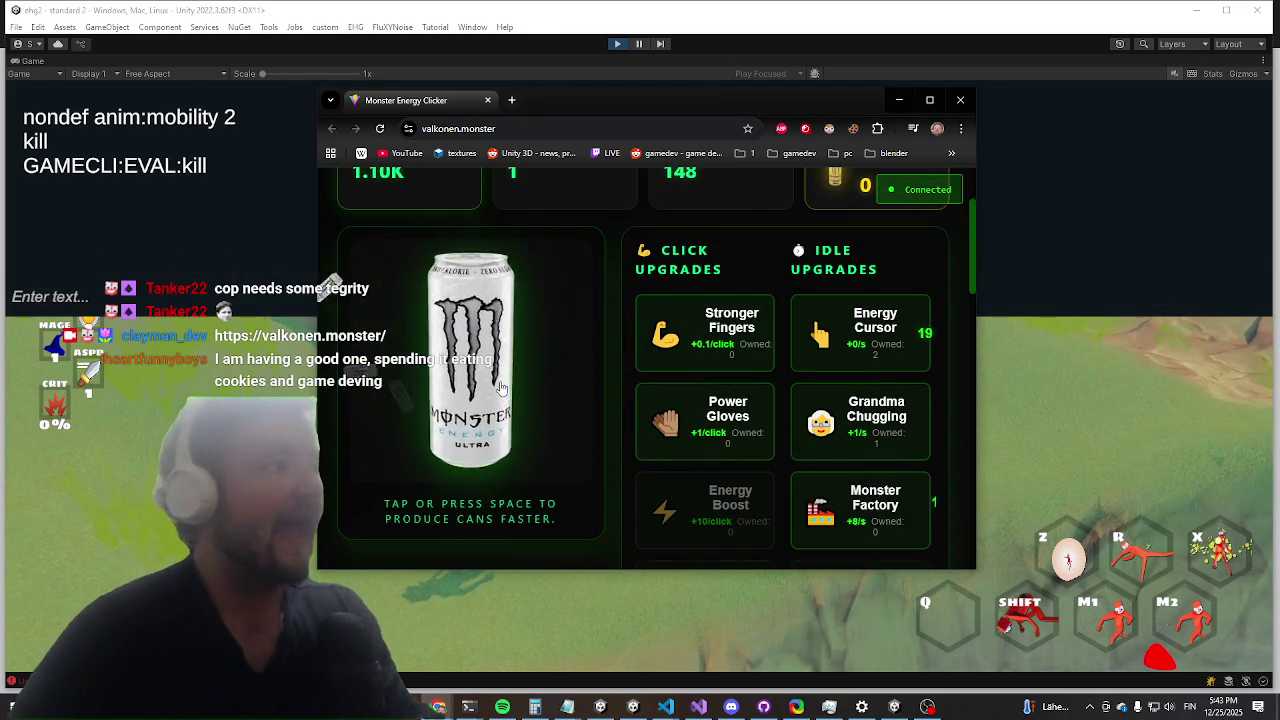
pyautogui.click(500, 390)
pyautogui.click(500, 390)
pyautogui.click(503, 390)
pyautogui.click(503, 390)
pyautogui.click(507, 390)
pyautogui.click(509, 390)
pyautogui.click(508, 390)
pyautogui.click(508, 390)
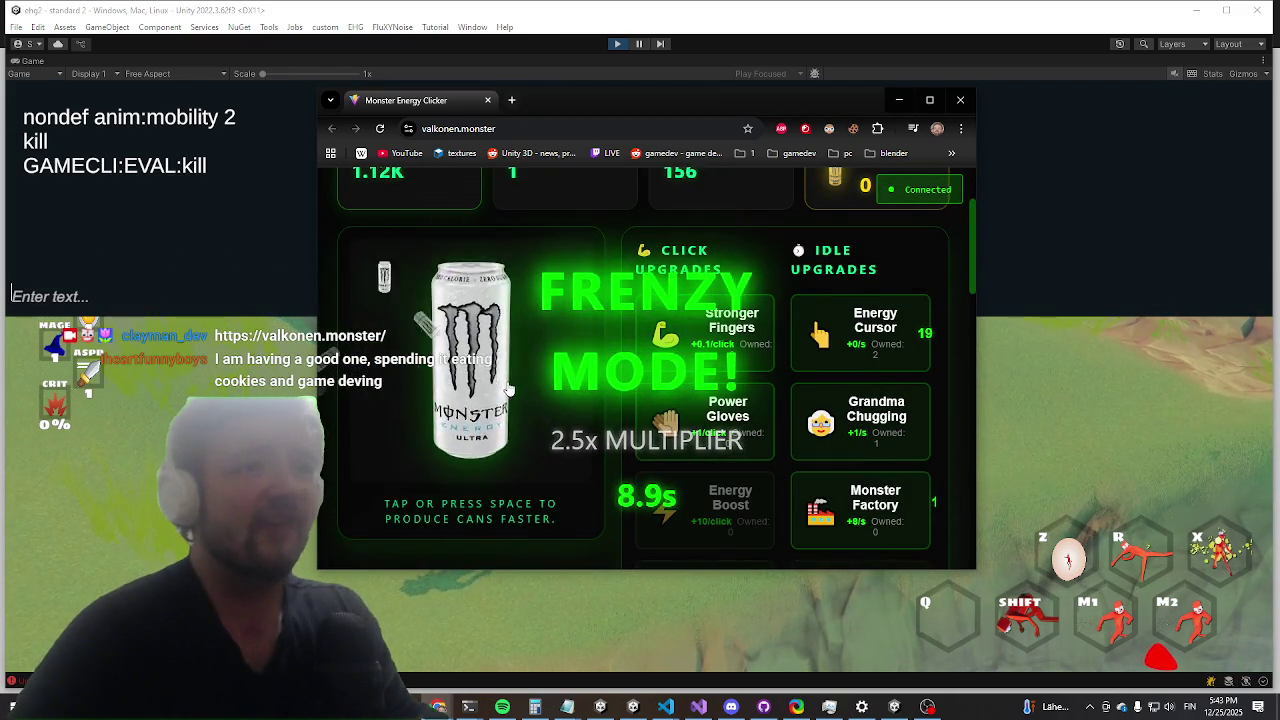
pyautogui.click(508, 390)
pyautogui.click(508, 390)
pyautogui.click(508, 390)
pyautogui.click(507, 389)
pyautogui.click(507, 389)
pyautogui.click(507, 388)
pyautogui.click(507, 388)
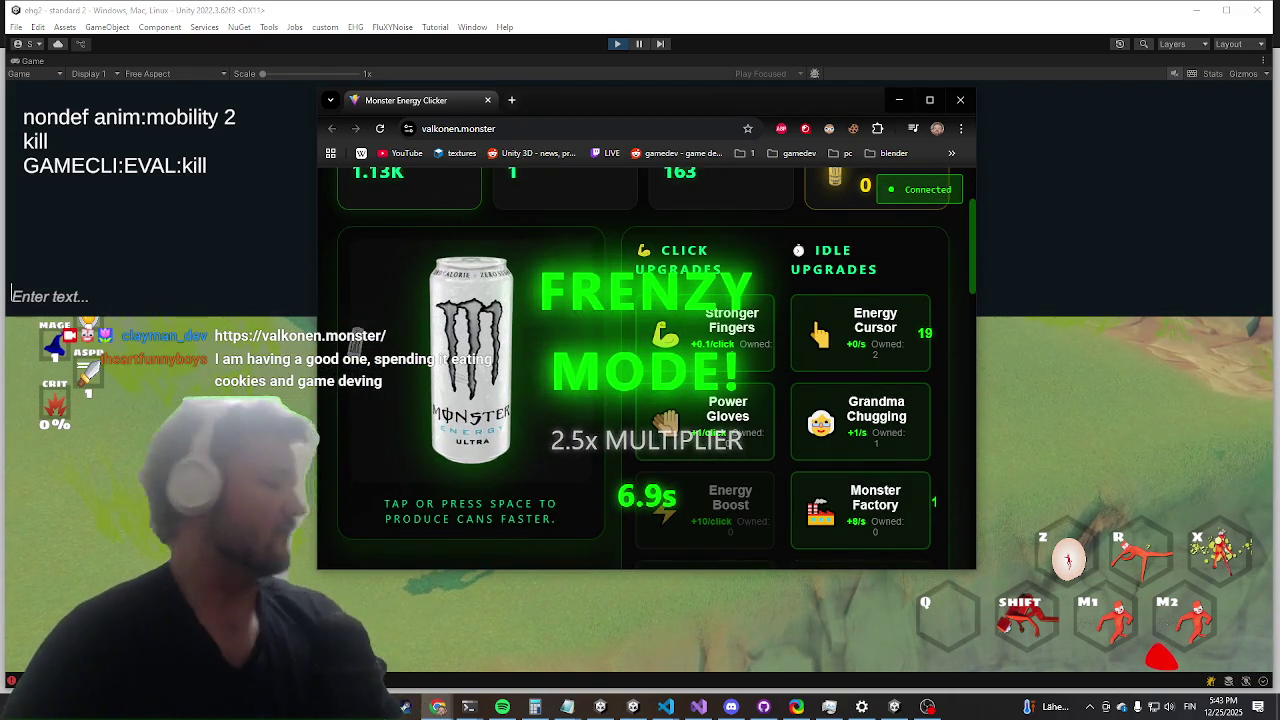
# Step: Keep tapping the Monster can until total clicks reach 215
pyautogui.click(12, 296)
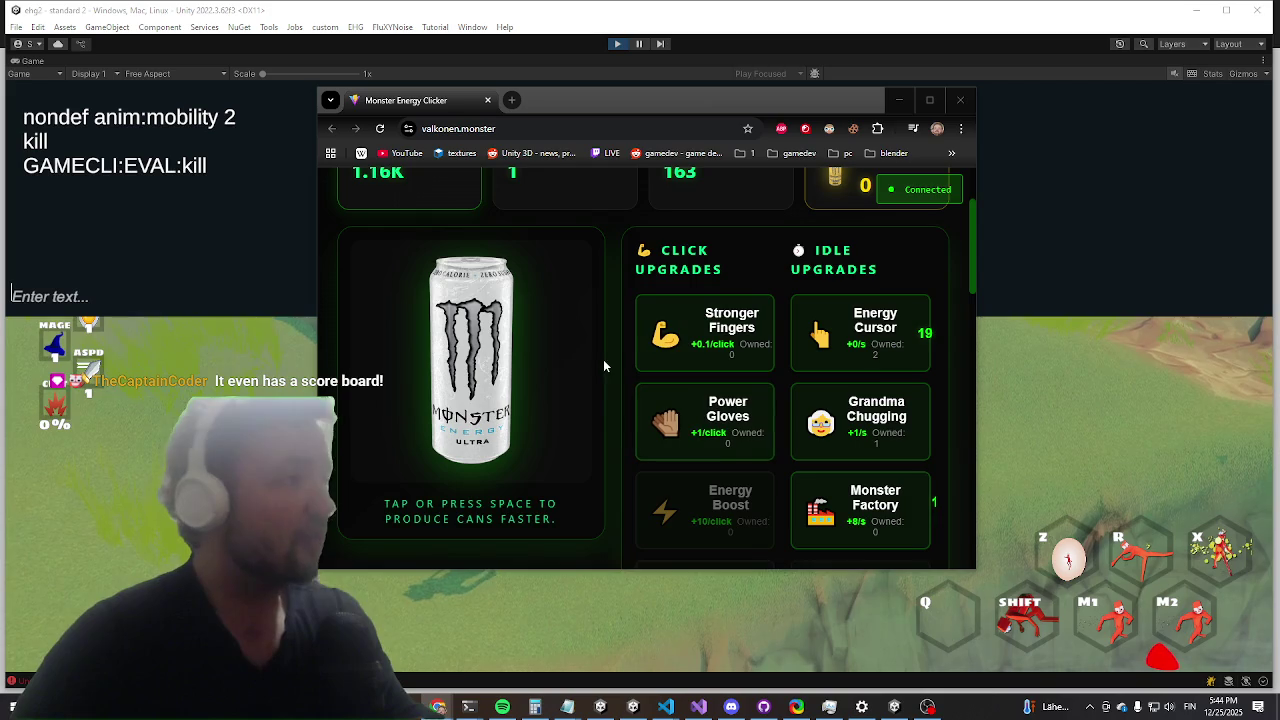
pyautogui.click(518, 375)
pyautogui.click(519, 380)
pyautogui.click(519, 384)
pyautogui.click(520, 391)
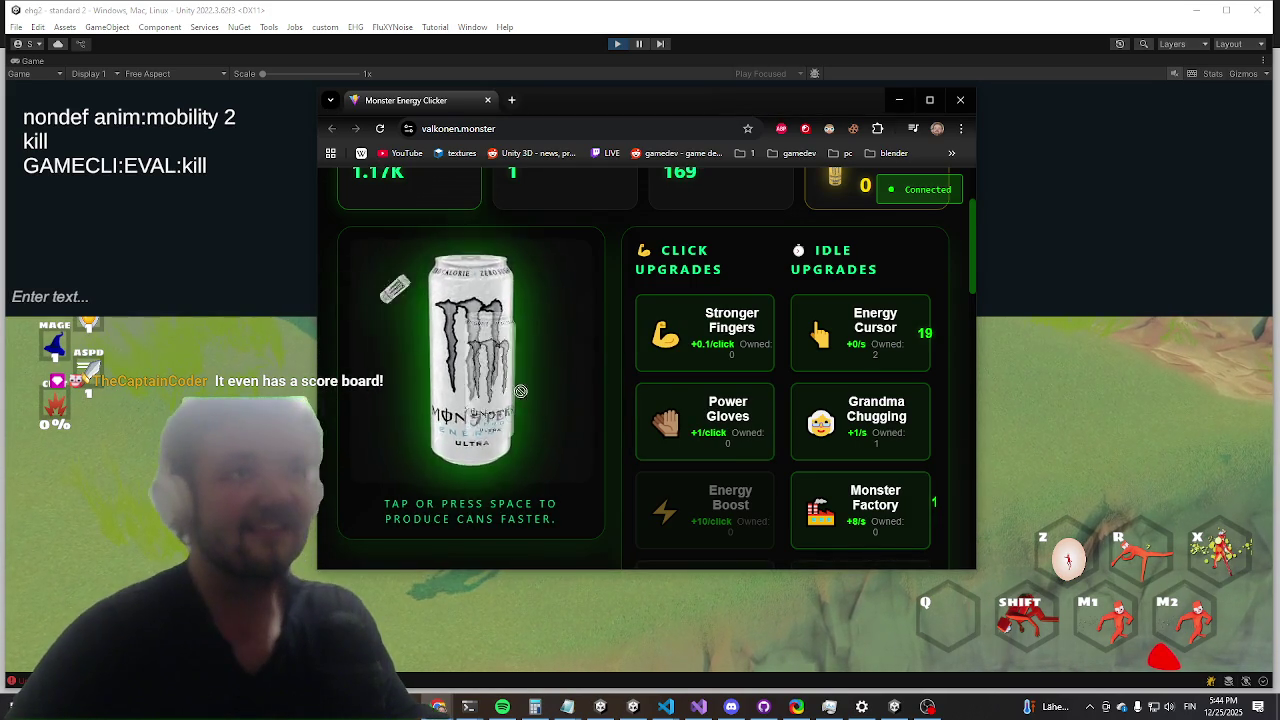
pyautogui.click(520, 393)
pyautogui.click(519, 395)
pyautogui.click(518, 396)
pyautogui.click(516, 396)
pyautogui.click(515, 397)
pyautogui.click(513, 397)
pyautogui.click(512, 397)
pyautogui.click(511, 397)
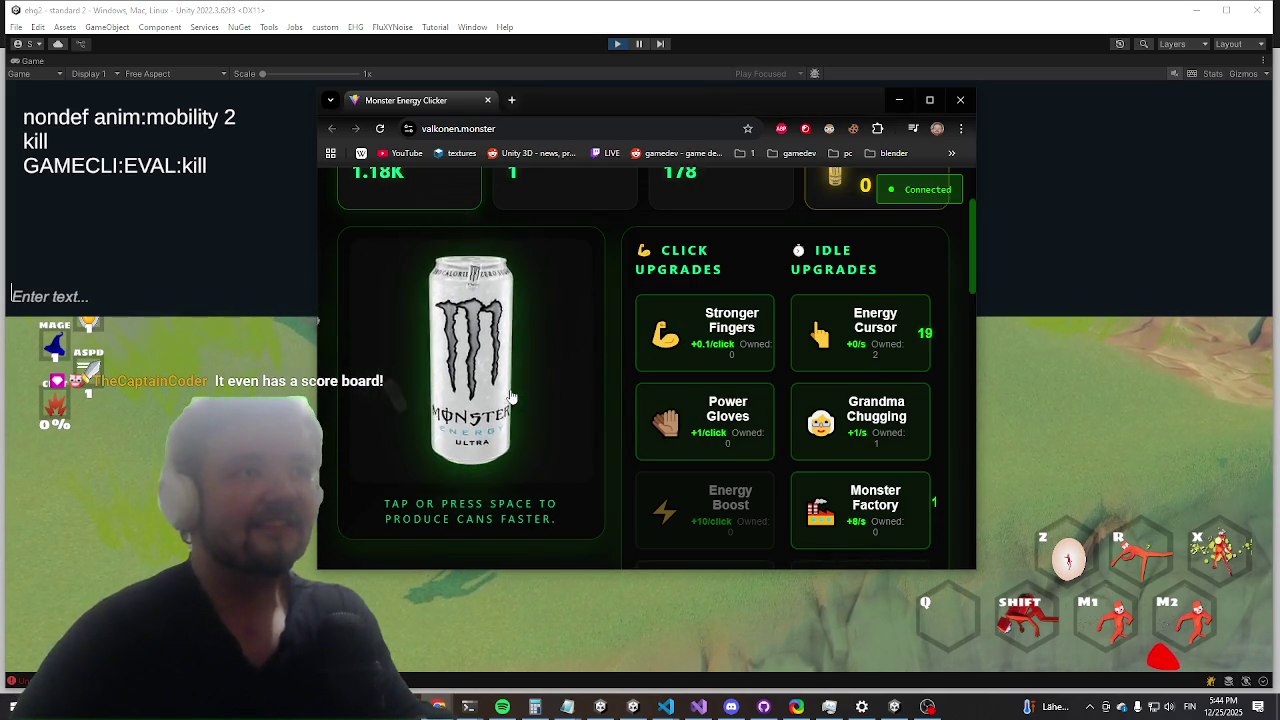
pyautogui.click(510, 396)
pyautogui.click(510, 395)
pyautogui.click(509, 393)
pyautogui.click(509, 392)
pyautogui.click(508, 390)
pyautogui.click(507, 388)
pyautogui.click(506, 386)
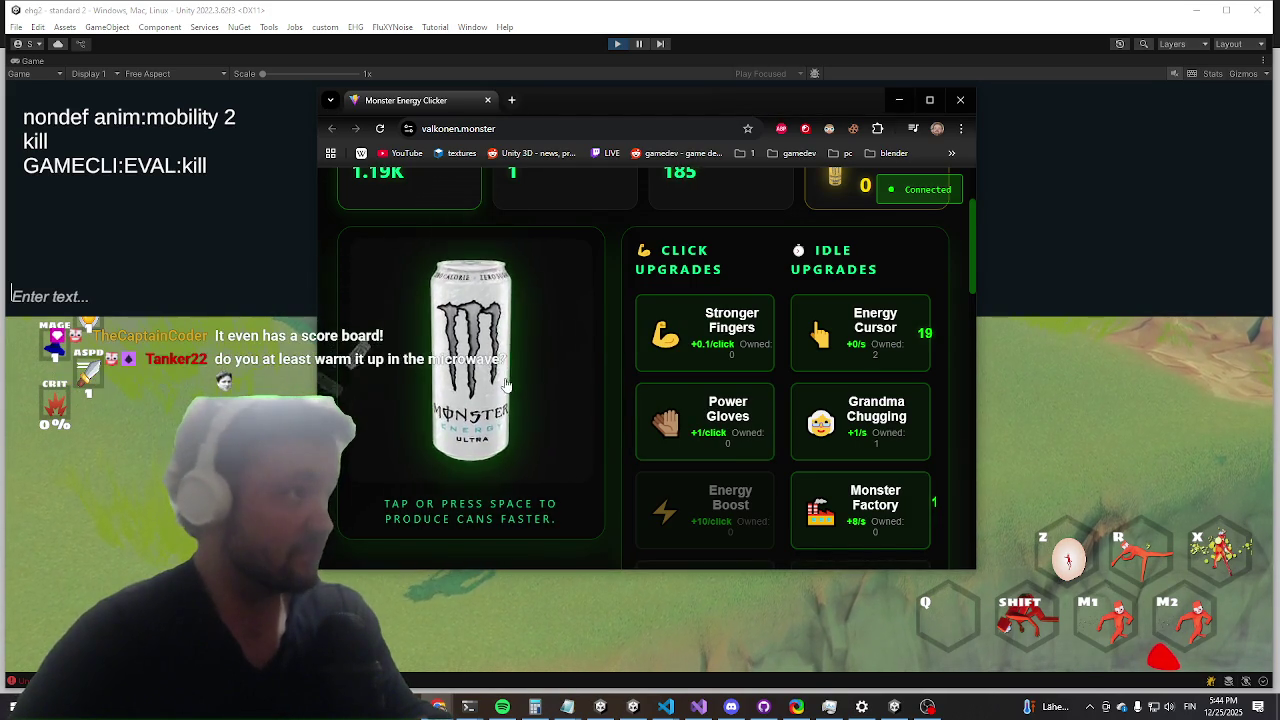
pyautogui.click(507, 385)
pyautogui.click(509, 384)
pyautogui.click(511, 384)
pyautogui.click(514, 383)
pyautogui.click(517, 382)
pyautogui.click(519, 381)
pyautogui.click(522, 379)
pyautogui.click(525, 377)
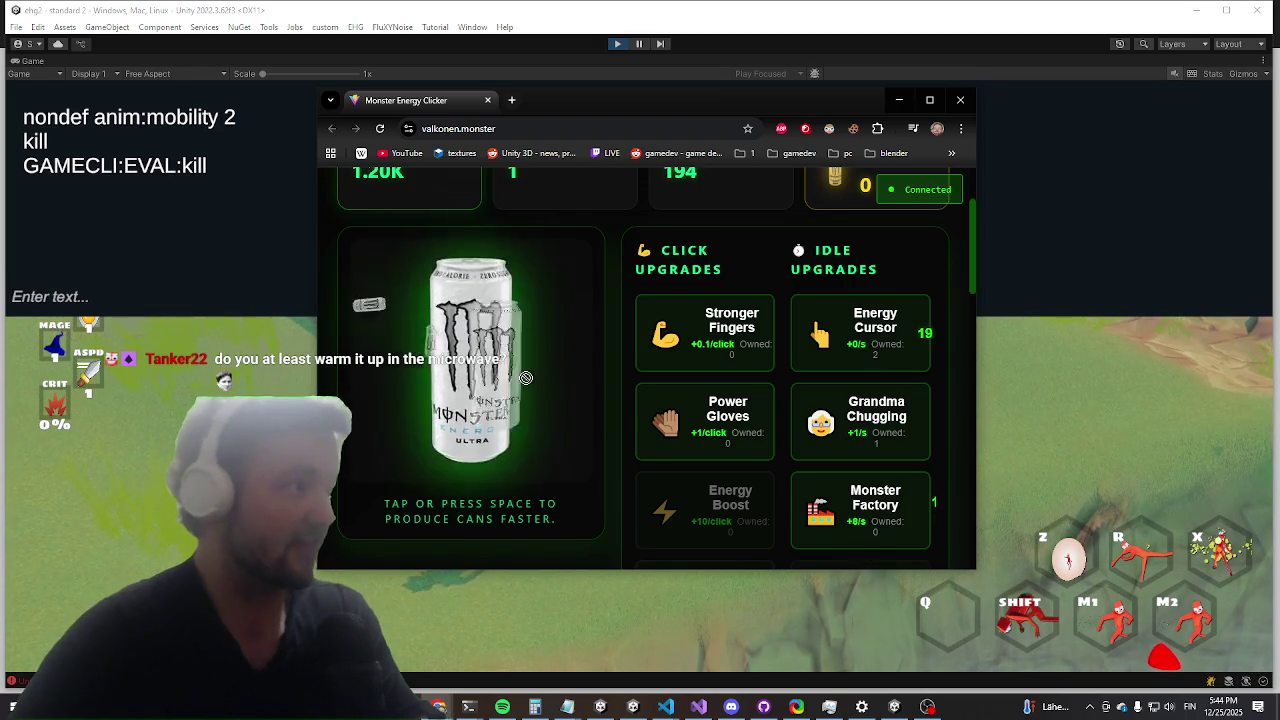
pyautogui.click(528, 375)
pyautogui.click(533, 370)
pyautogui.click(528, 371)
pyautogui.click(524, 371)
pyautogui.click(514, 369)
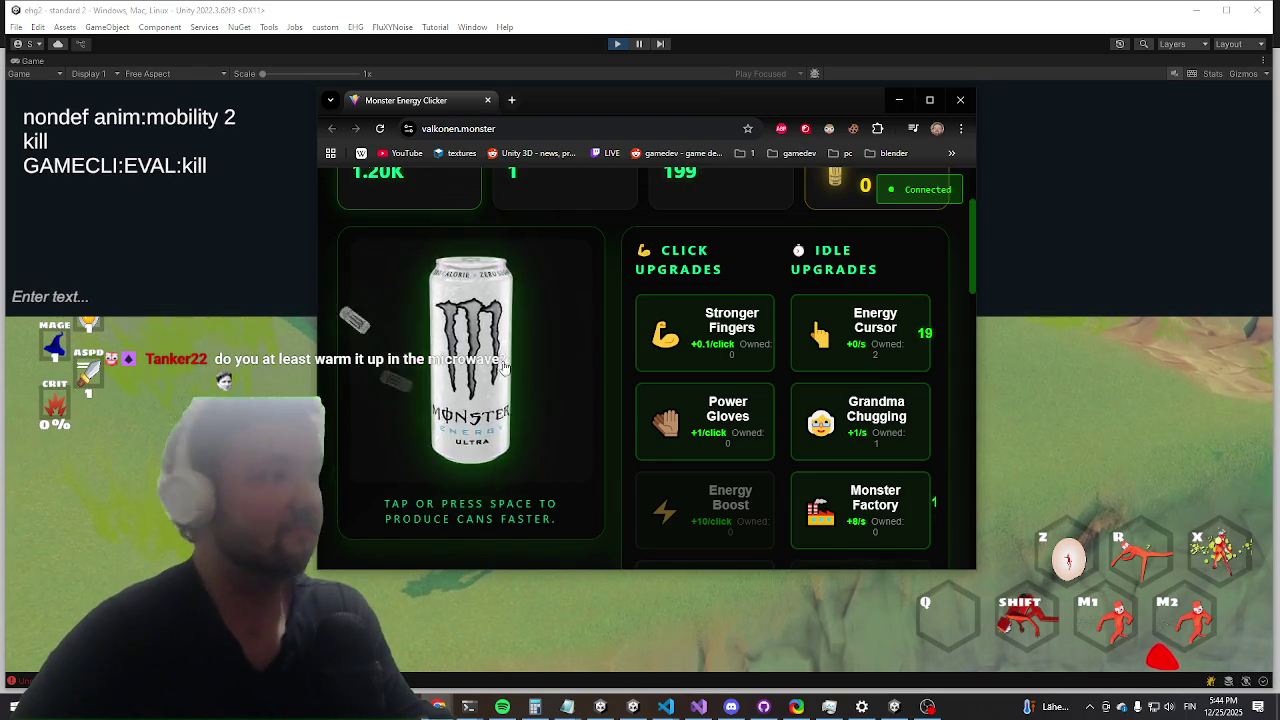
pyautogui.click(505, 367)
pyautogui.click(504, 367)
pyautogui.click(503, 367)
pyautogui.click(502, 367)
pyautogui.click(501, 367)
pyautogui.click(500, 367)
pyautogui.click(498, 367)
pyautogui.click(497, 367)
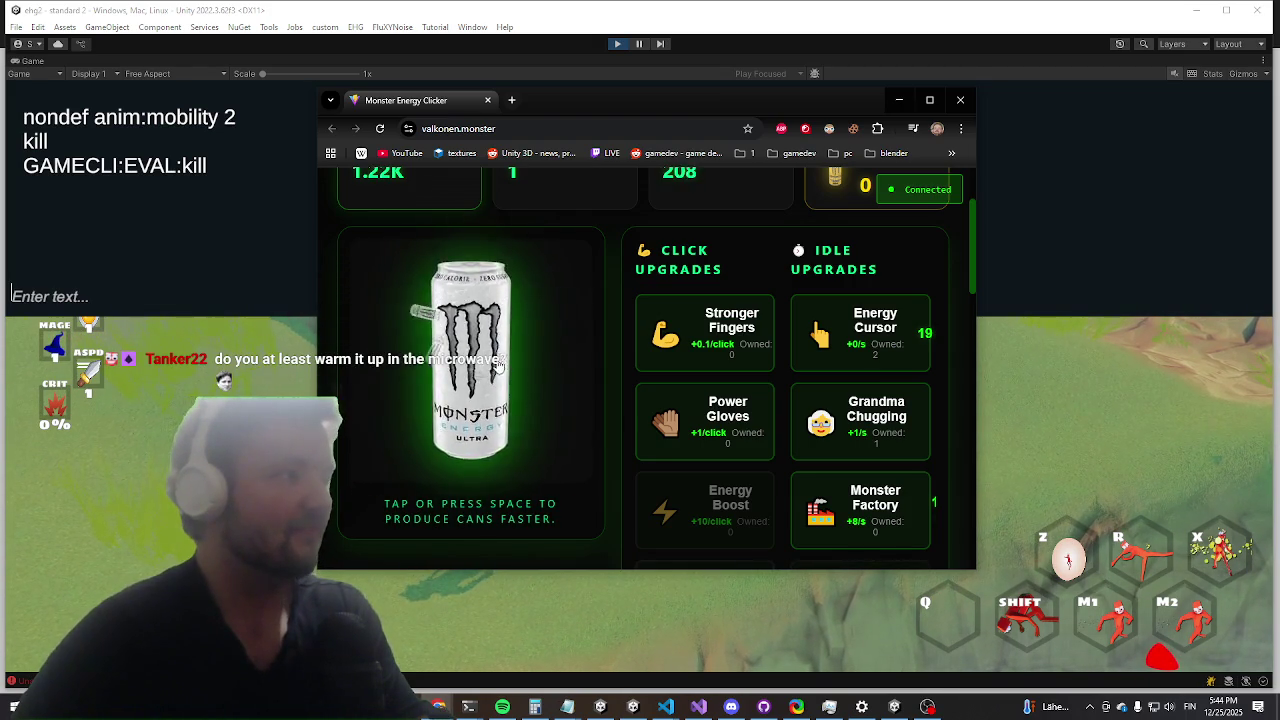
pyautogui.click(495, 367)
pyautogui.click(493, 367)
pyautogui.click(491, 367)
pyautogui.click(489, 367)
pyautogui.click(487, 367)
pyautogui.click(485, 367)
pyautogui.click(483, 367)
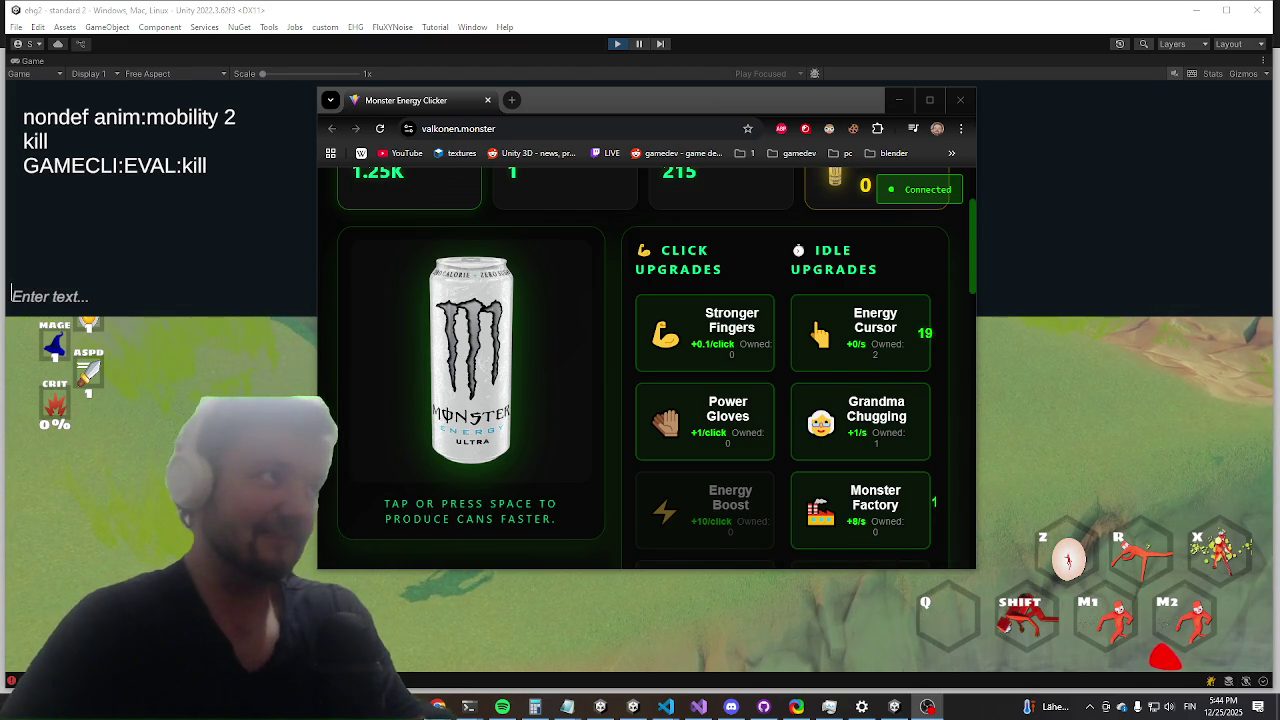
pyautogui.hotkey('alt', 'Tab')
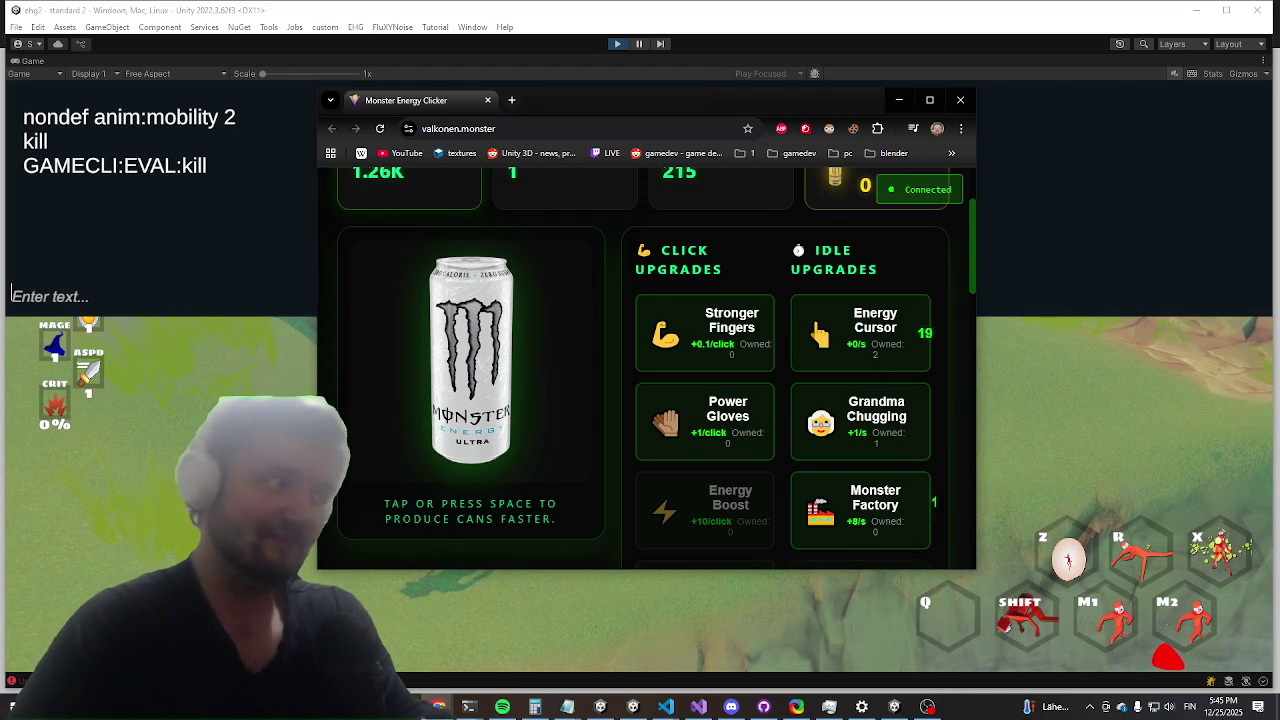
pyautogui.hotkey('alt', 'Tab')
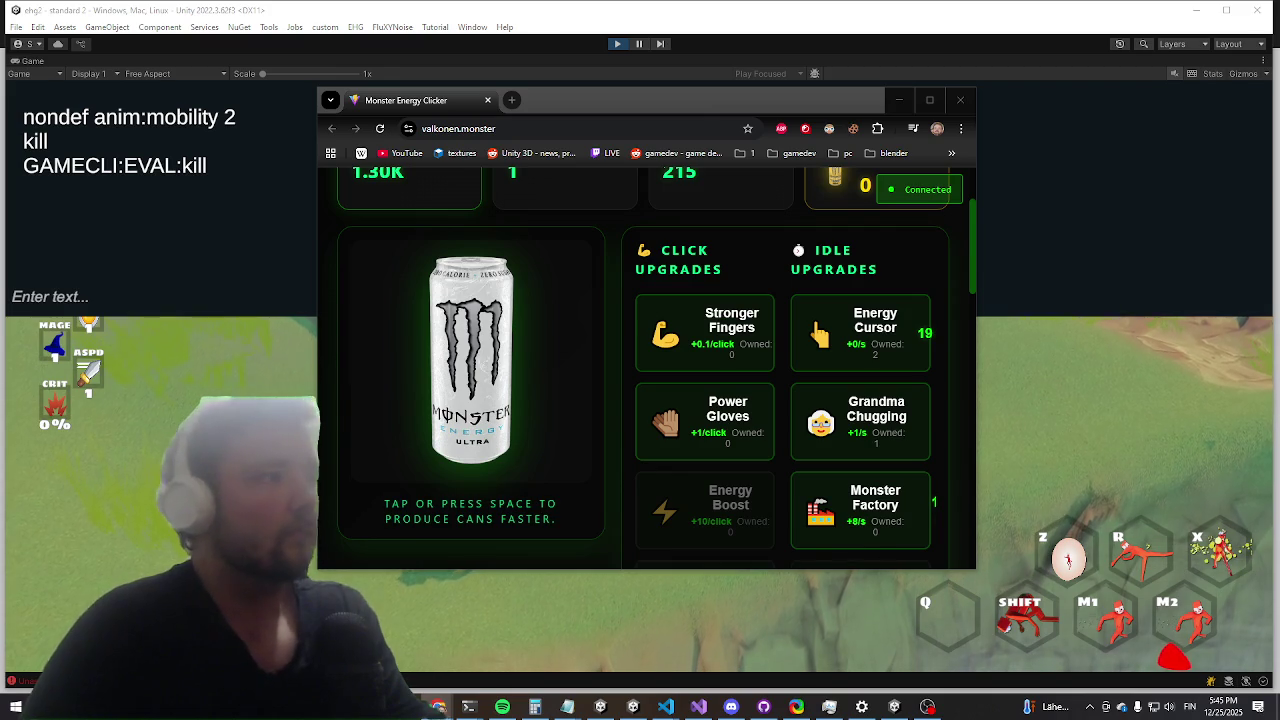
# Step: Return to the game, close the console, and run, jump and dash around the big rock
pyautogui.hotkey('alt', 'Tab')
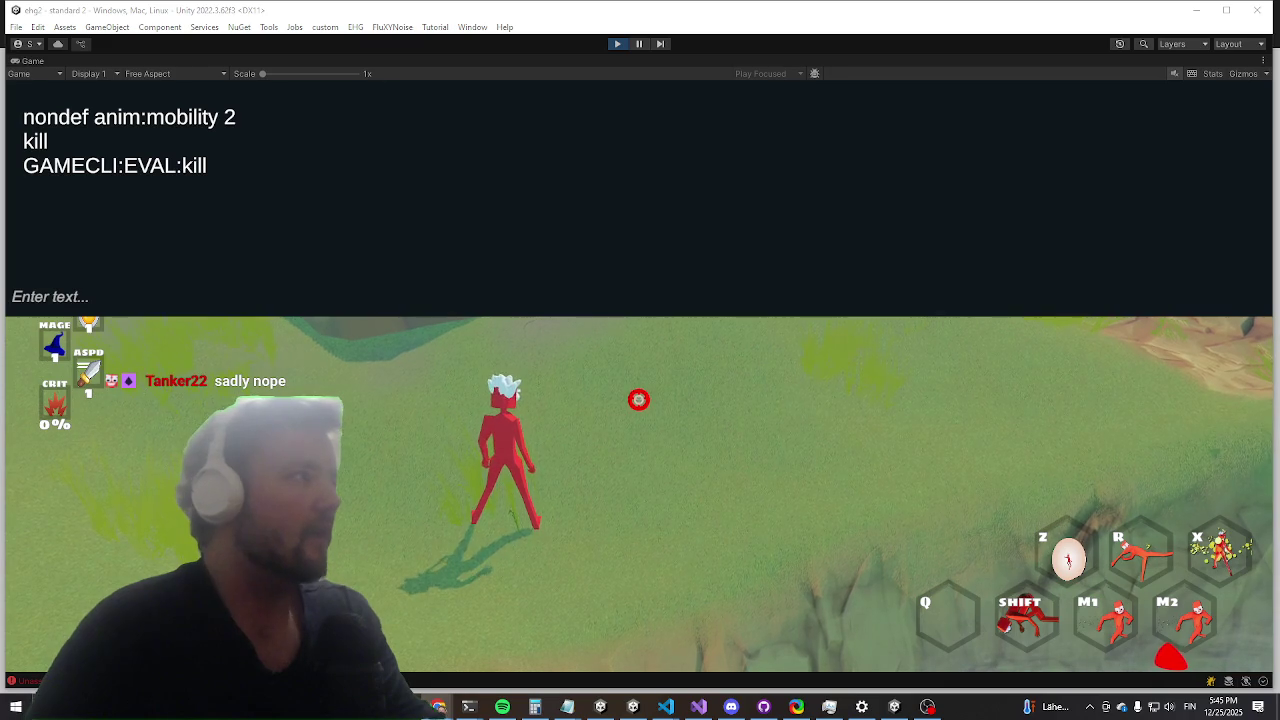
pyautogui.press('Escape')
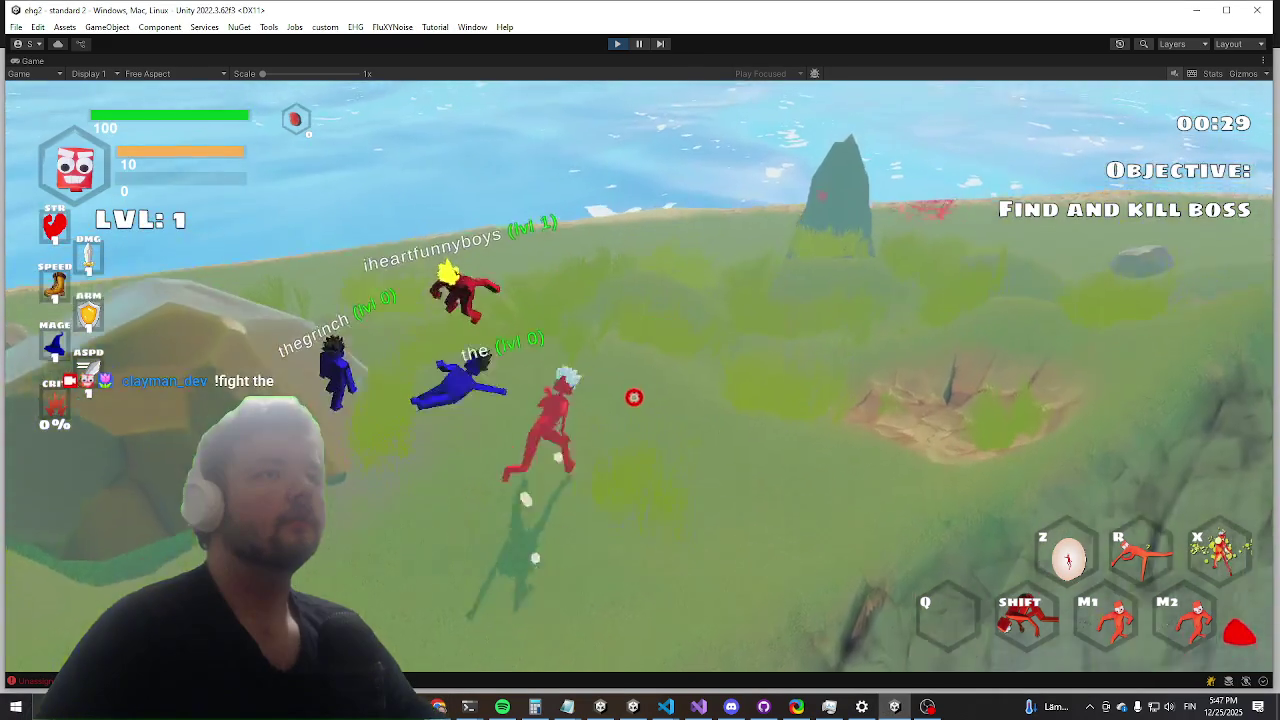
pyautogui.press('w')
pyautogui.press('space')
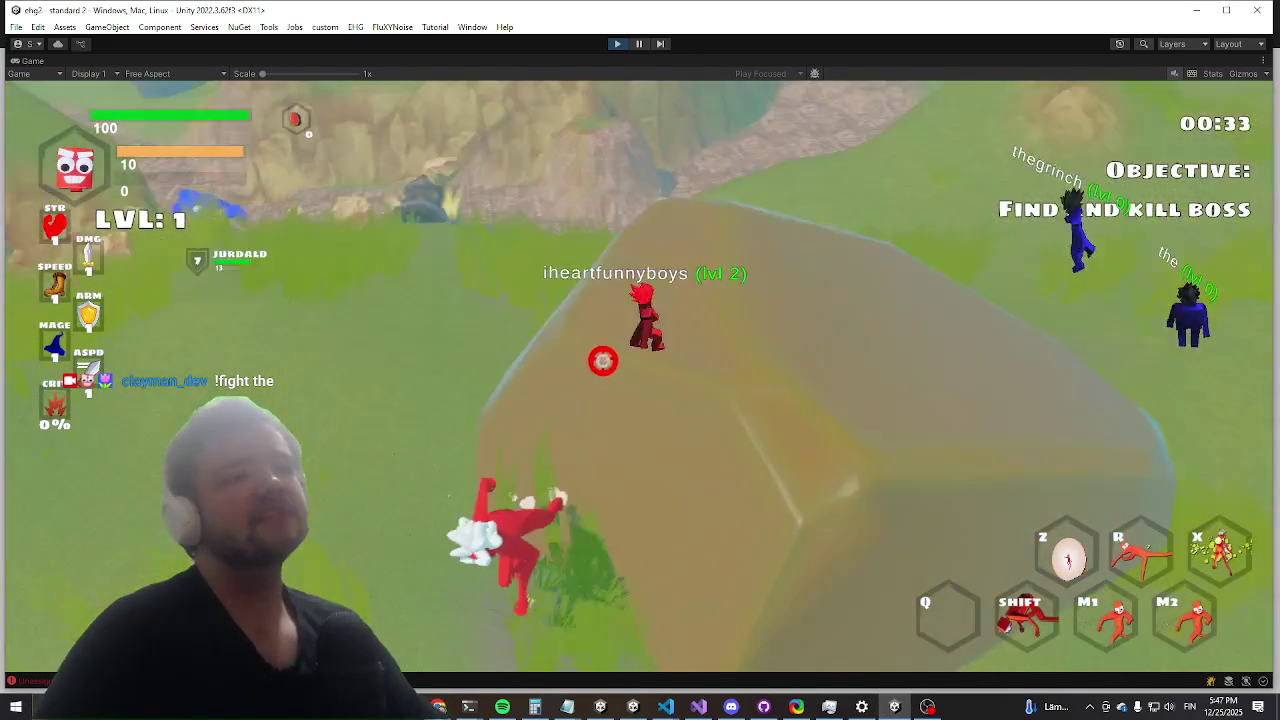
pyautogui.press('shift')
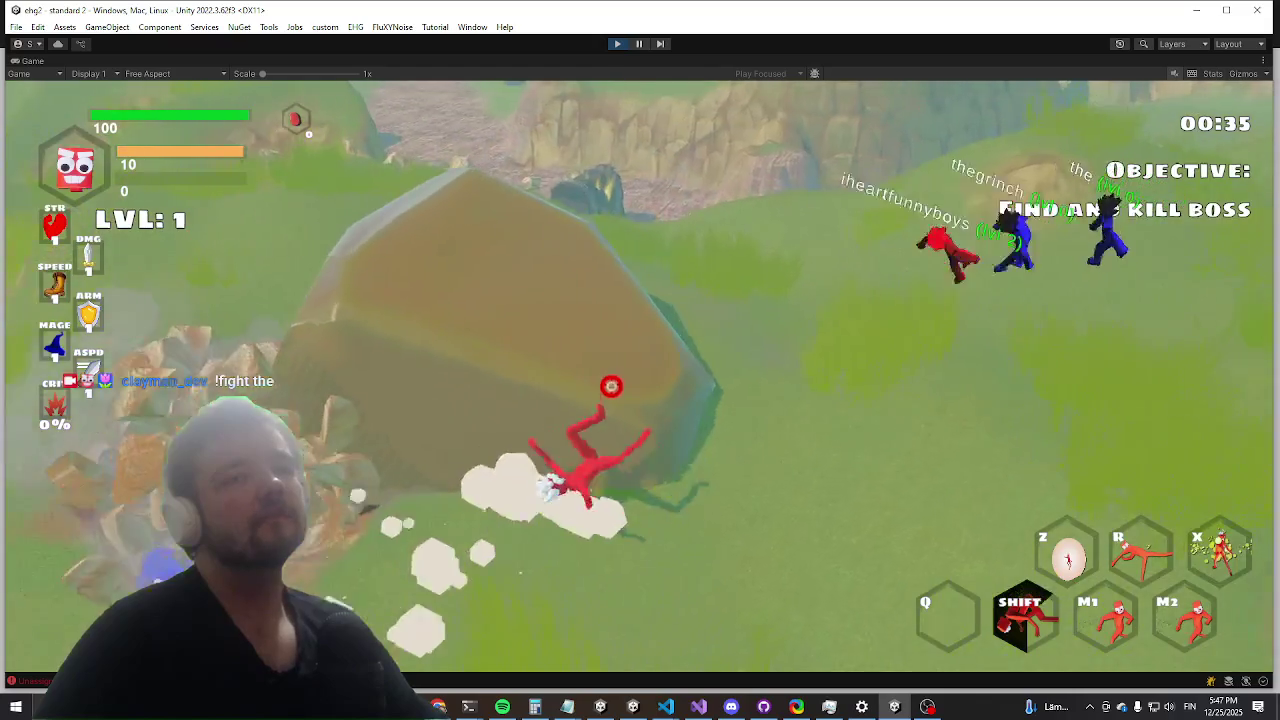
pyautogui.press('w')
pyautogui.press('w')
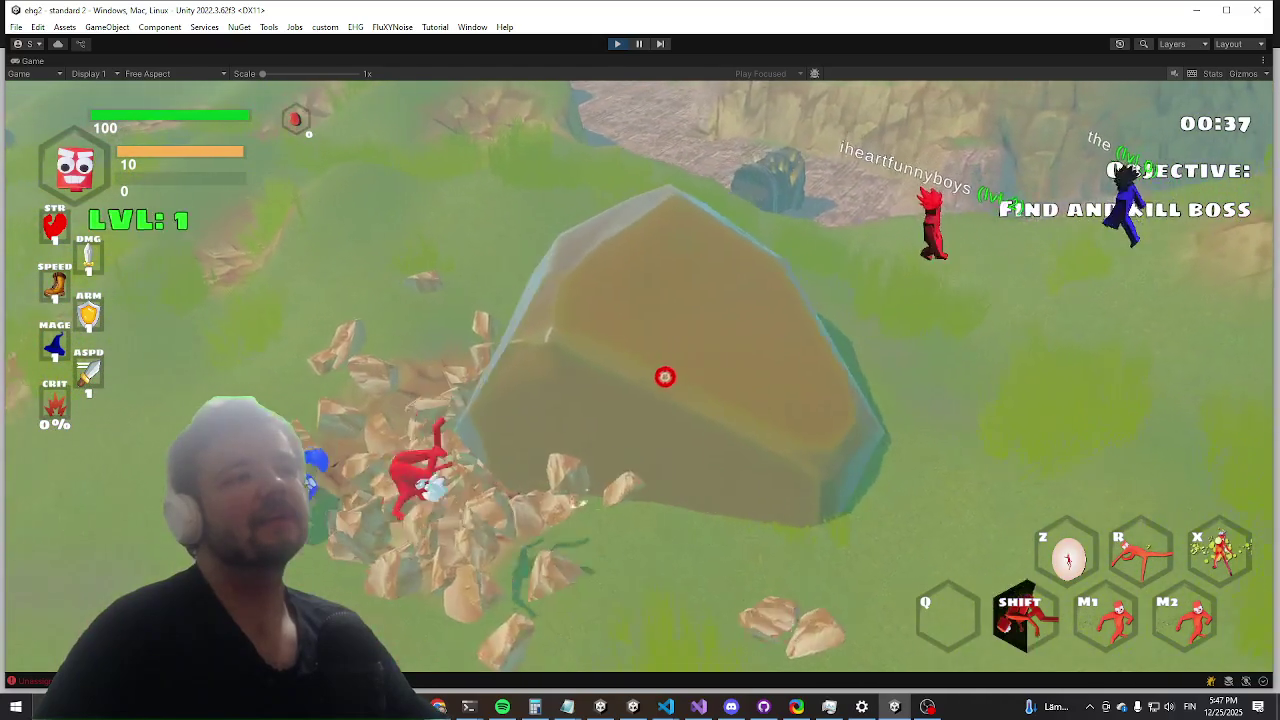
pyautogui.press('shift')
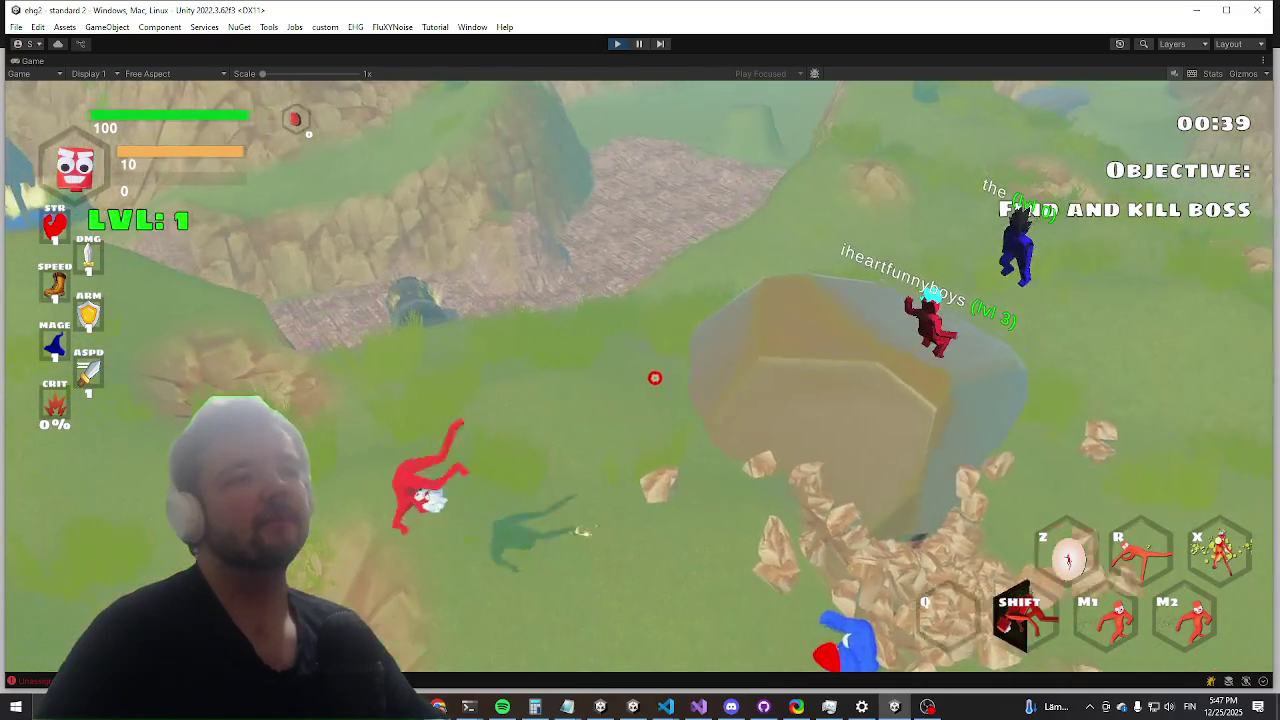
pyautogui.press('w')
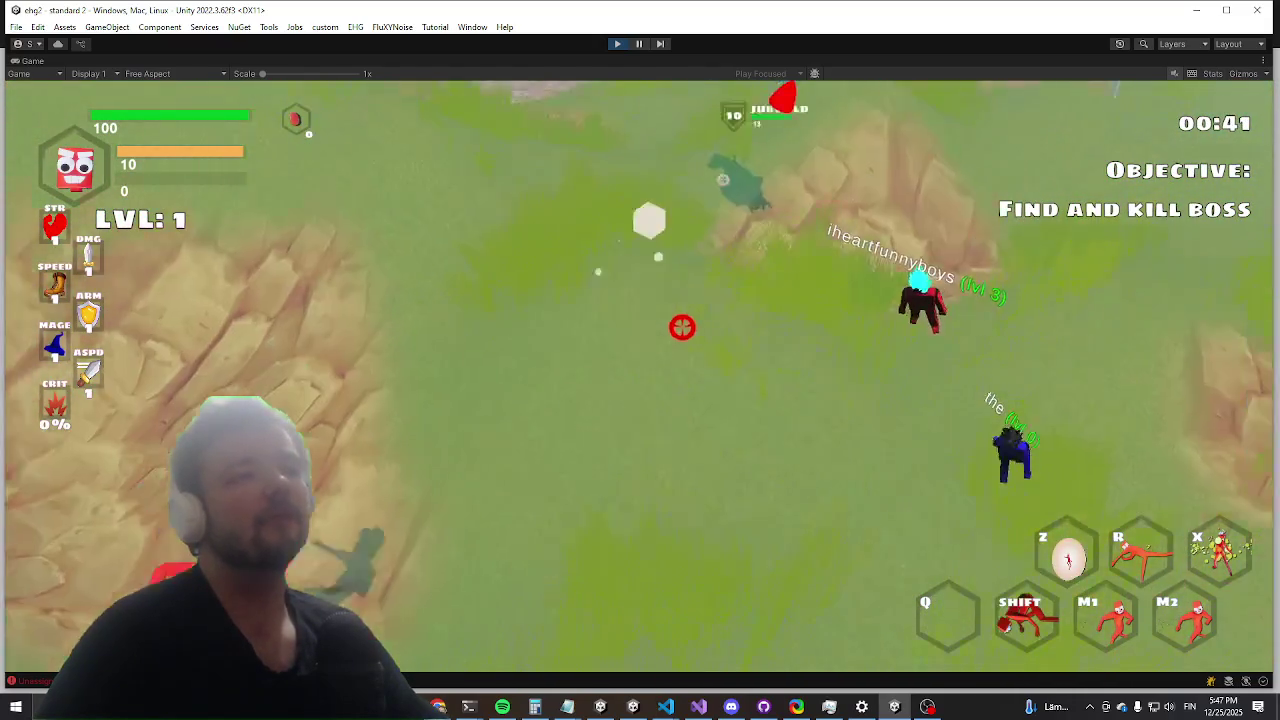
# Step: Dash toward the tree, run across the grass, and summon a Jurdald companion
pyautogui.press('w')
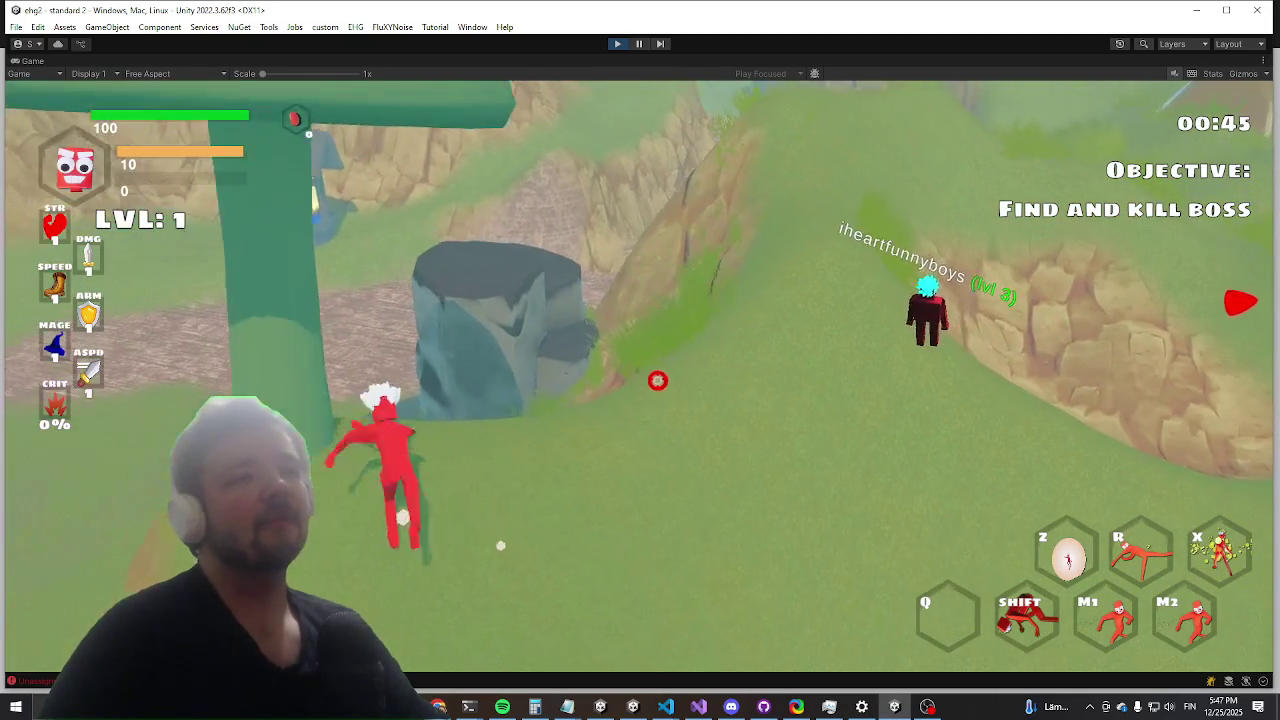
pyautogui.press('shift')
pyautogui.press('w')
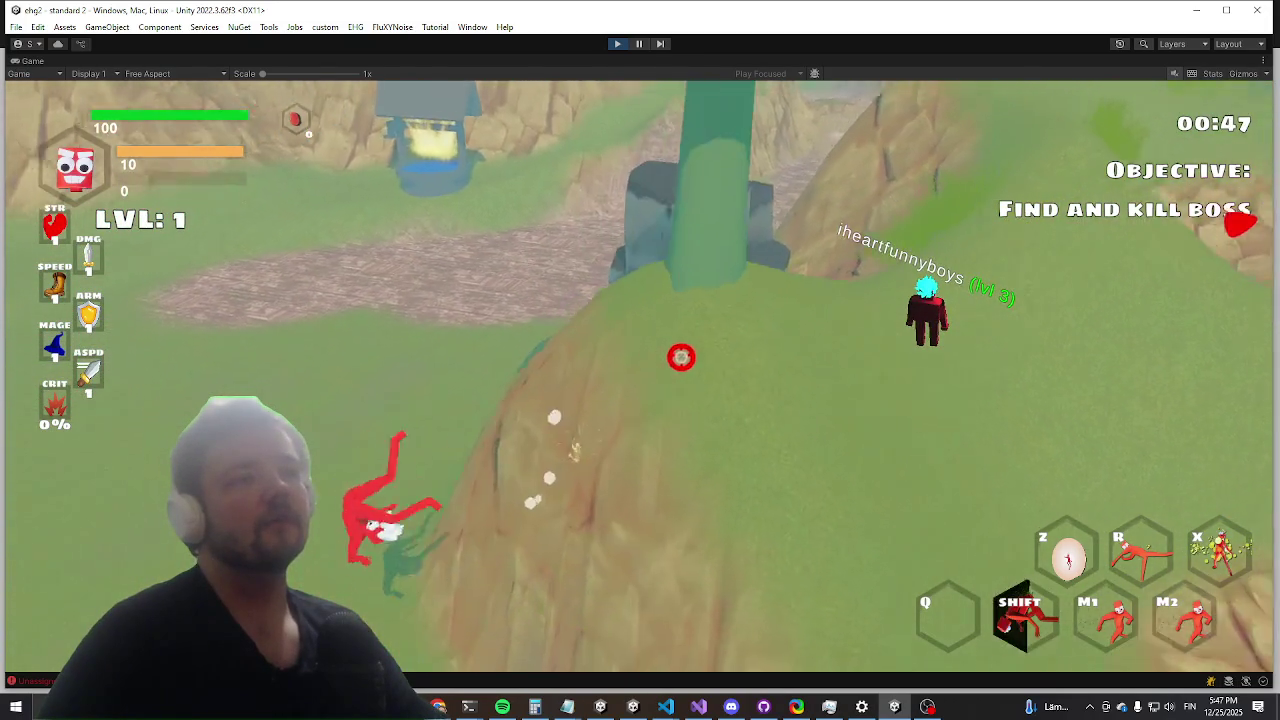
pyautogui.press('w')
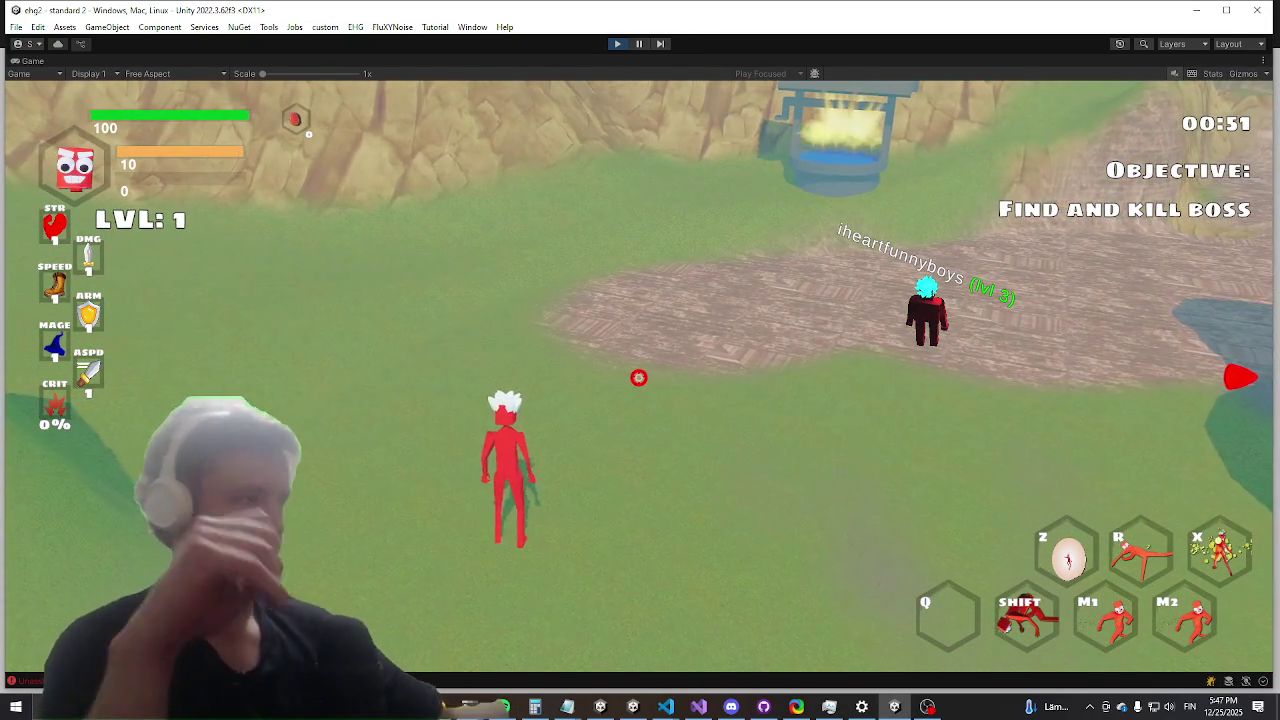
pyautogui.press('q')
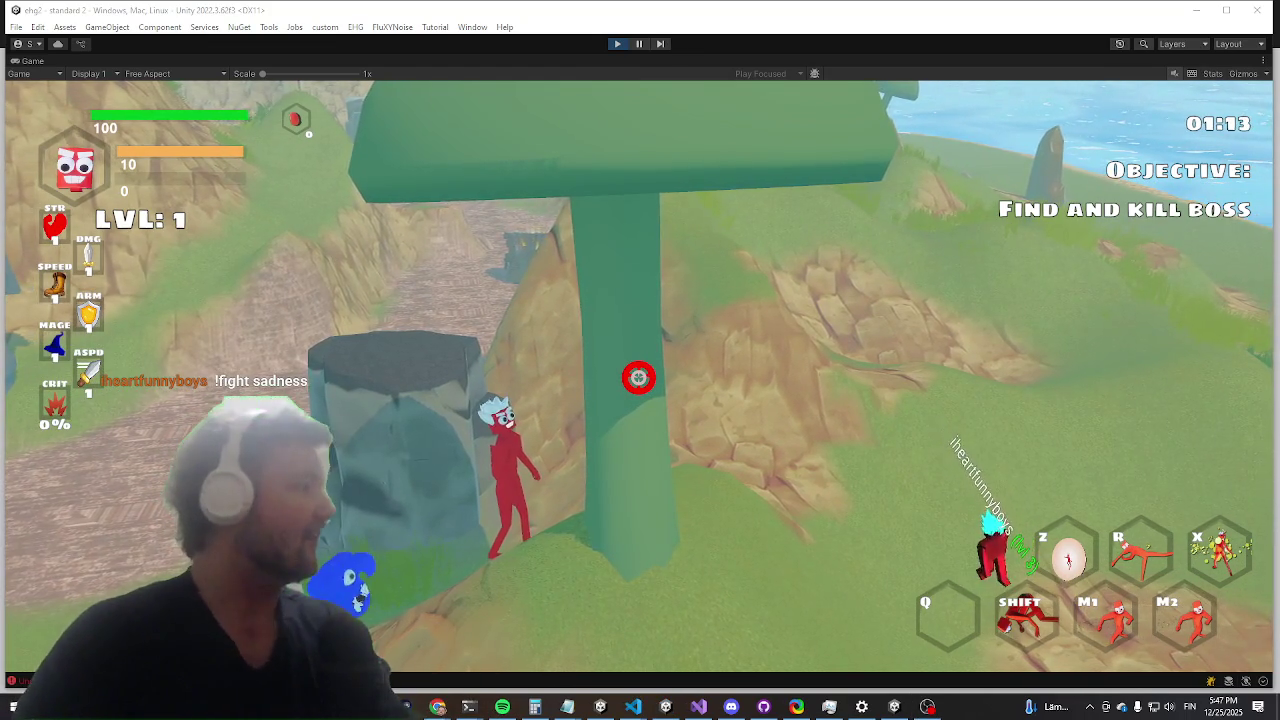
pyautogui.hotkey('alt', 'Tab')
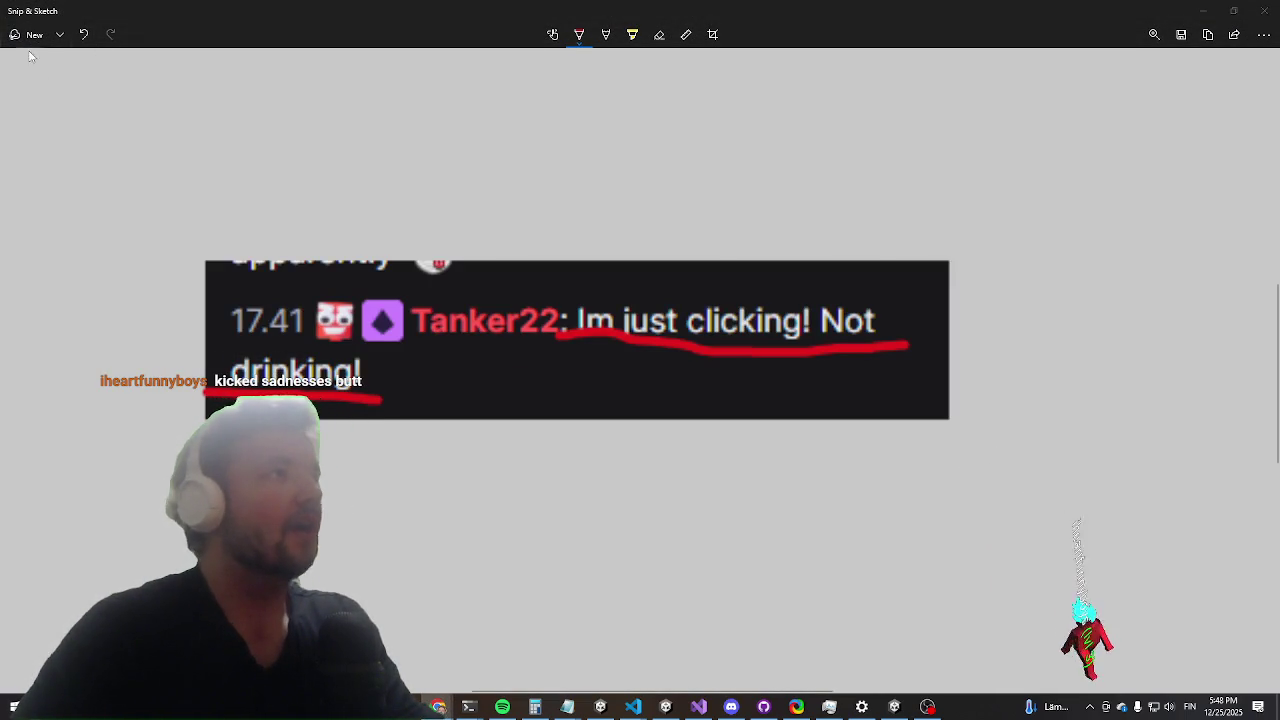
# Step: Snip the chat message and copy it to the clipboard, copying again after a cancelled snip
pyautogui.click(30, 34)
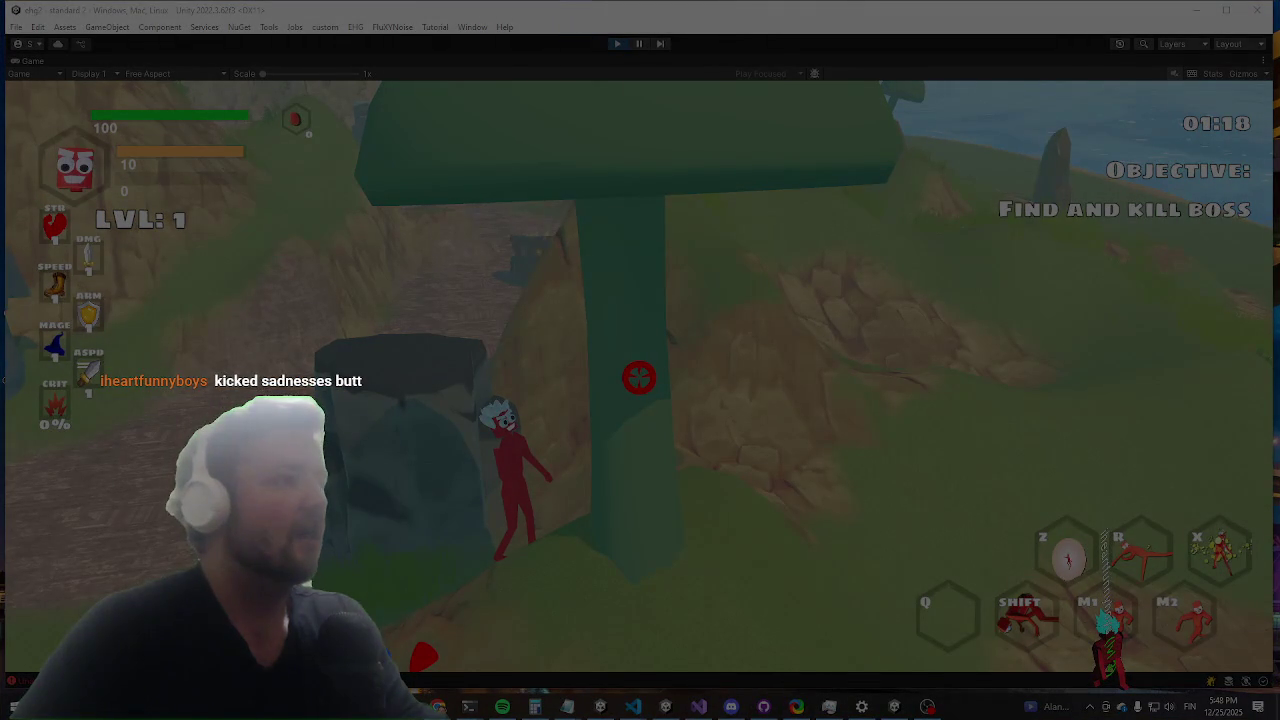
pyautogui.moveTo(639, 376); pyautogui.dragTo(740, 392)
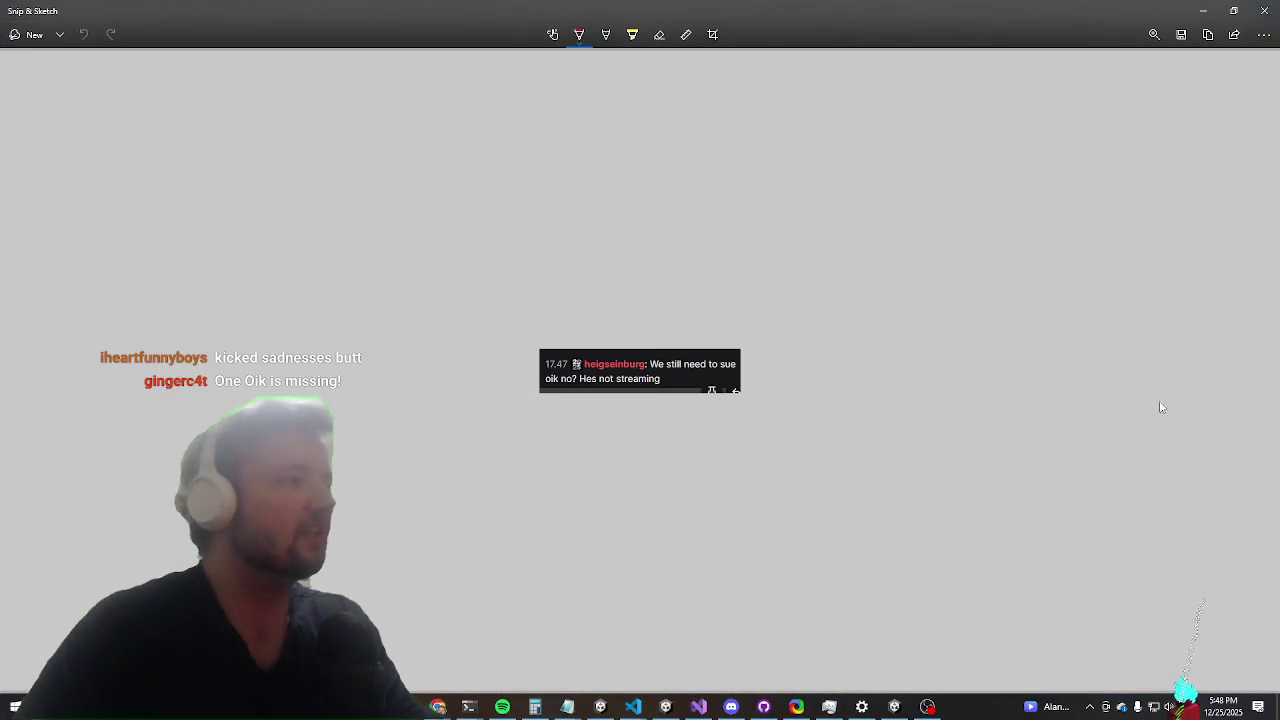
pyautogui.click(1205, 36)
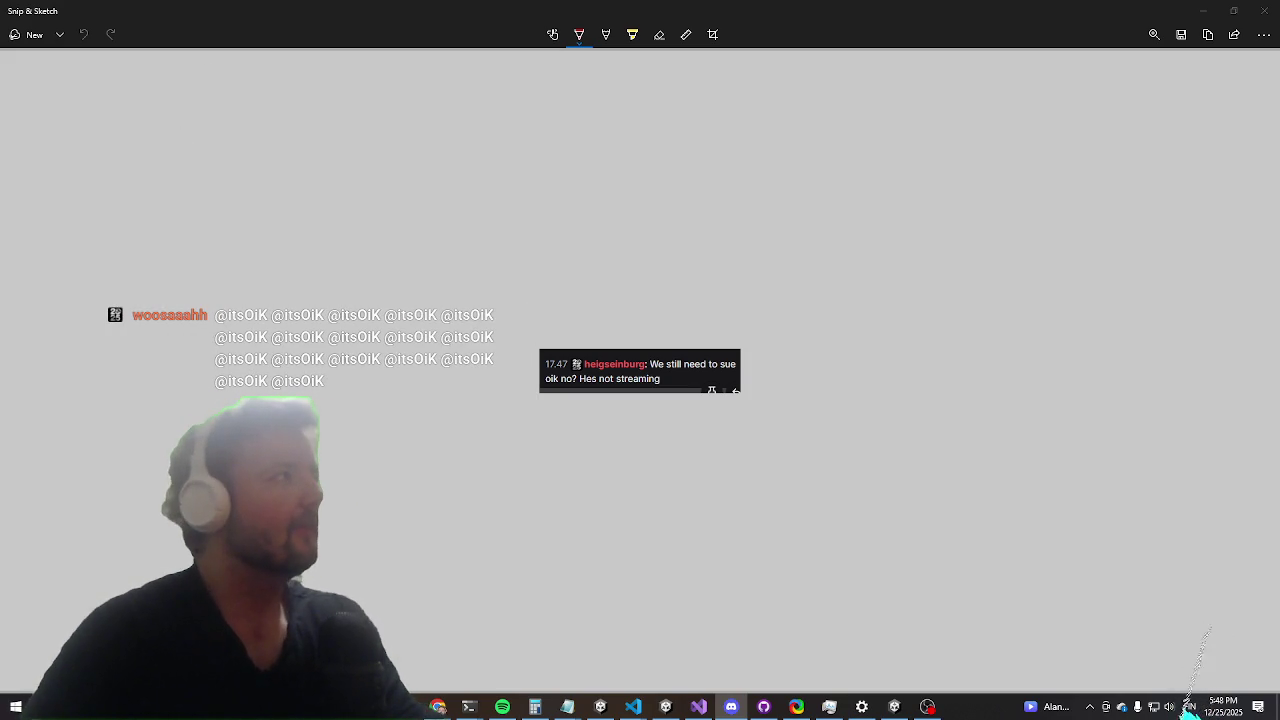
pyautogui.click(36, 44)
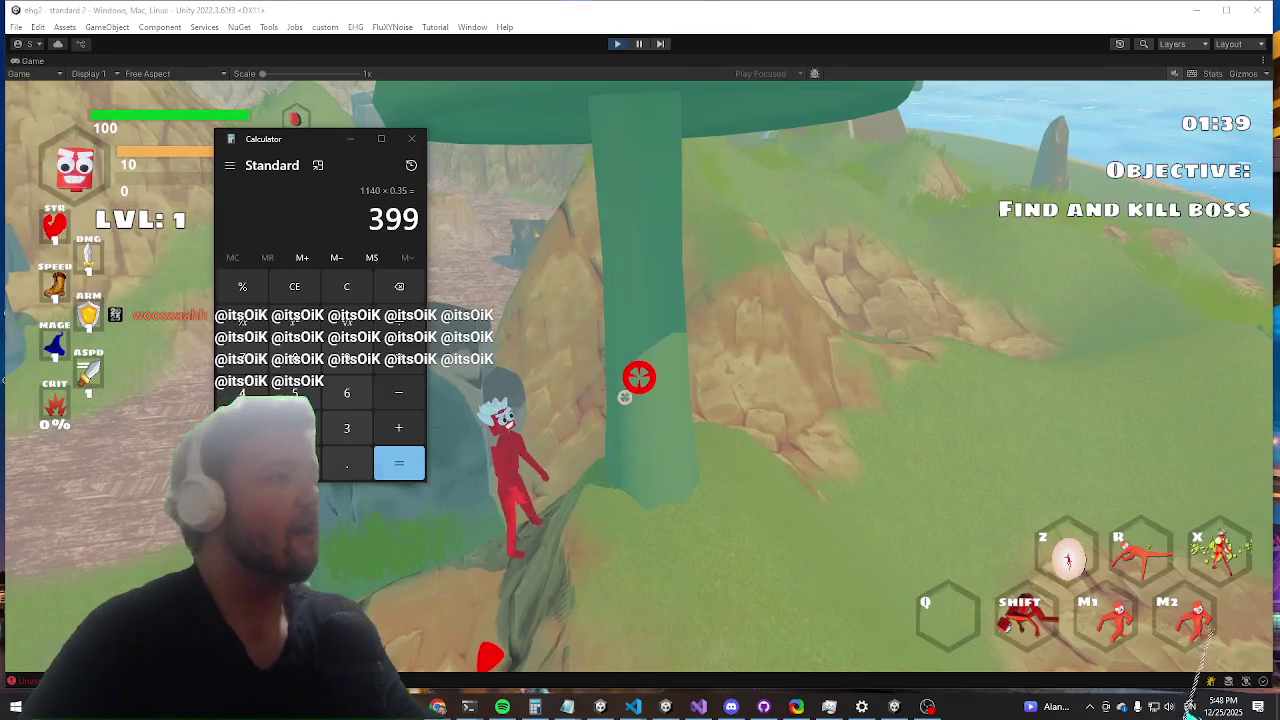
pyautogui.press('Escape')
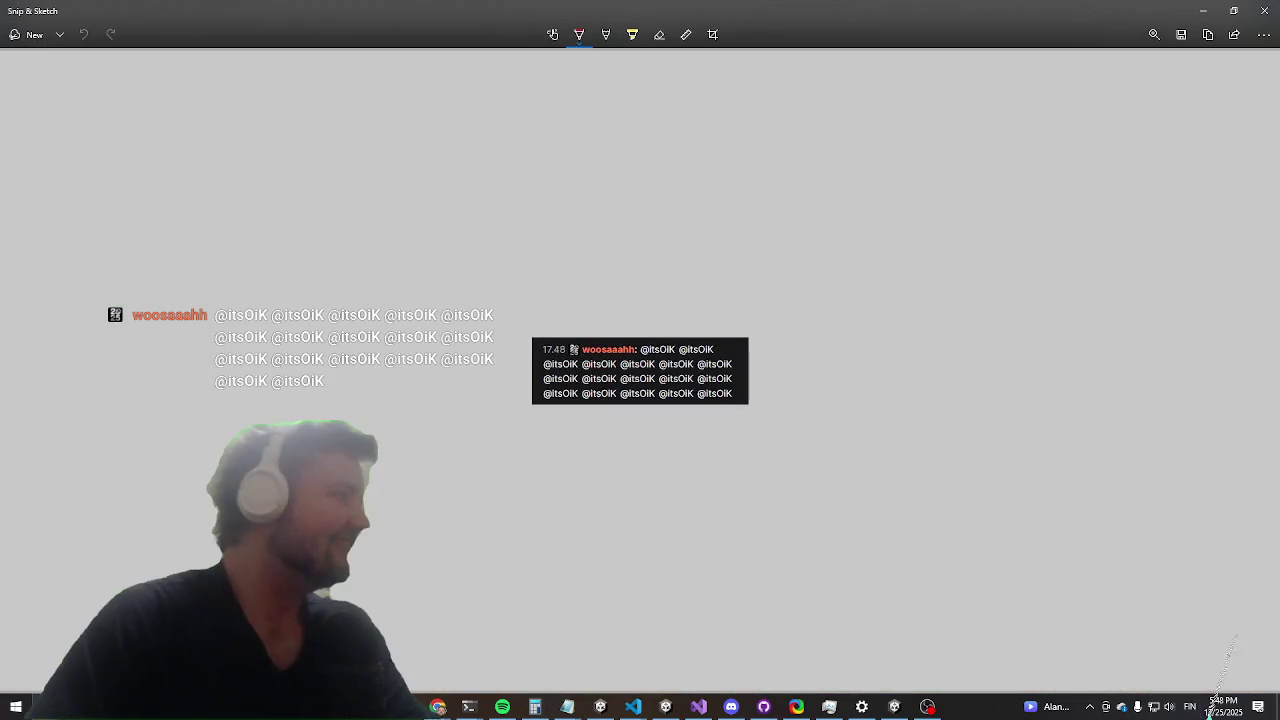
pyautogui.click(1216, 36)
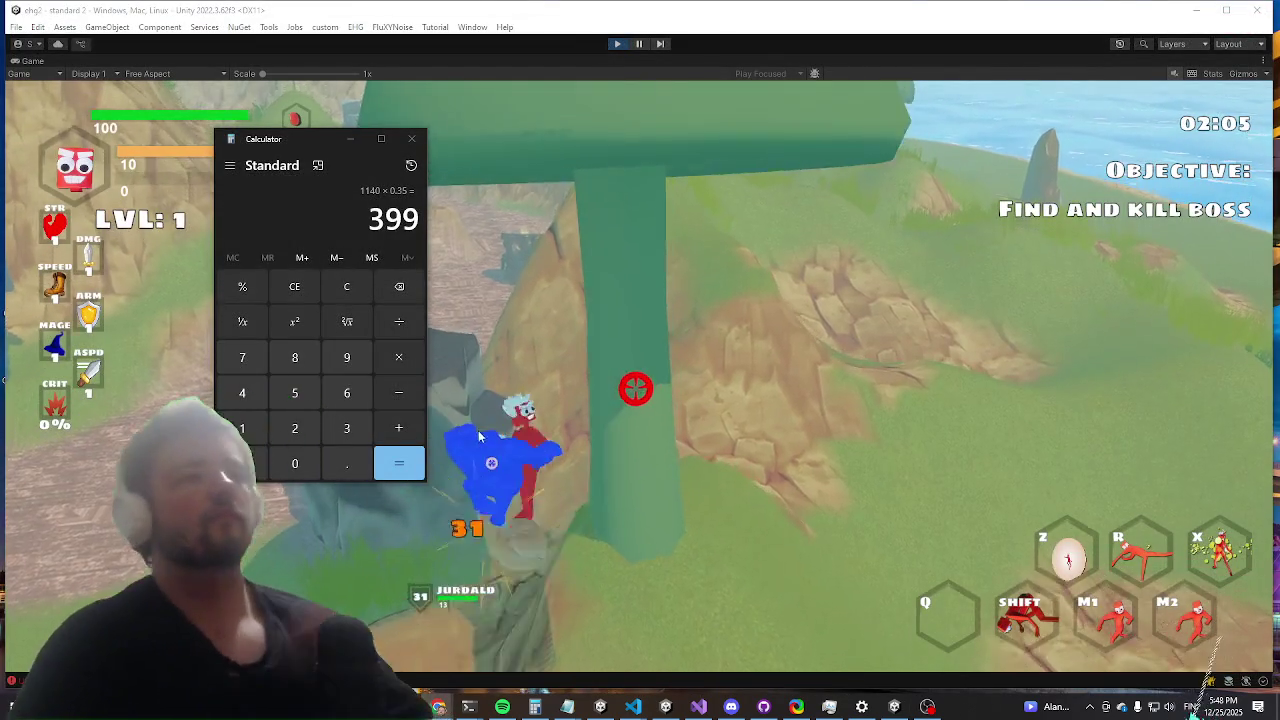
# Step: Move the player around, enter killwave in the debug console, and exit Play mode
pyautogui.click(645, 306)
pyautogui.press('w')
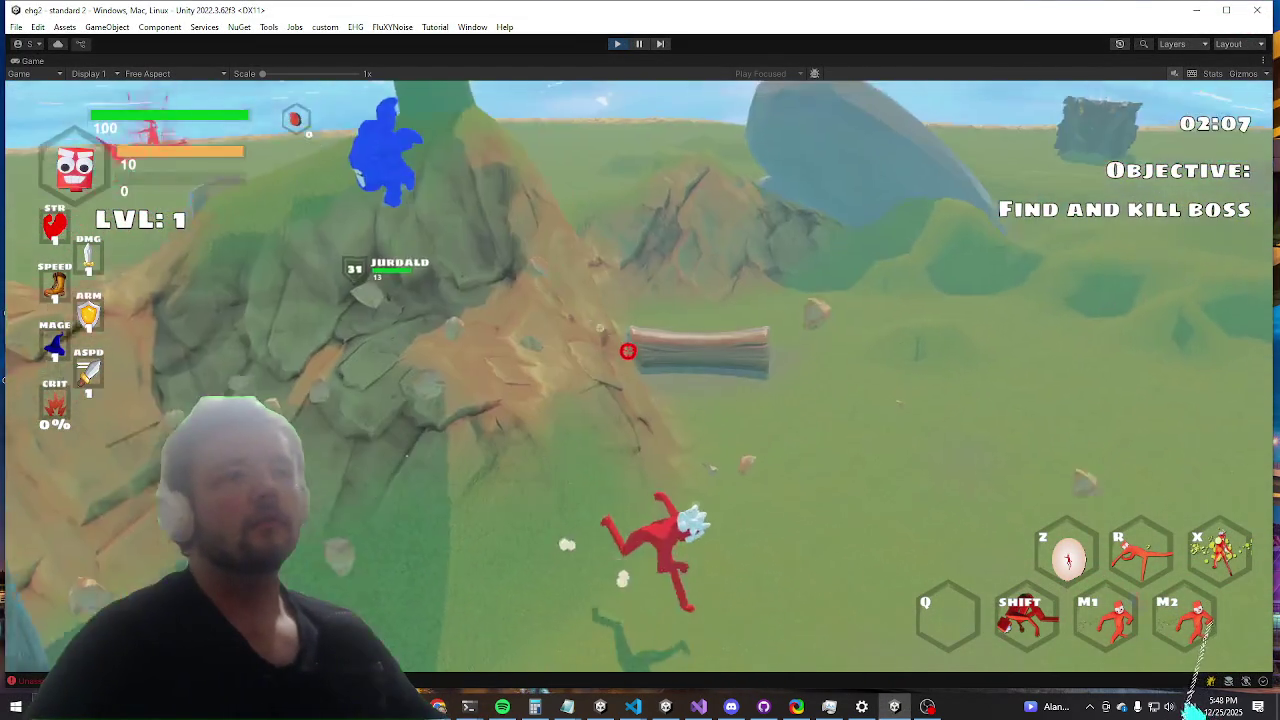
pyautogui.press('w')
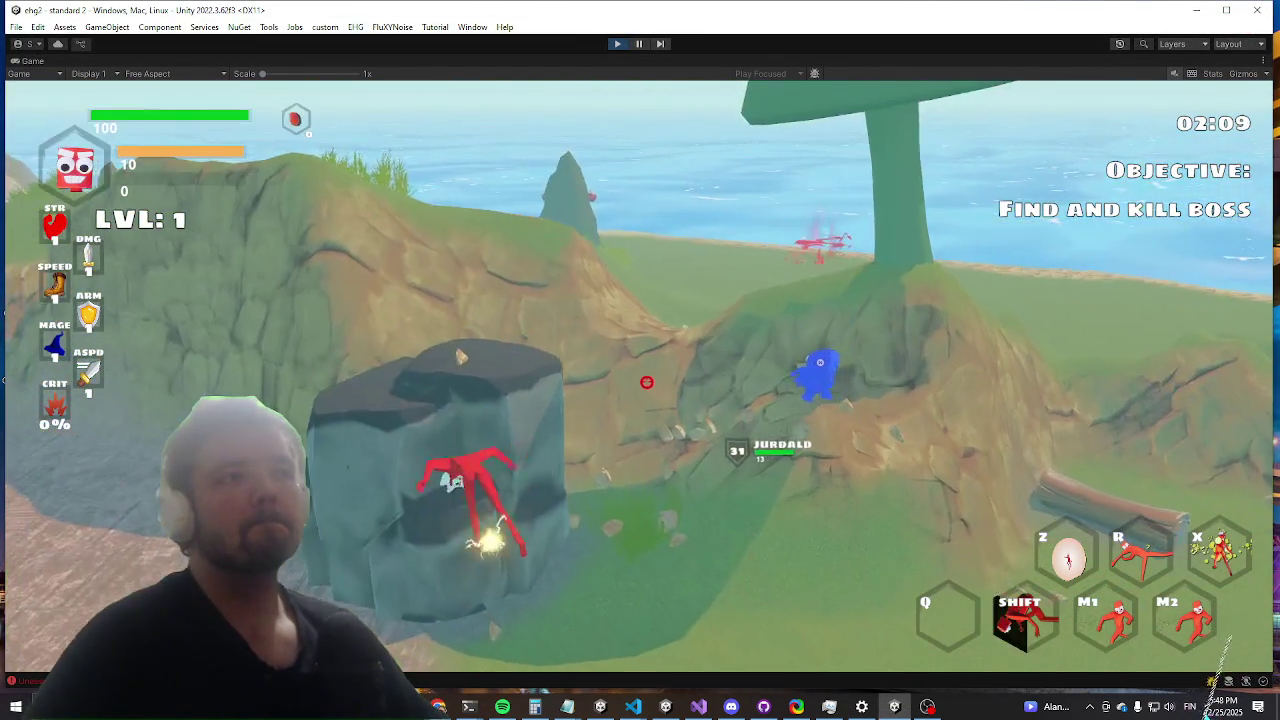
pyautogui.press('w')
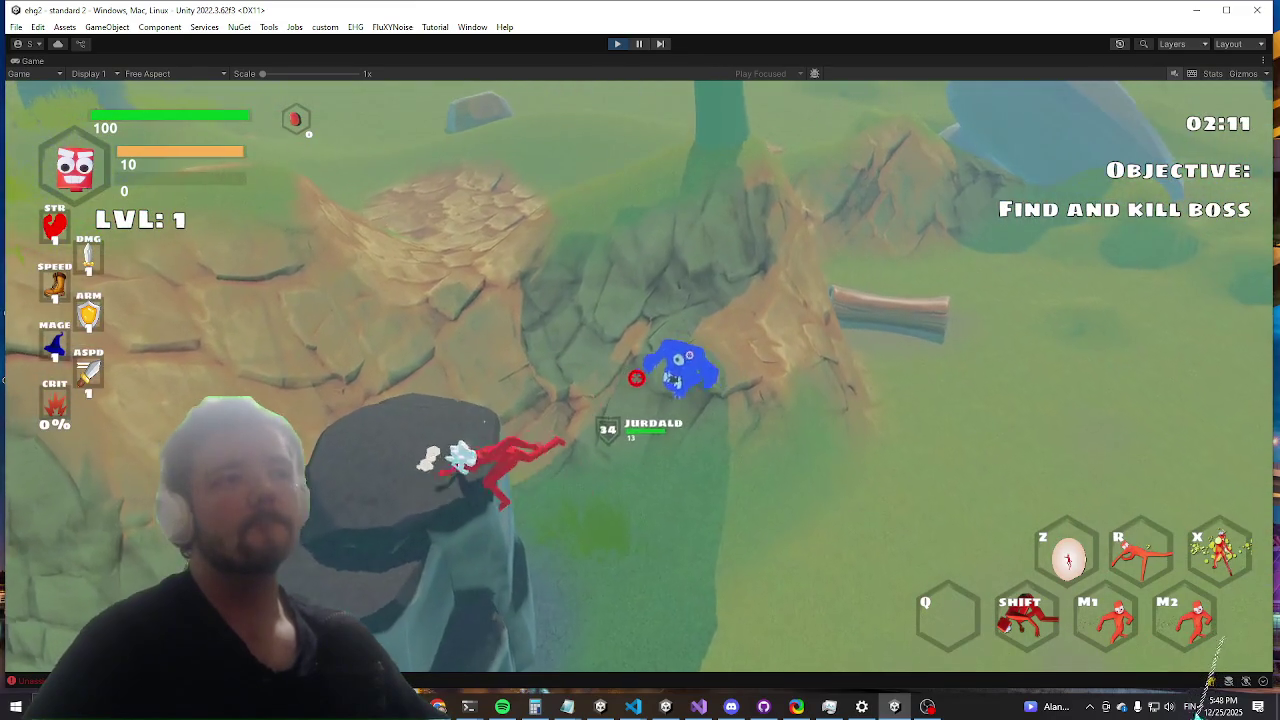
pyautogui.press('`')
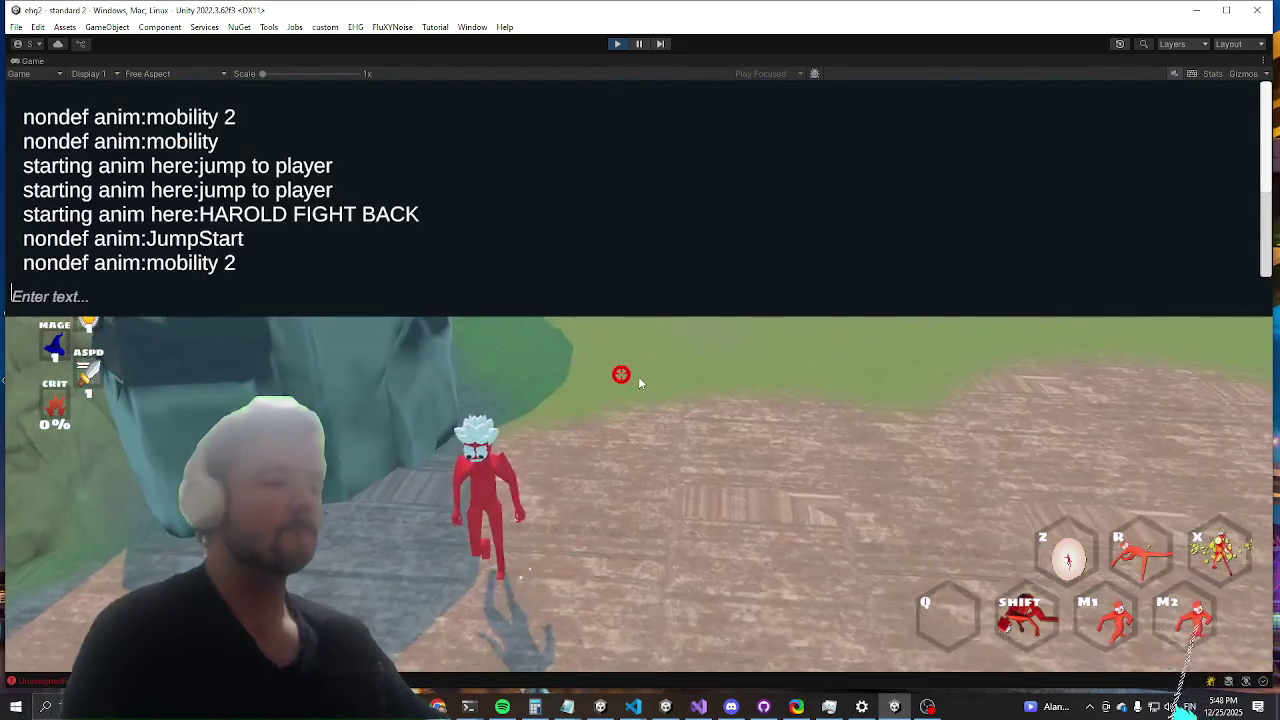
pyautogui.write('killwave')
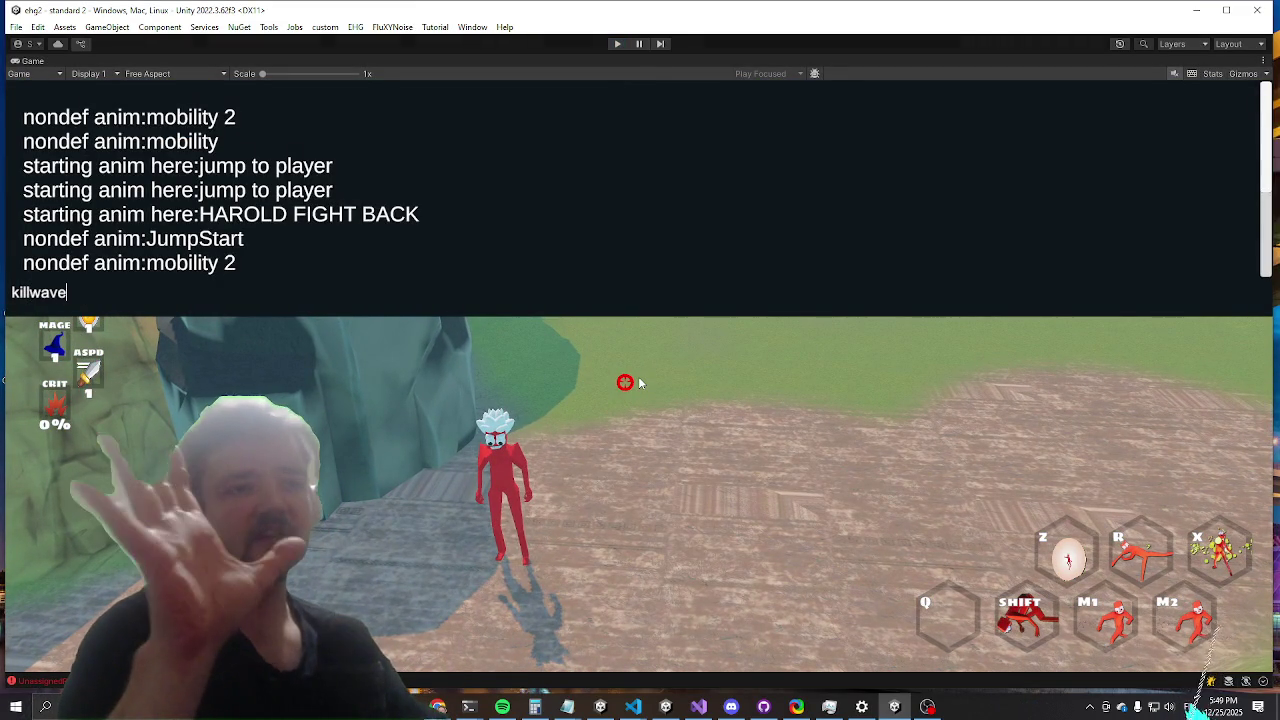
pyautogui.hotkey('ctrl', 'p')
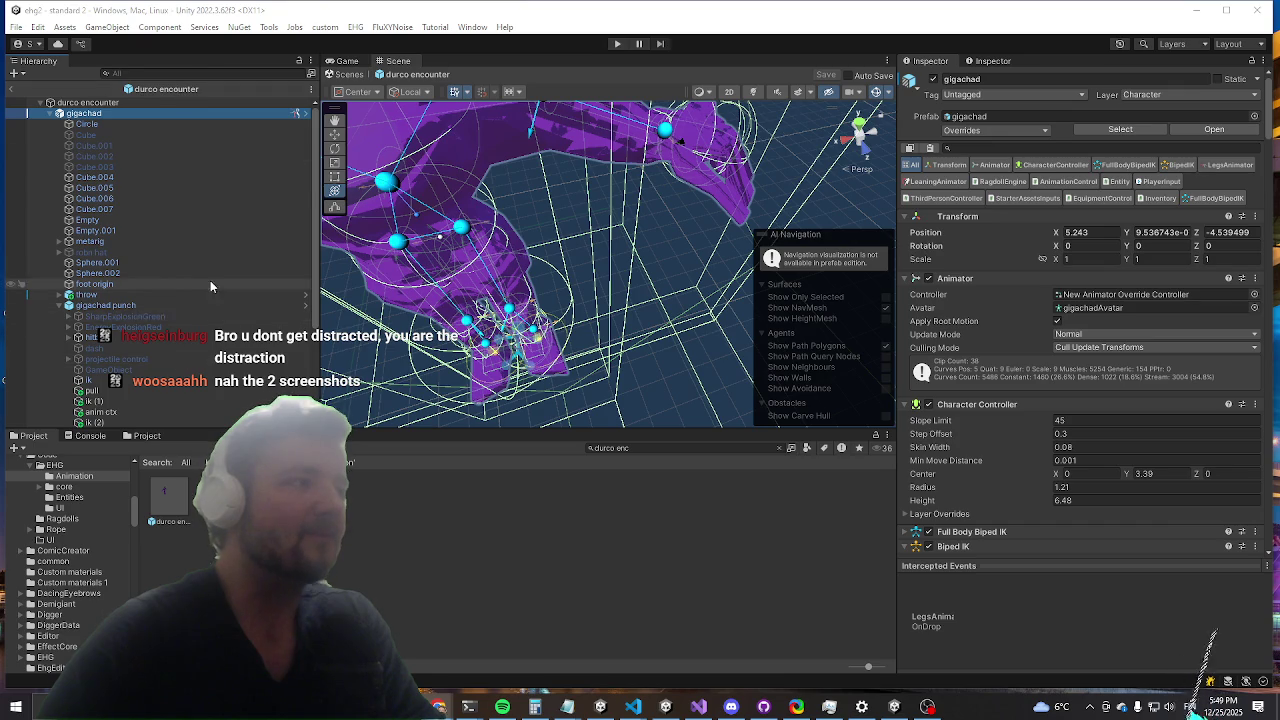
# Step: Scroll to AI Control sequences, collapse Instructions, and stop at Element 1's Props pickup sequence
pyautogui.scroll(-15, 1096, 456)
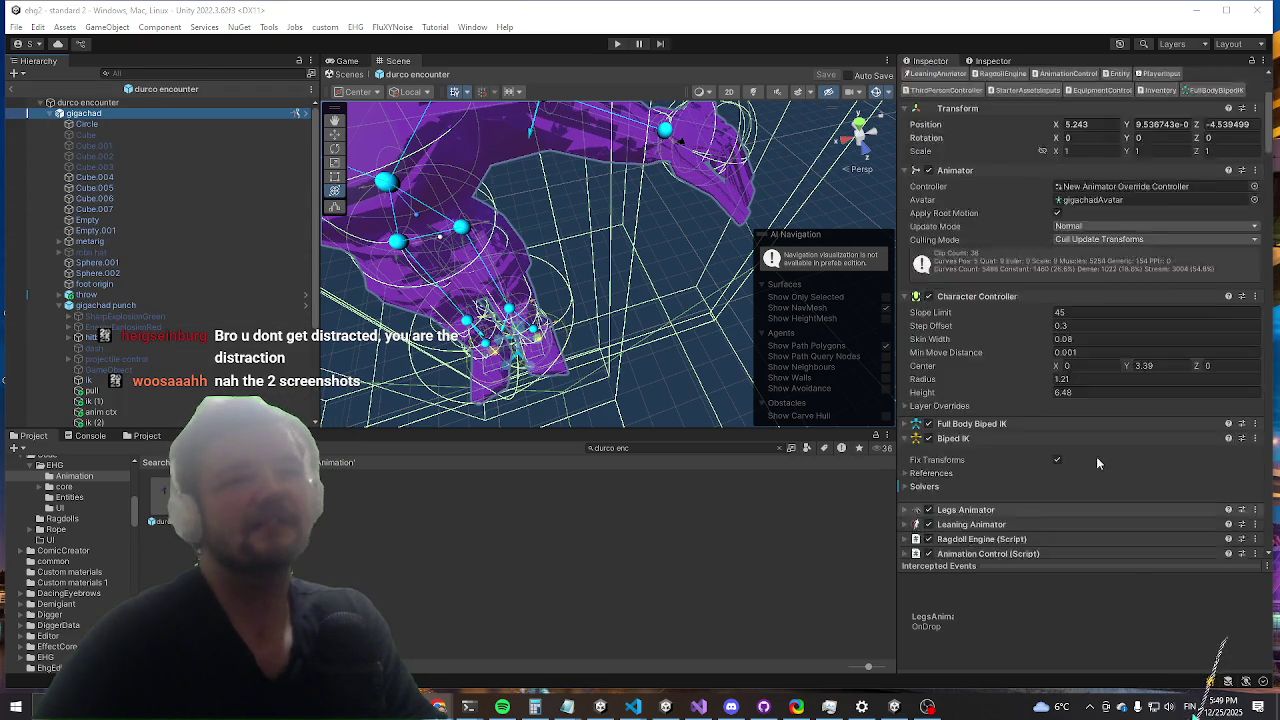
pyautogui.scroll(-5, 1073, 293)
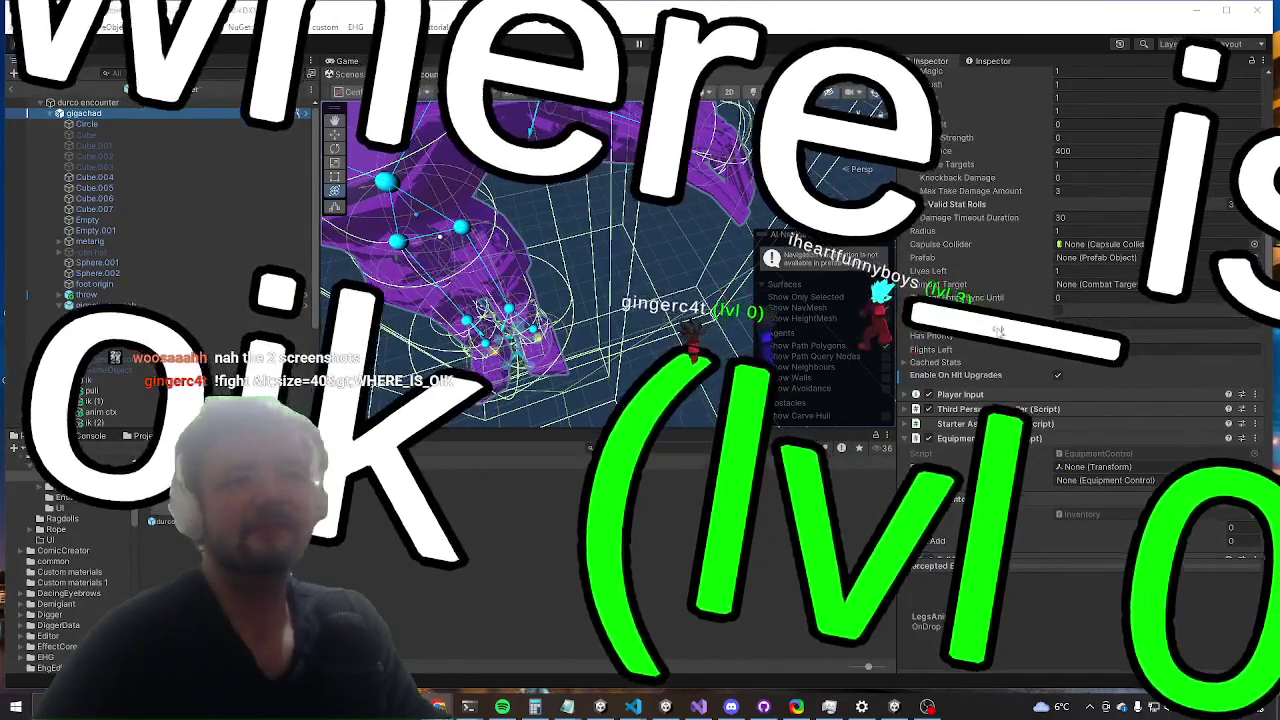
pyautogui.scroll(-5, 1029, 454)
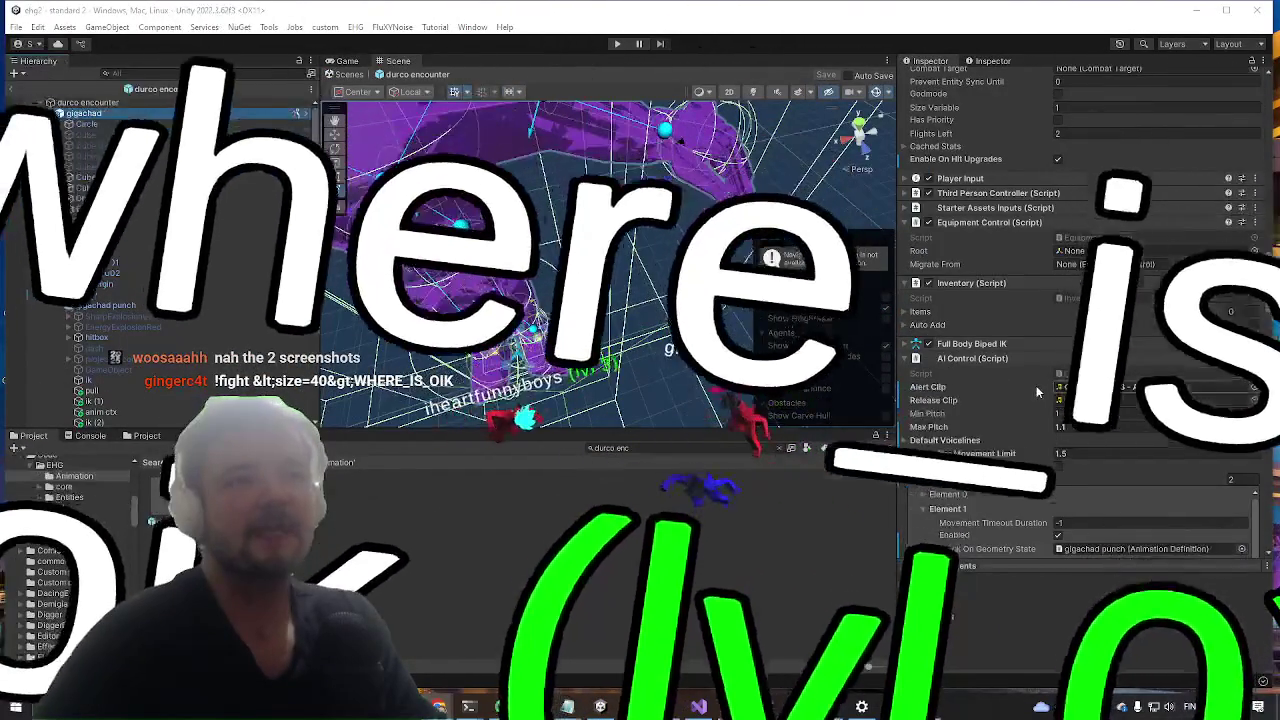
pyautogui.scroll(-3, 1036, 385)
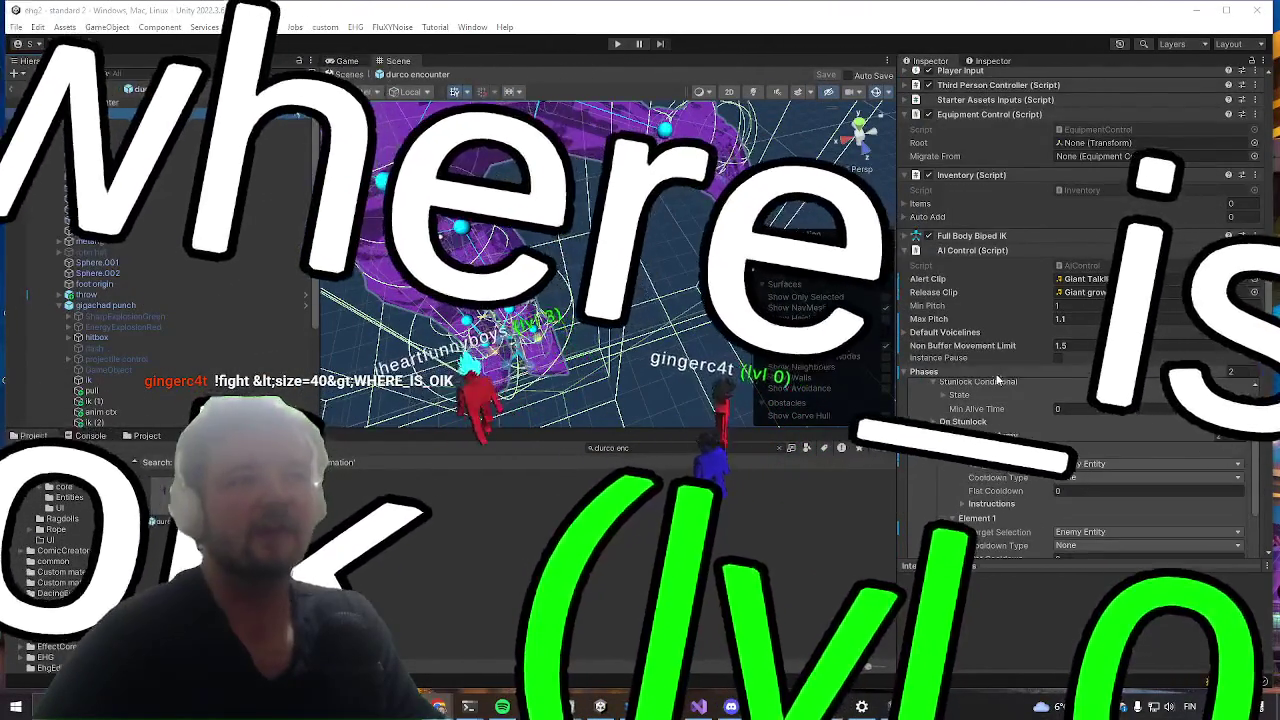
pyautogui.scroll(-4, 1012, 375)
pyautogui.scroll(2, 1027, 396)
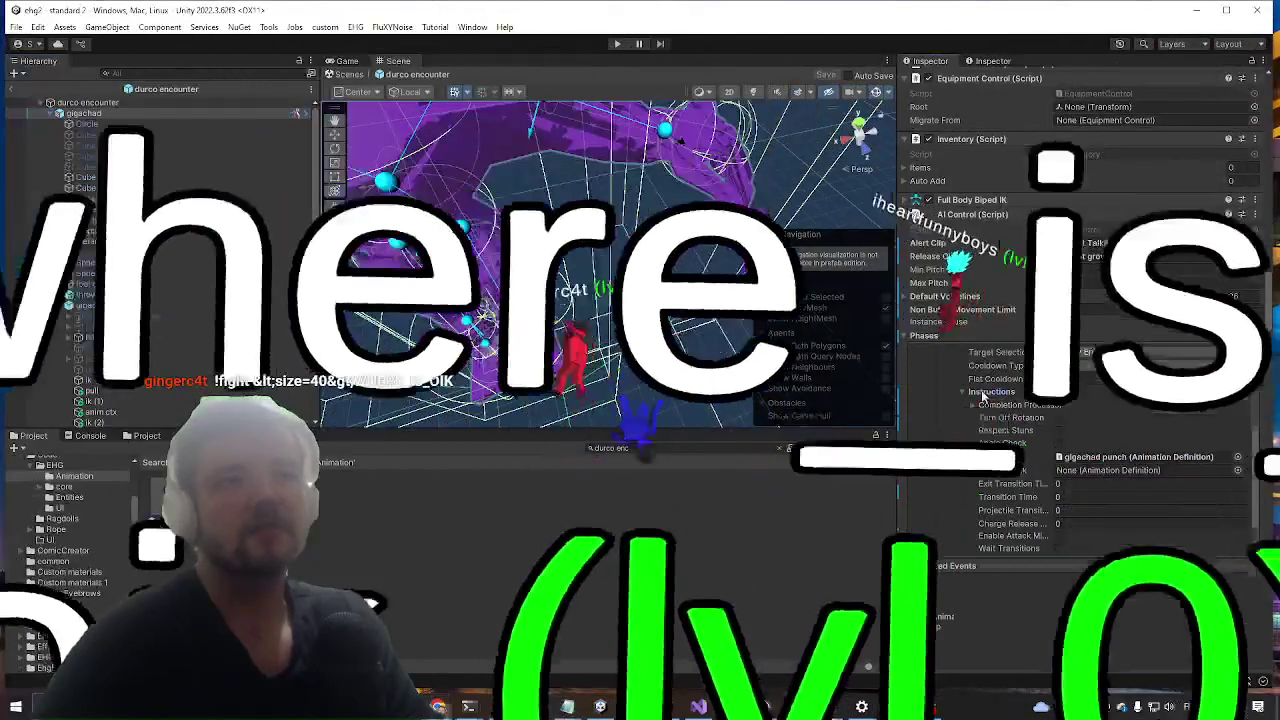
pyautogui.click(982, 392)
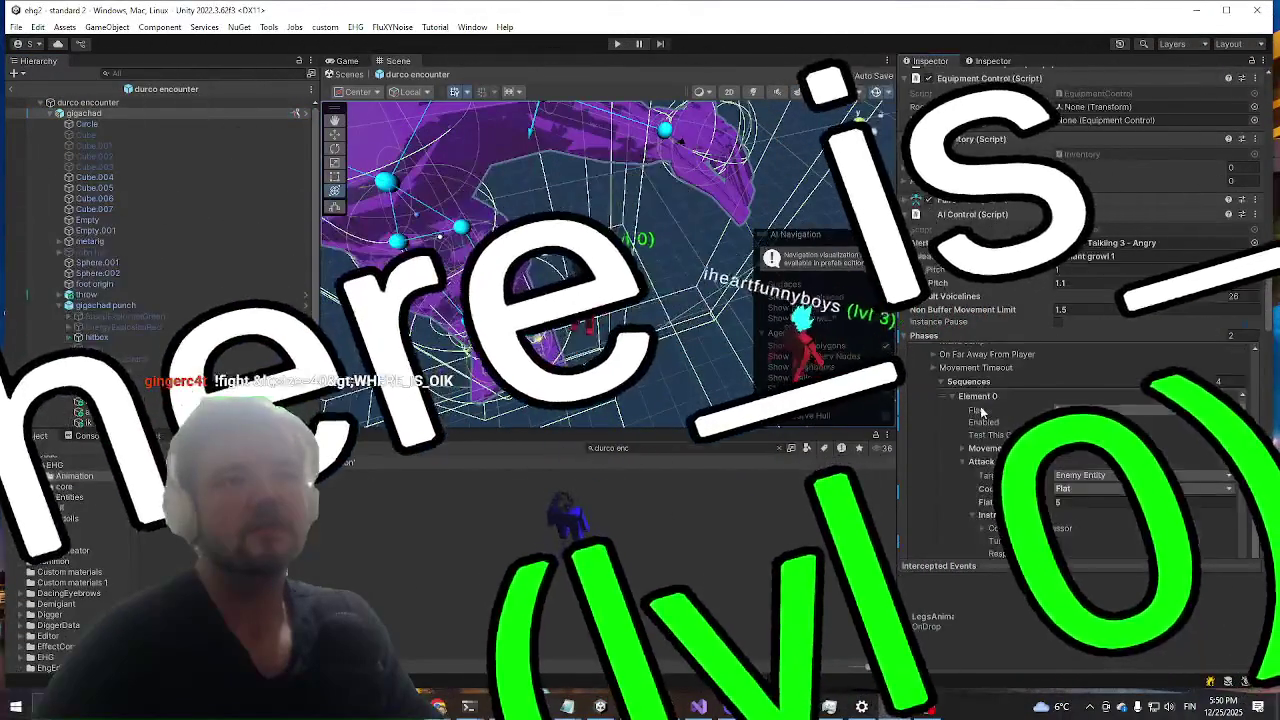
pyautogui.scroll(-3, 960, 420)
pyautogui.scroll(-5, 968, 443)
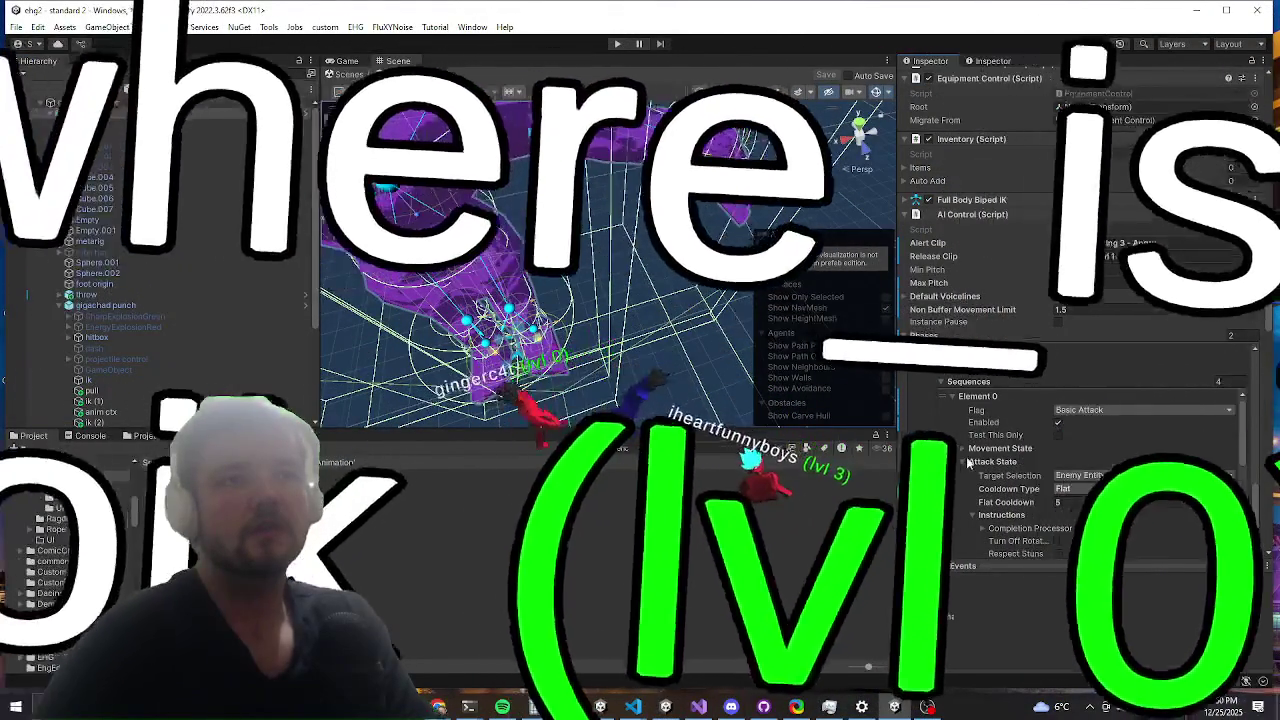
pyautogui.scroll(-4, 990, 428)
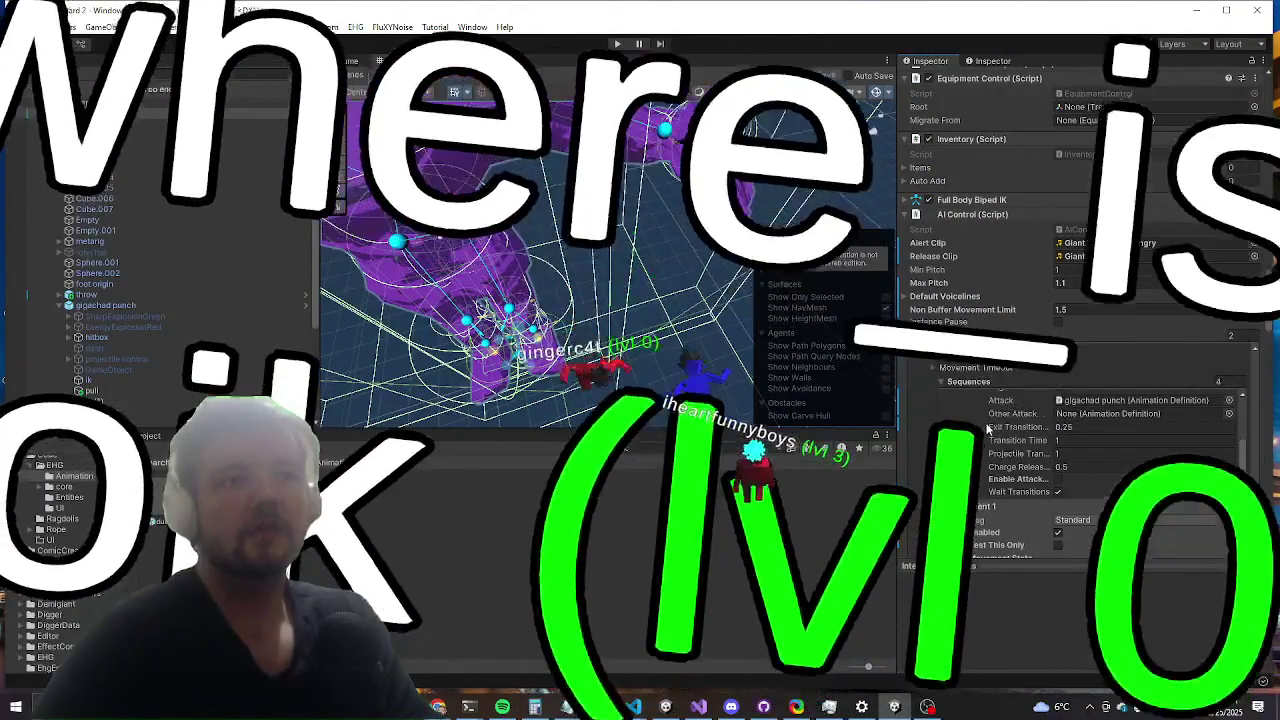
pyautogui.scroll(8, 1003, 428)
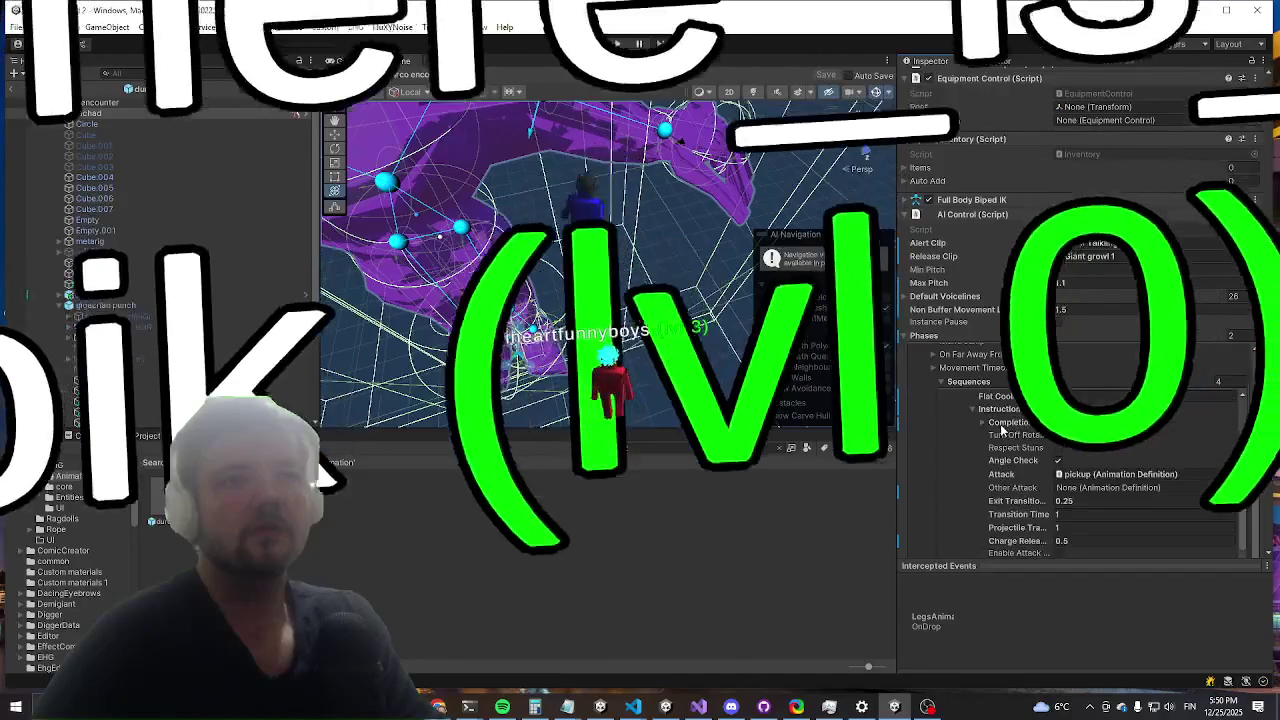
pyautogui.scroll(3, 962, 482)
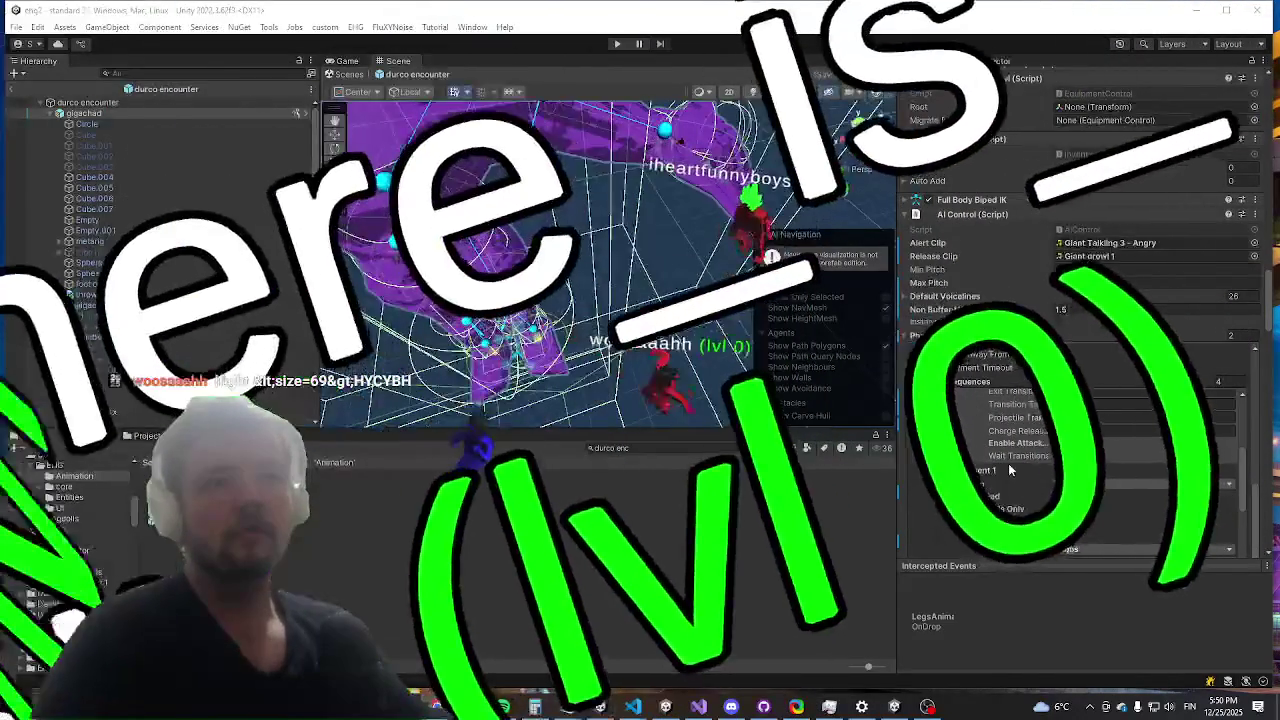
pyautogui.scroll(3, 1010, 470)
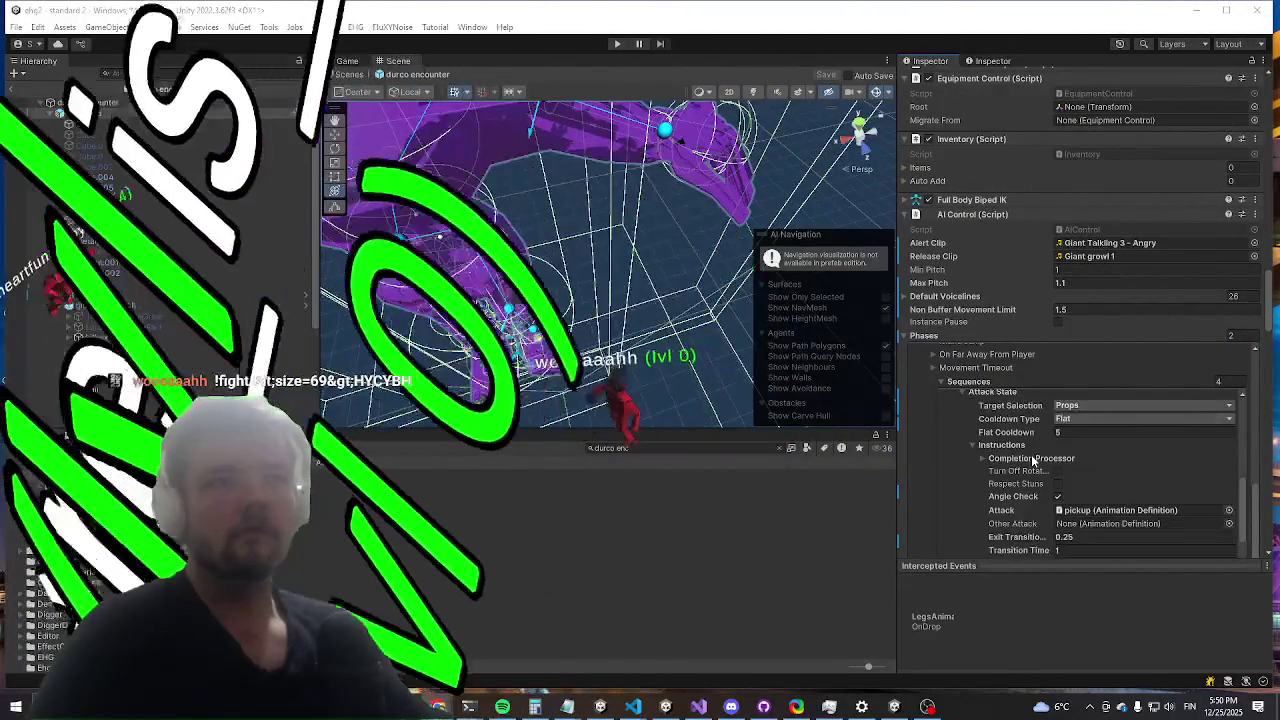
pyautogui.scroll(3, 1040, 468)
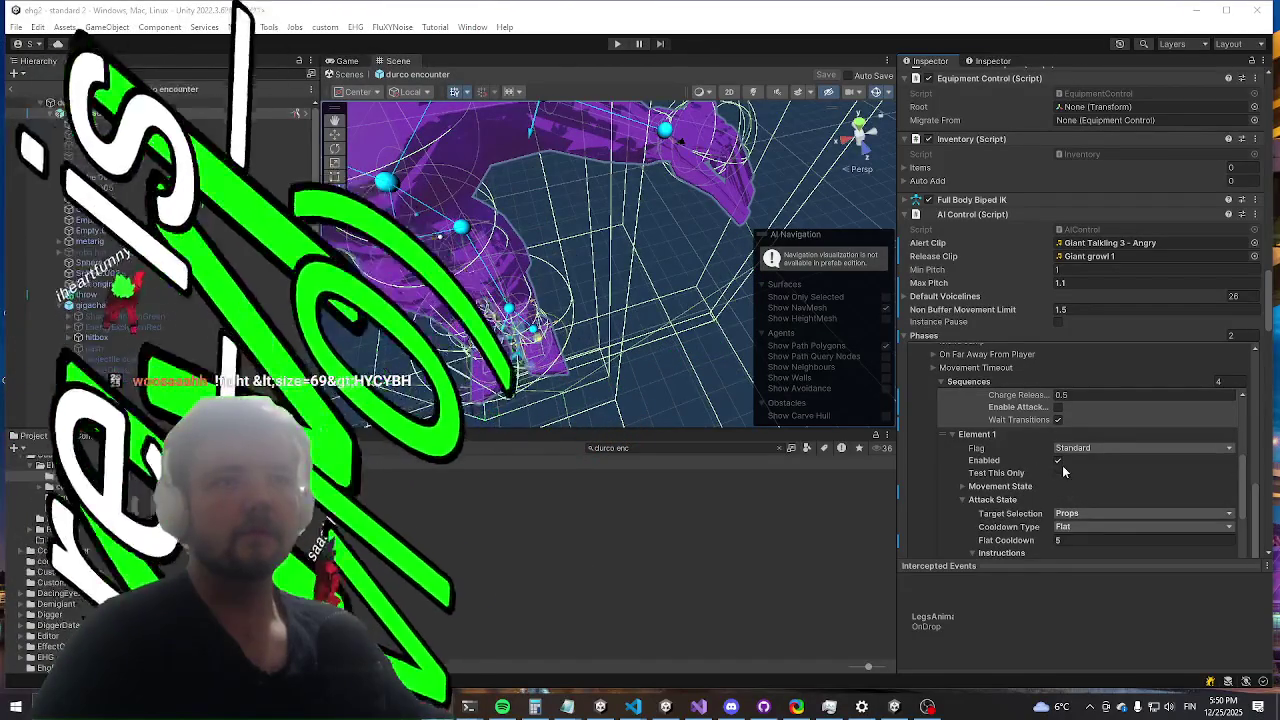
# Step: Set Sequences Element 1 to Test This Only and save the durco encounter prefab
pyautogui.click(1059, 472)
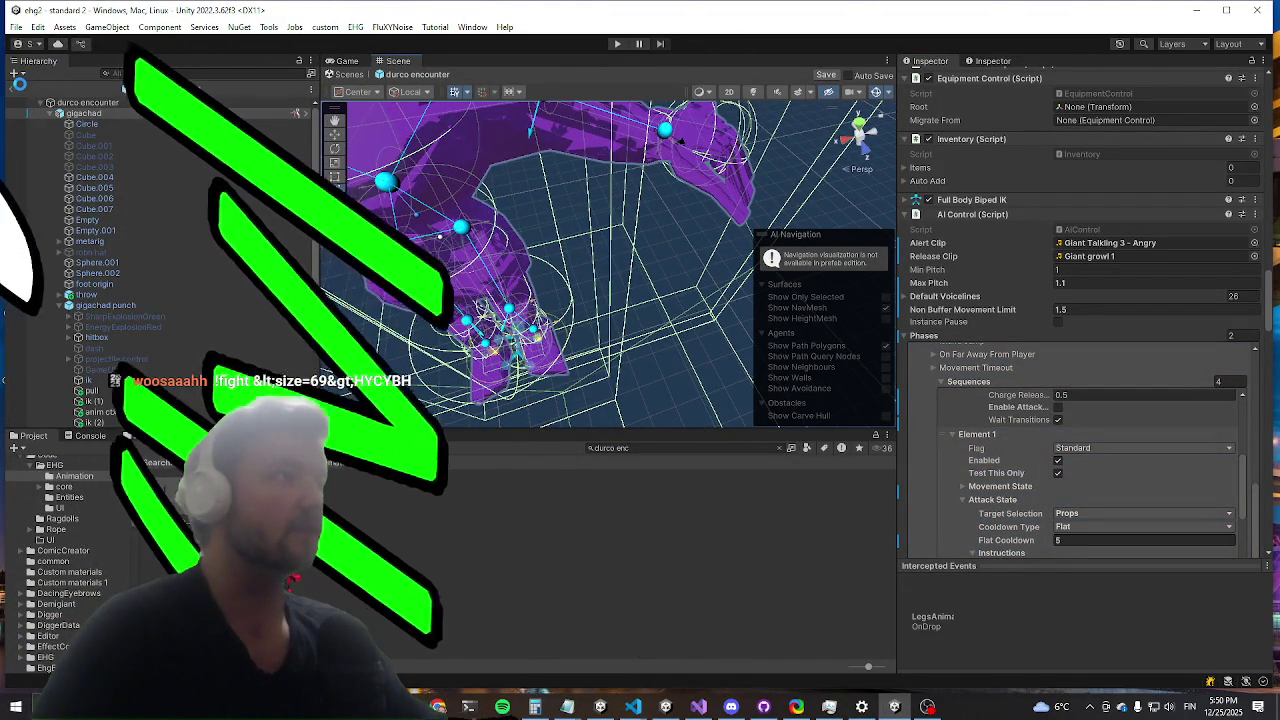
pyautogui.hotkey('ctrl', 's')
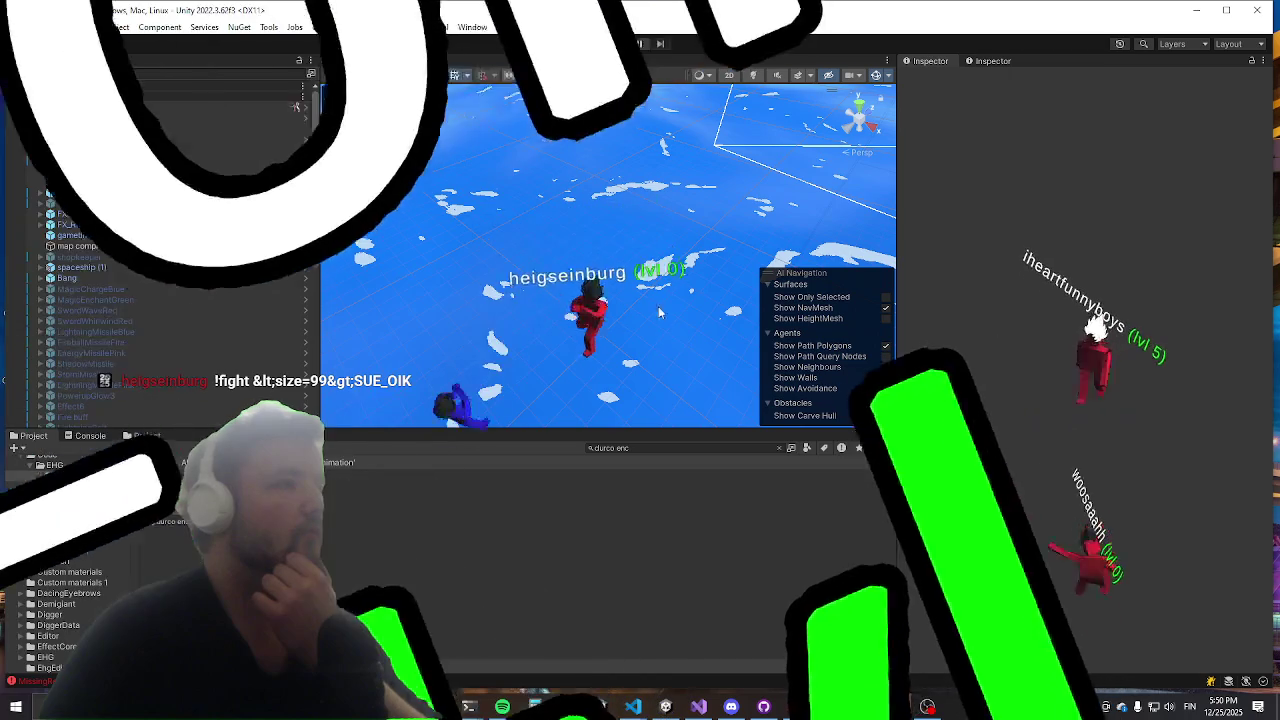
# Step: Start play mode in a maximized Game view, run a console command, and reach boss Durco Tan Cap
pyautogui.click(617, 44)
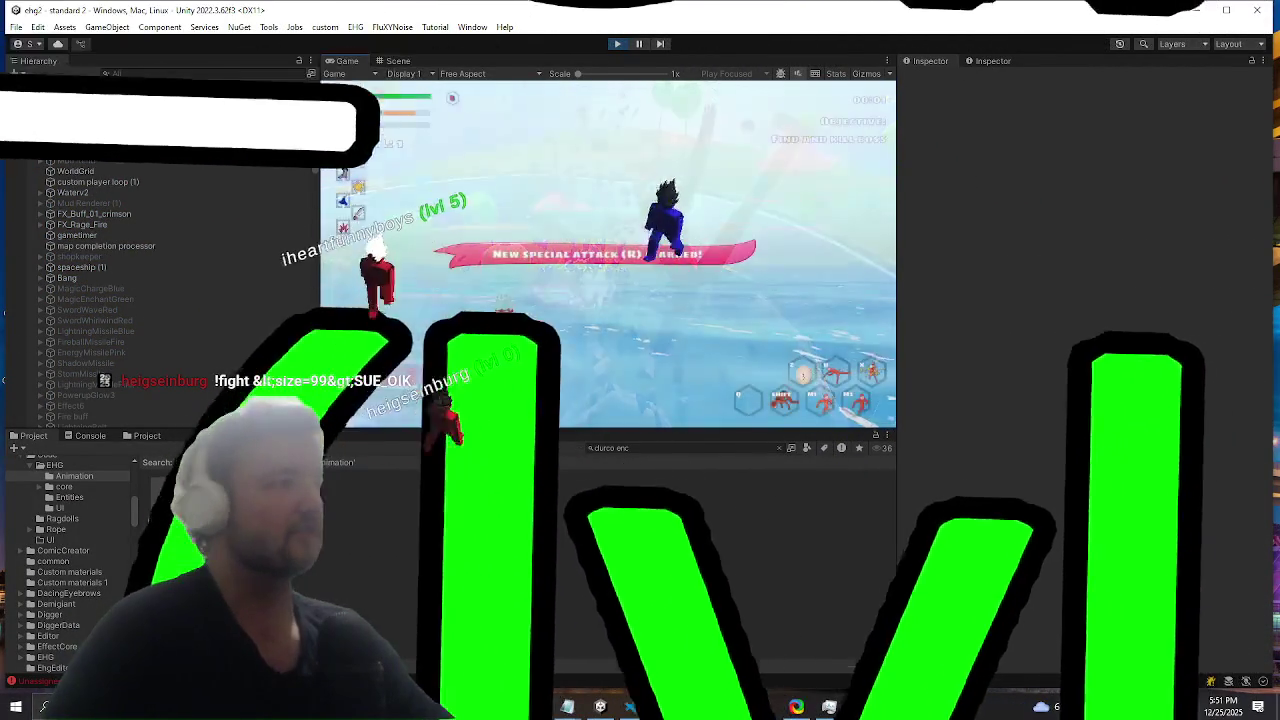
pyautogui.hotkey('shift', 'space')
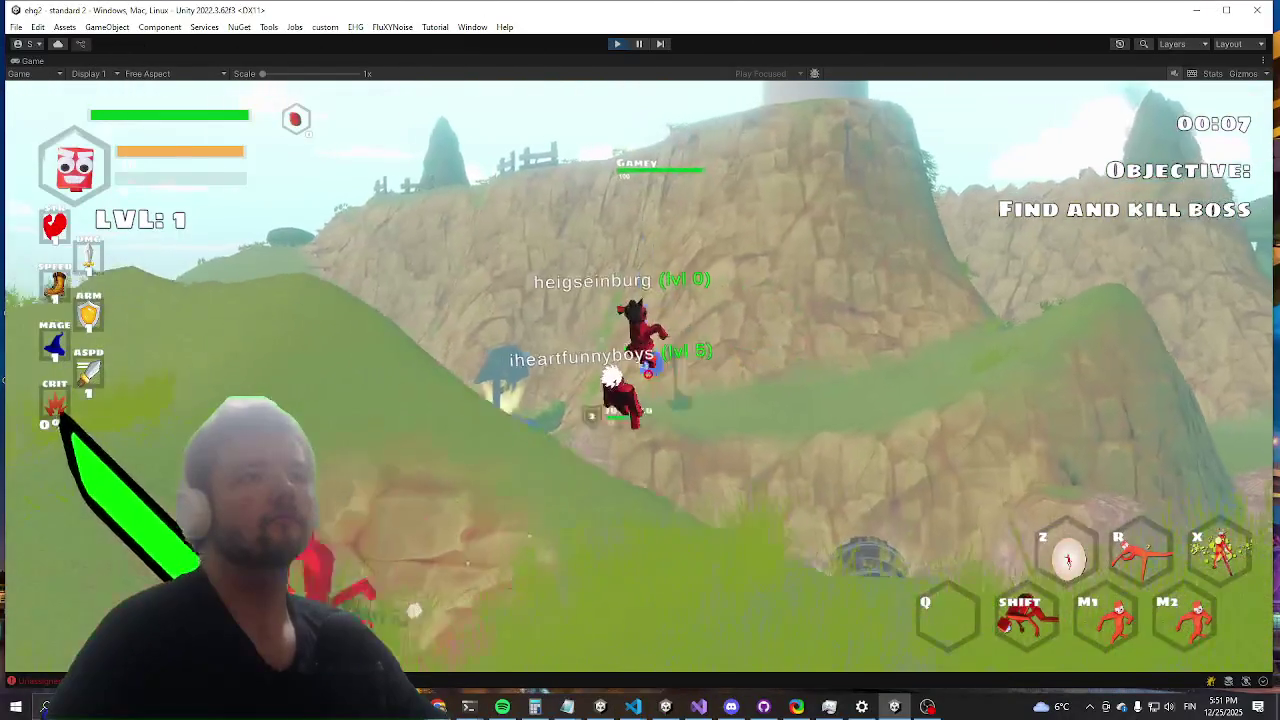
pyautogui.press('`')
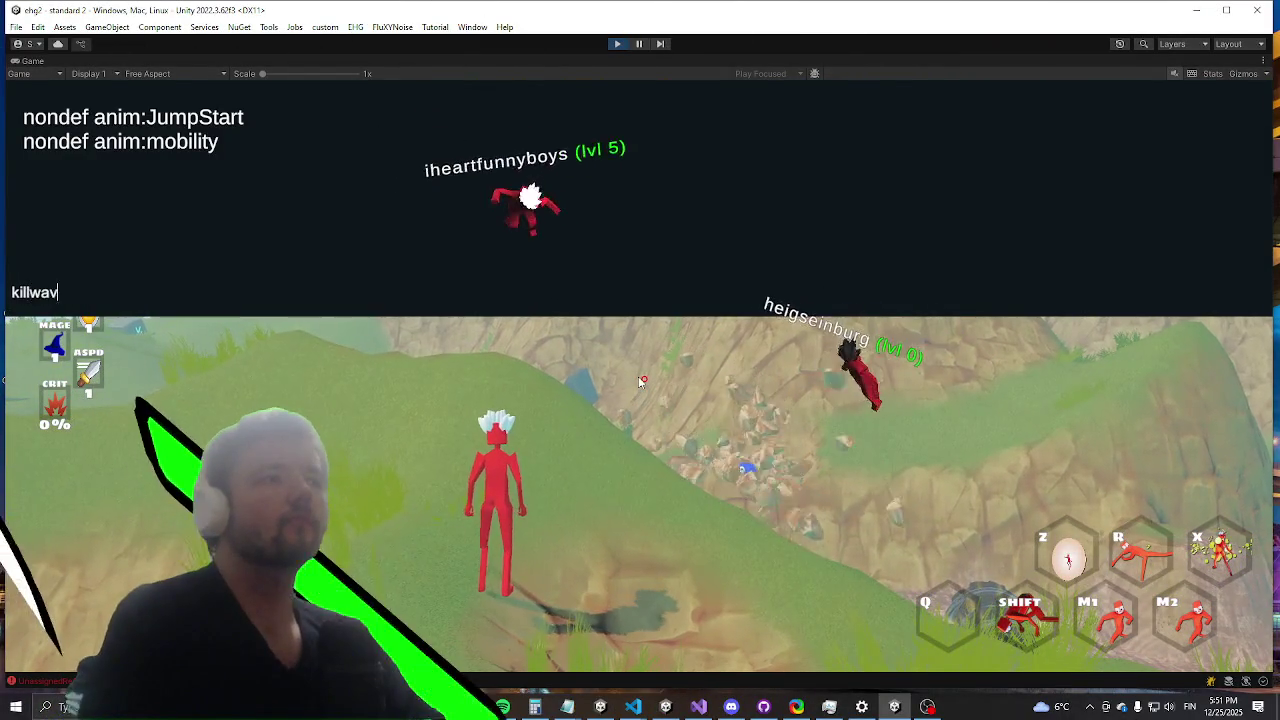
pyautogui.press('`')
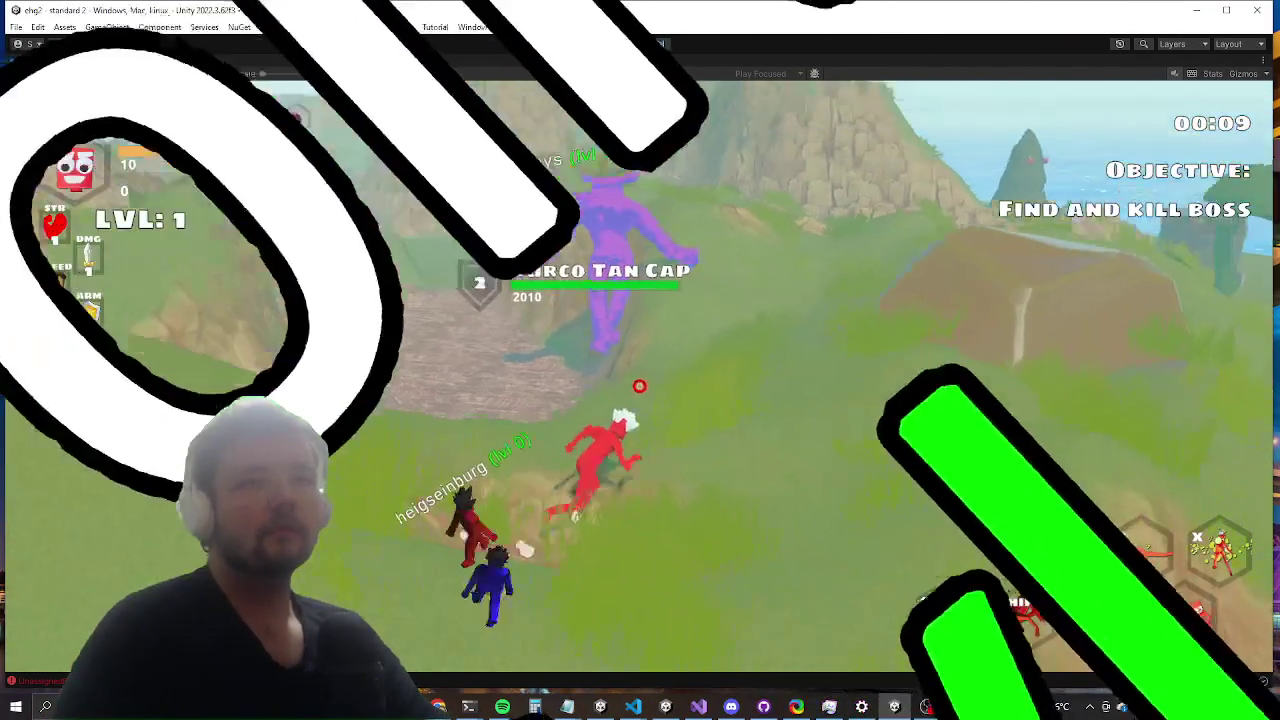
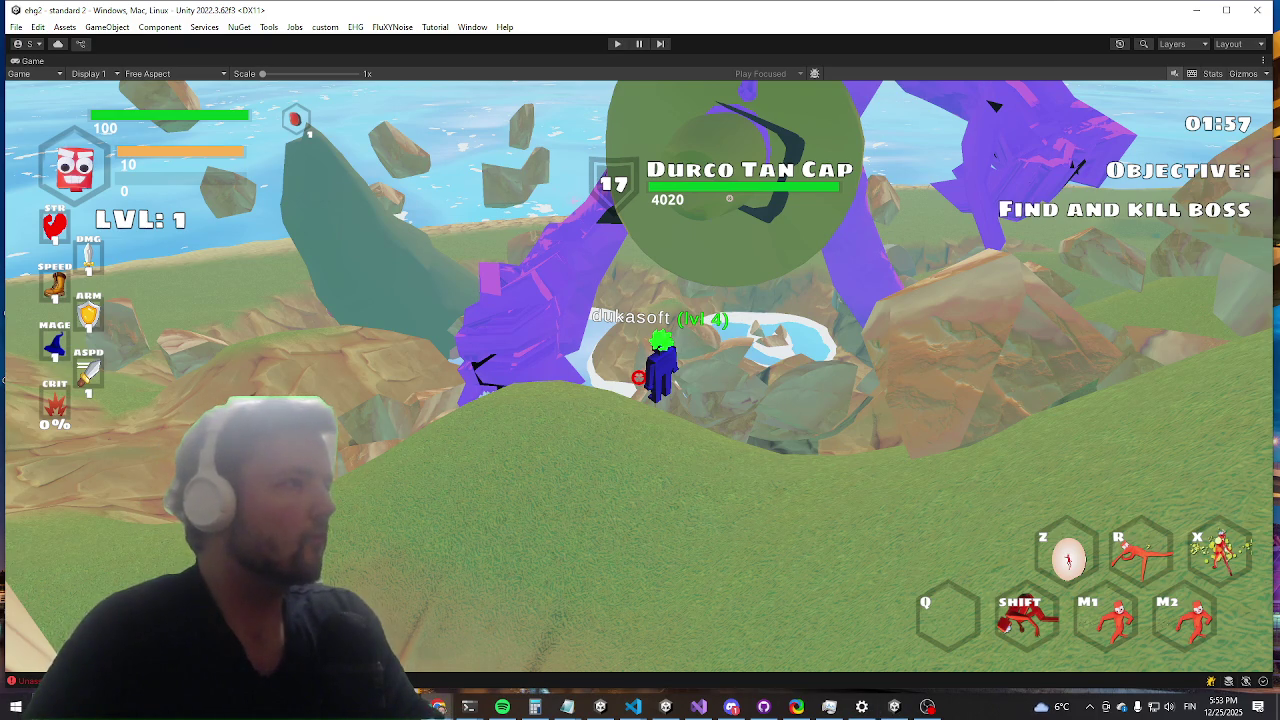
# Step: Exit Play mode with Ctrl+P to get back to the Unity editor
pyautogui.hotkey('ctrl', 'p')
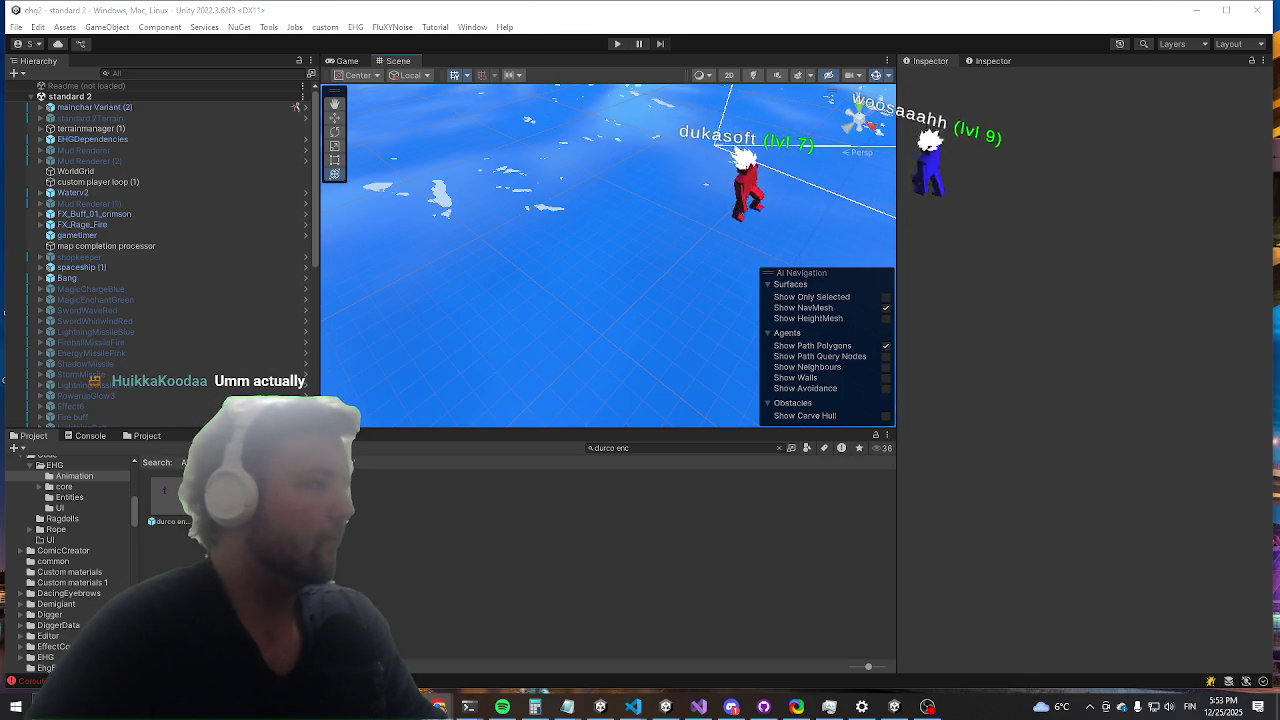
# Step: Glance at the ragdoll loop line in Visual Studio, then show Unity's Console in the lower panel
pyautogui.click(700, 708)
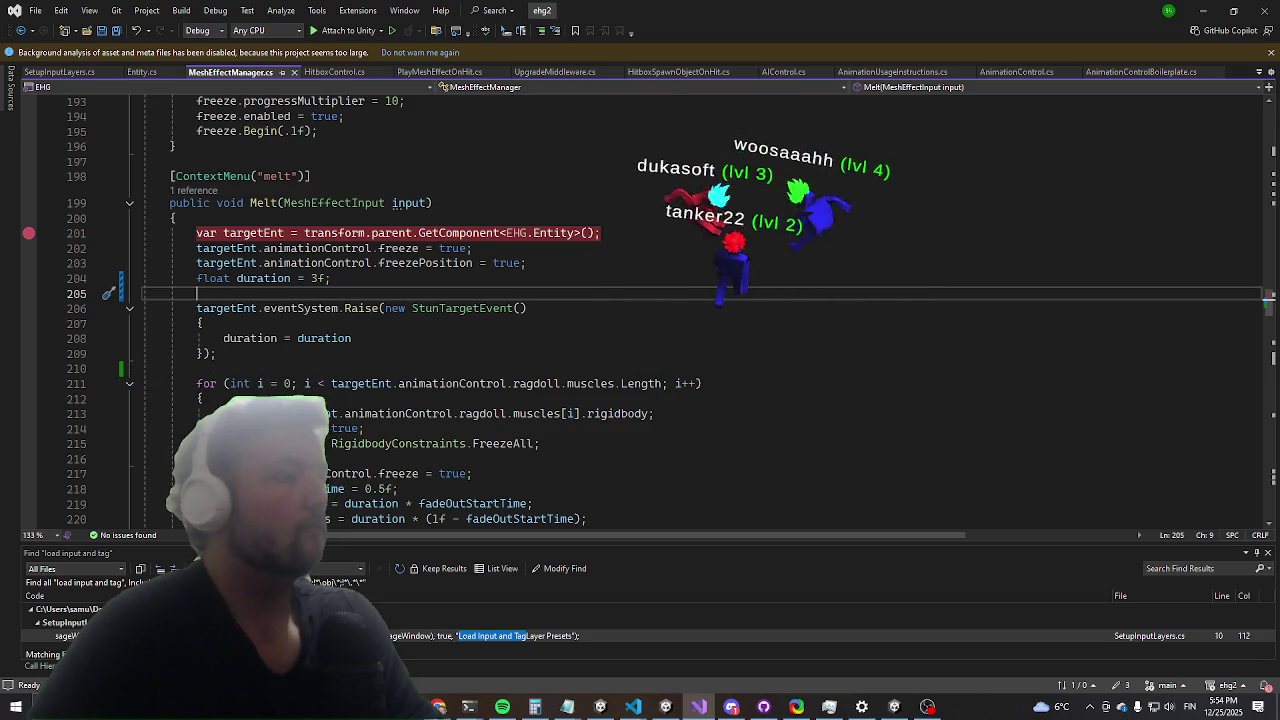
pyautogui.click(1049, 383)
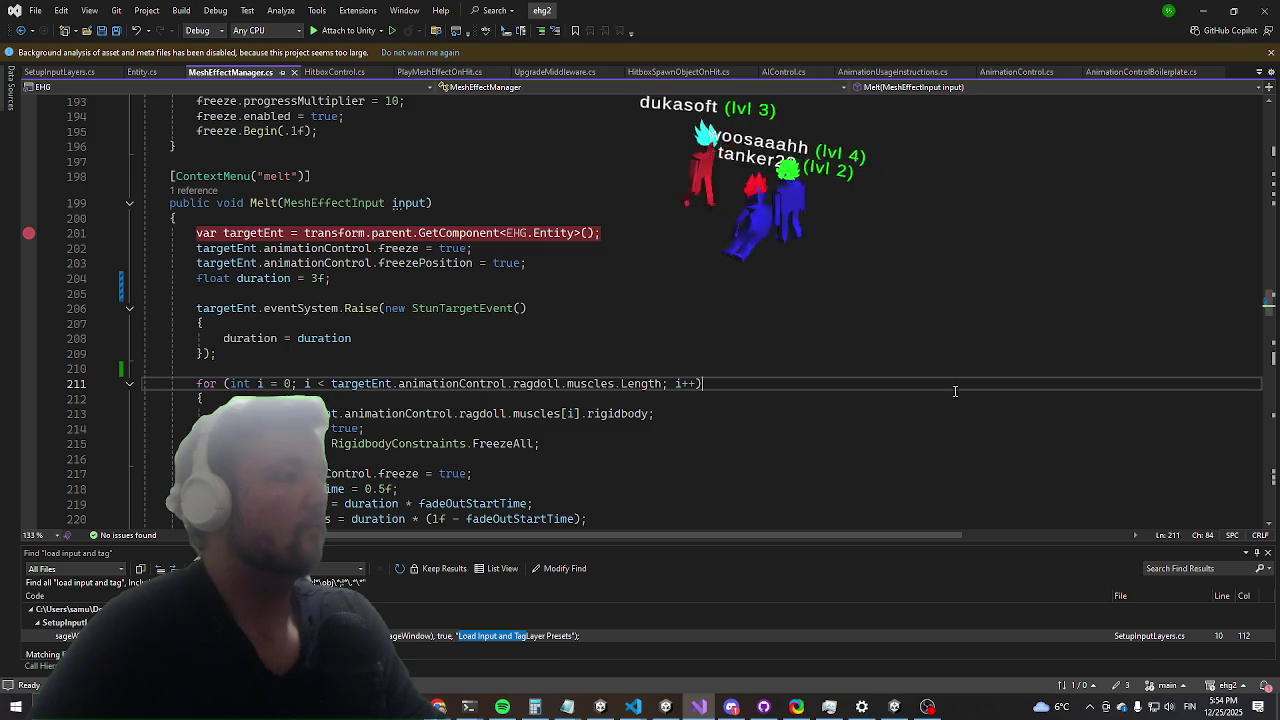
pyautogui.click(1203, 9)
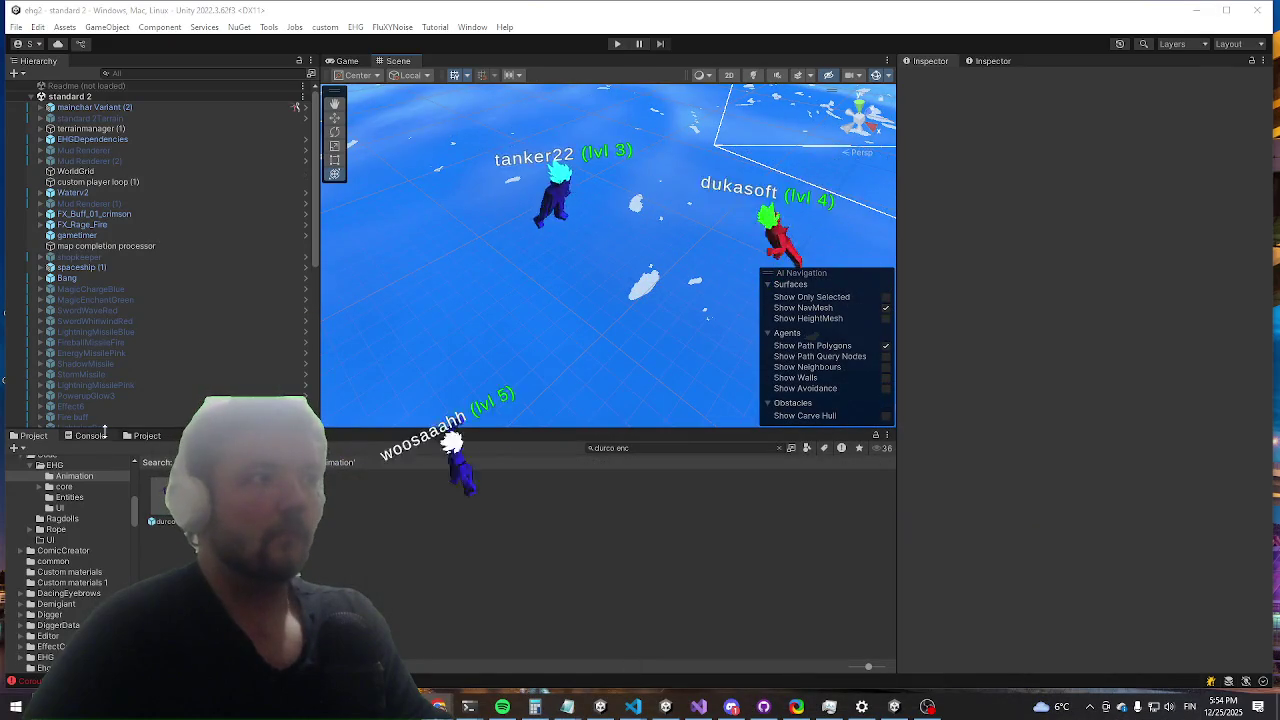
pyautogui.click(90, 435)
pyautogui.click(18, 448)
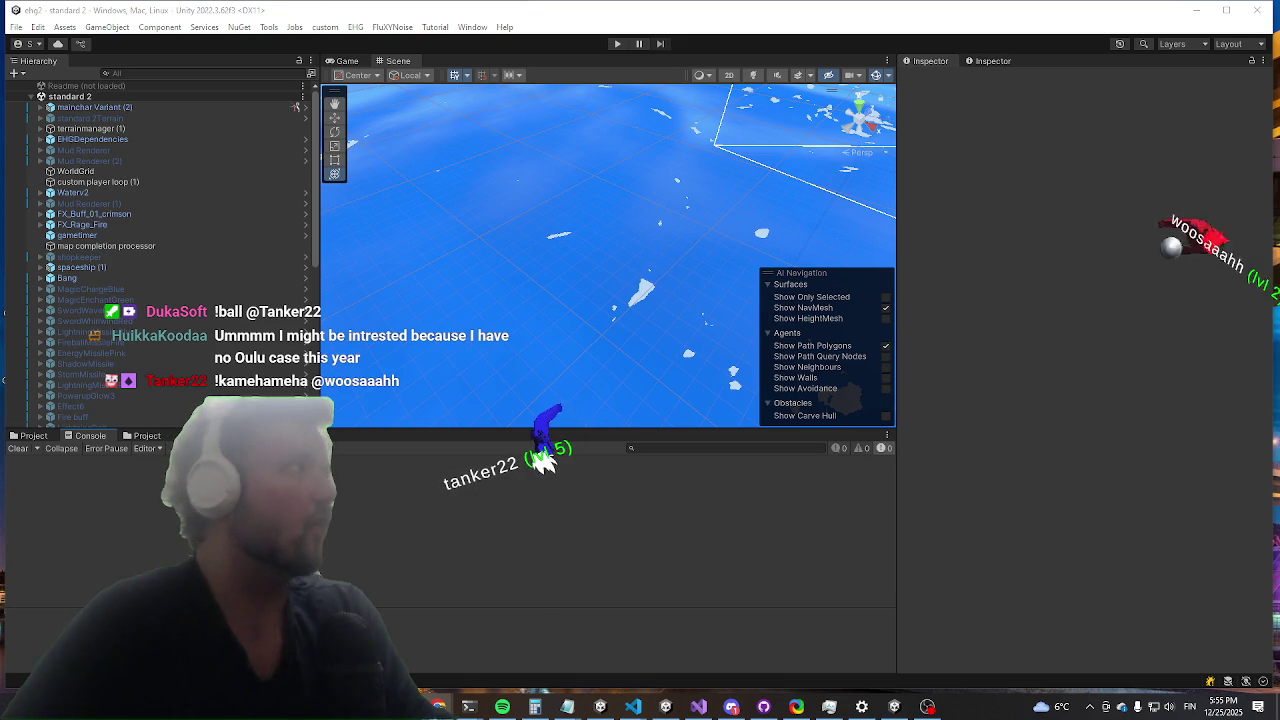
# Step: Search Google for 'twitchcon 2026' in Chrome
pyautogui.hotkey('alt', 'Tab')
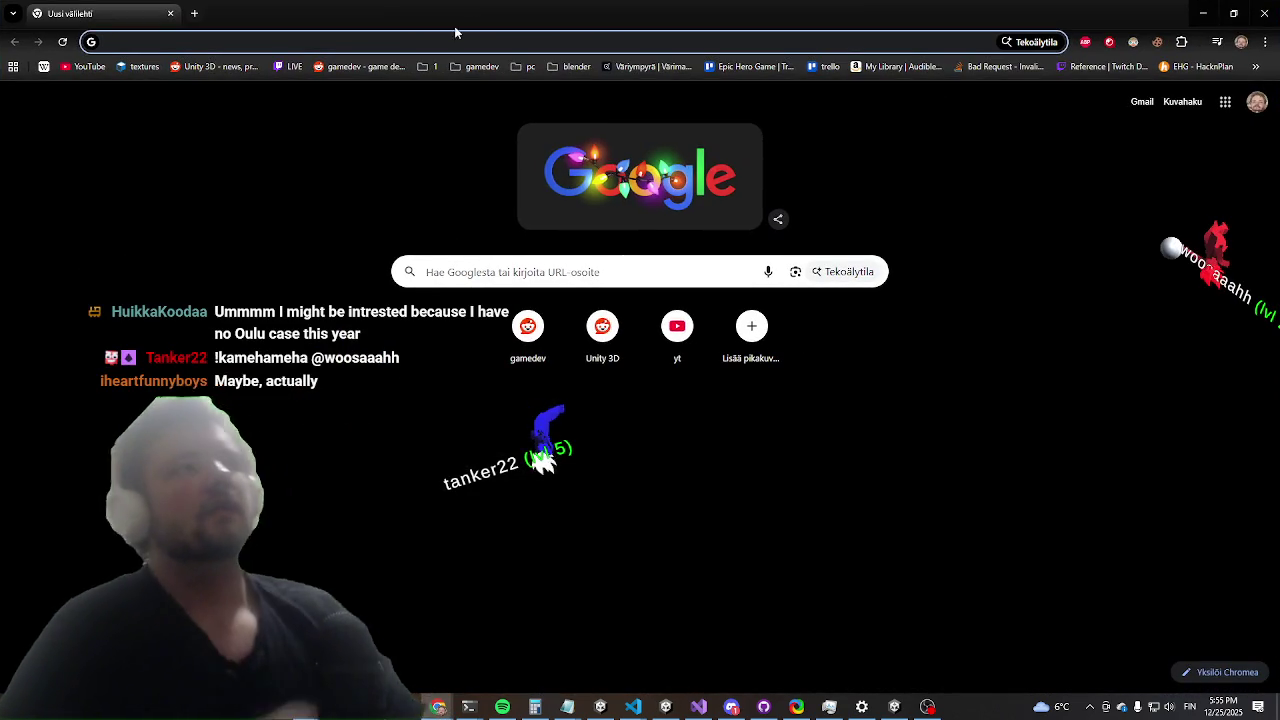
pyautogui.write('twitchcon ')
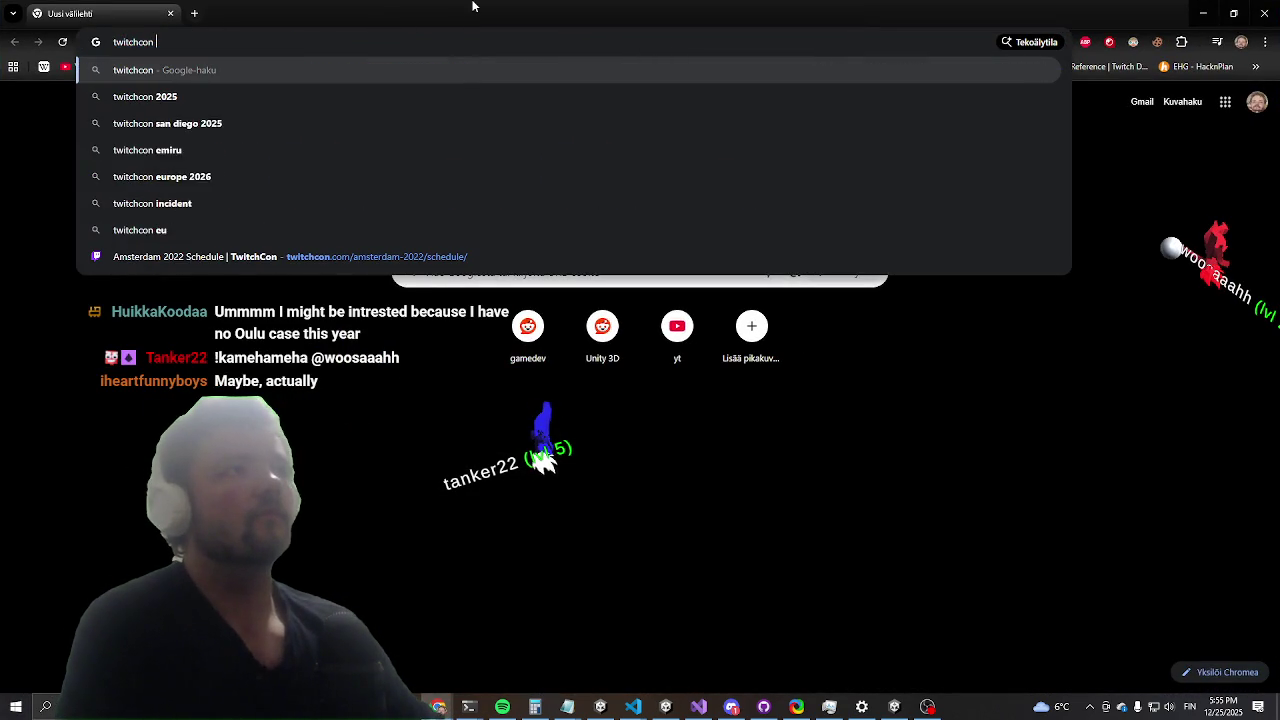
pyautogui.write('2026')
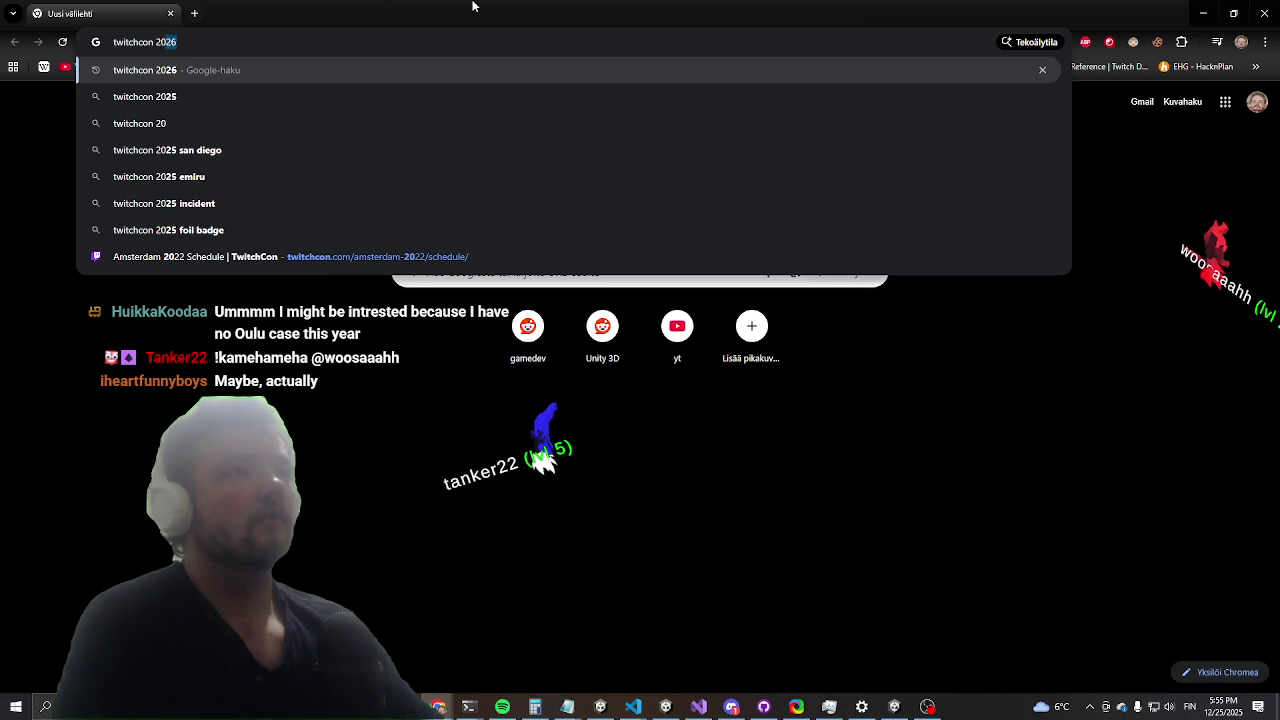
pyautogui.press('Return')
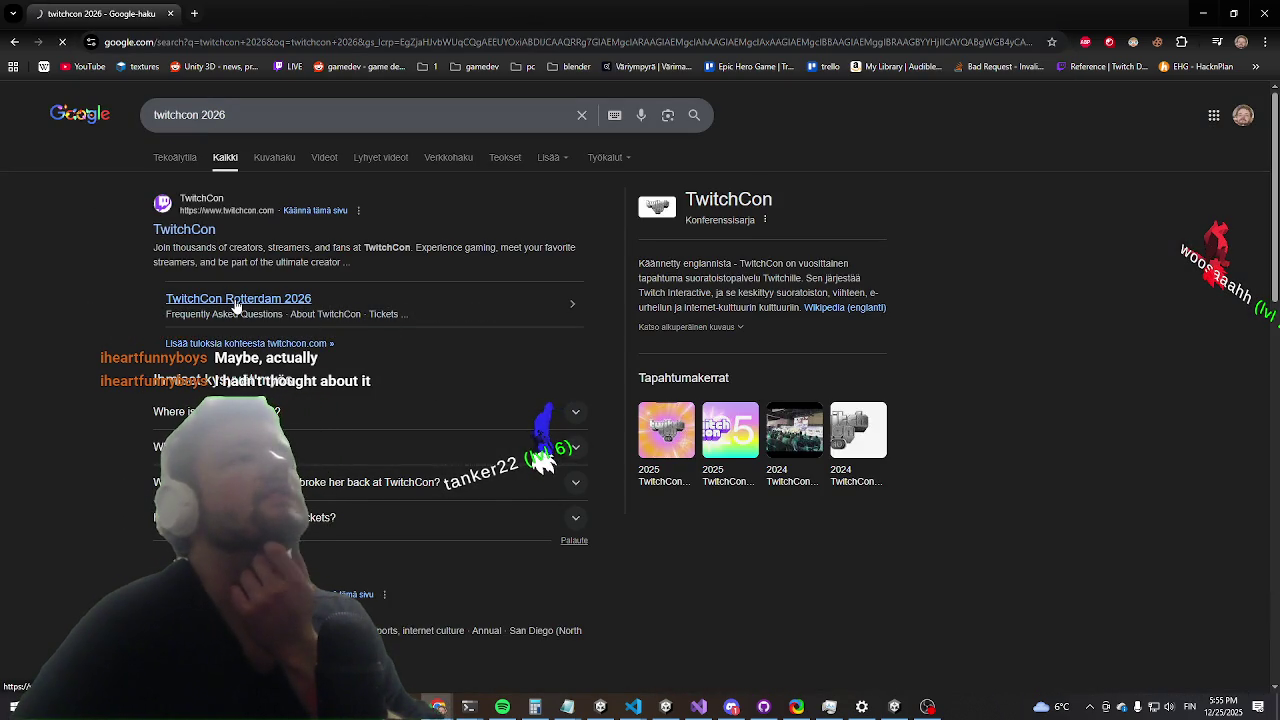
# Step: Expand the Rotterdam 2026 FAQ's 'When and where' question
pyautogui.scroll(-2, 294, 303)
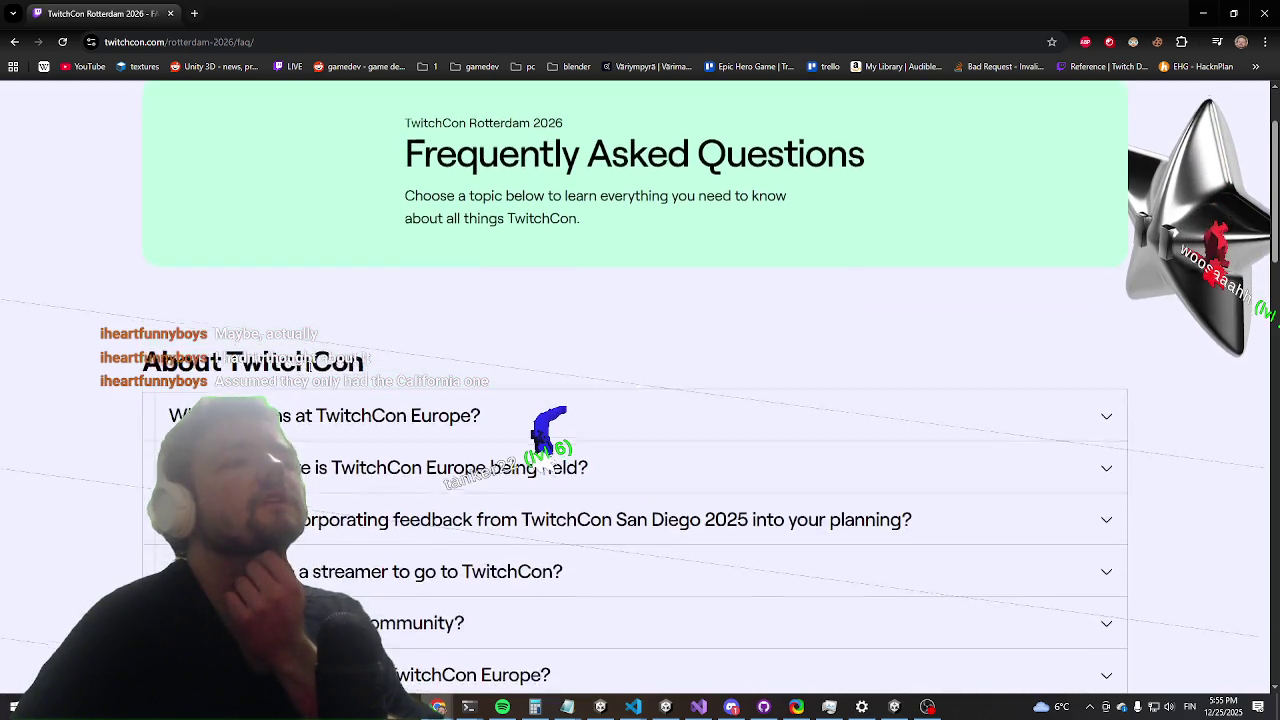
pyautogui.scroll(-5, 573, 289)
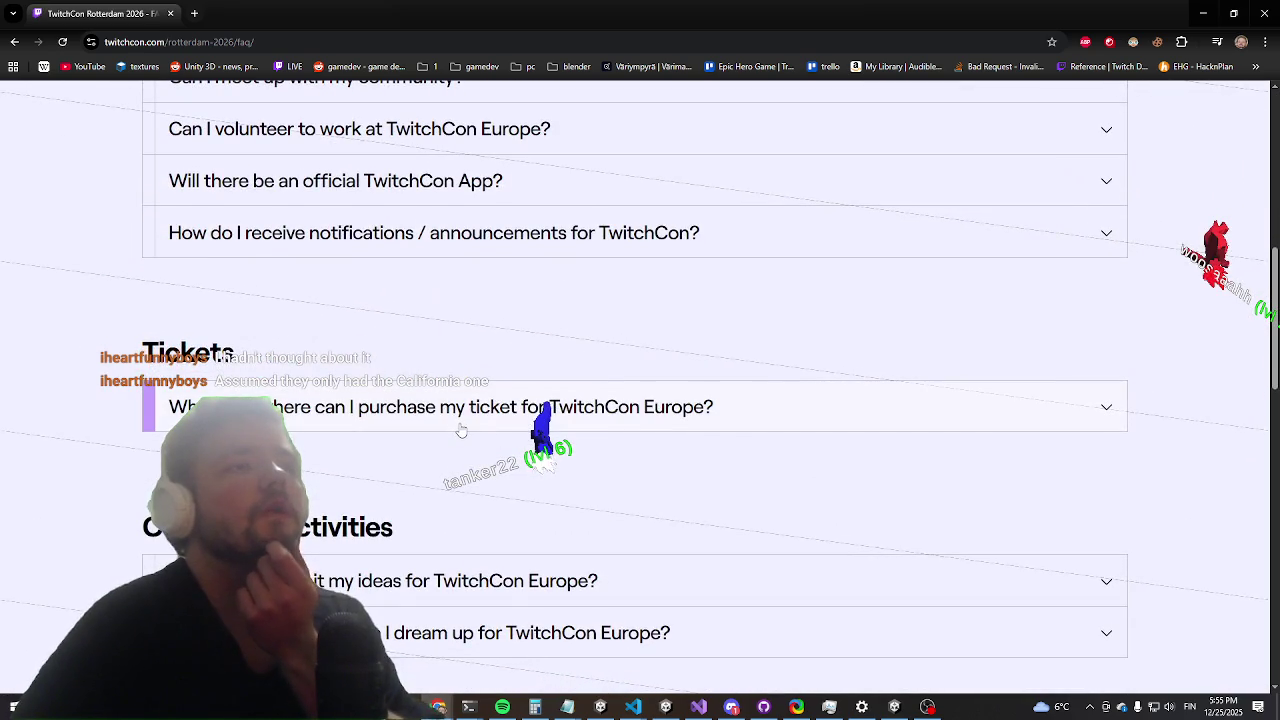
pyautogui.scroll(7, 461, 430)
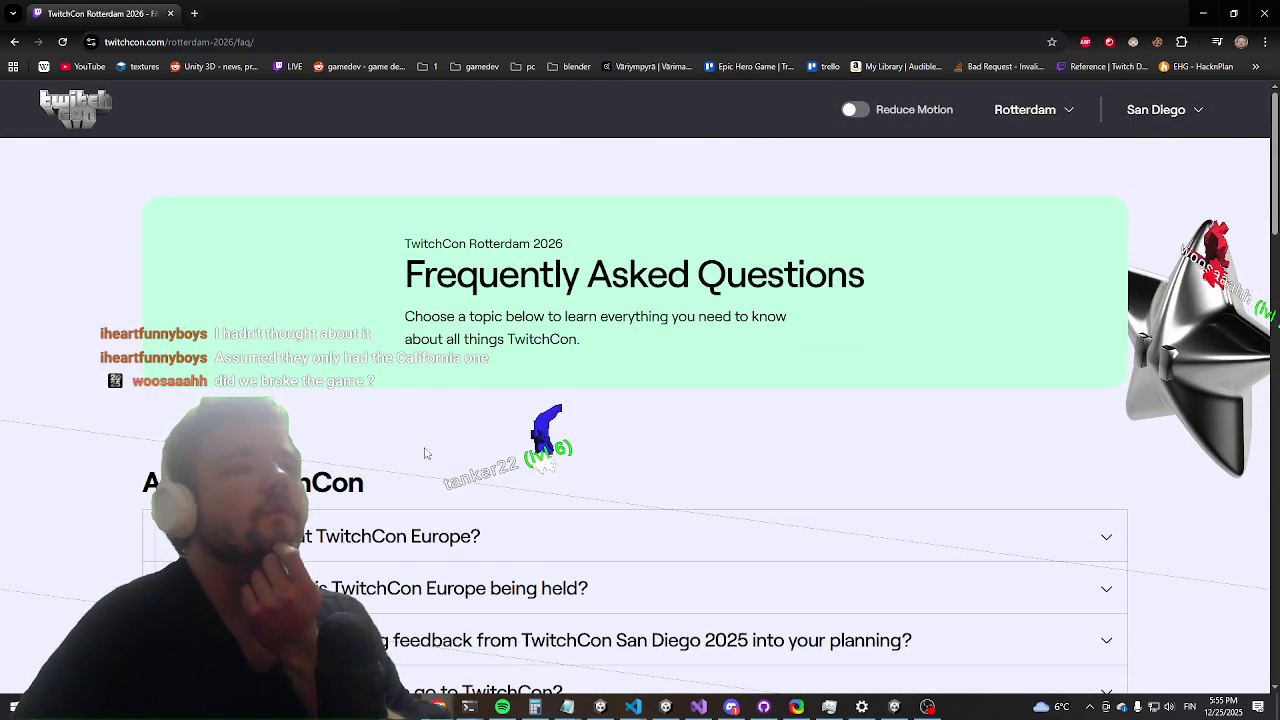
pyautogui.scroll(-1, 425, 453)
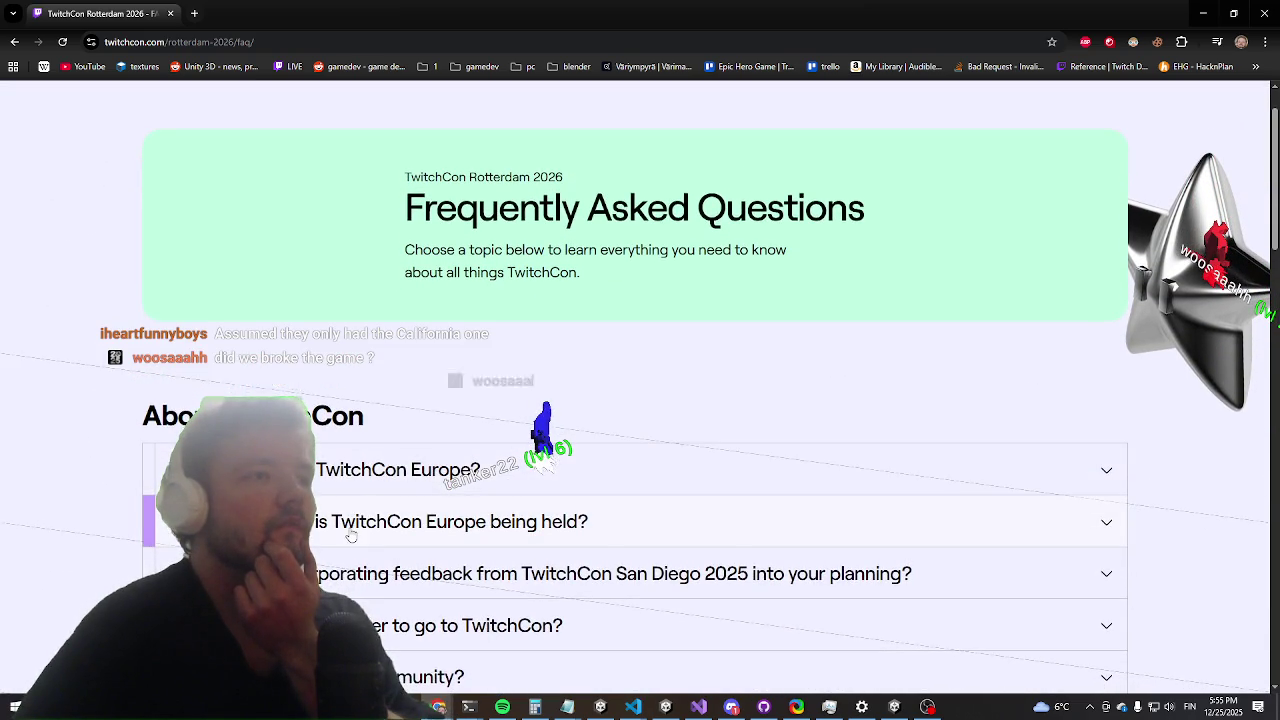
pyautogui.click(352, 537)
# Step: Read the 30–31 May 2026 Rotterdam Ahoy answer, then drag the twitchcon.jpg tab into view
pyautogui.scroll(-1, 400, 440)
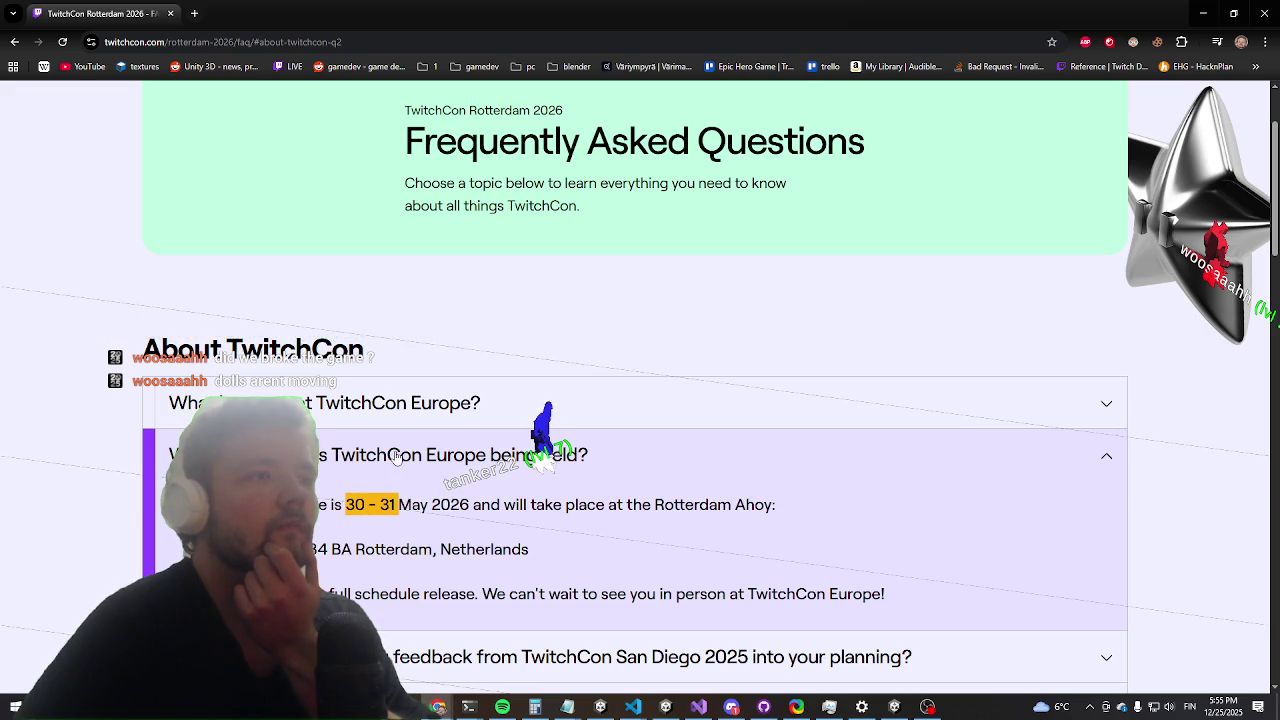
pyautogui.scroll(-1, 398, 456)
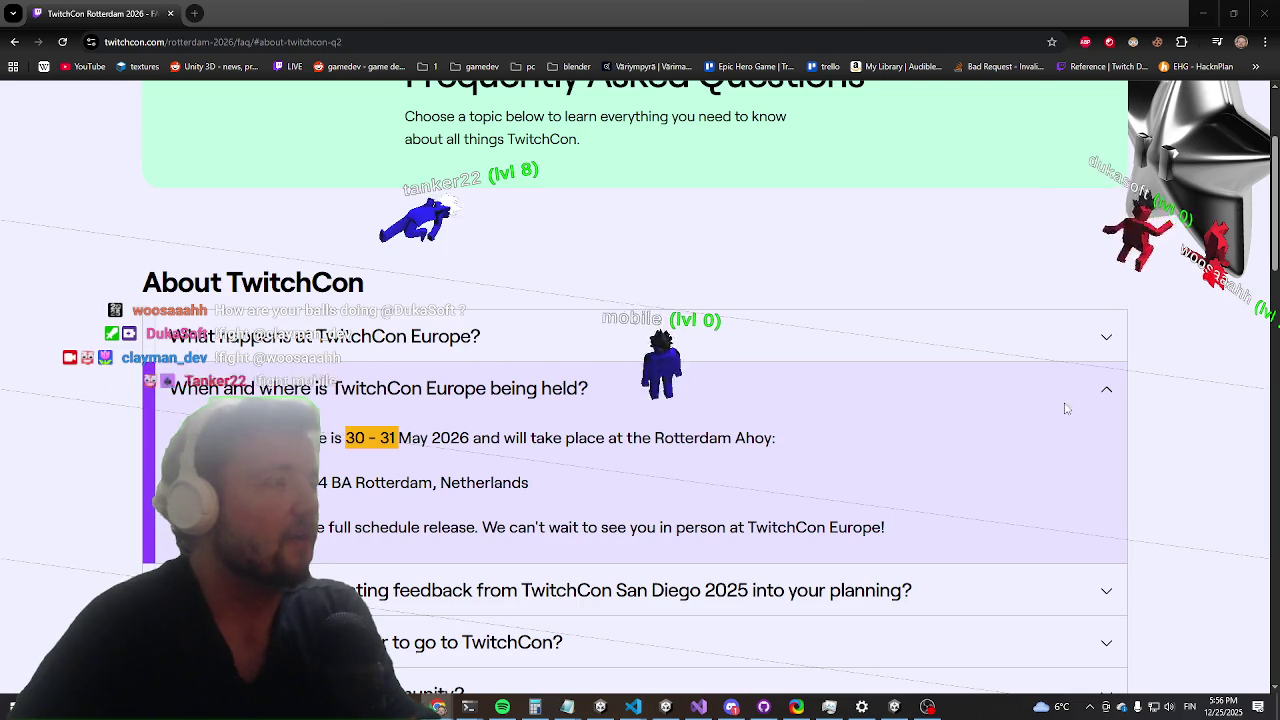
pyautogui.scroll(-3, 460, 375)
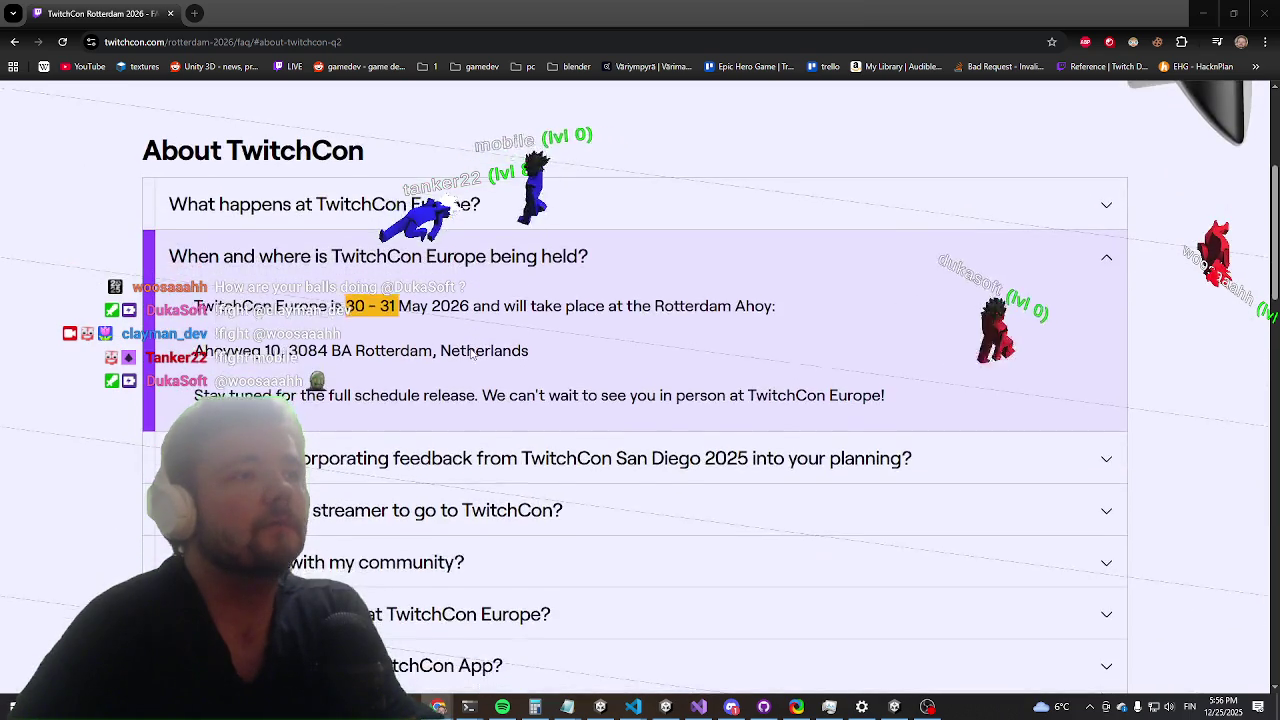
pyautogui.scroll(-2, 472, 352)
pyautogui.scroll(7, 474, 380)
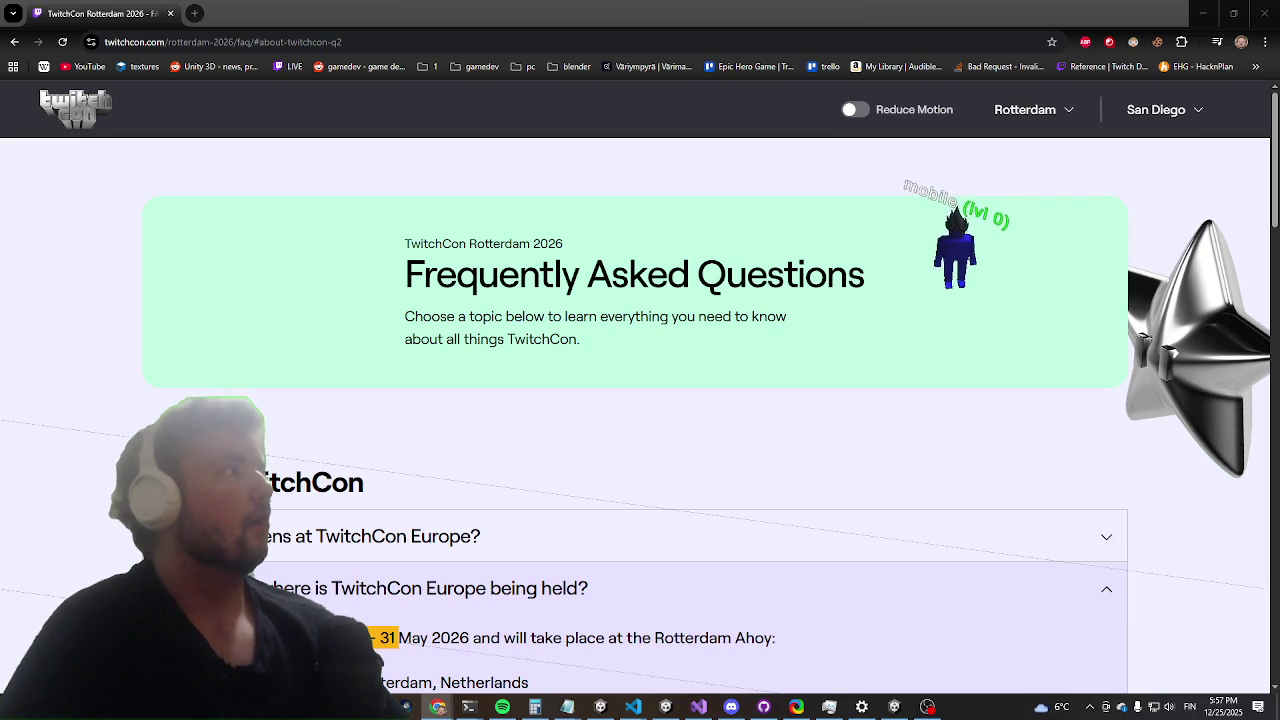
pyautogui.moveTo(1279, 306)
pyautogui.mouseDown()
pyautogui.moveTo(916, 306)
pyautogui.moveTo(1042, 13)
pyautogui.moveTo(252, 13)
pyautogui.mouseUp()
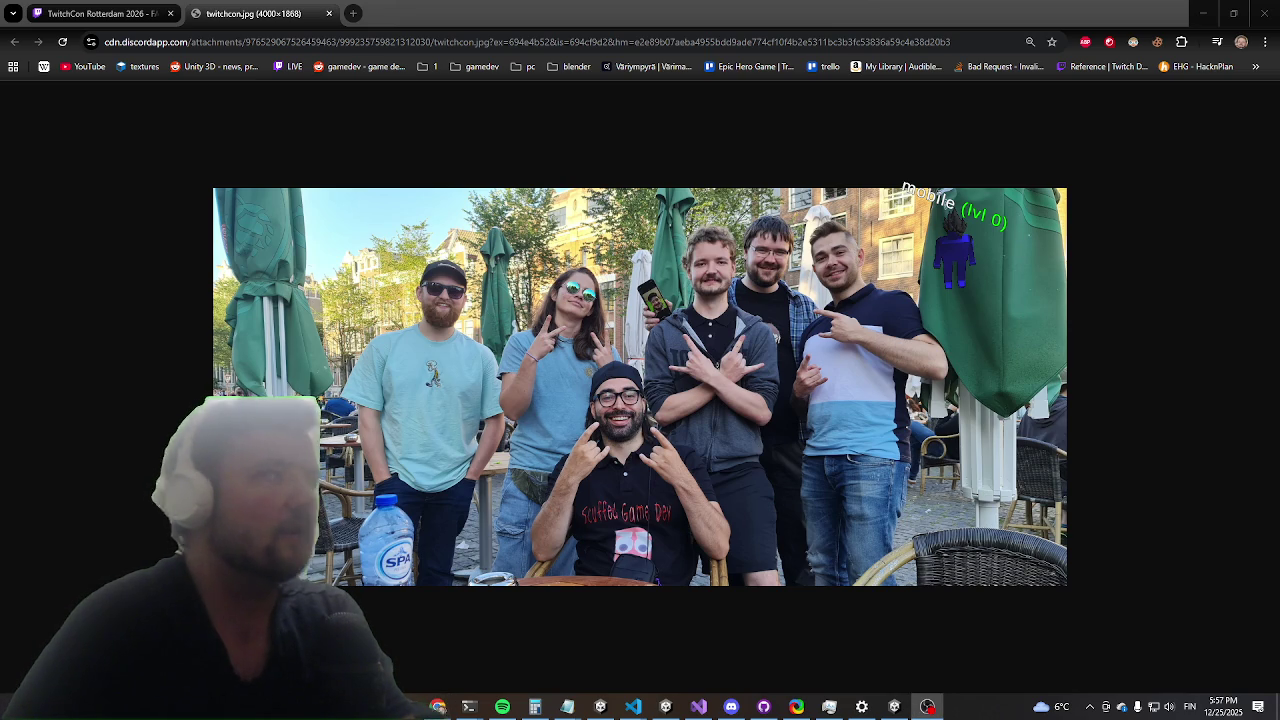
# Step: Shrink Chrome to a smaller window, bring Unity forward and minimize Visual Studio
pyautogui.doubleClick(816, 7)
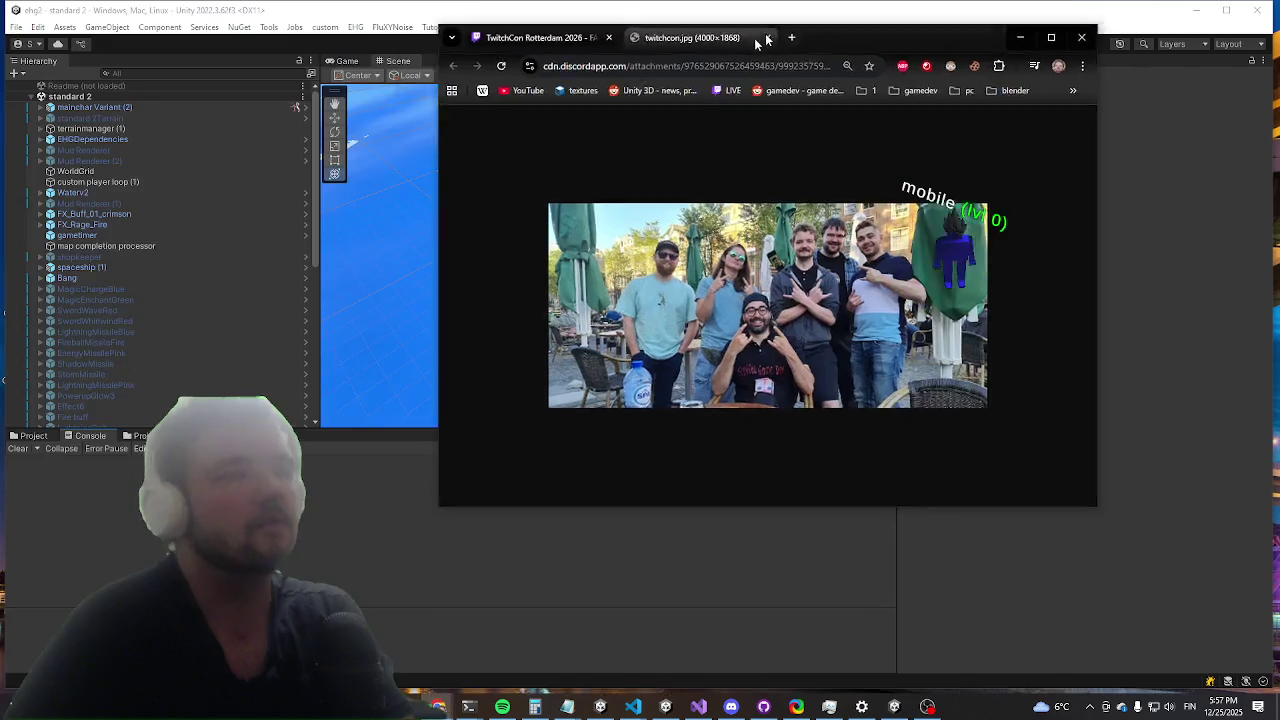
pyautogui.click(296, 107)
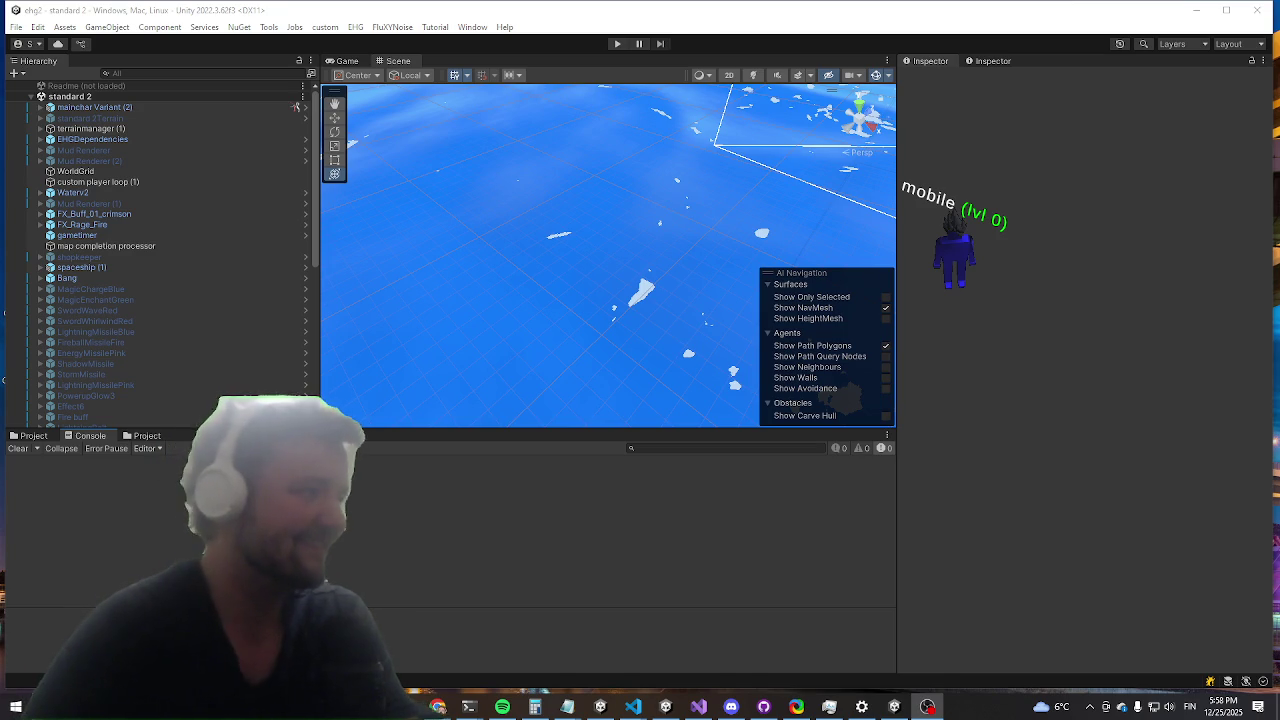
pyautogui.hotkey('alt', 'Tab')
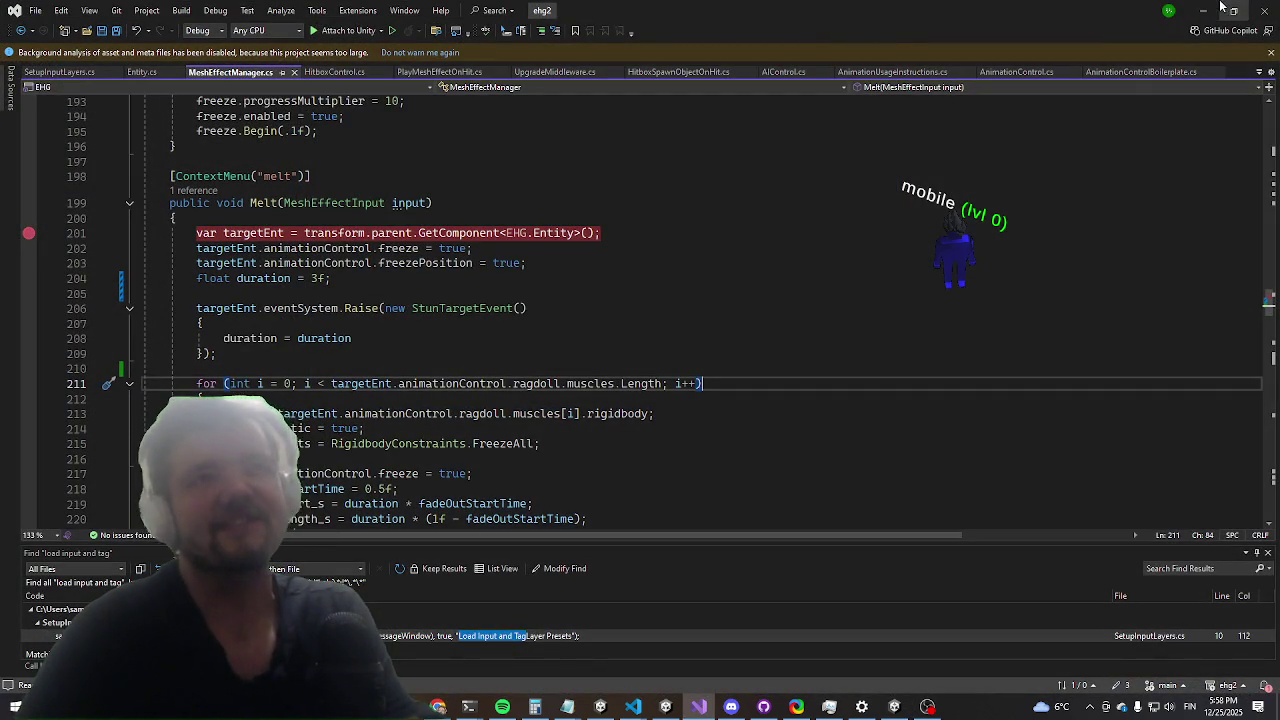
pyautogui.click(1208, 9)
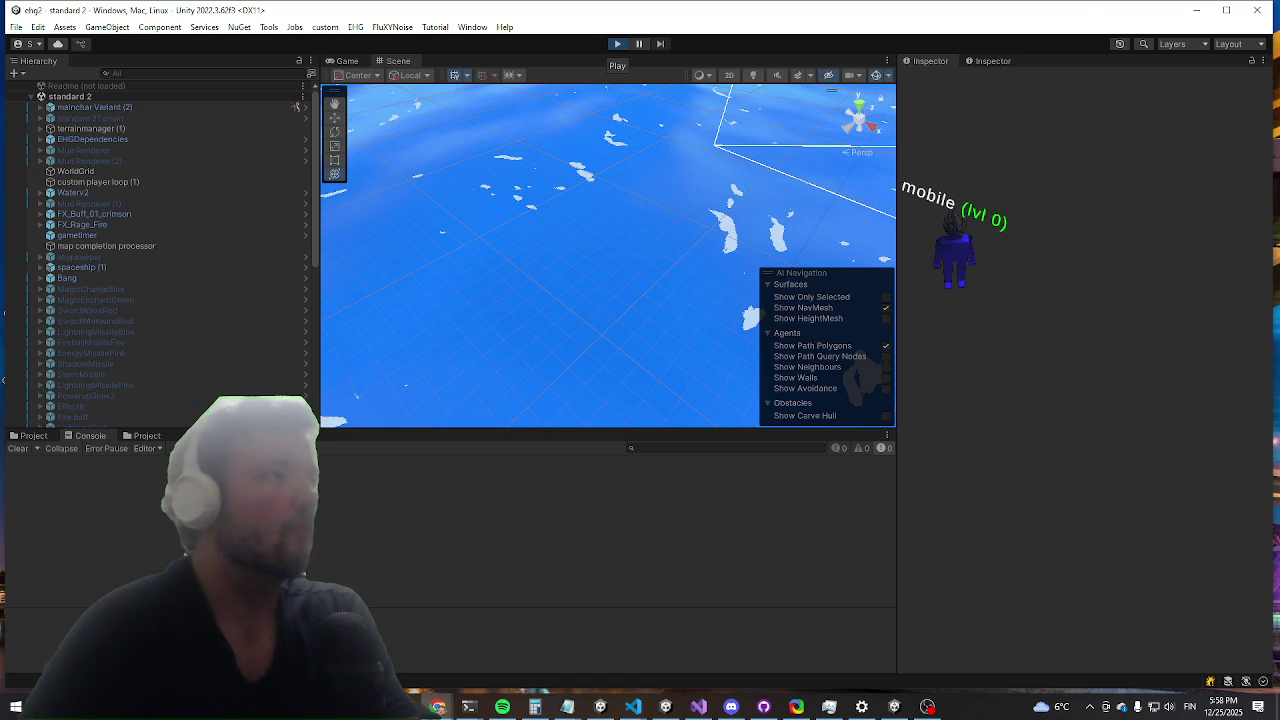
# Step: Start Play mode and maximize the Game view with Shift+Space
pyautogui.click(617, 44)
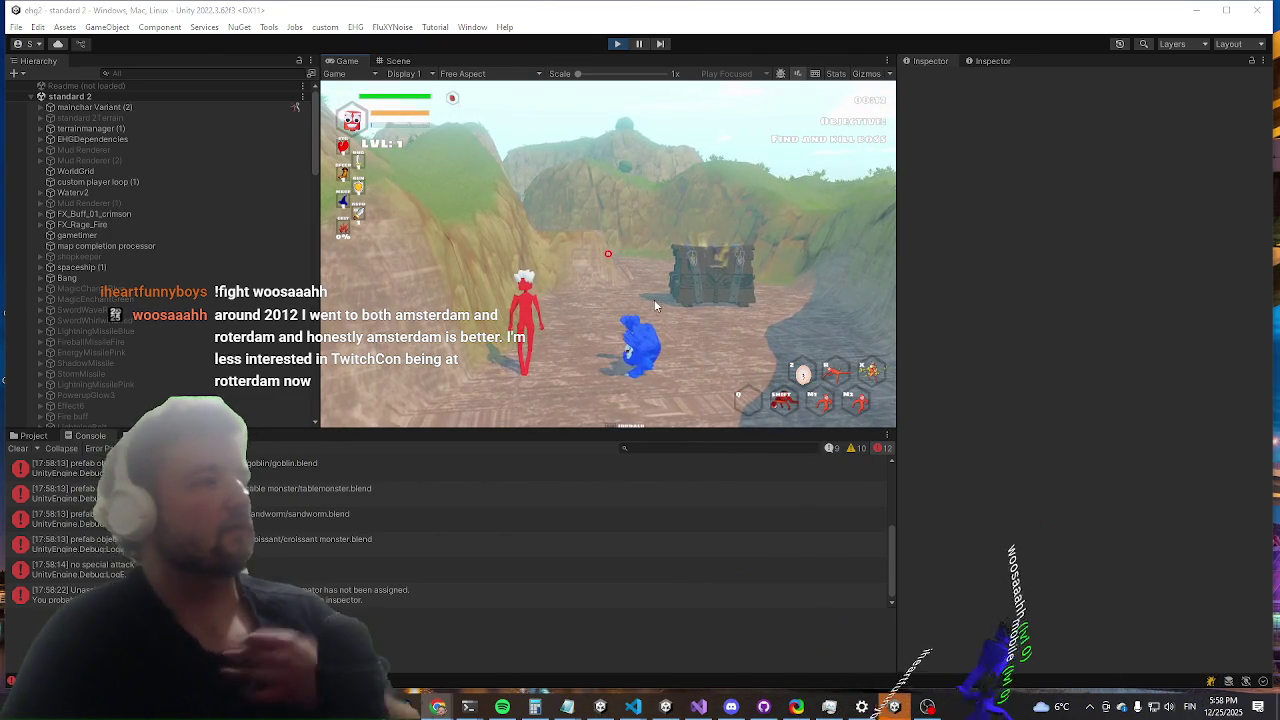
pyautogui.hotkey('shift', 'space')
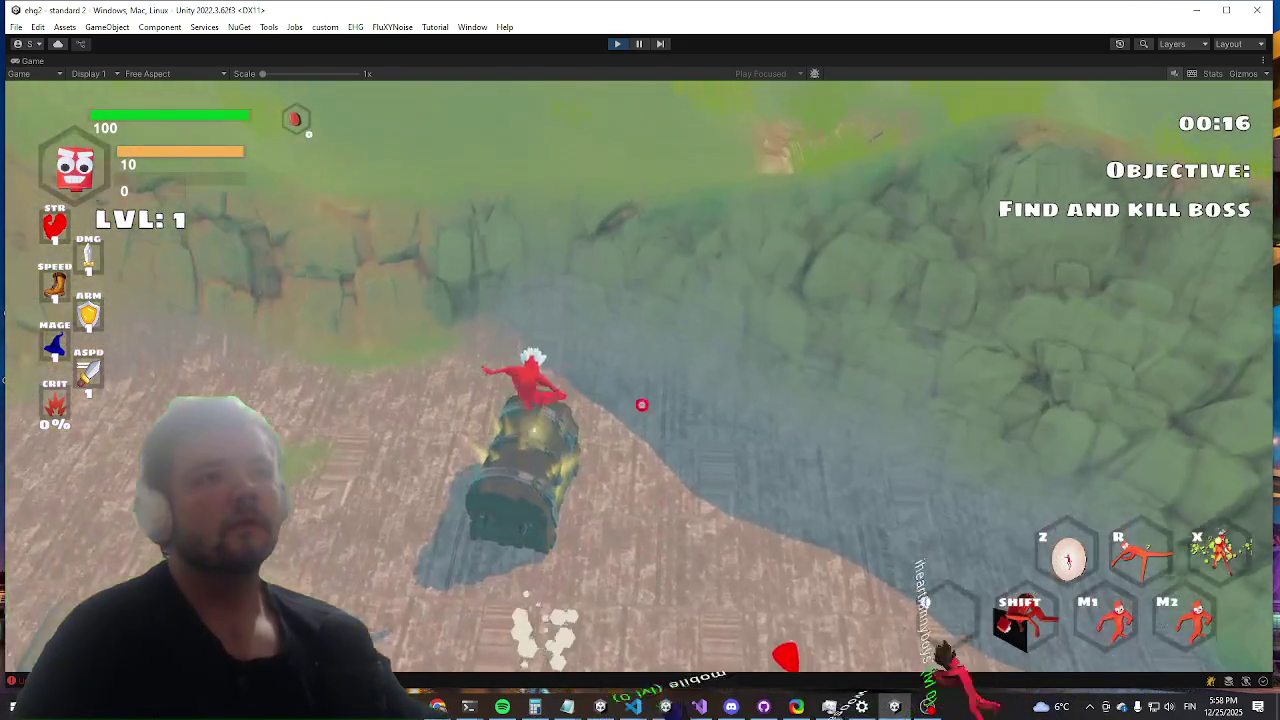
# Step: Run the 'killwave' command from the in-game debug console
pyautogui.press('`')
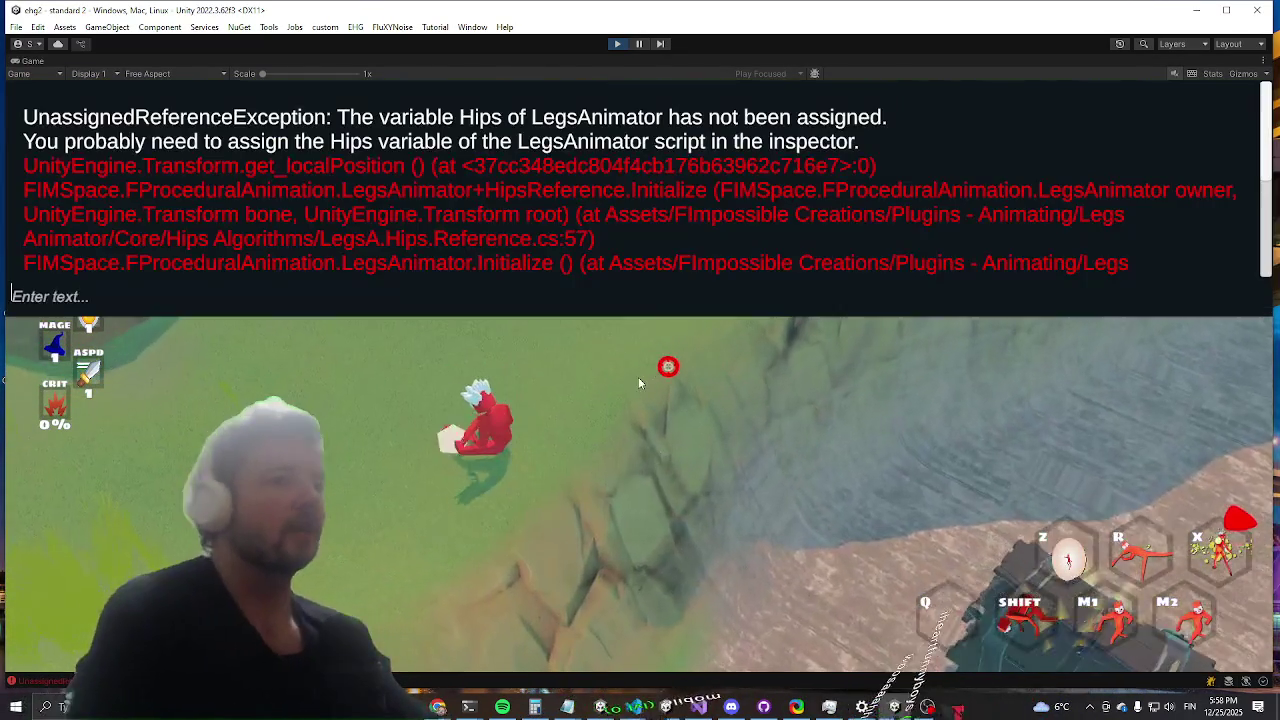
pyautogui.write('killwa')
pyautogui.write('ve')
pyautogui.press('Return')
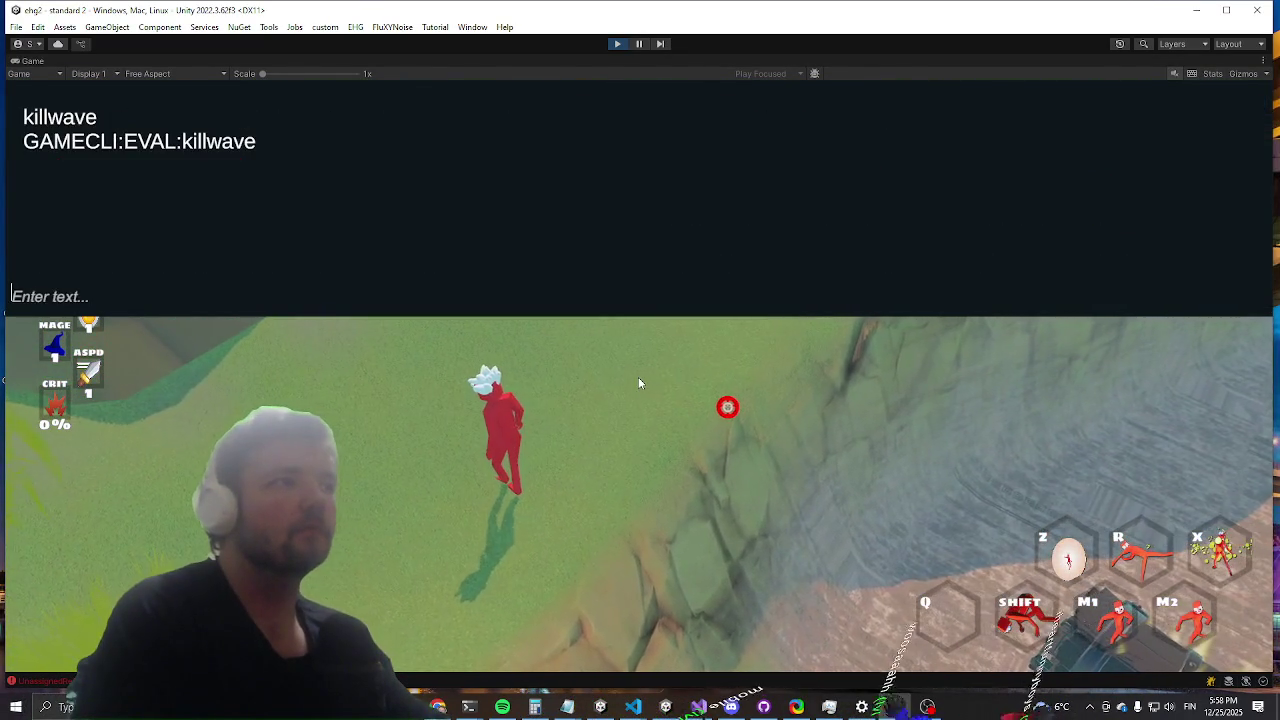
pyautogui.press('`')
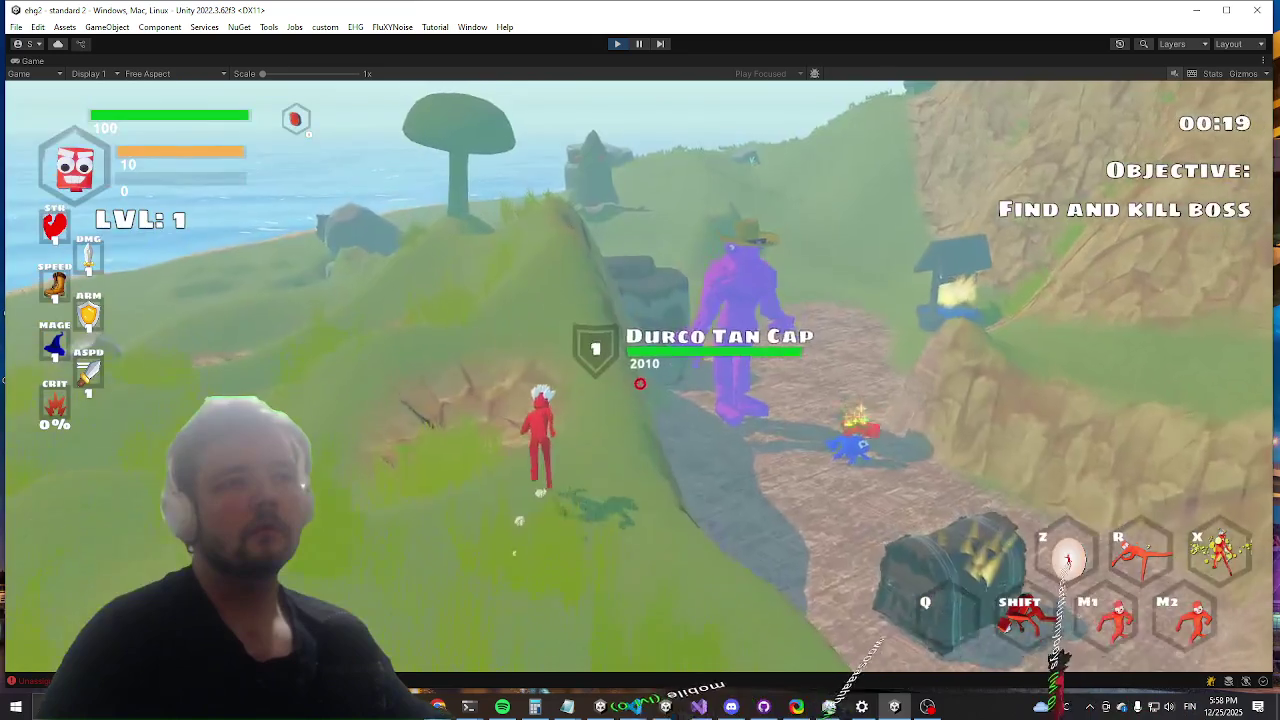
# Step: Run the red player around and attack the Durco Tan Cap boss, then exit Play mode
pyautogui.press('w')
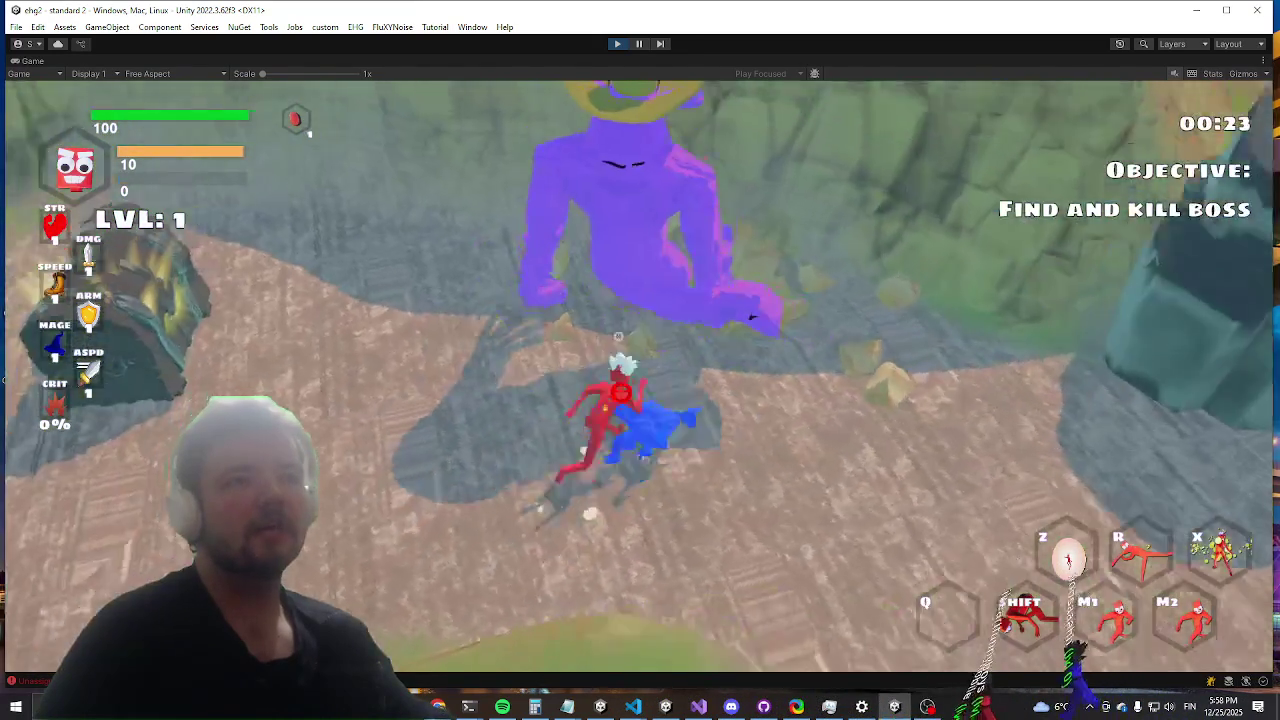
pyautogui.click(615, 371)
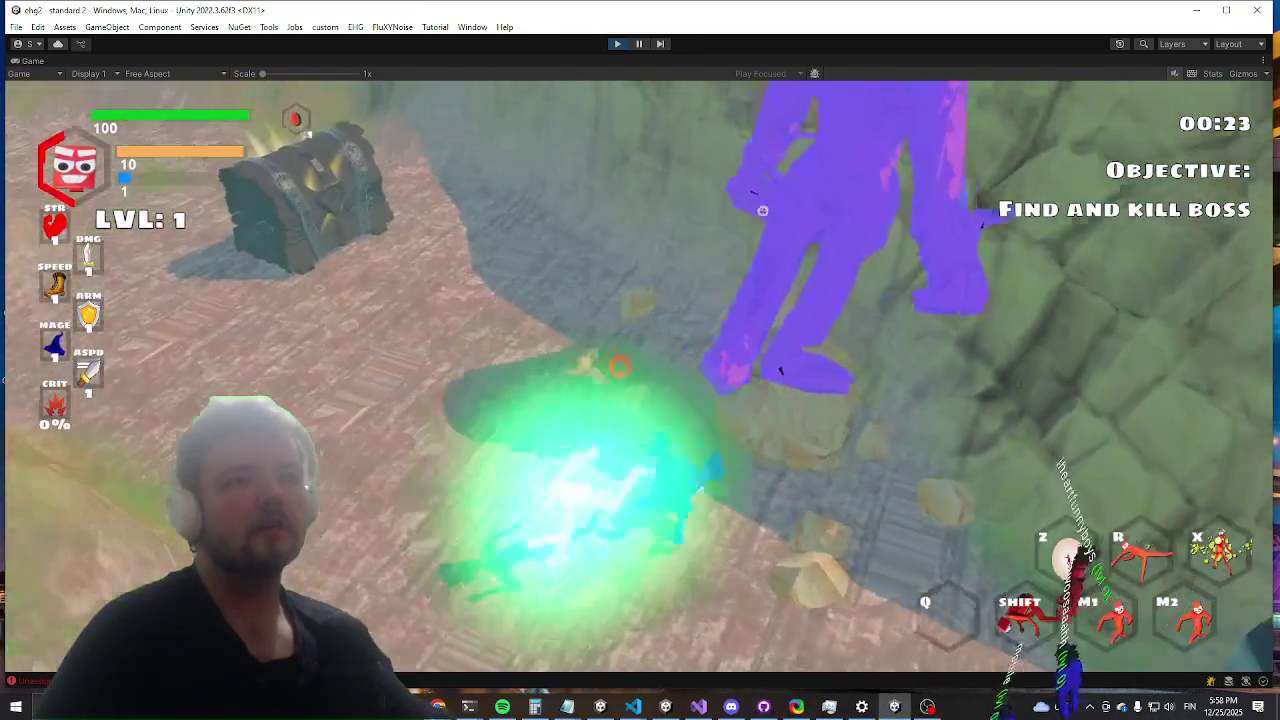
pyautogui.press('w')
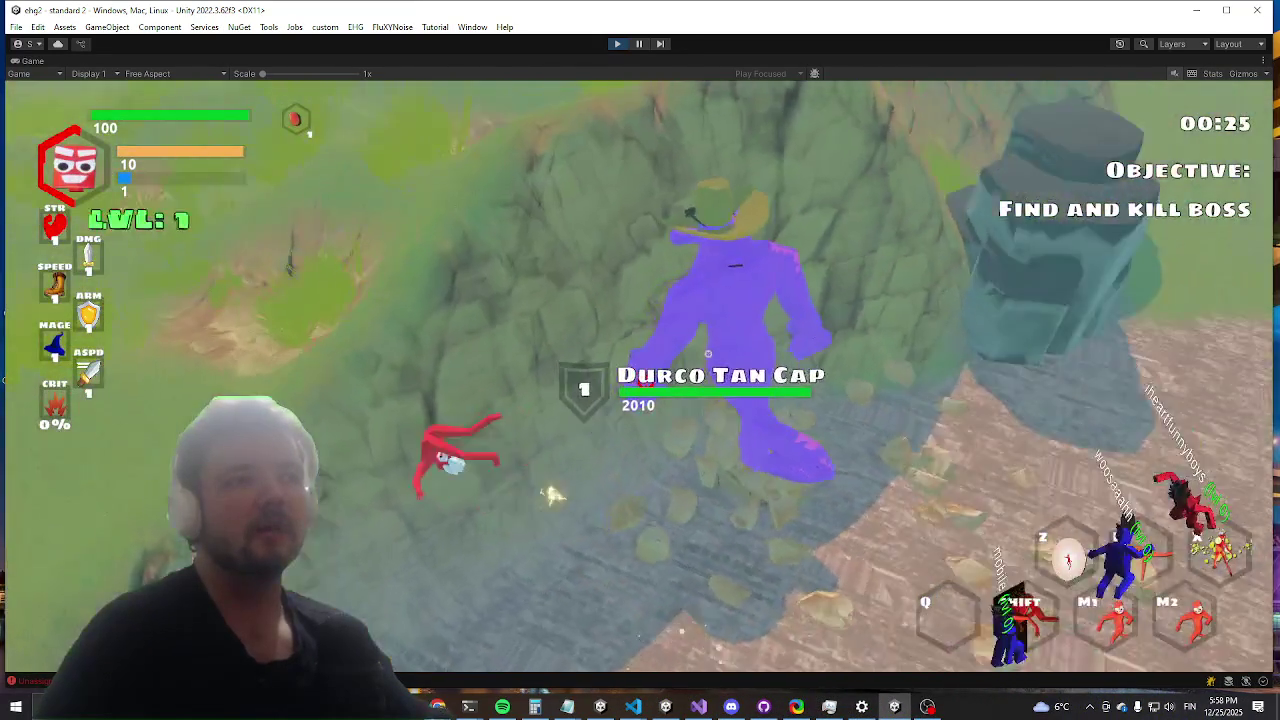
pyautogui.press('w')
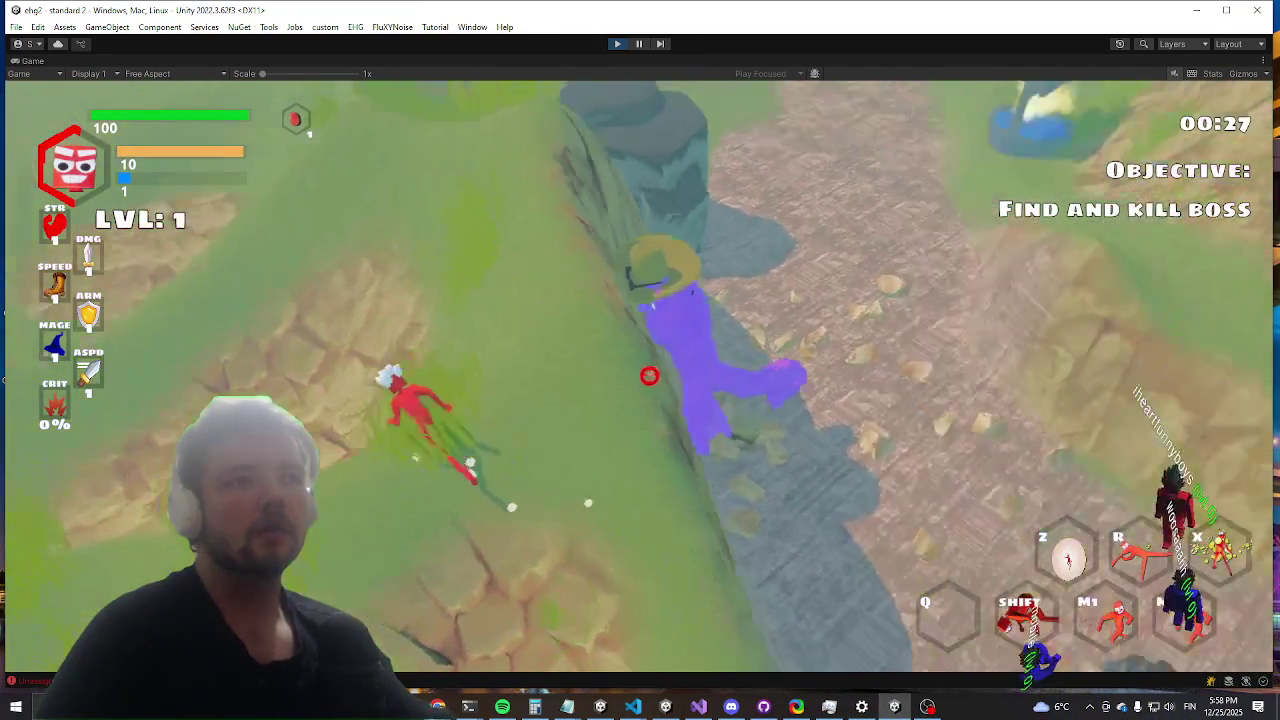
pyautogui.press('w')
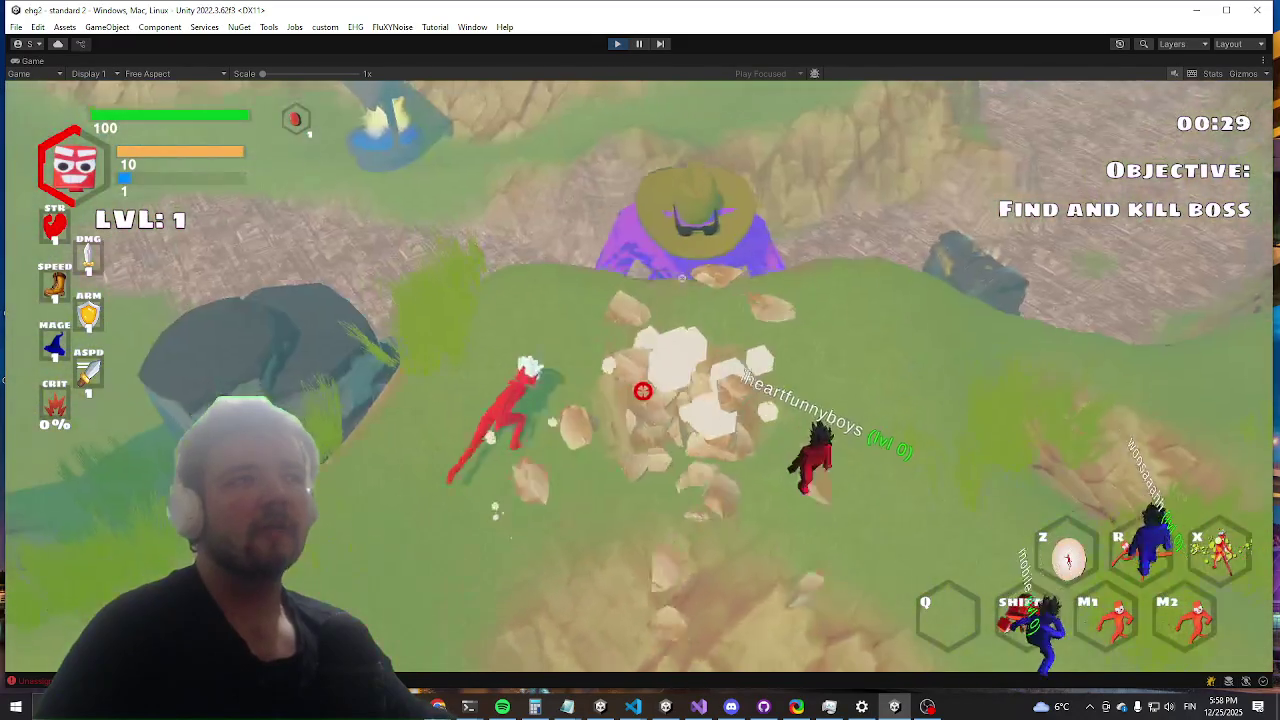
pyautogui.press('w')
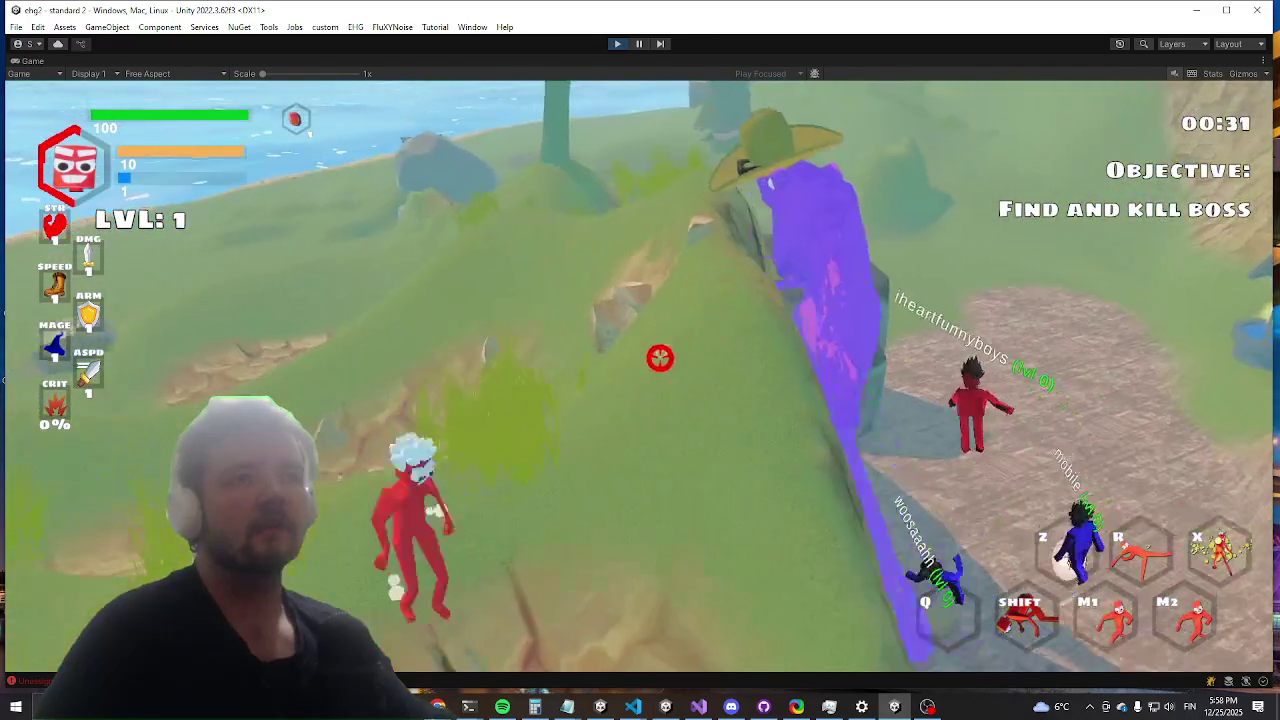
pyautogui.press('w')
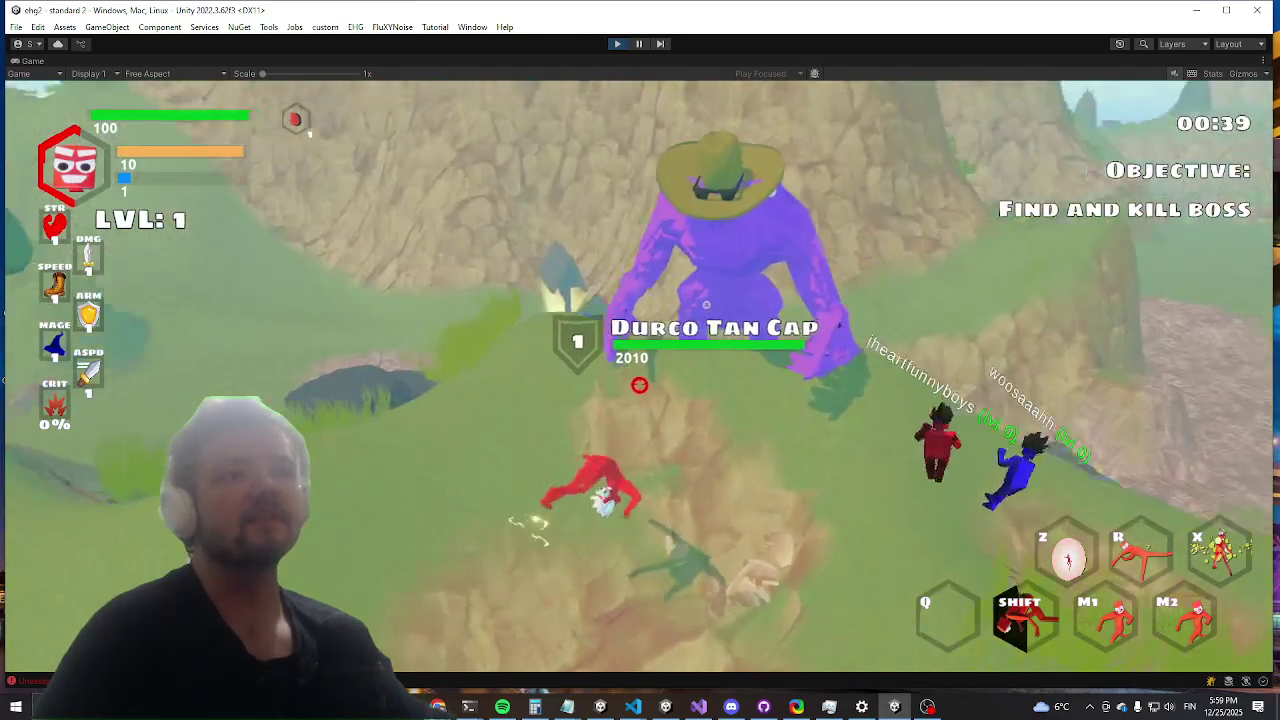
pyautogui.press('w')
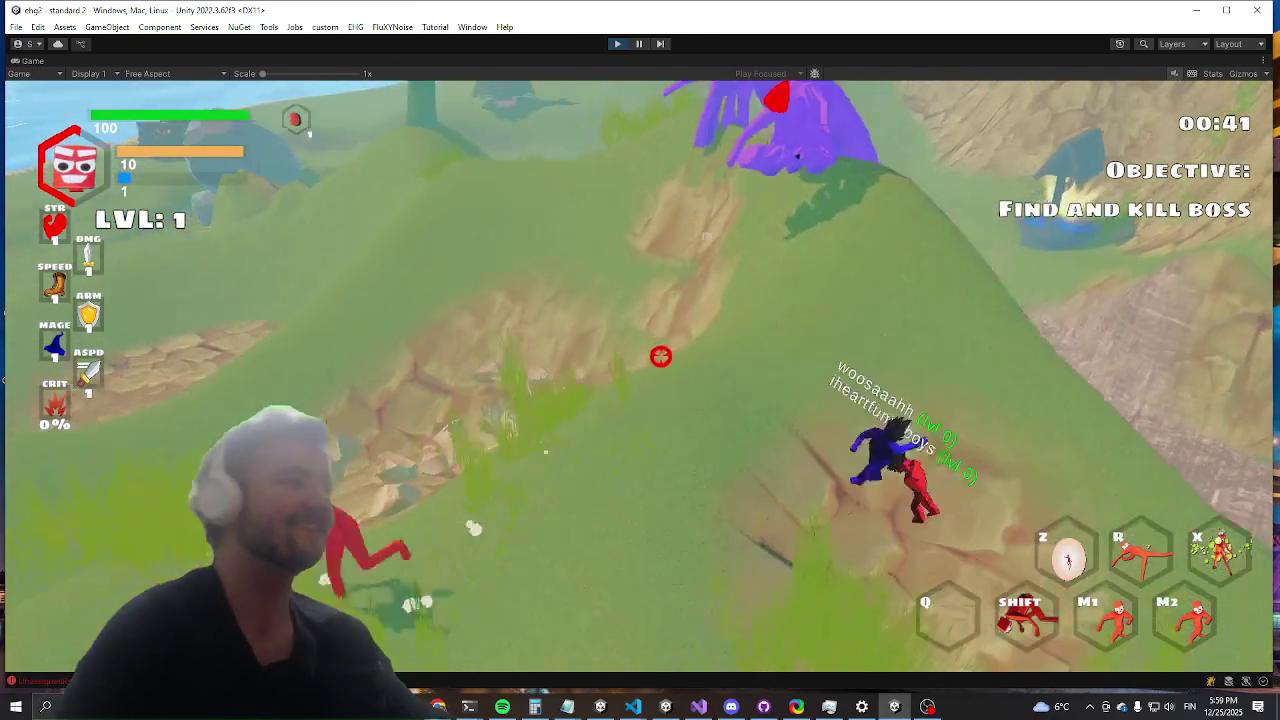
pyautogui.press('w')
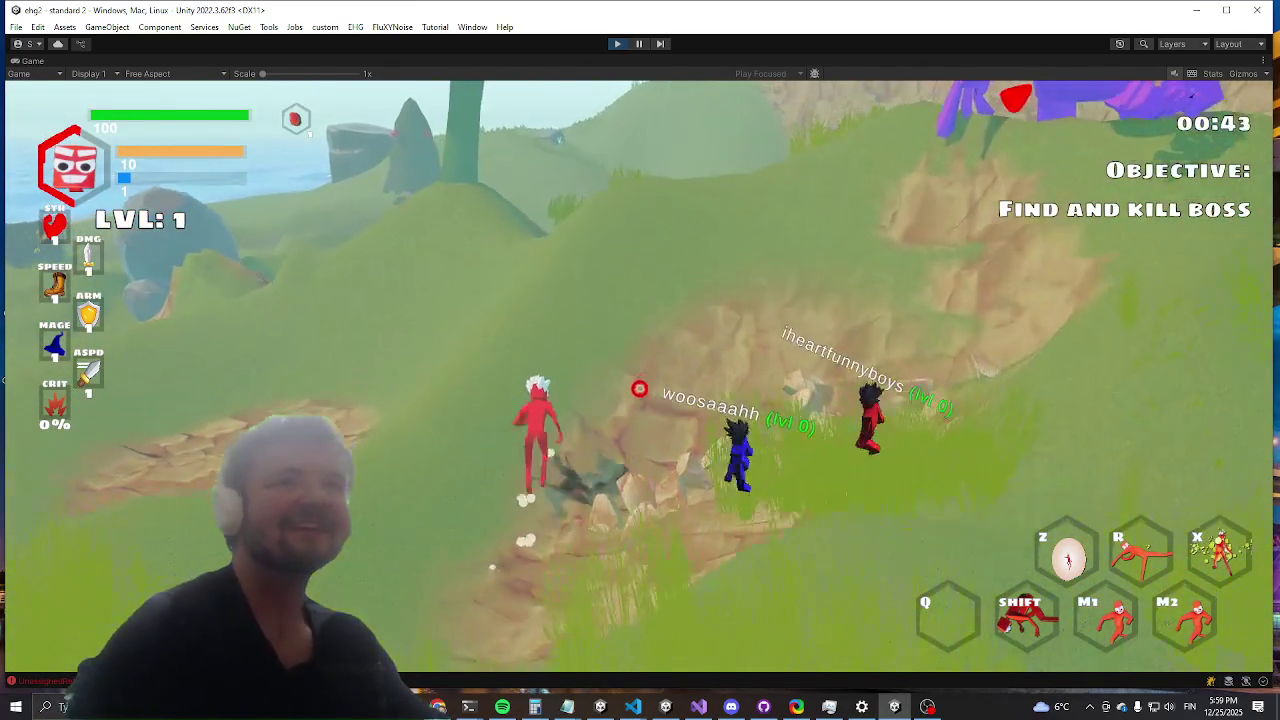
pyautogui.press('w')
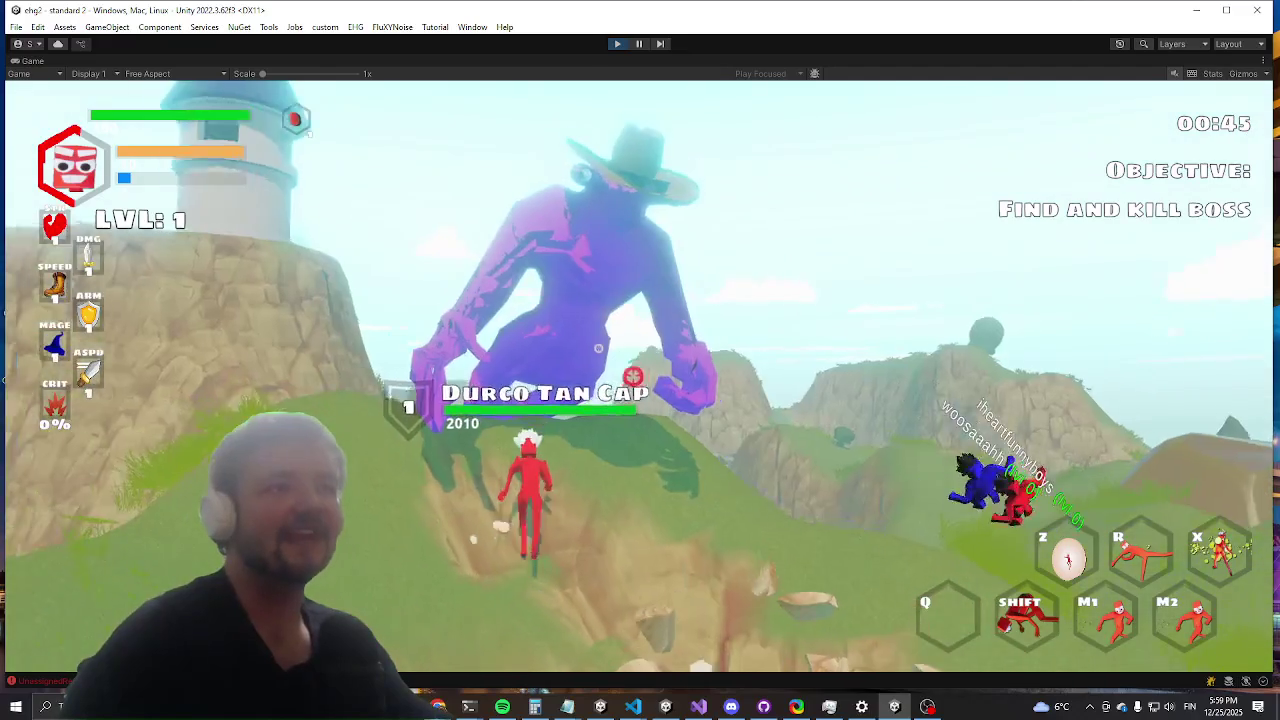
pyautogui.press('w')
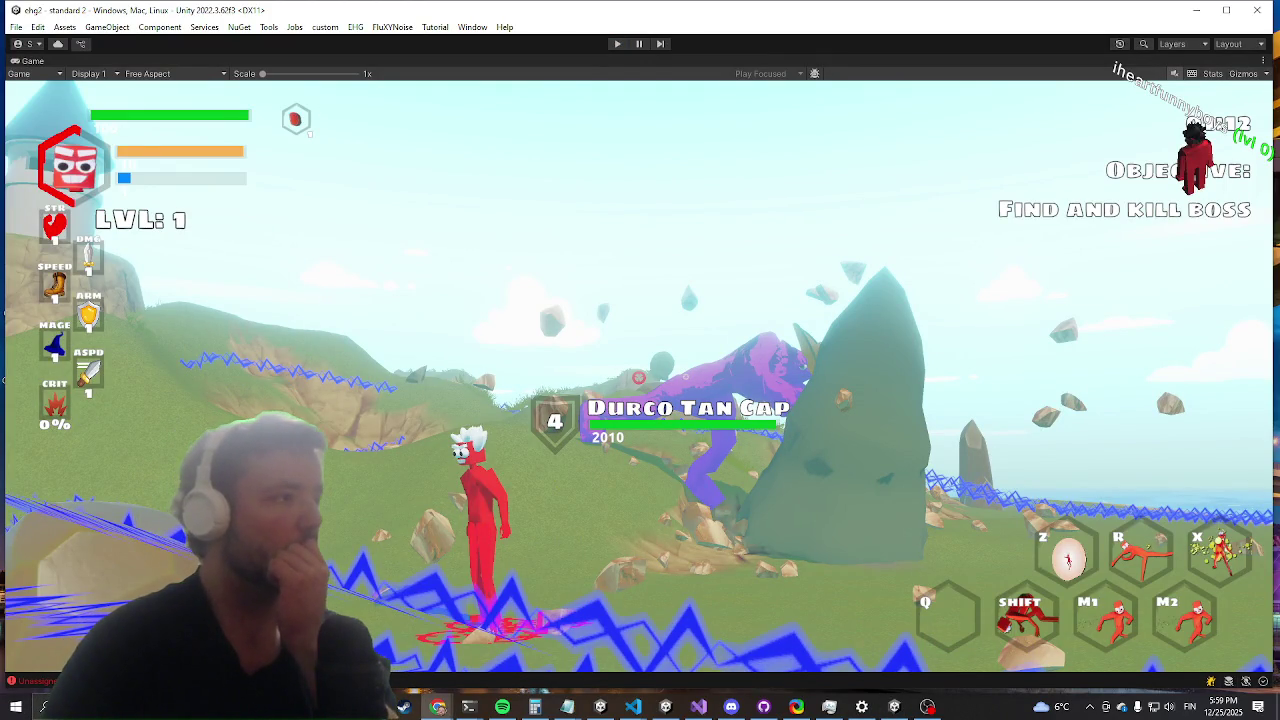
pyautogui.hotkey('ctrl', 'p')
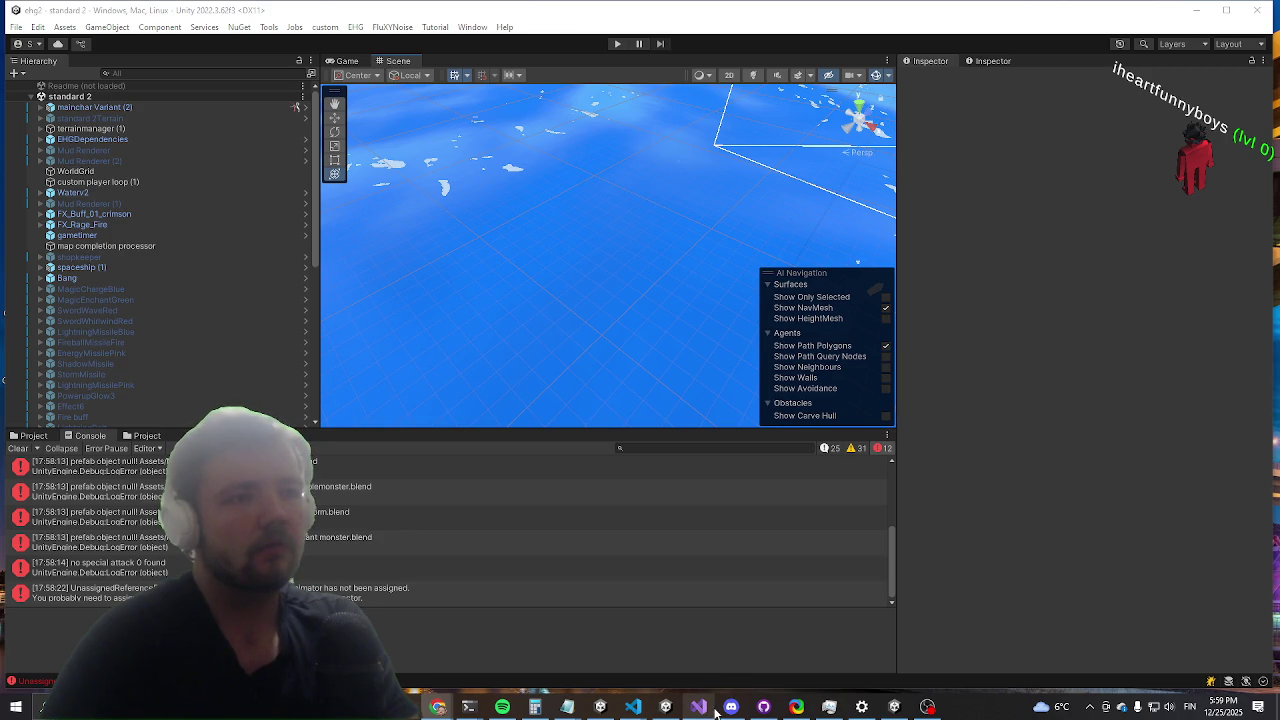
# Step: Switch the lower panel from the Console error log to the Project files
pyautogui.moveTo(716, 712)
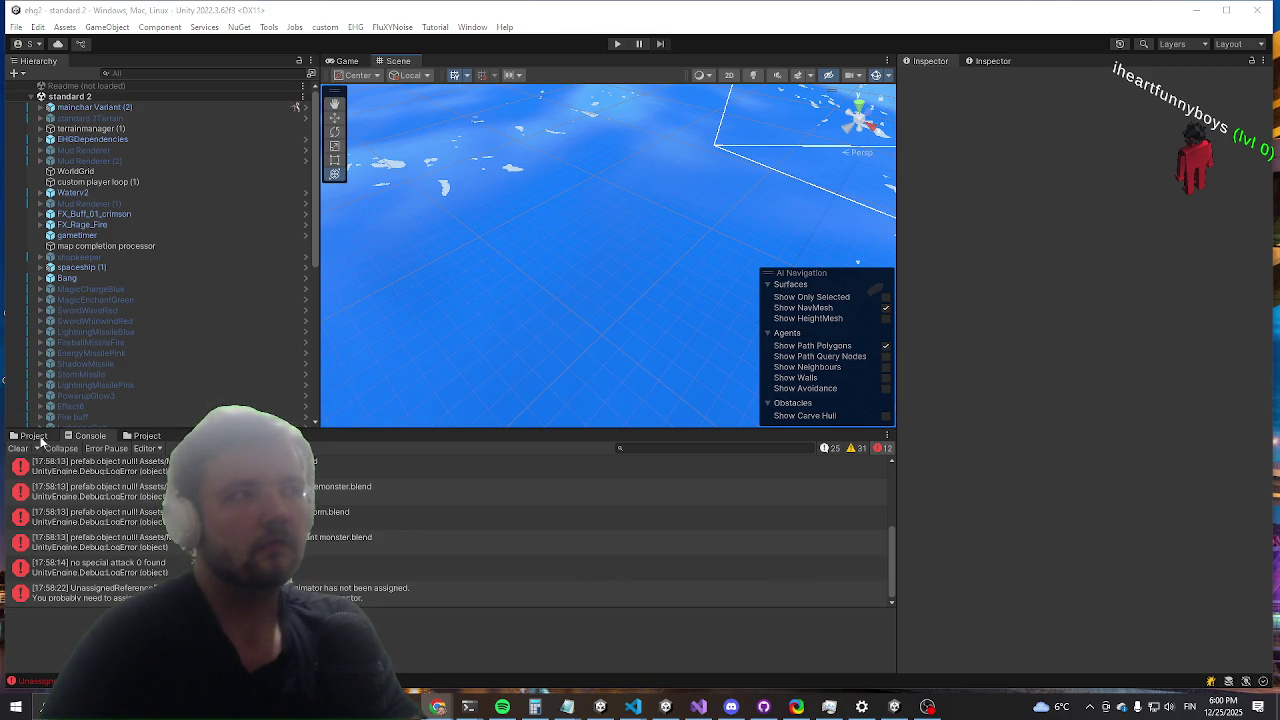
pyautogui.click(38, 438)
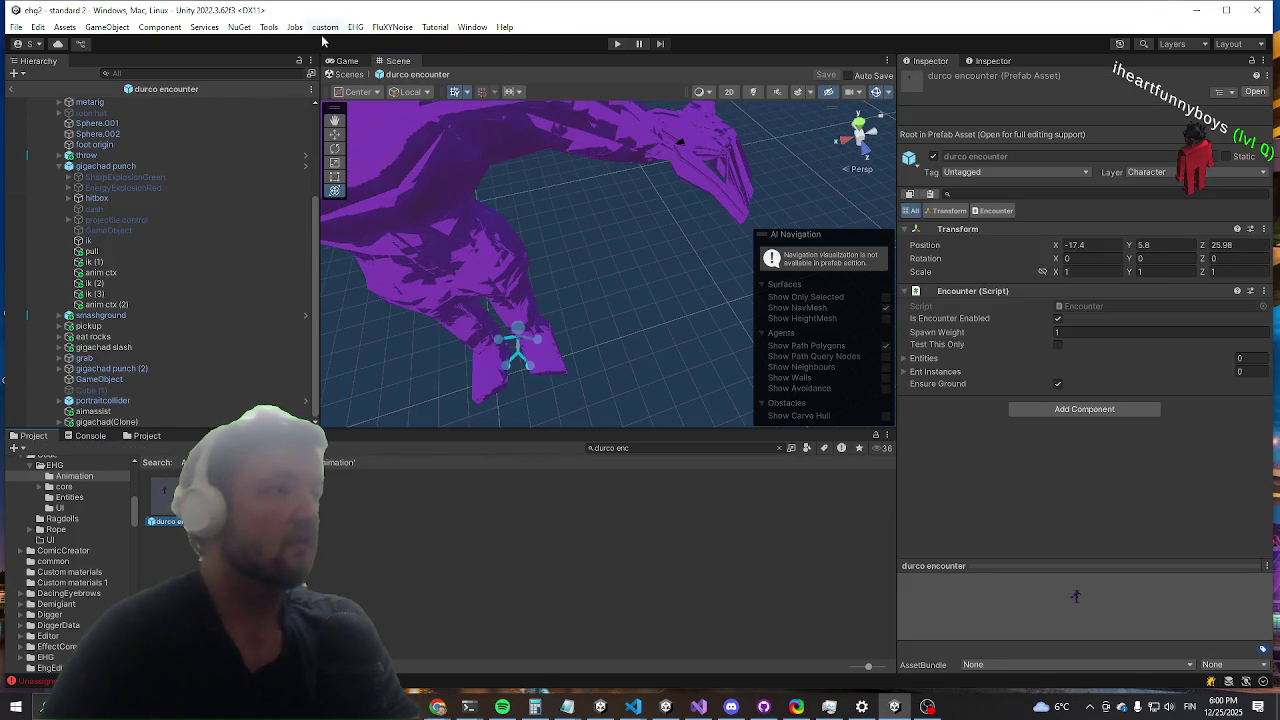
# Step: Select the durco prefab's pickup animation and ping its Relax-Pickup clip in the Project files
pyautogui.scroll(5, 193, 264)
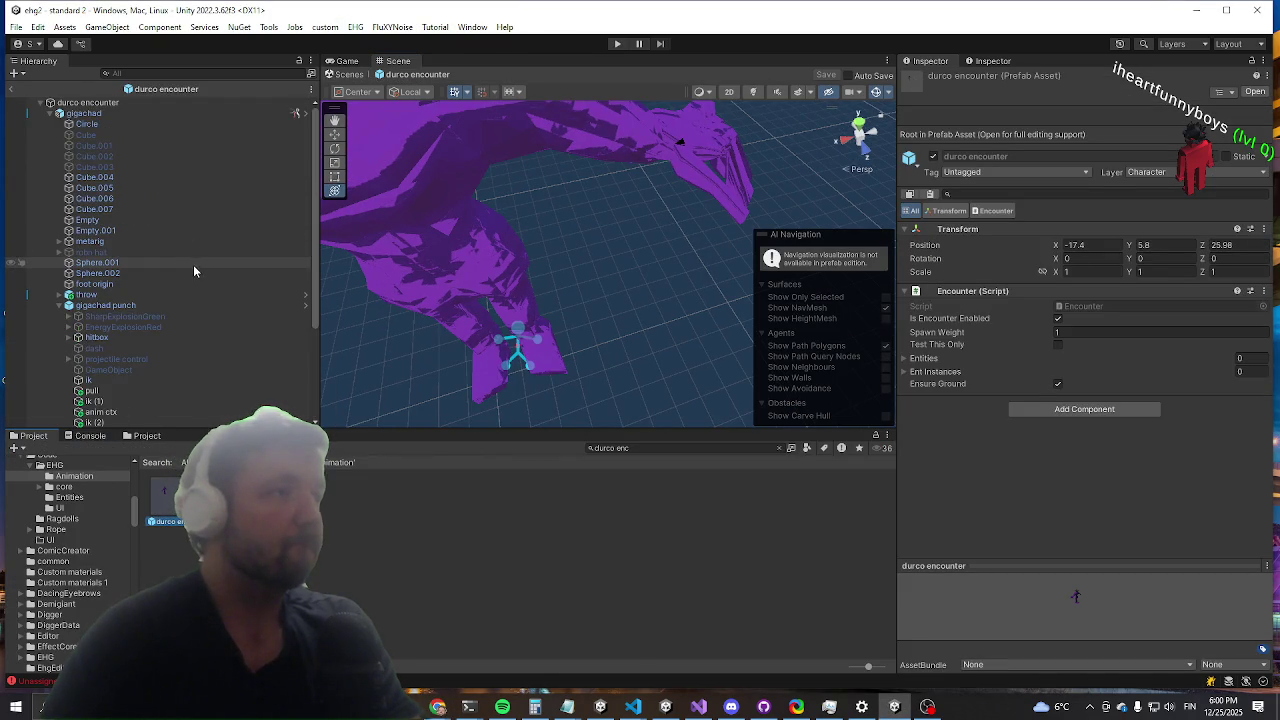
pyautogui.click(62, 307)
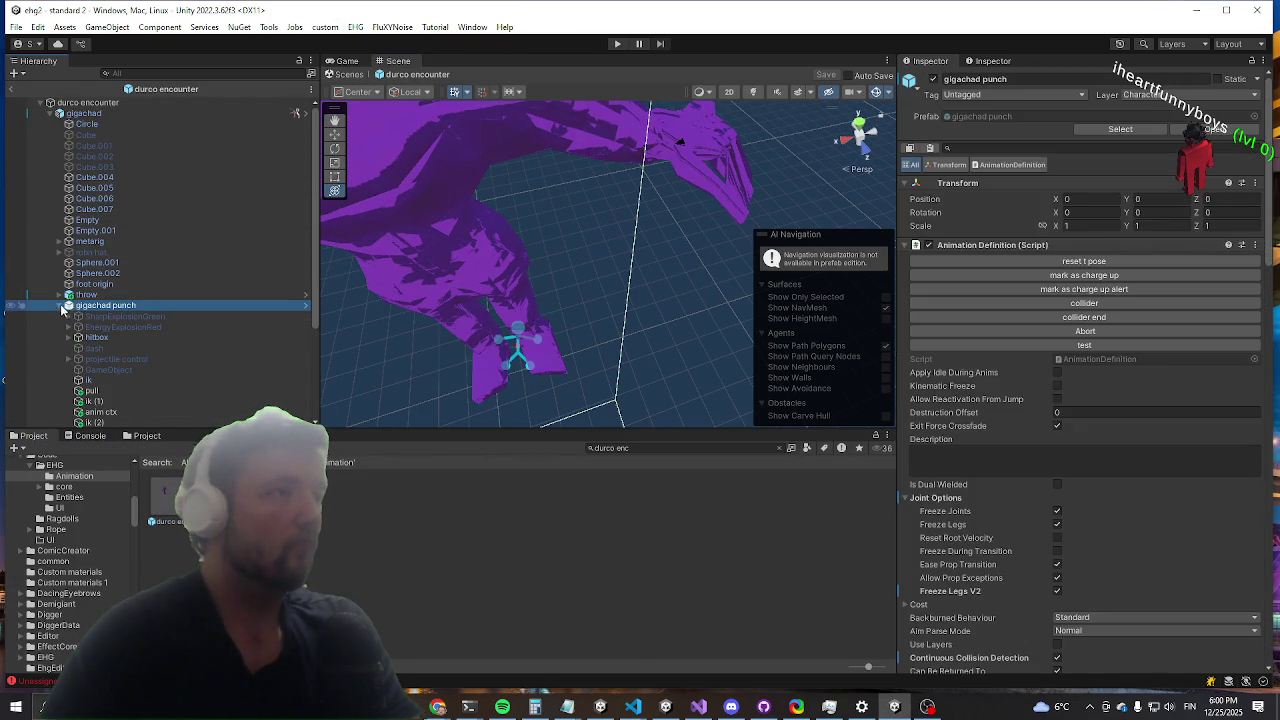
pyautogui.click(60, 316)
pyautogui.click(60, 305)
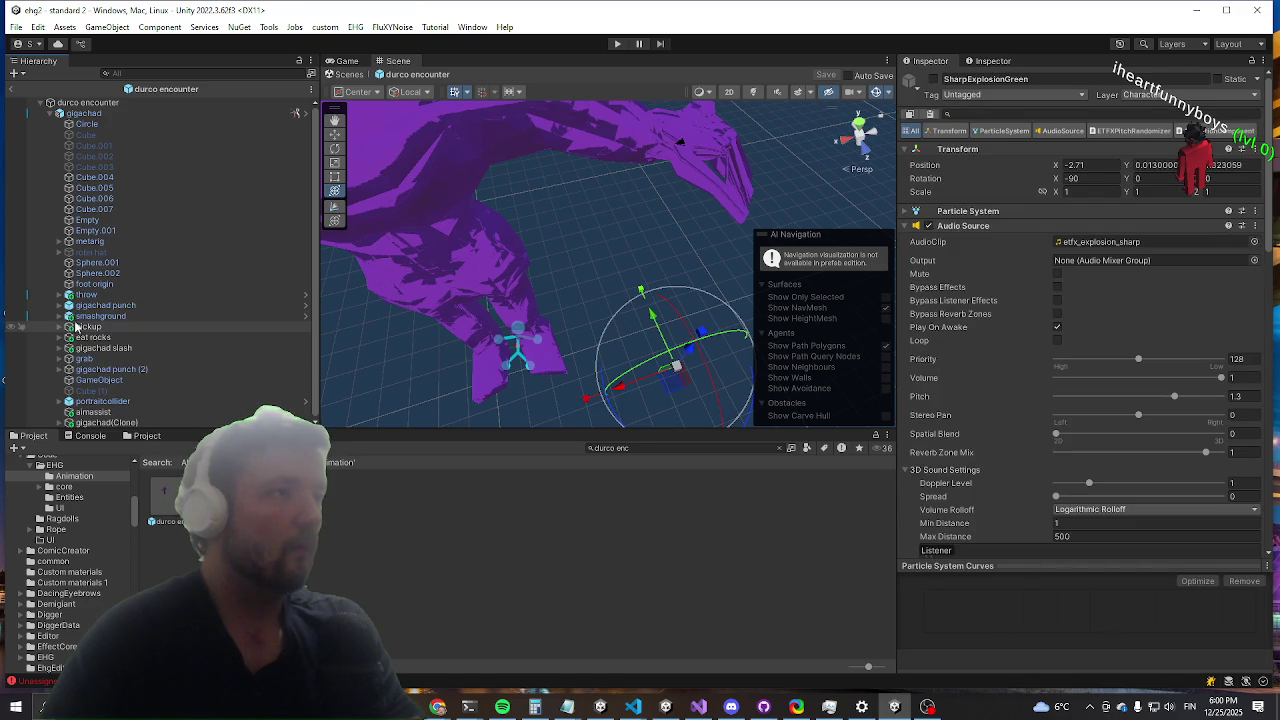
pyautogui.click(62, 328)
pyautogui.click(68, 360)
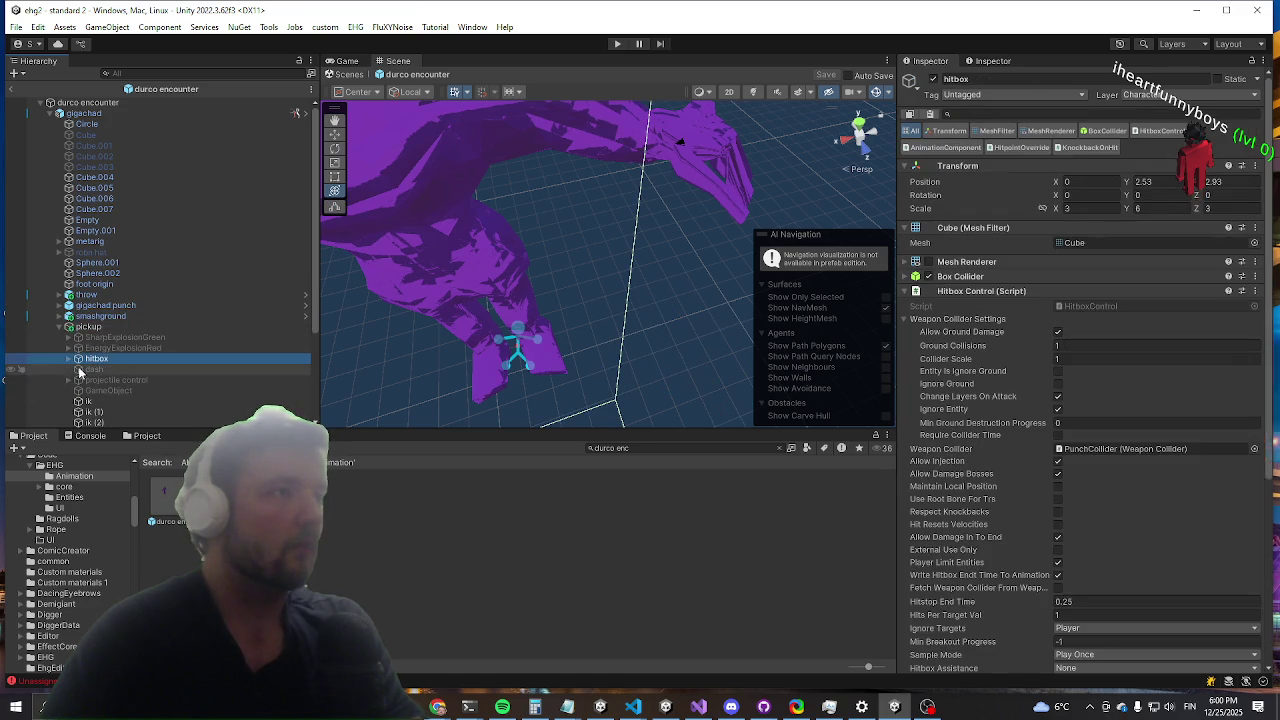
pyautogui.click(78, 327)
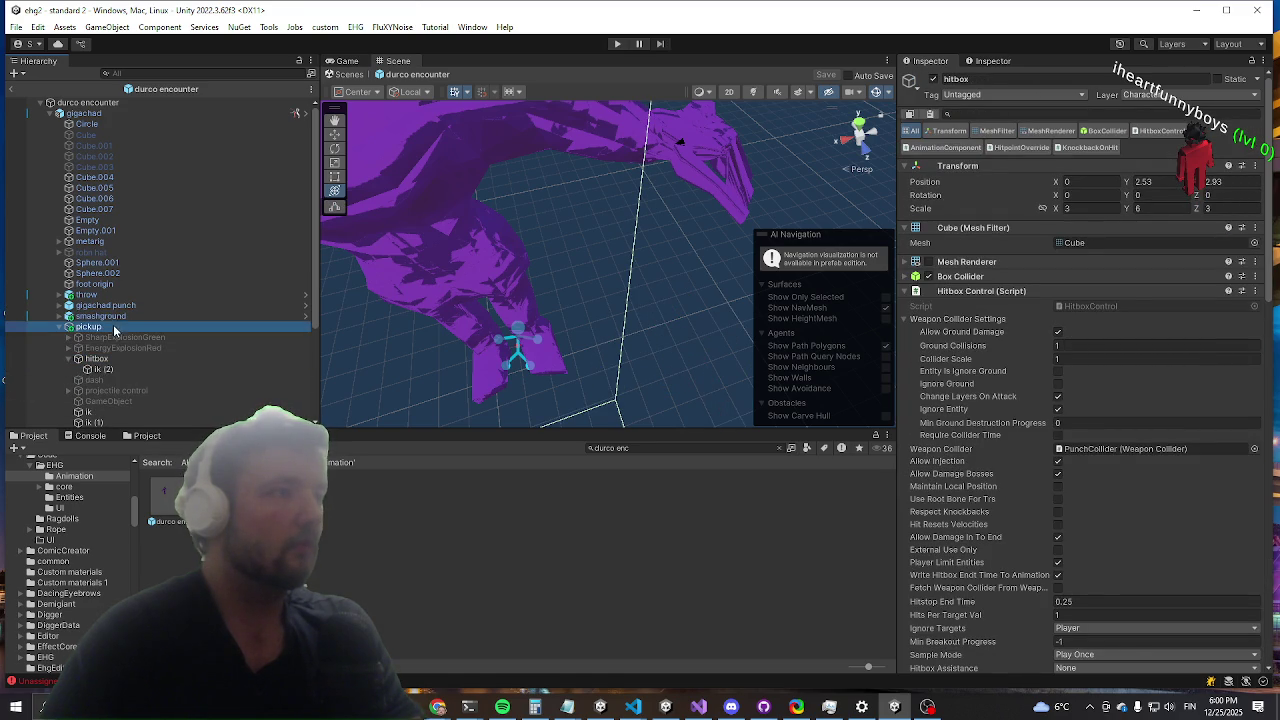
pyautogui.scroll(-5, 1091, 372)
pyautogui.scroll(-10, 1091, 372)
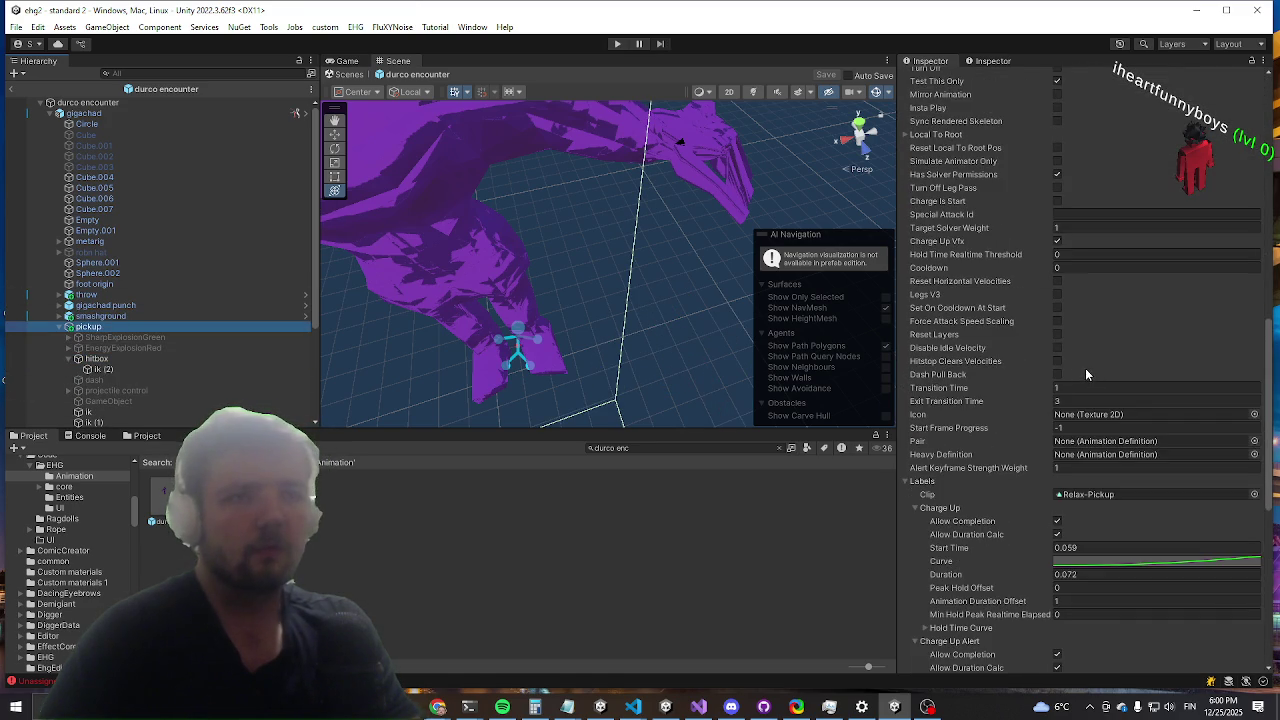
pyautogui.click(1089, 496)
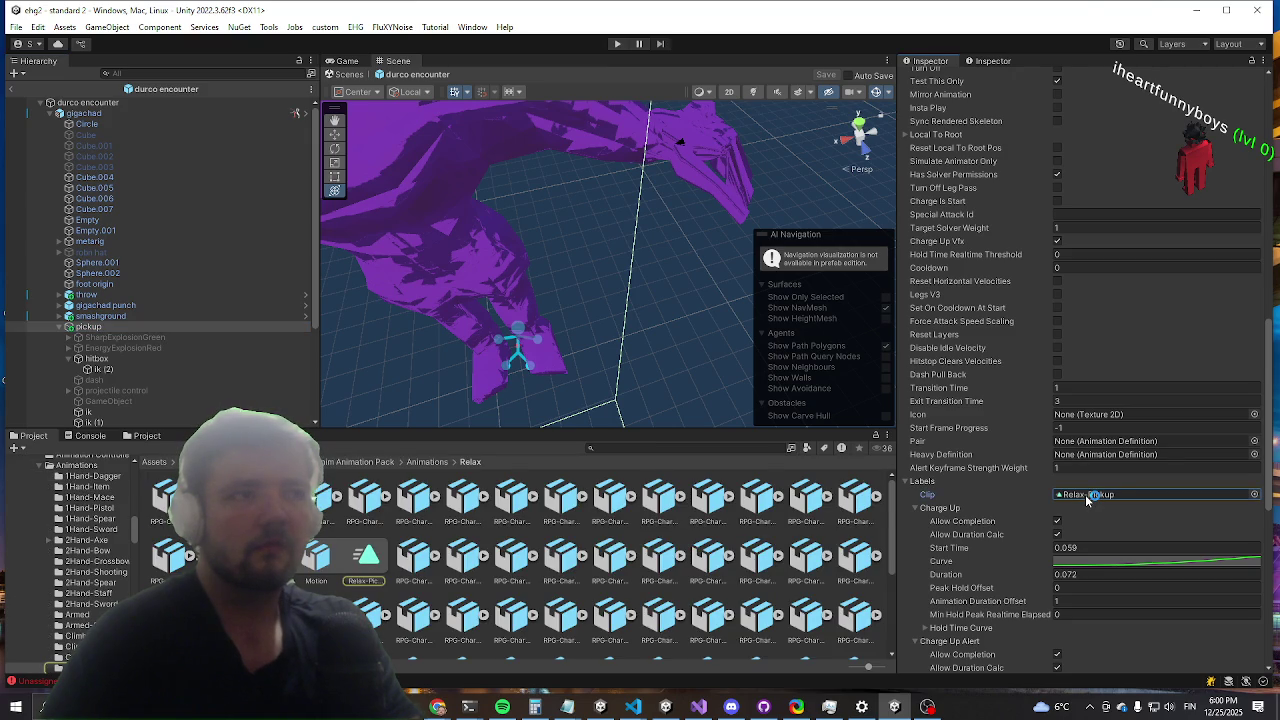
pyautogui.click(381, 573)
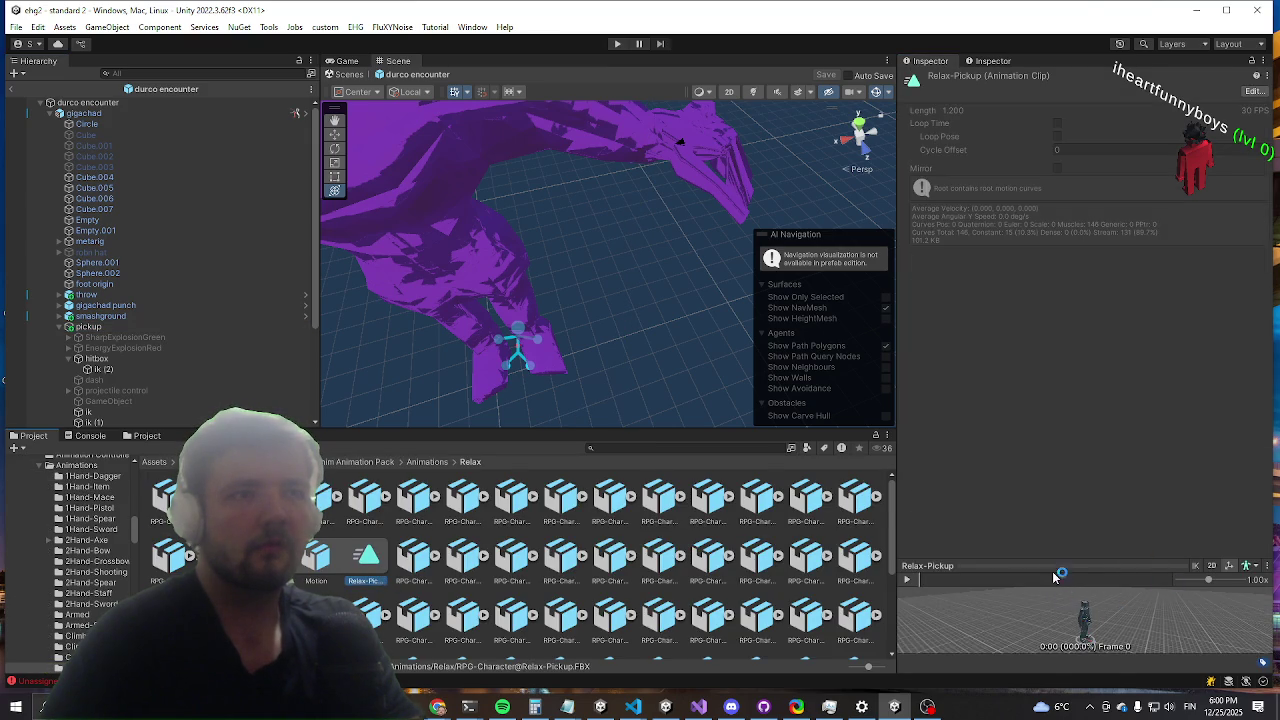
pyautogui.moveTo(1055, 577)
pyautogui.mouseDown()
pyautogui.moveTo(1010, 375)
pyautogui.moveTo(961, 252)
pyautogui.mouseUp()
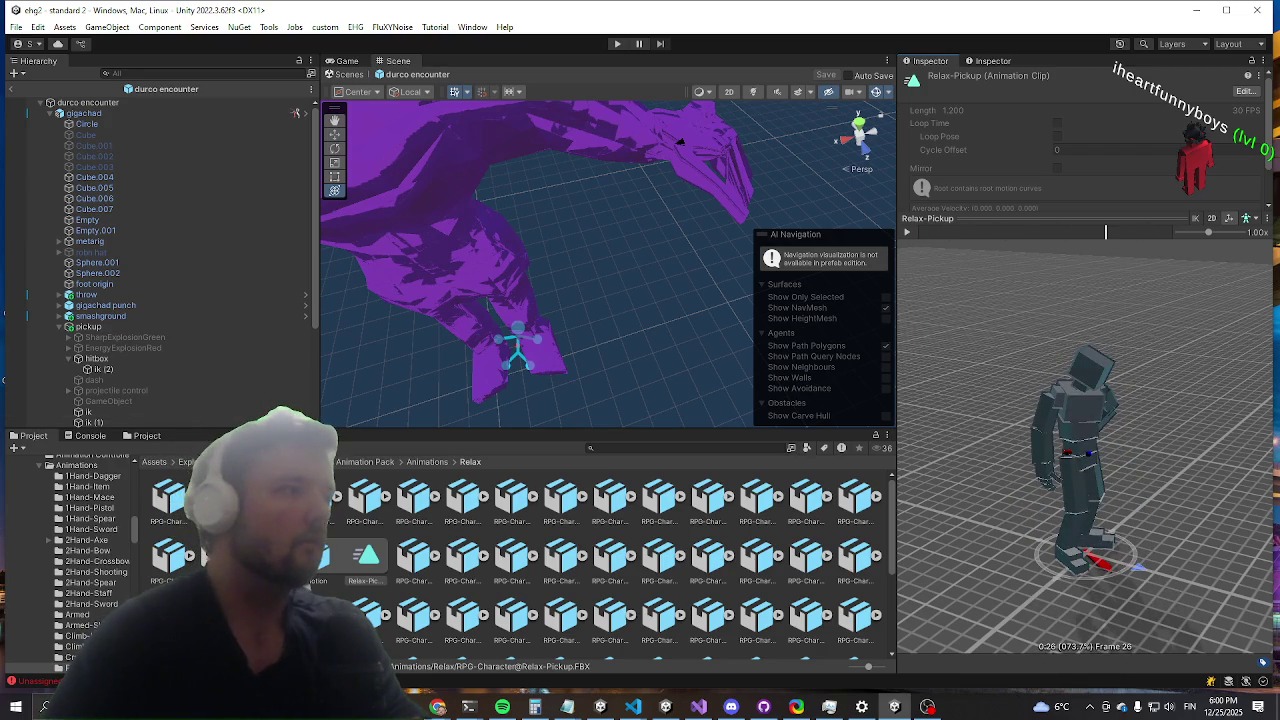
pyautogui.click(105, 327)
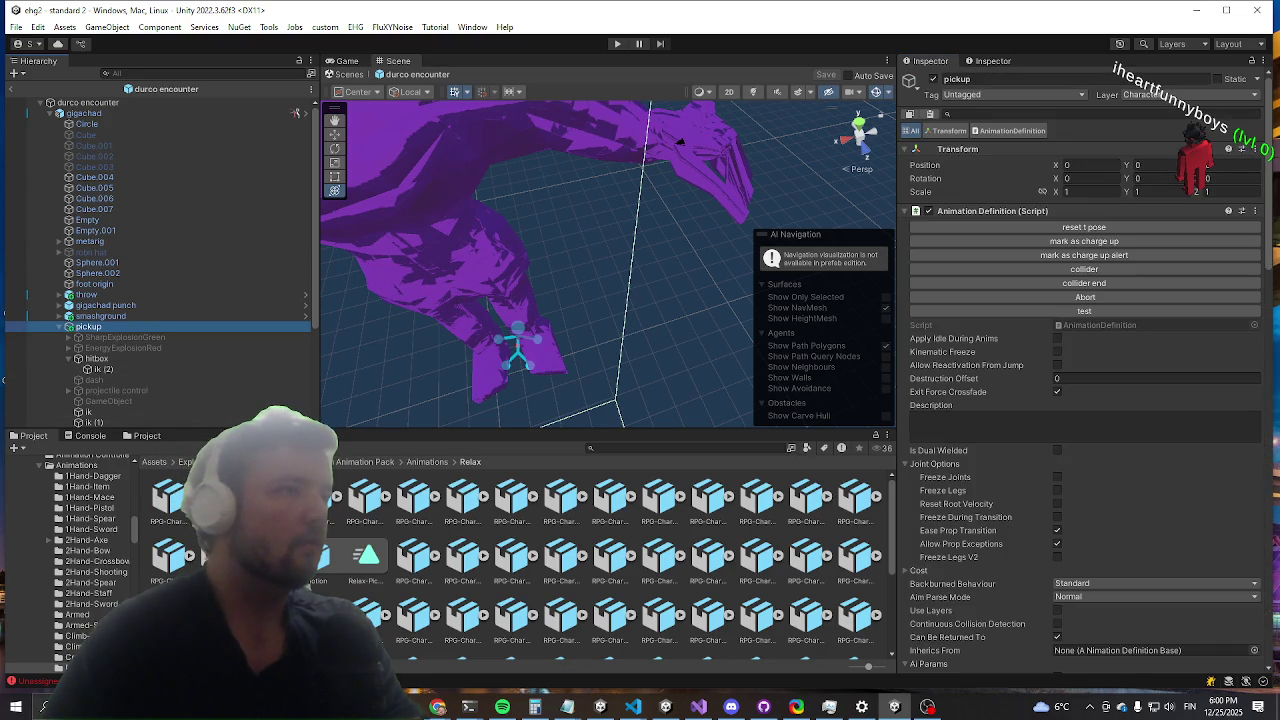
pyautogui.click(437, 707)
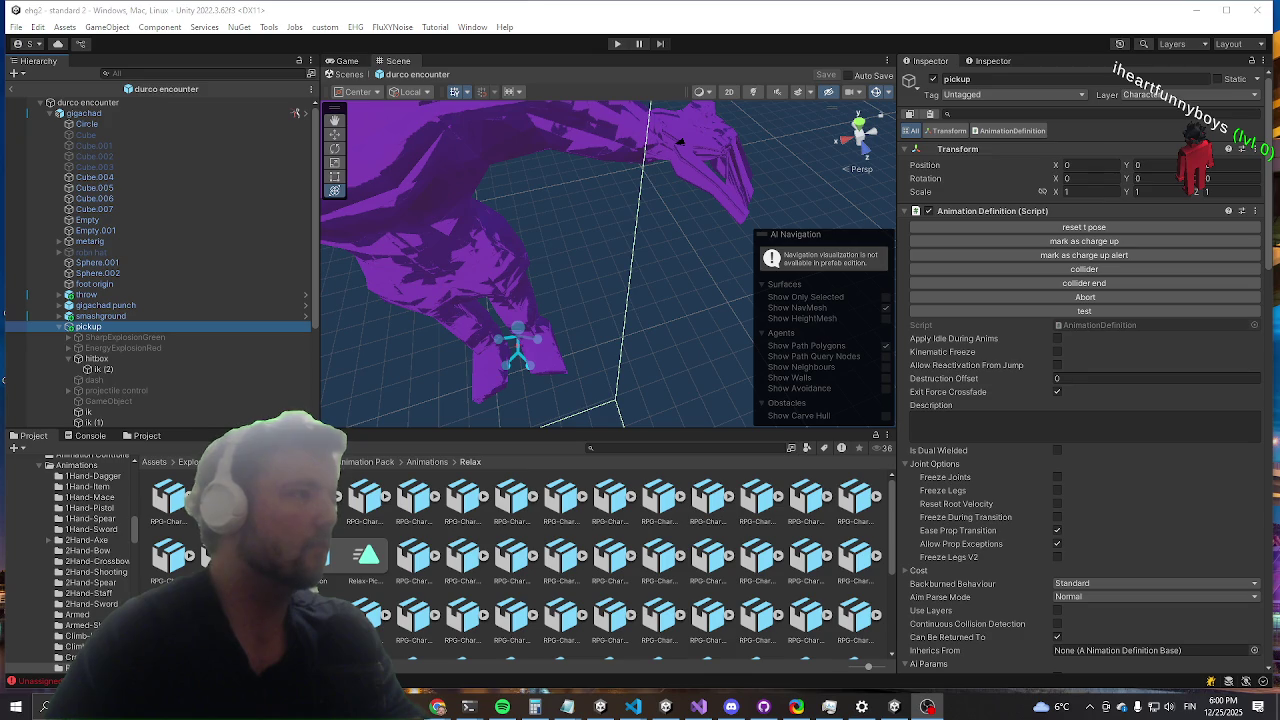
pyautogui.scroll(-15, 1167, 416)
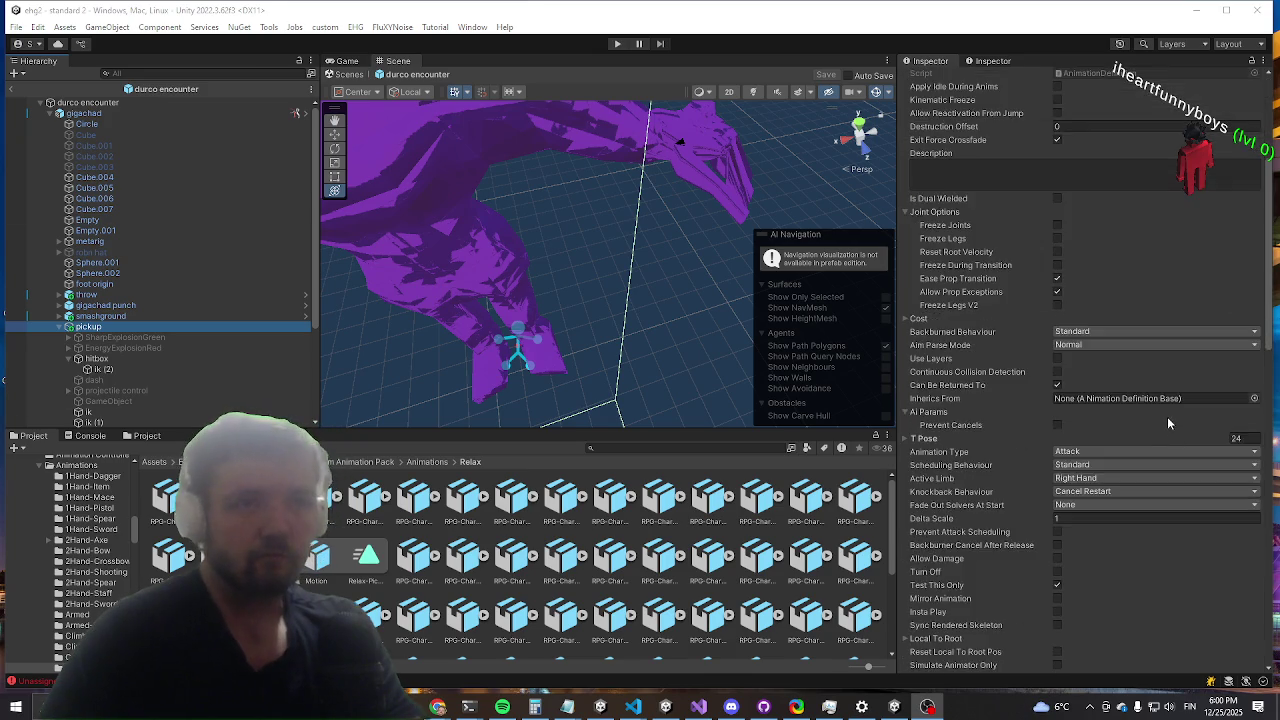
pyautogui.scroll(-5, 1146, 298)
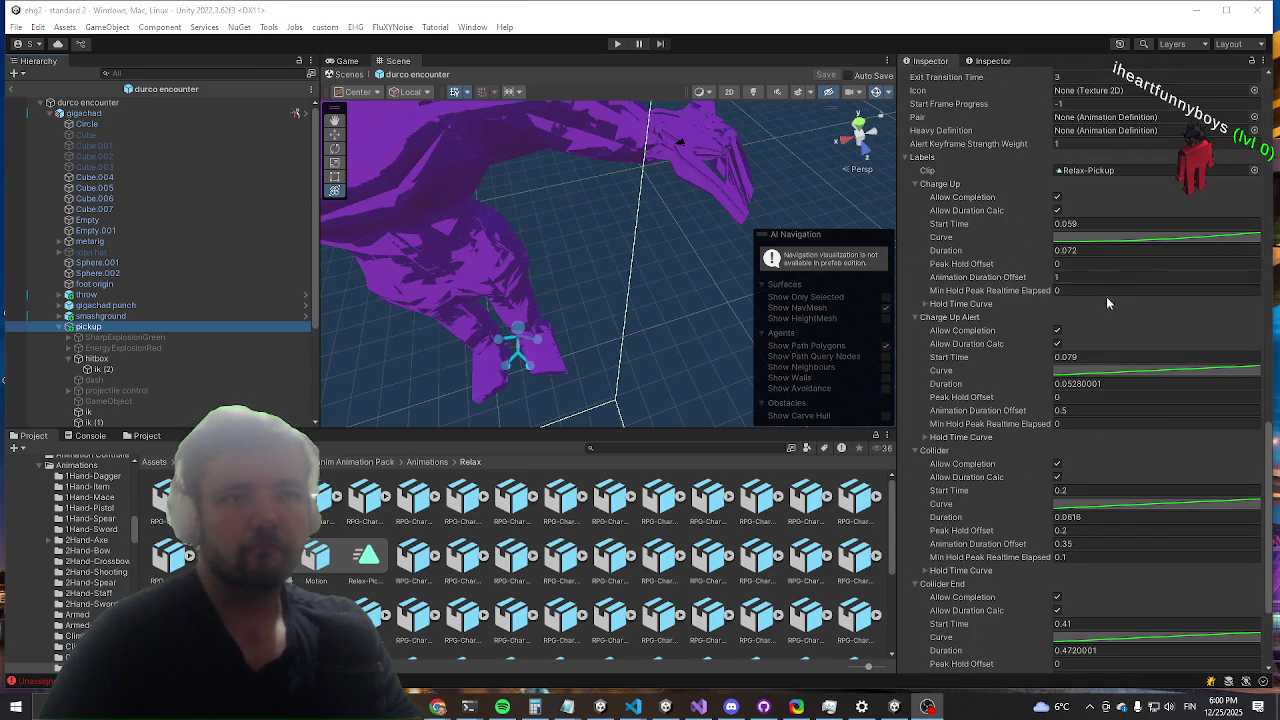
pyautogui.scroll(-3, 1120, 290)
pyautogui.scroll(3, 1150, 300)
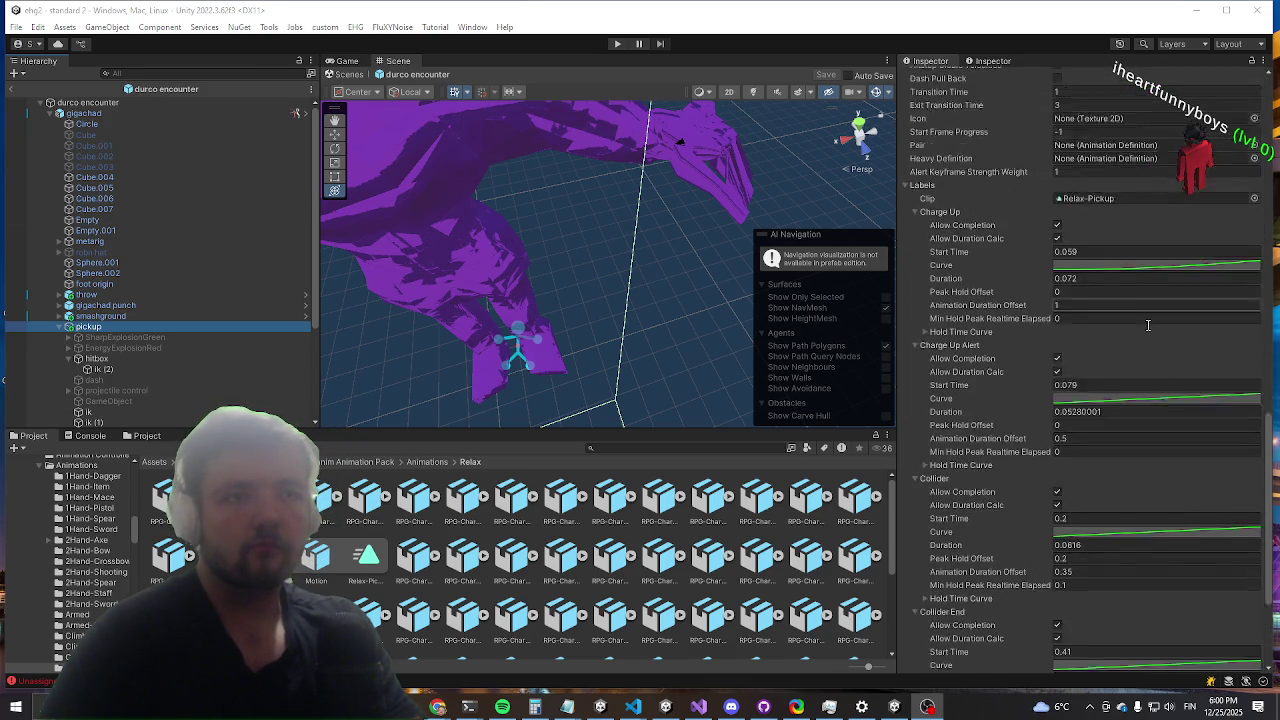
pyautogui.scroll(-4, 1119, 388)
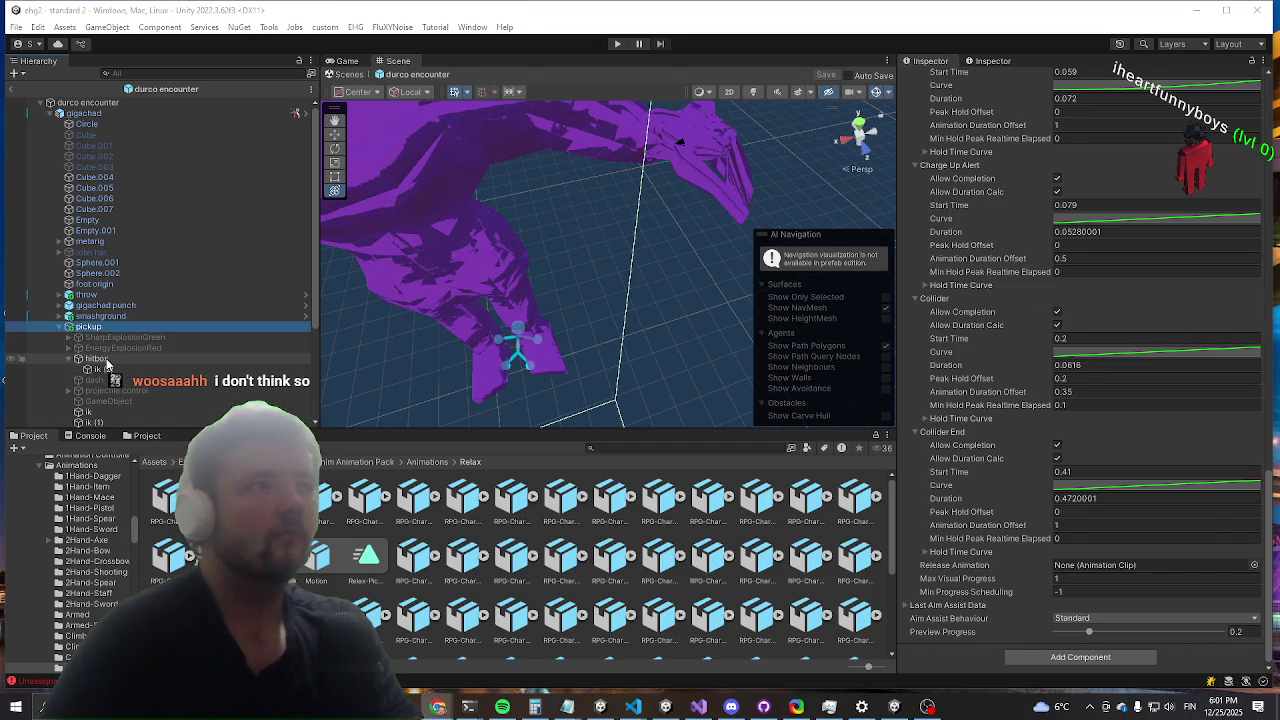
# Step: Select the pickup hitbox object and view its Hitbox Control settings: PunchCollider, ignores Player, 0.25 hitstop
pyautogui.click(100, 360)
pyautogui.scroll(-2, 965, 445)
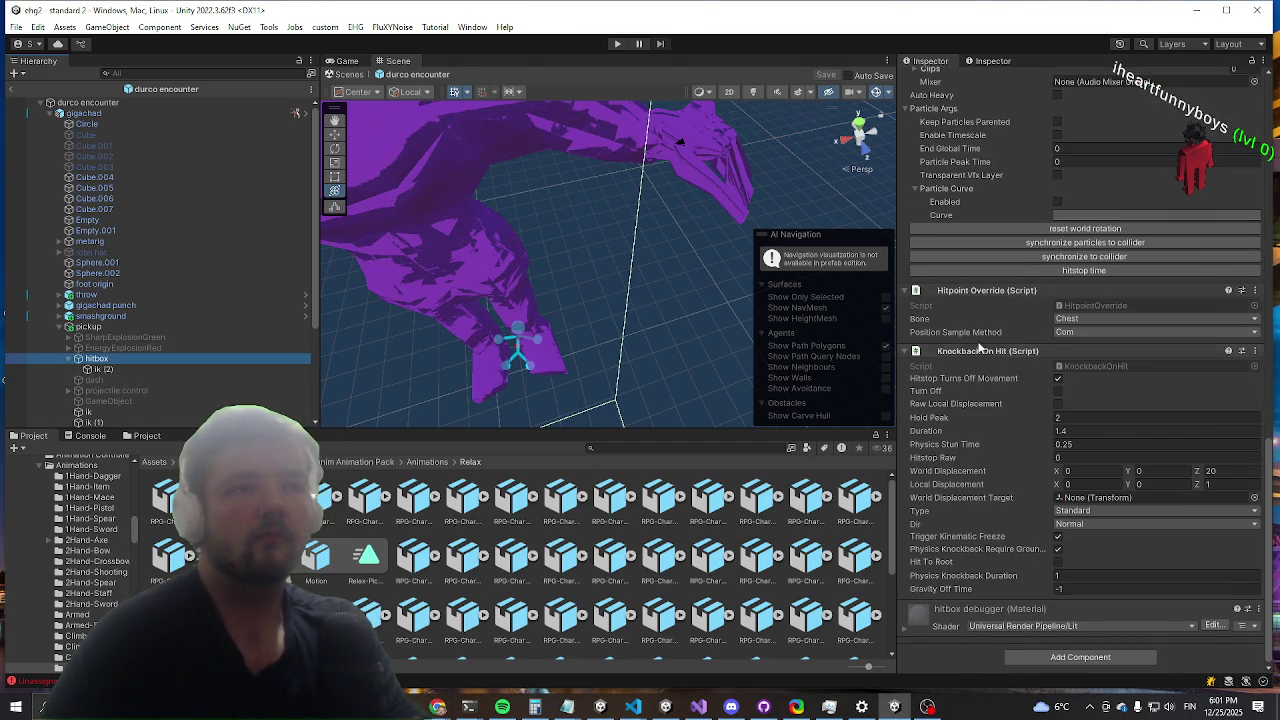
pyautogui.scroll(15, 958, 370)
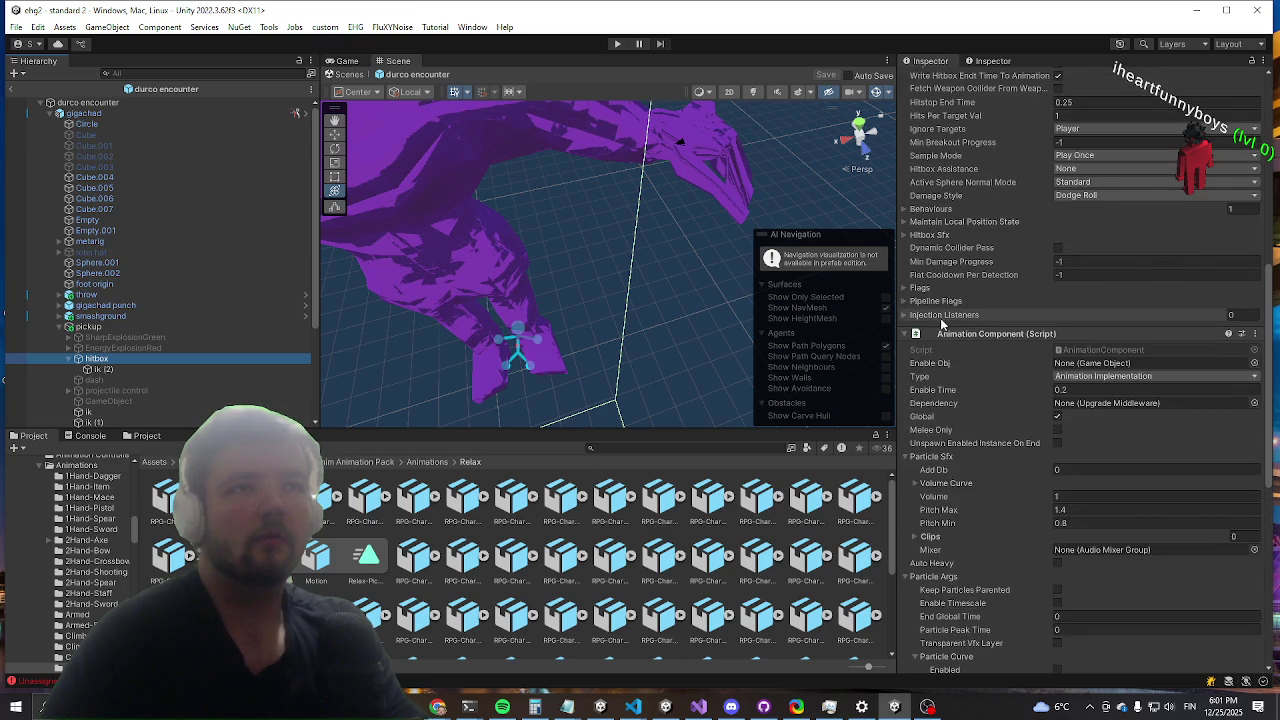
pyautogui.scroll(15, 941, 323)
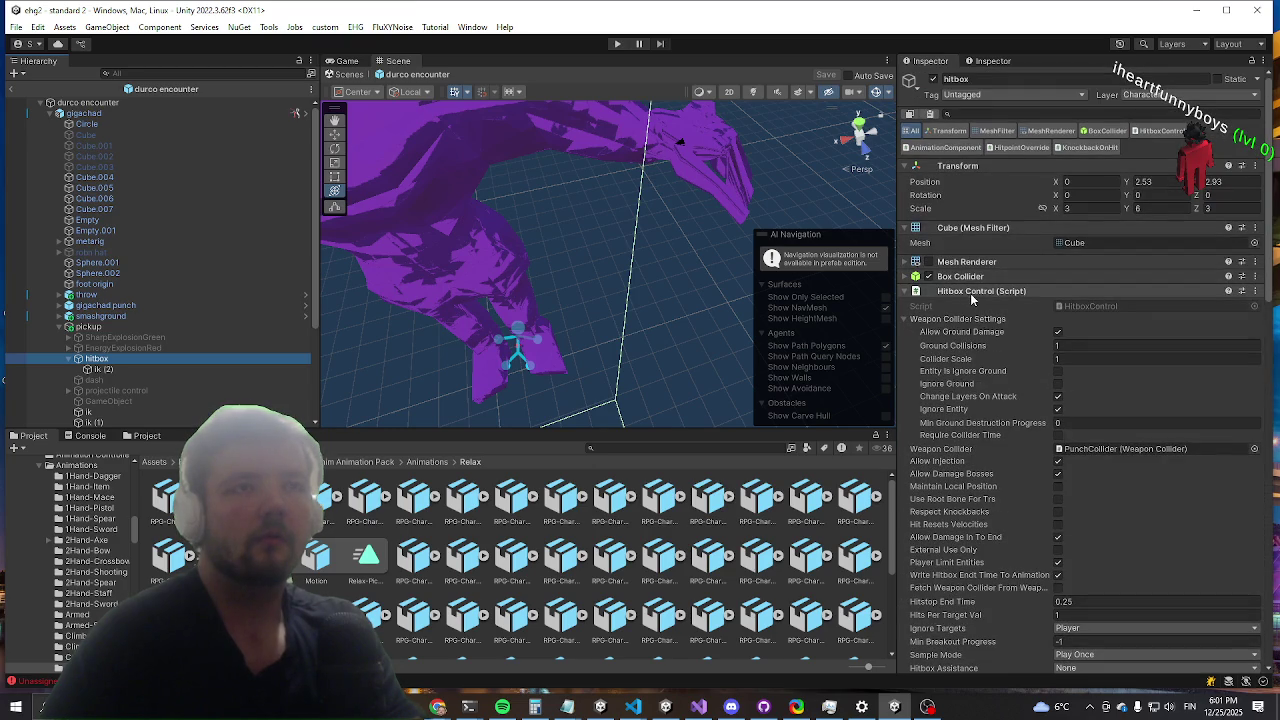
pyautogui.click(146, 338)
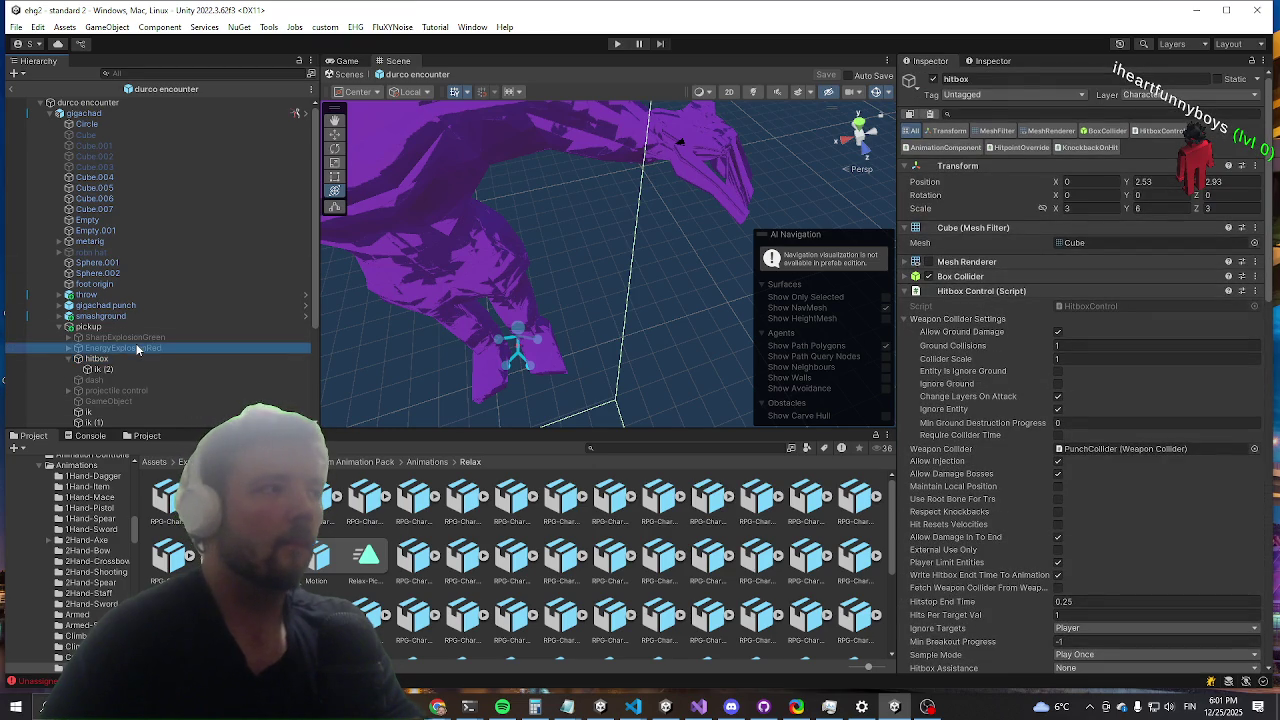
pyautogui.click(96, 358)
pyautogui.scroll(-20, 1131, 333)
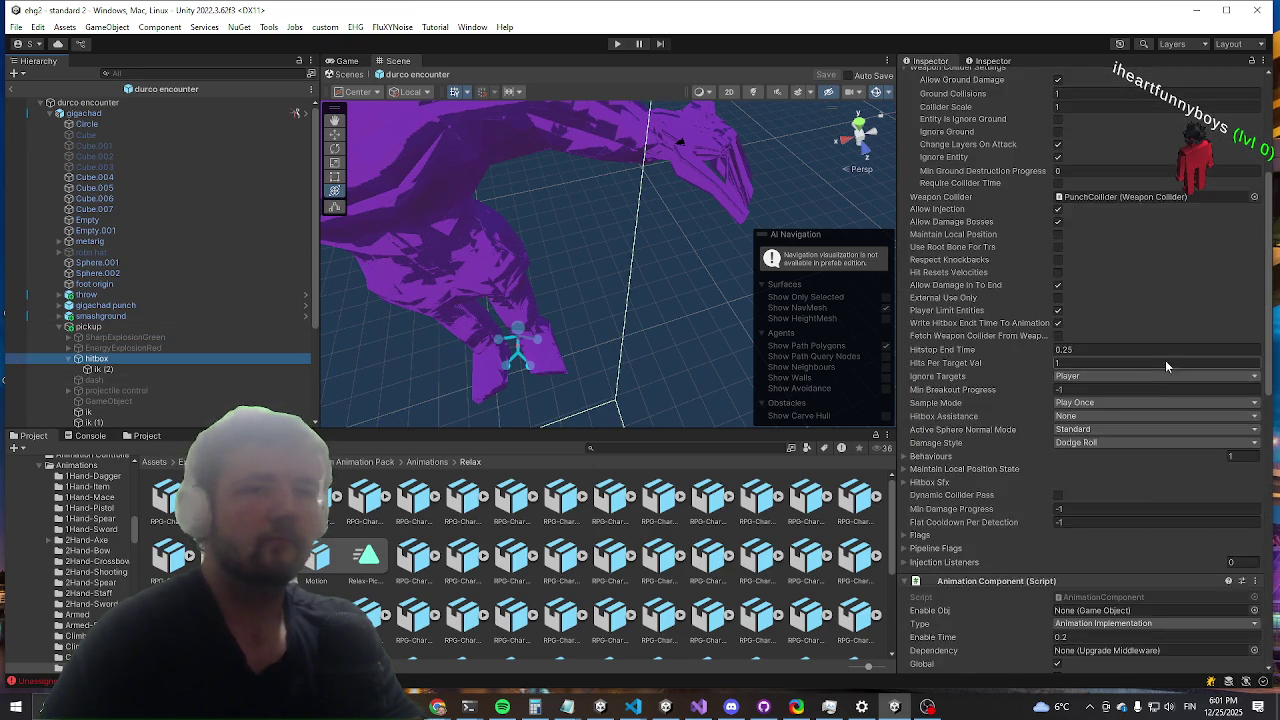
pyautogui.scroll(-5, 1130, 328)
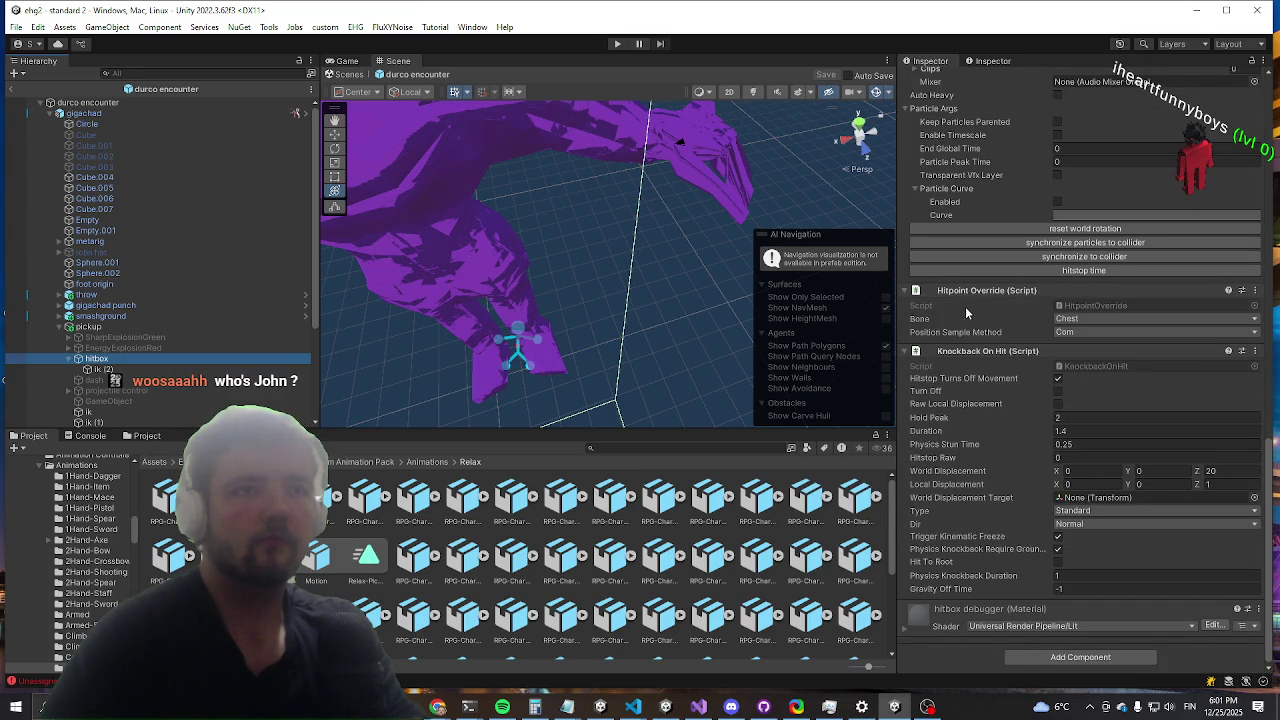
pyautogui.click(147, 371)
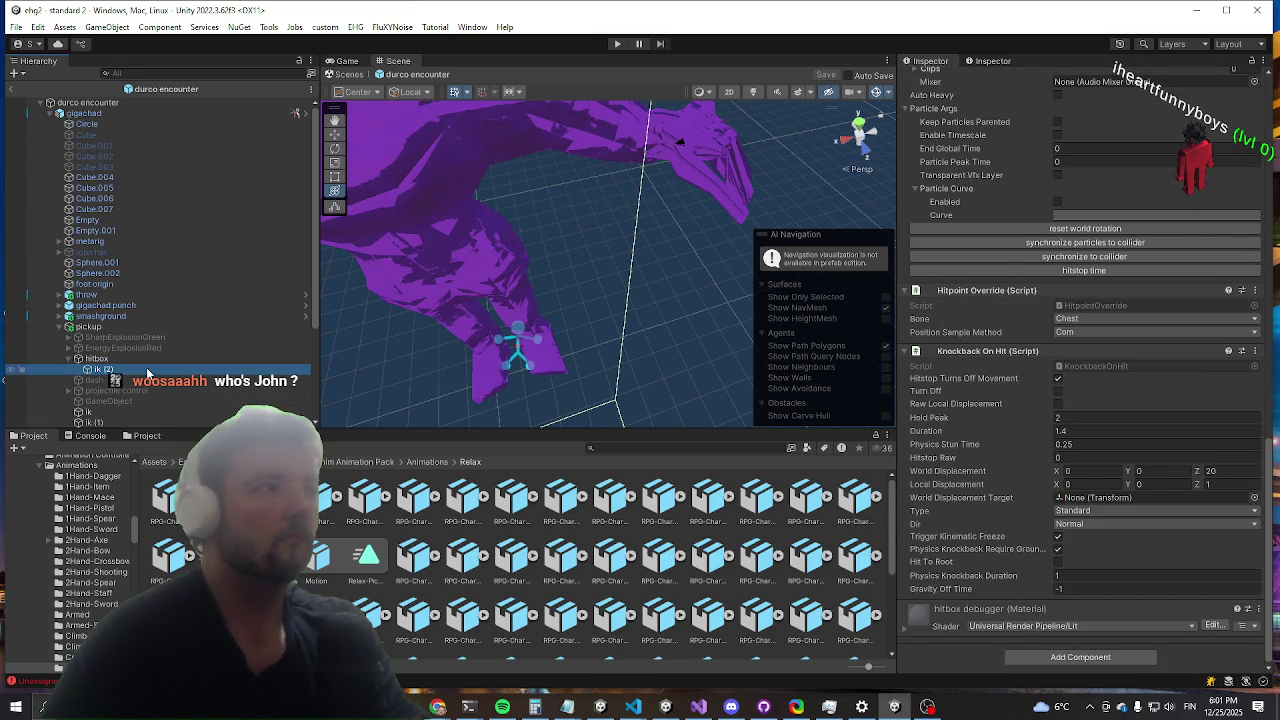
pyautogui.click(156, 359)
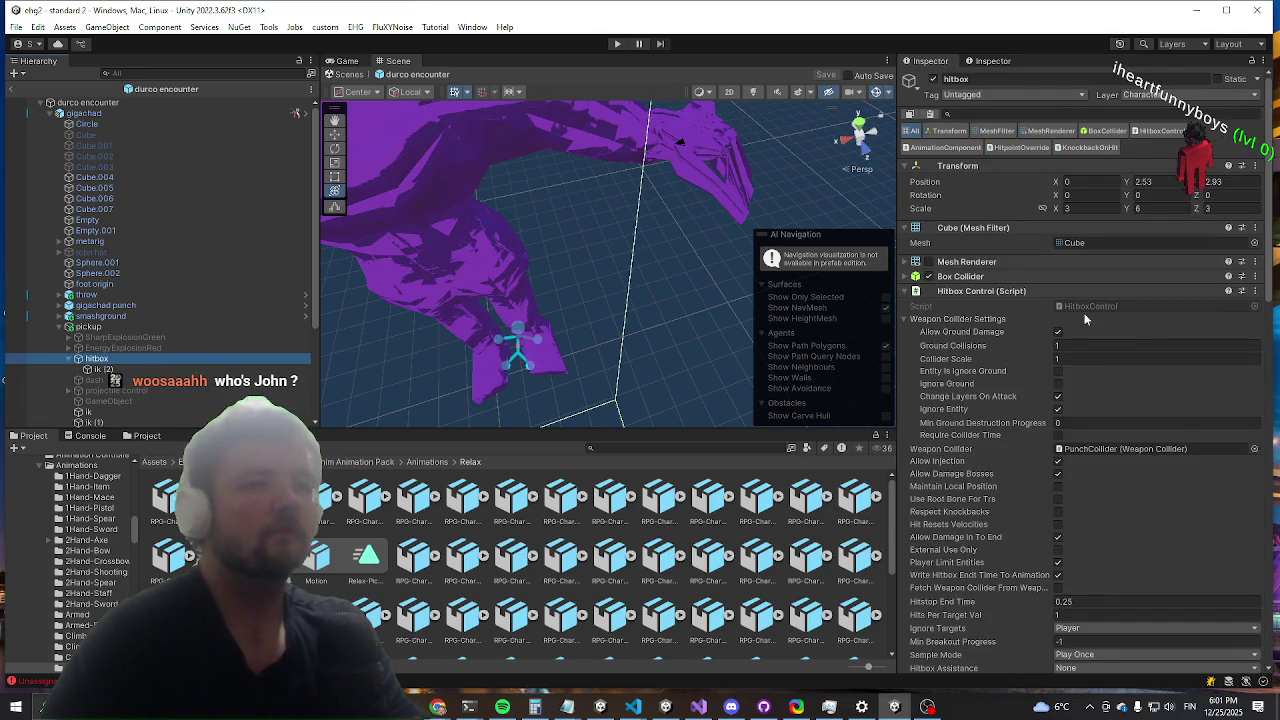
pyautogui.scroll(-5, 1077, 322)
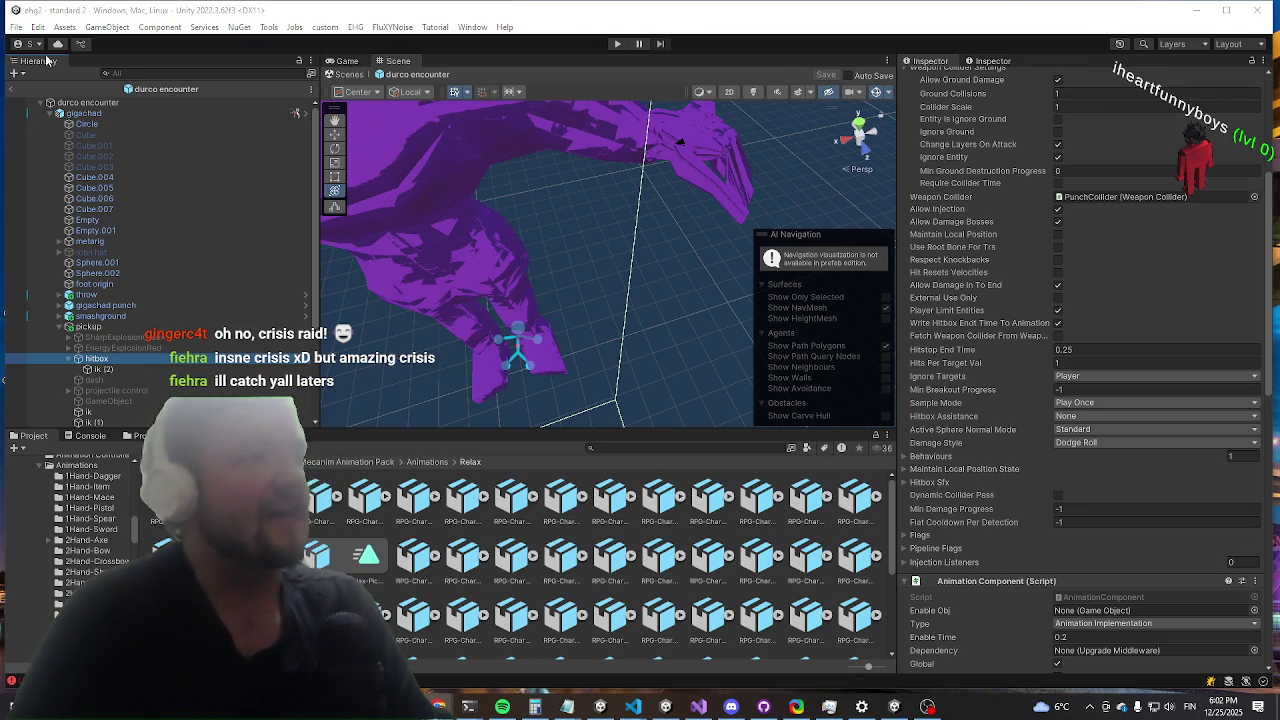
# Step: Exit the durco encounter prefab and start Play mode in the standard 2 scene
pyautogui.click(11, 89)
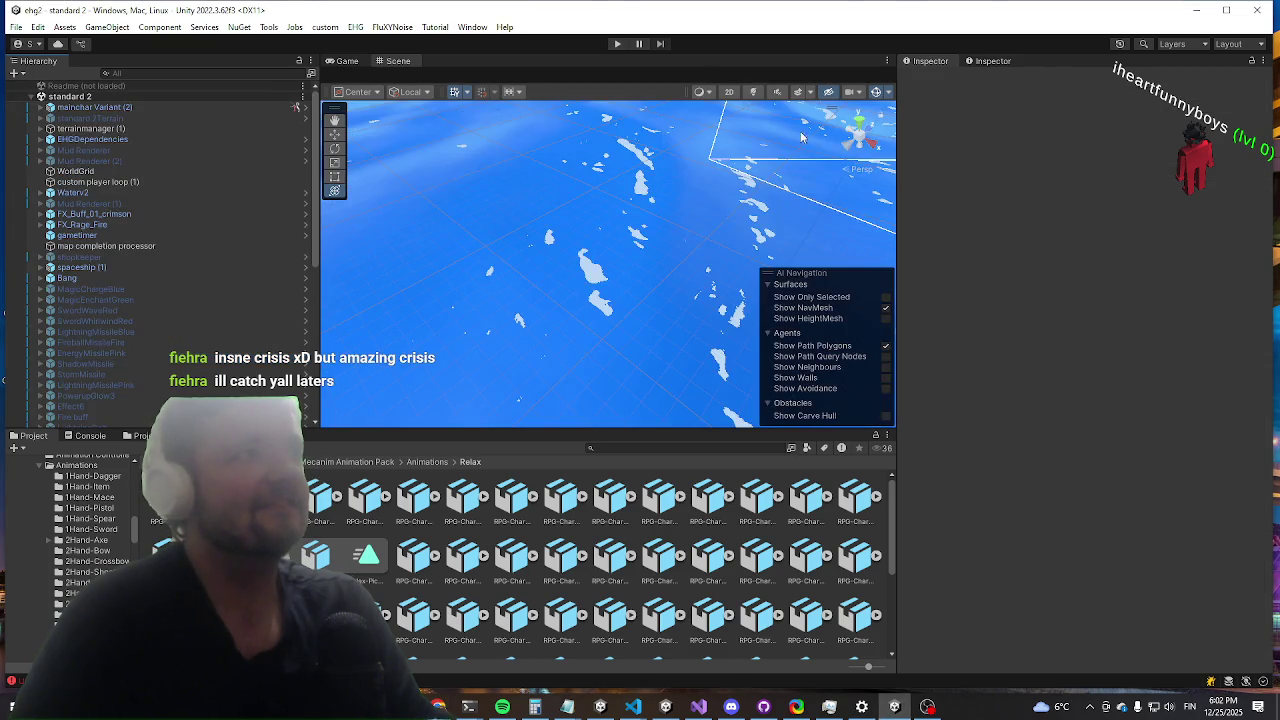
pyautogui.click(617, 43)
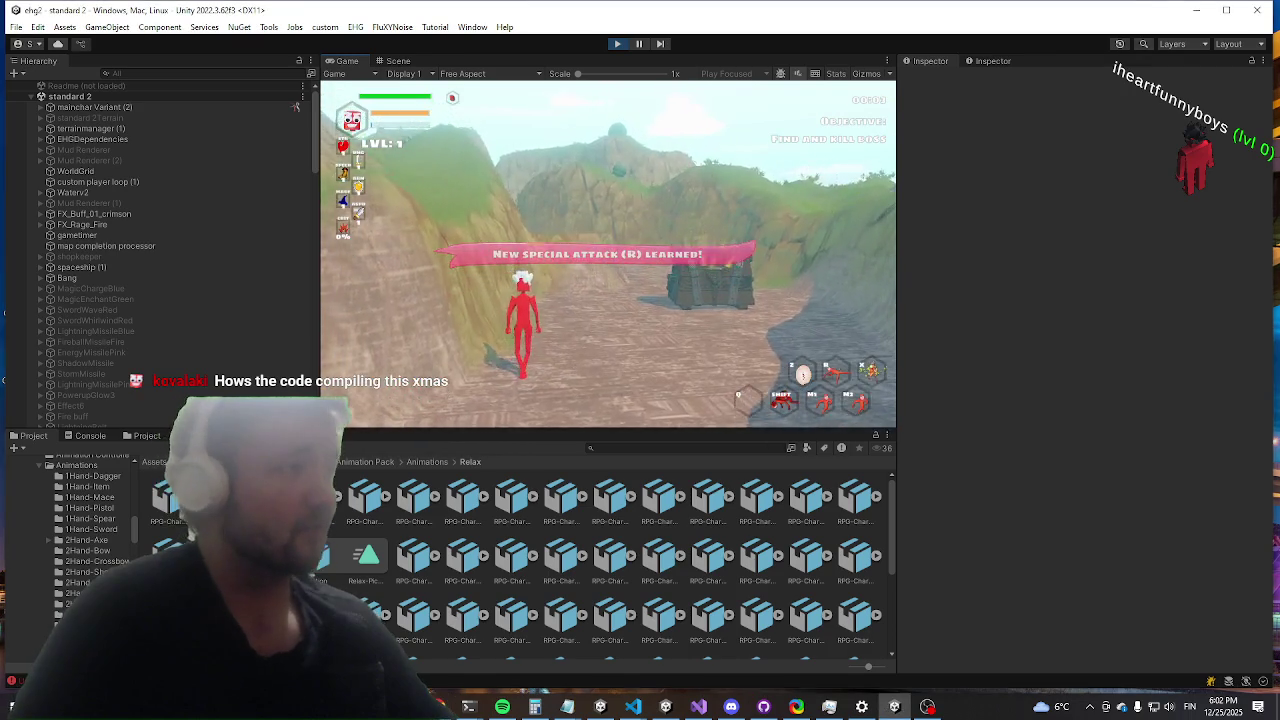
# Step: Maximize the Game view and run the red player across the slope toward Jurbald
pyautogui.hotkey('shift', 'space')
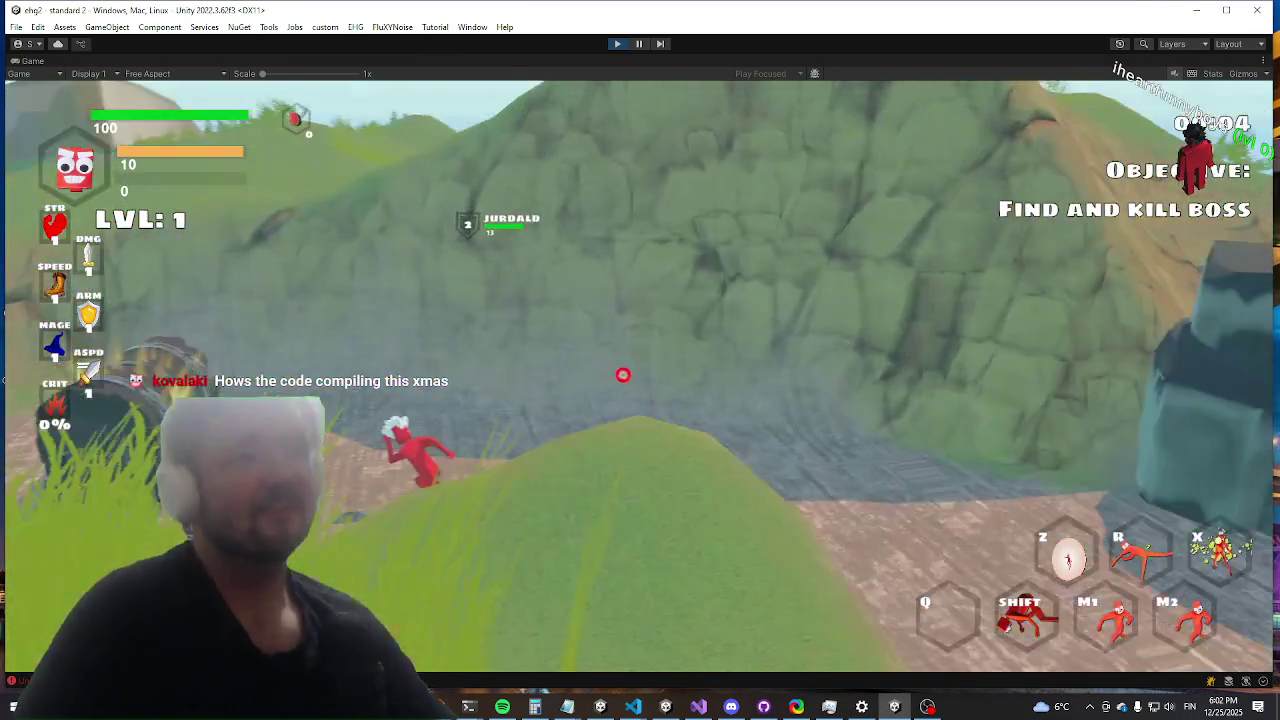
pyautogui.press('shift')
pyautogui.press('a')
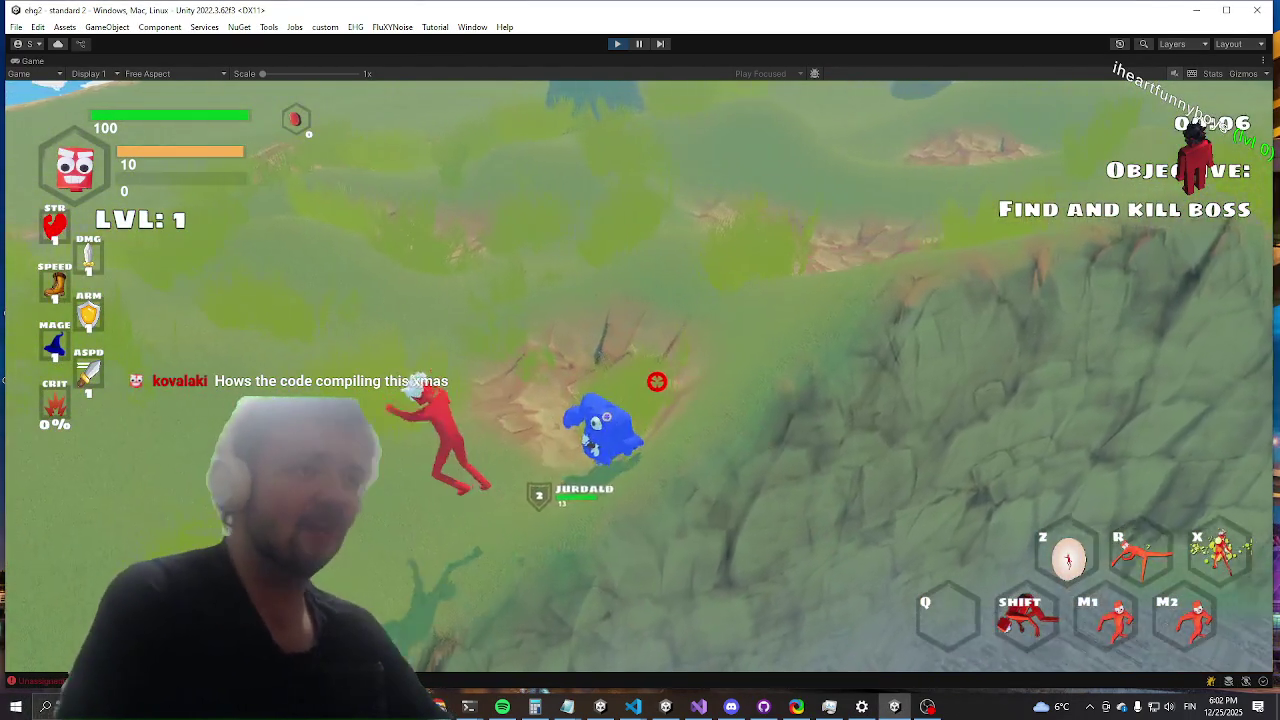
pyautogui.press('w')
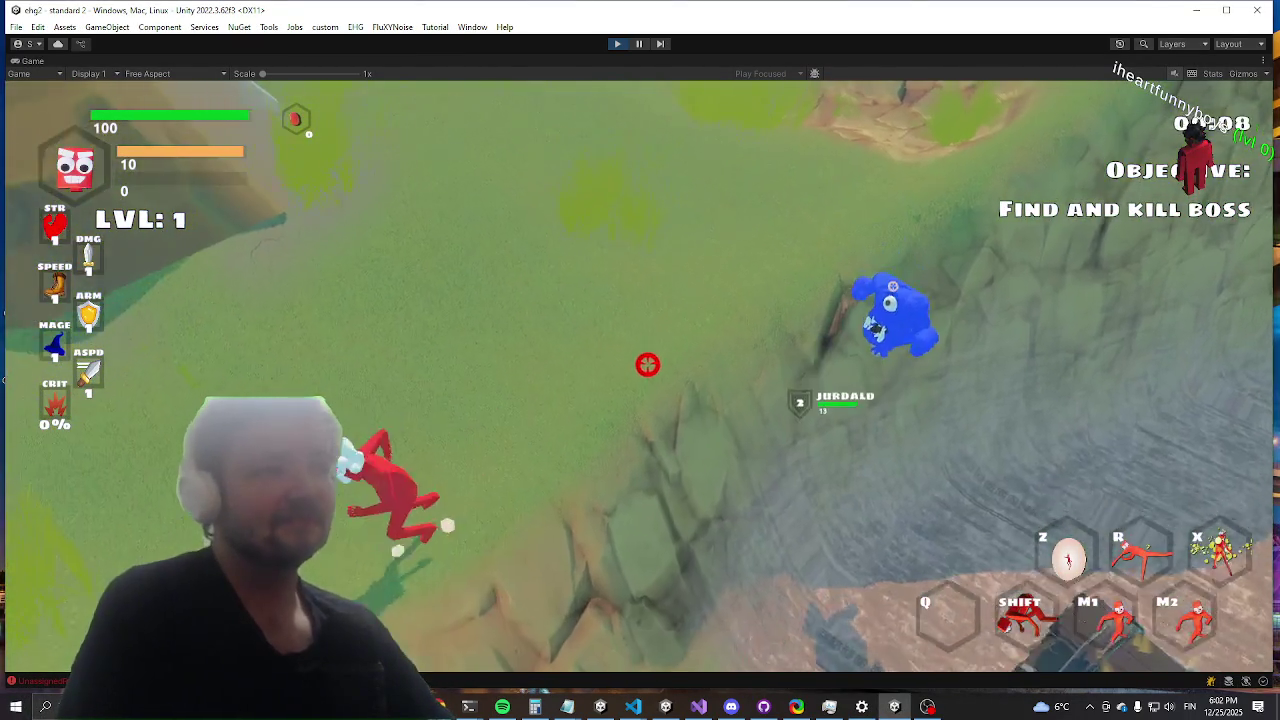
pyautogui.press('w')
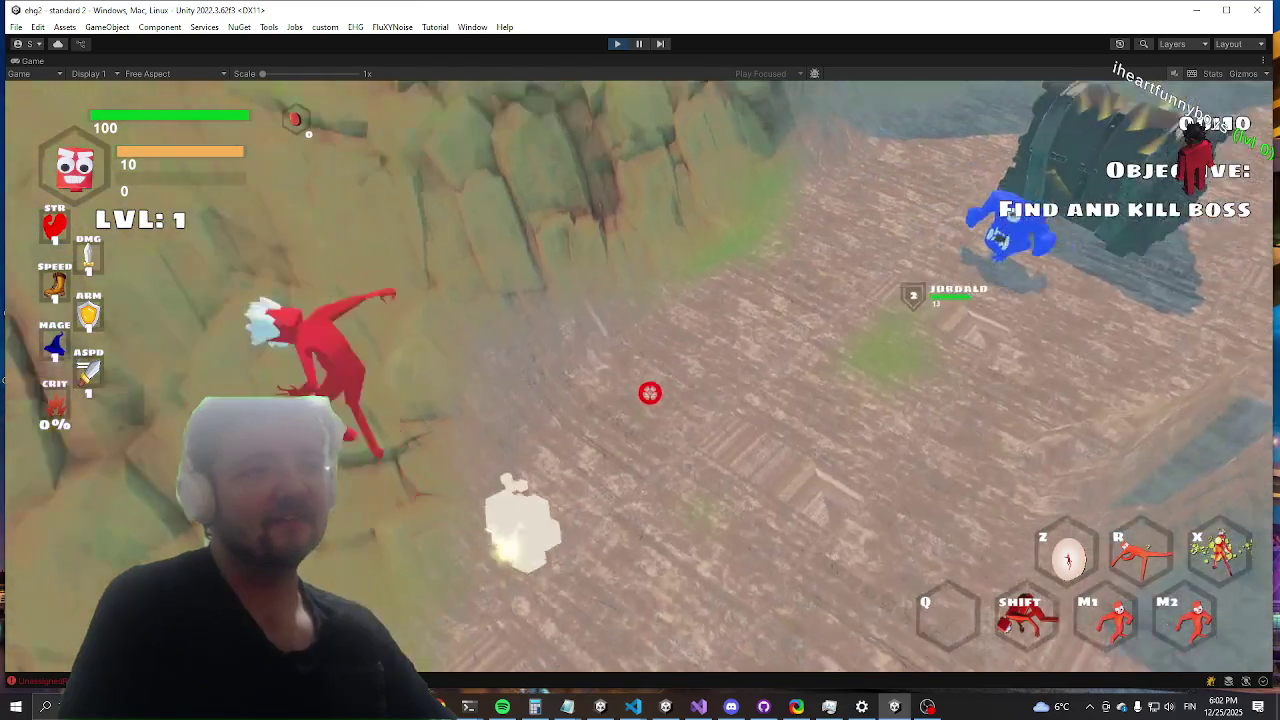
pyautogui.press('w')
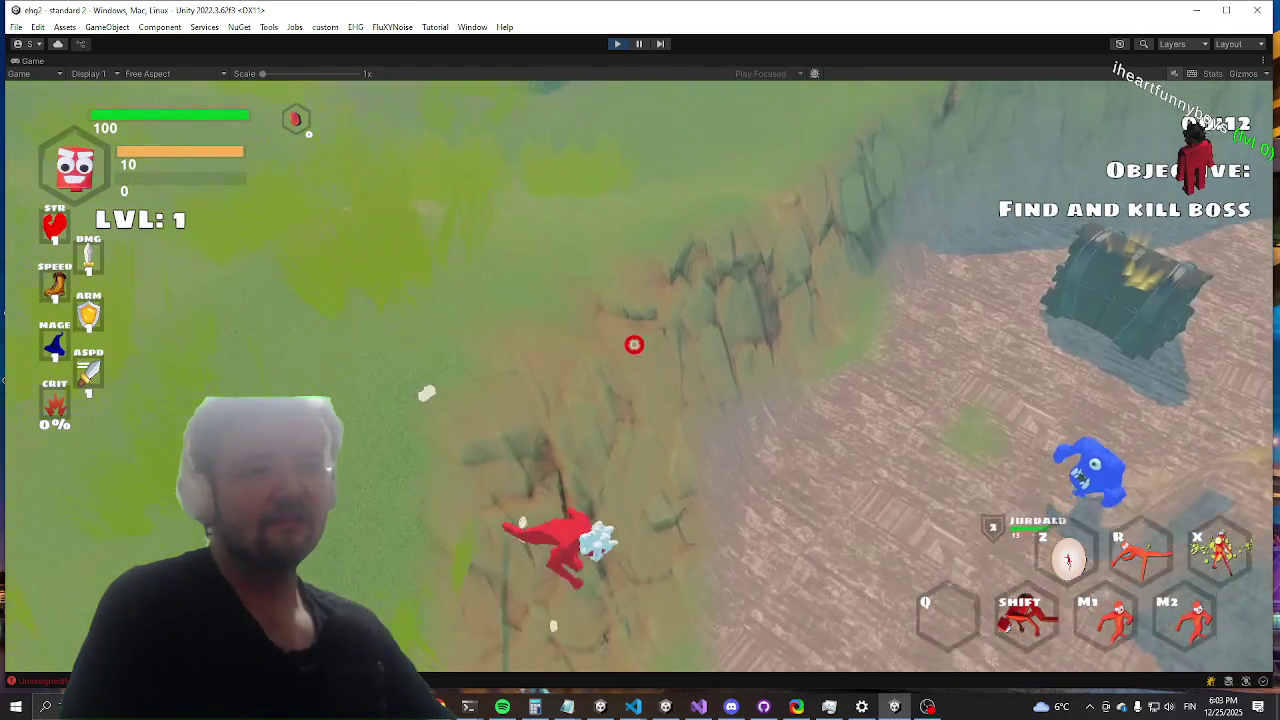
pyautogui.press('w')
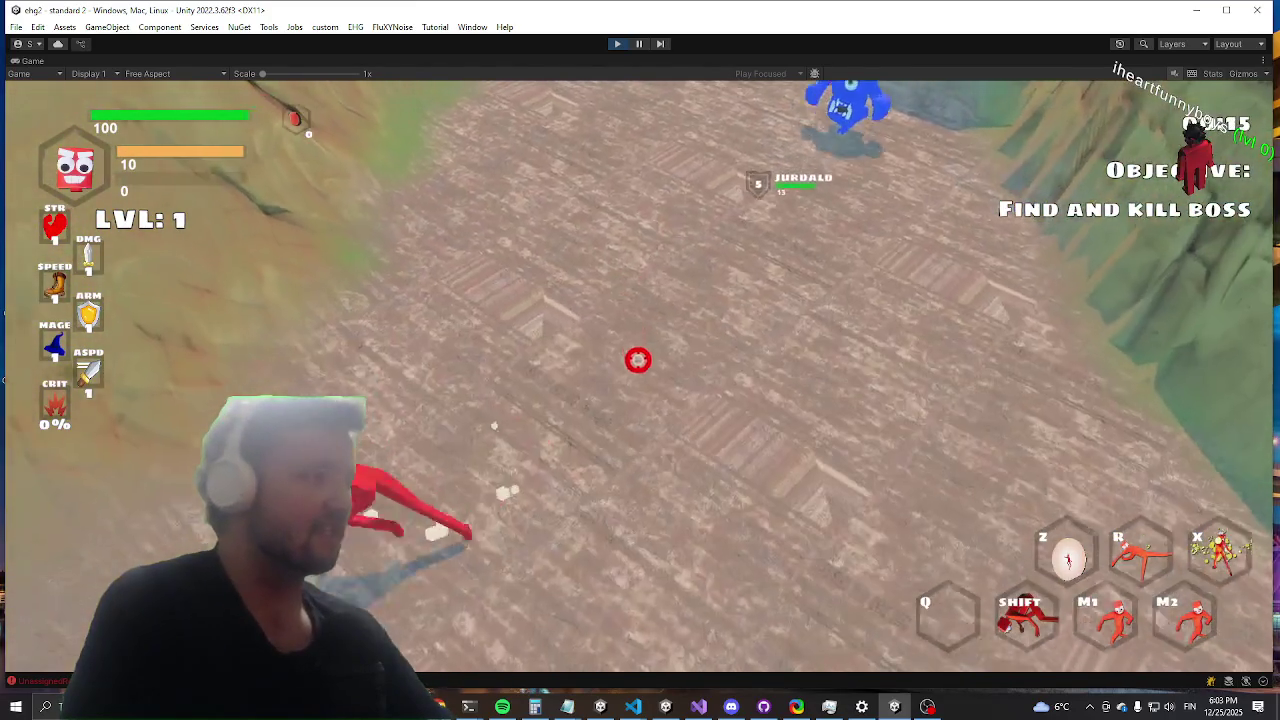
pyautogui.press('w')
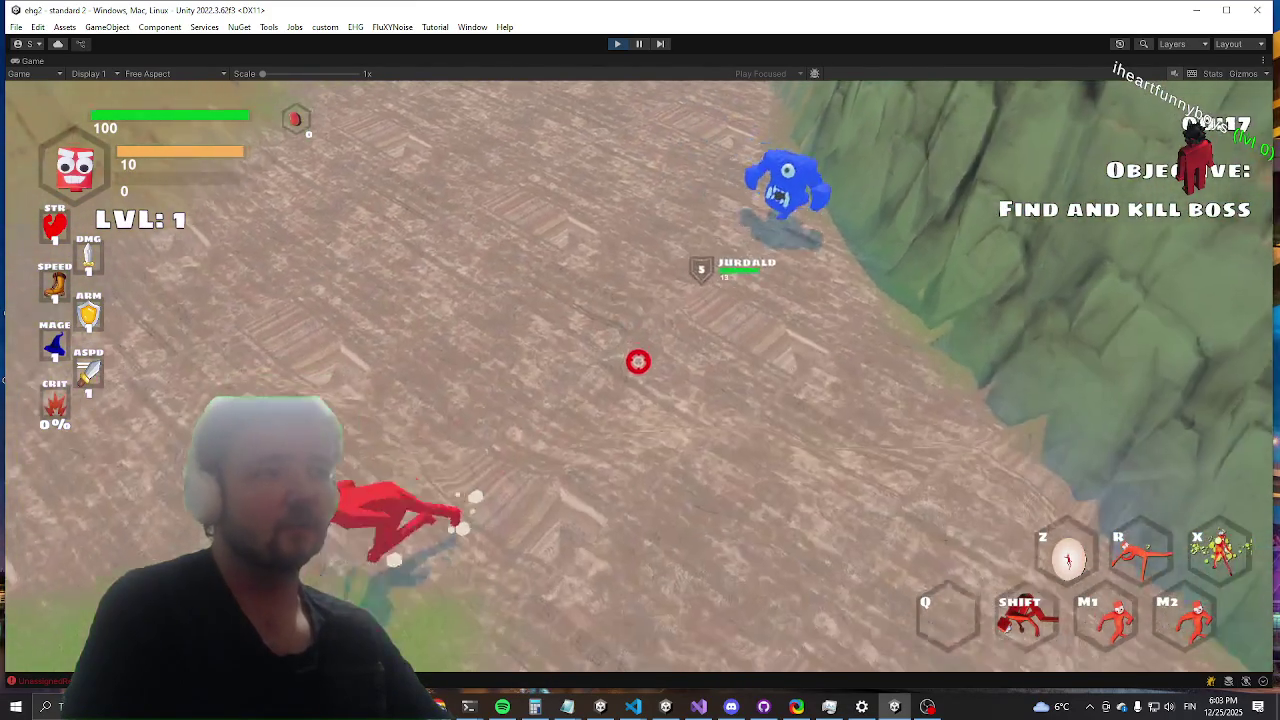
# Step: Reach the blue Jurbald enemy and type killwav into the in-game debug console
pyautogui.press('w')
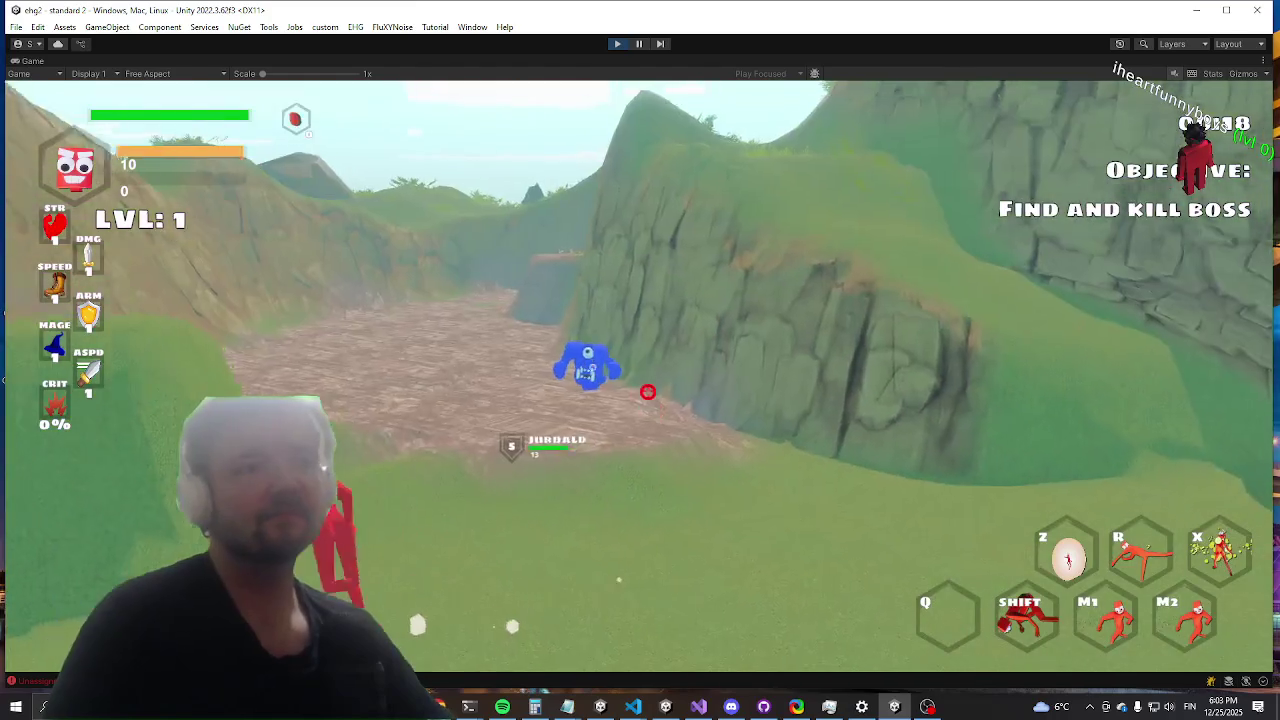
pyautogui.press('`')
pyautogui.write('kil')
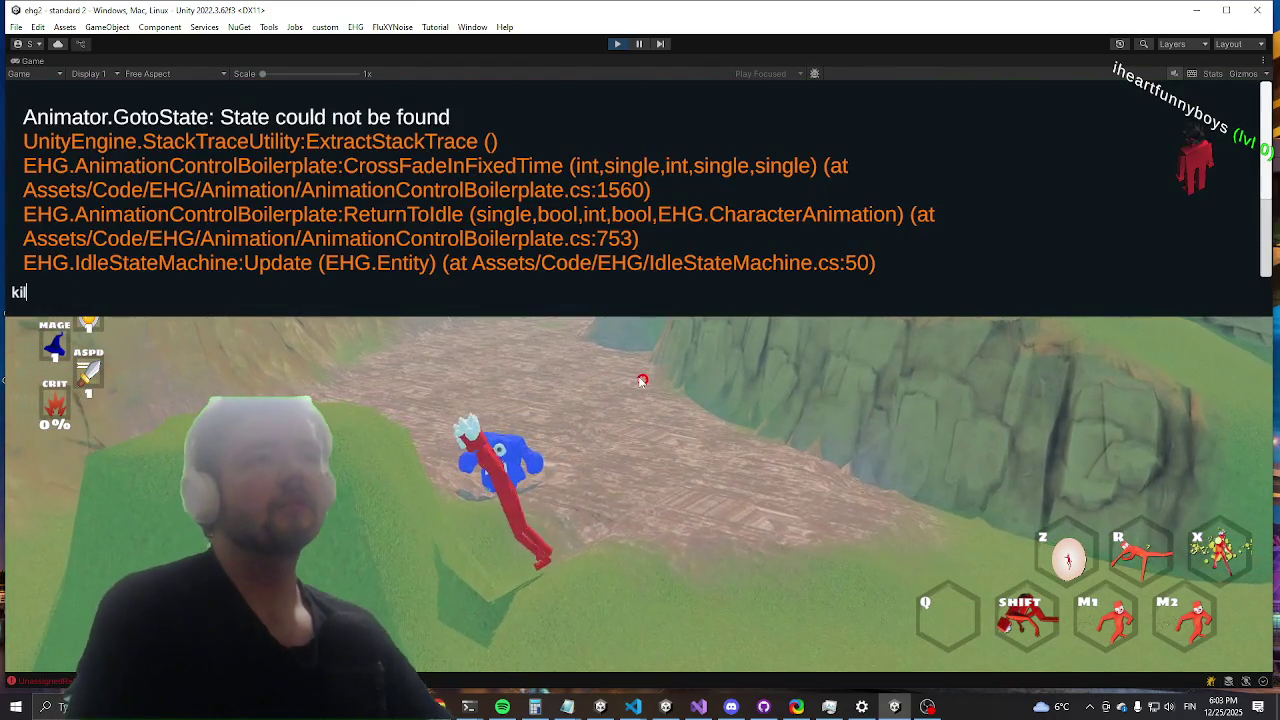
pyautogui.write('lwav')
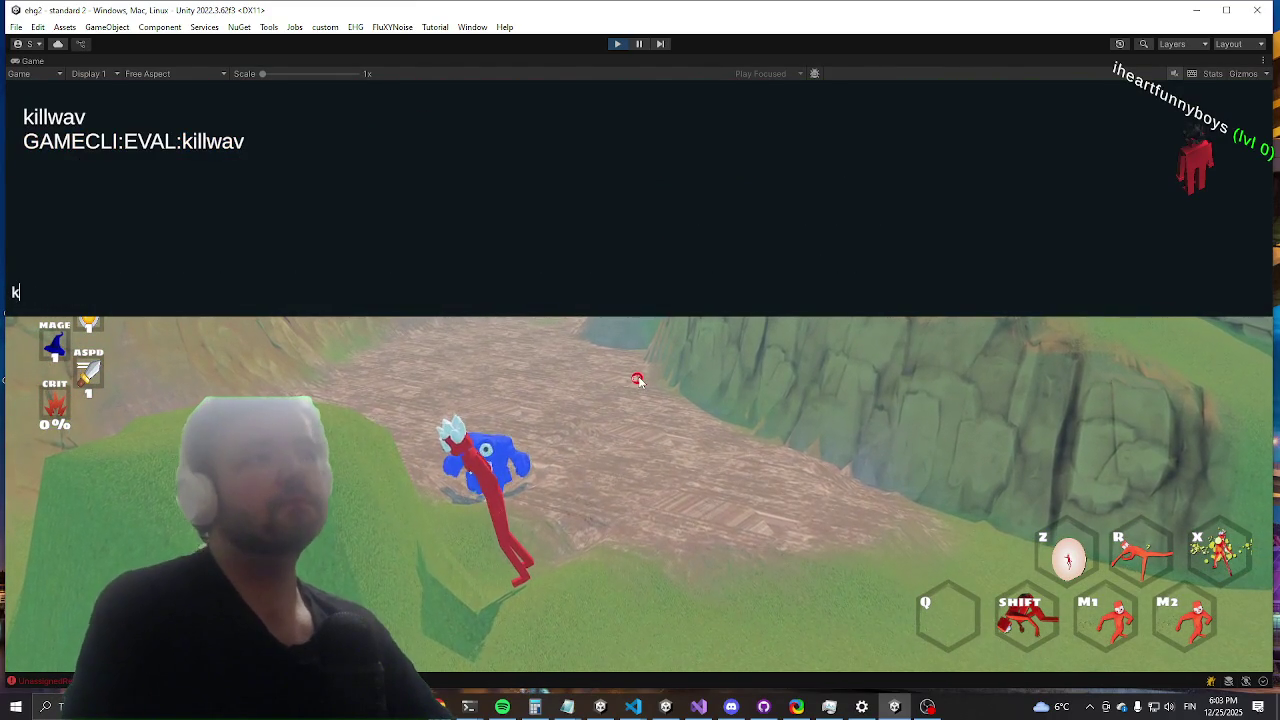
pyautogui.write('w')
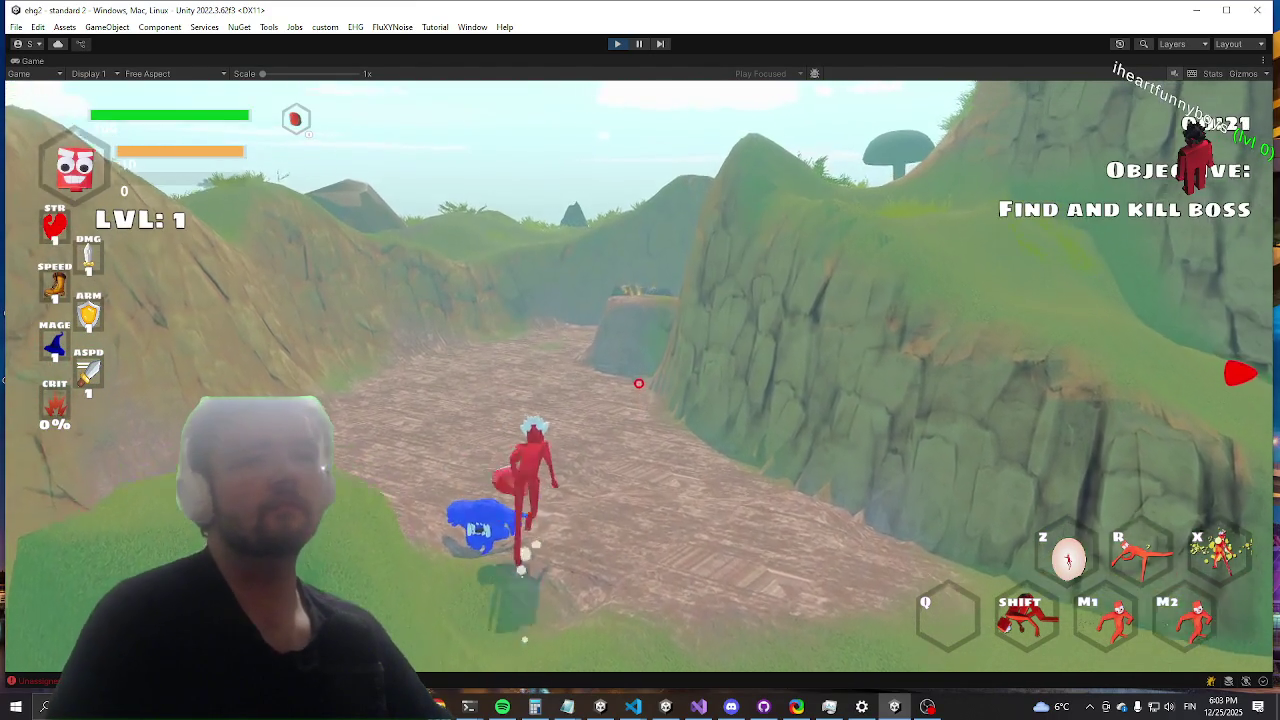
# Step: Run the red player past Durco Tan Cap, up the slope, and open the chest
pyautogui.press('space')
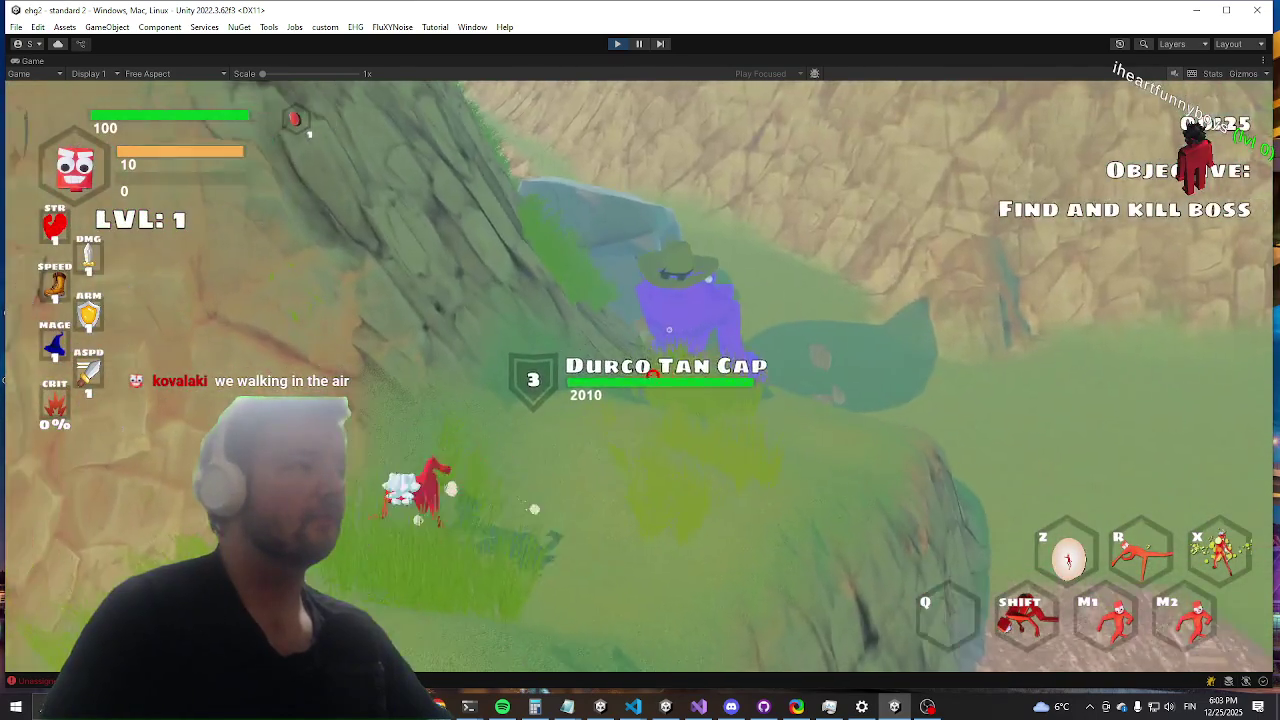
pyautogui.press('w')
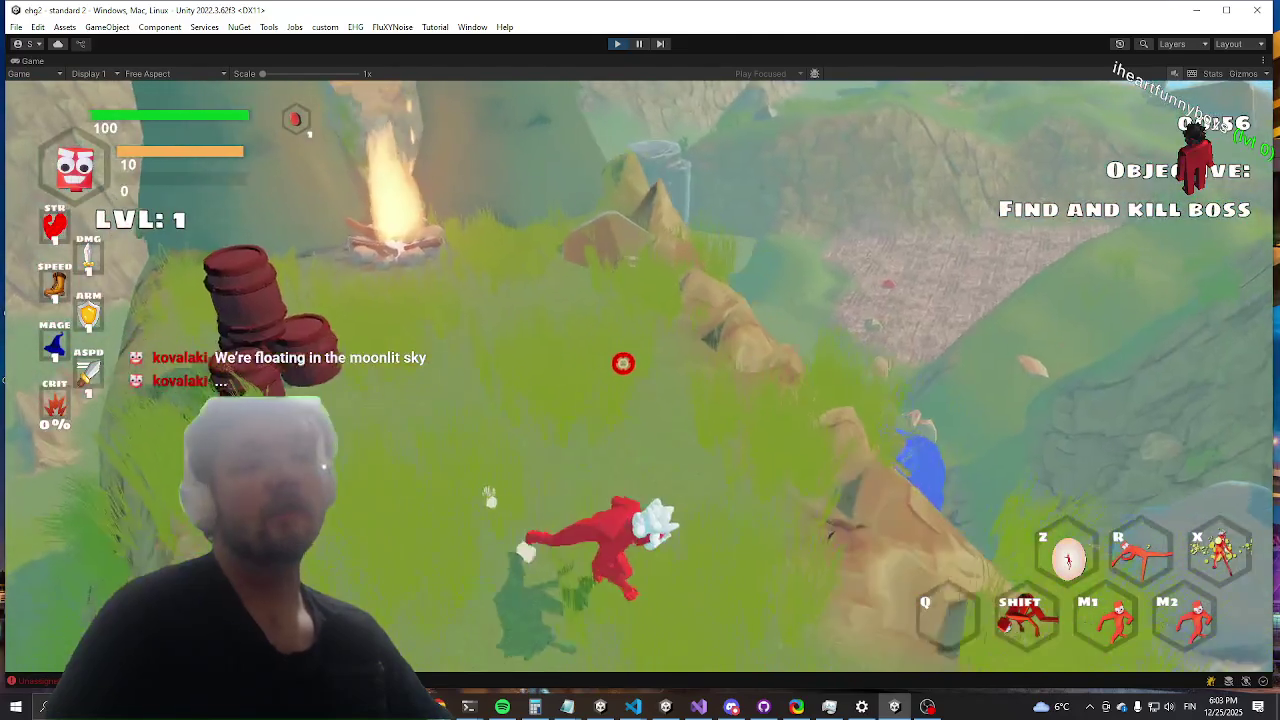
pyautogui.press('shift')
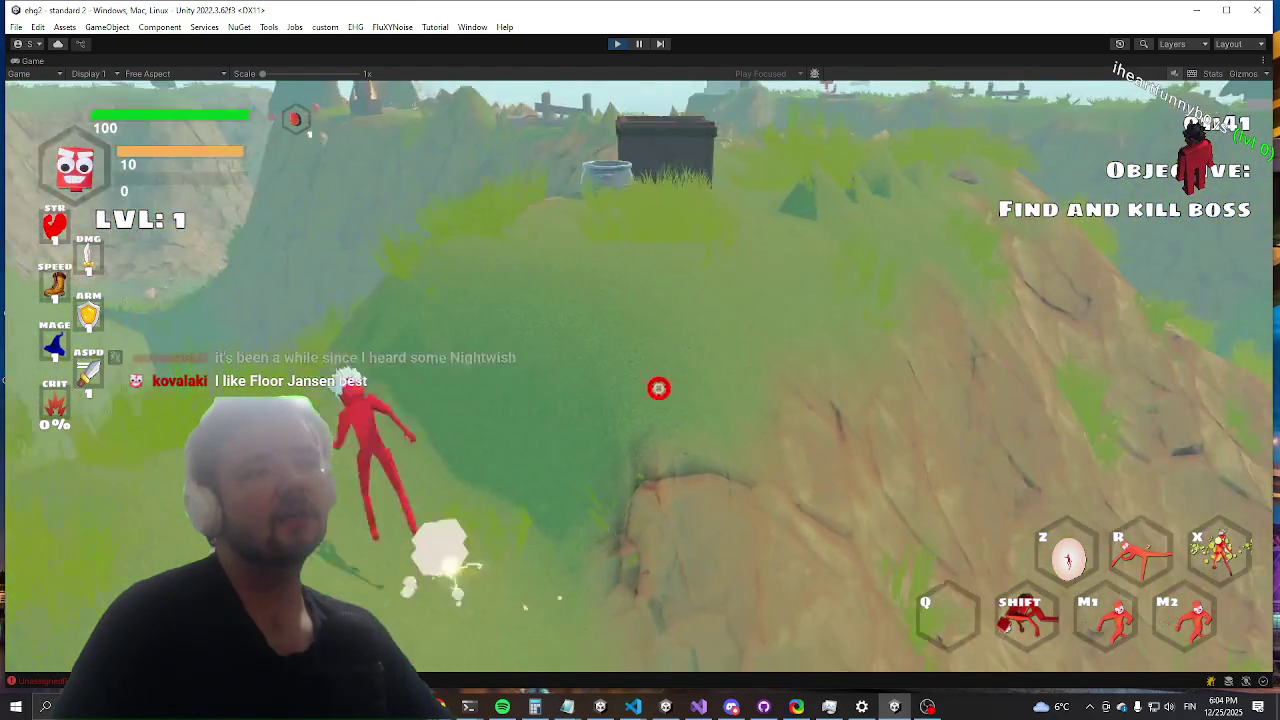
pyautogui.press('w')
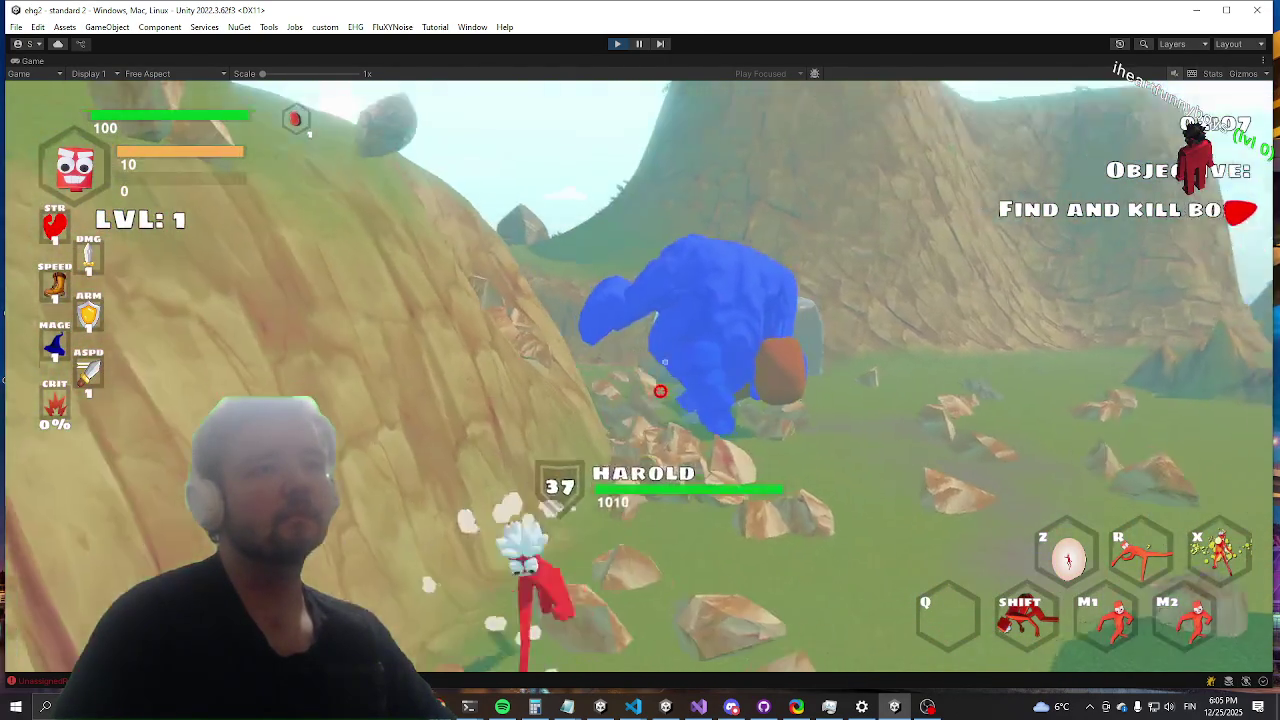
pyautogui.press('a')
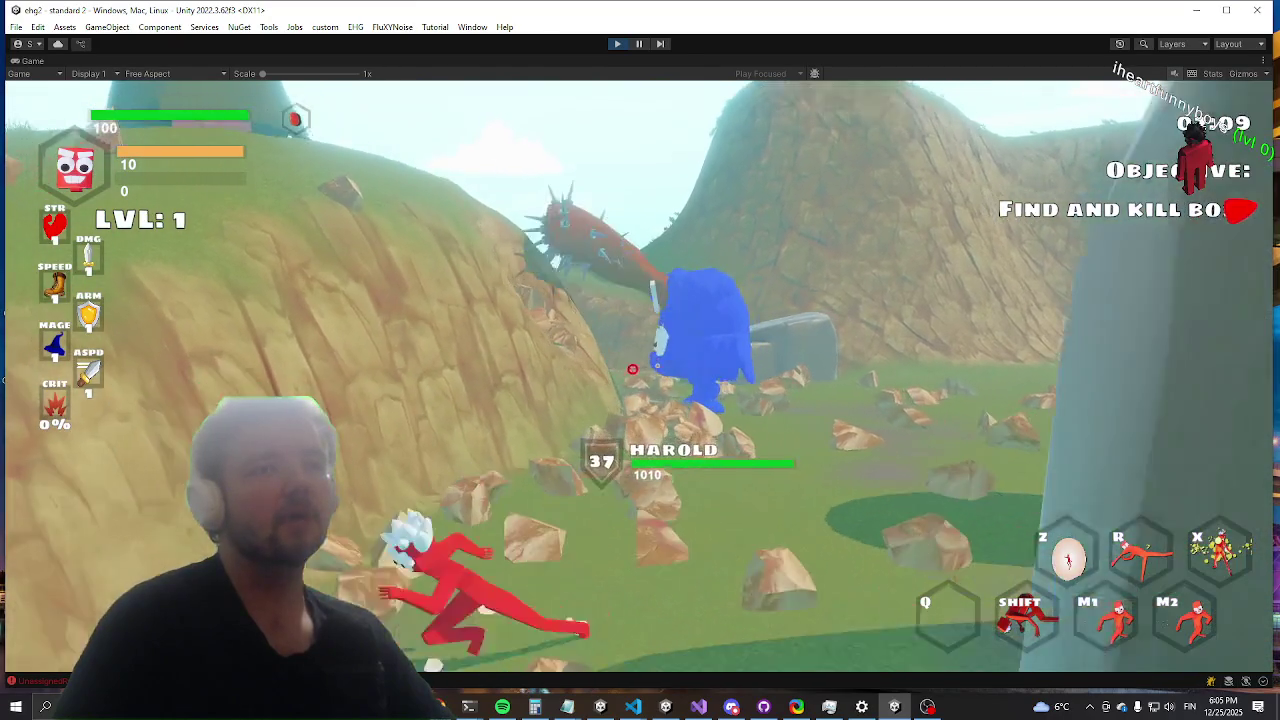
pyautogui.press('a')
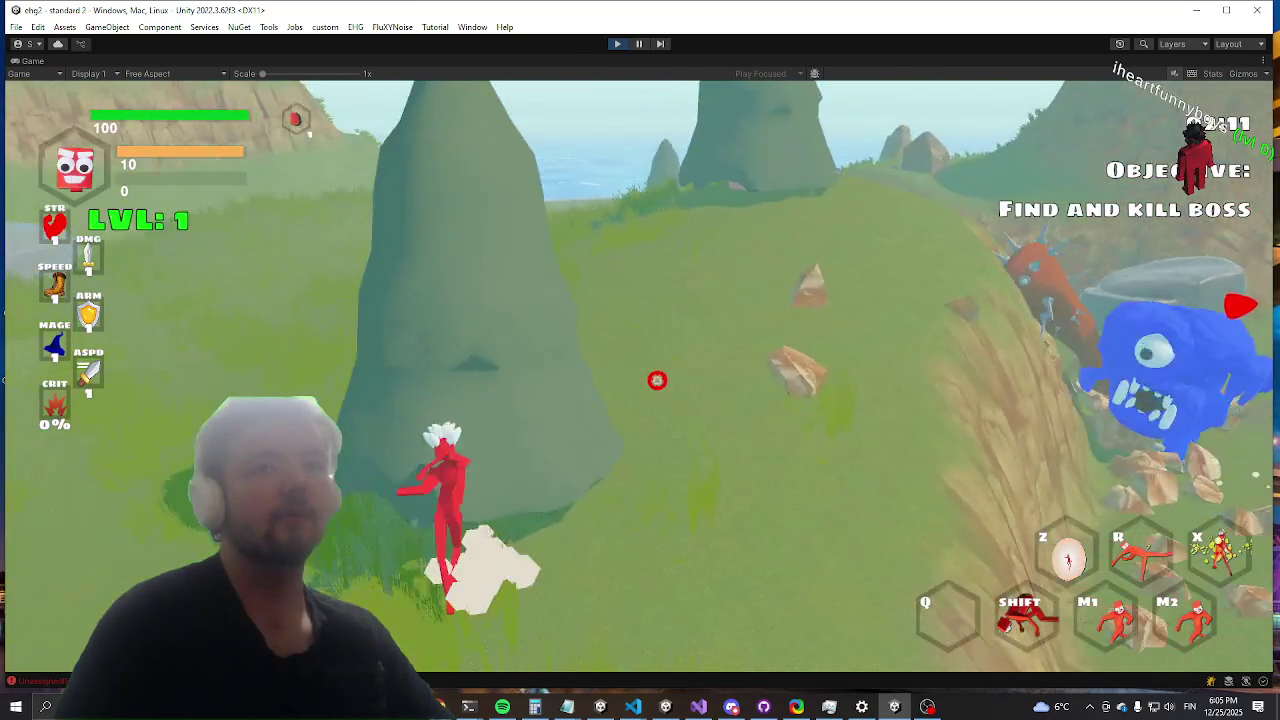
pyautogui.press('w')
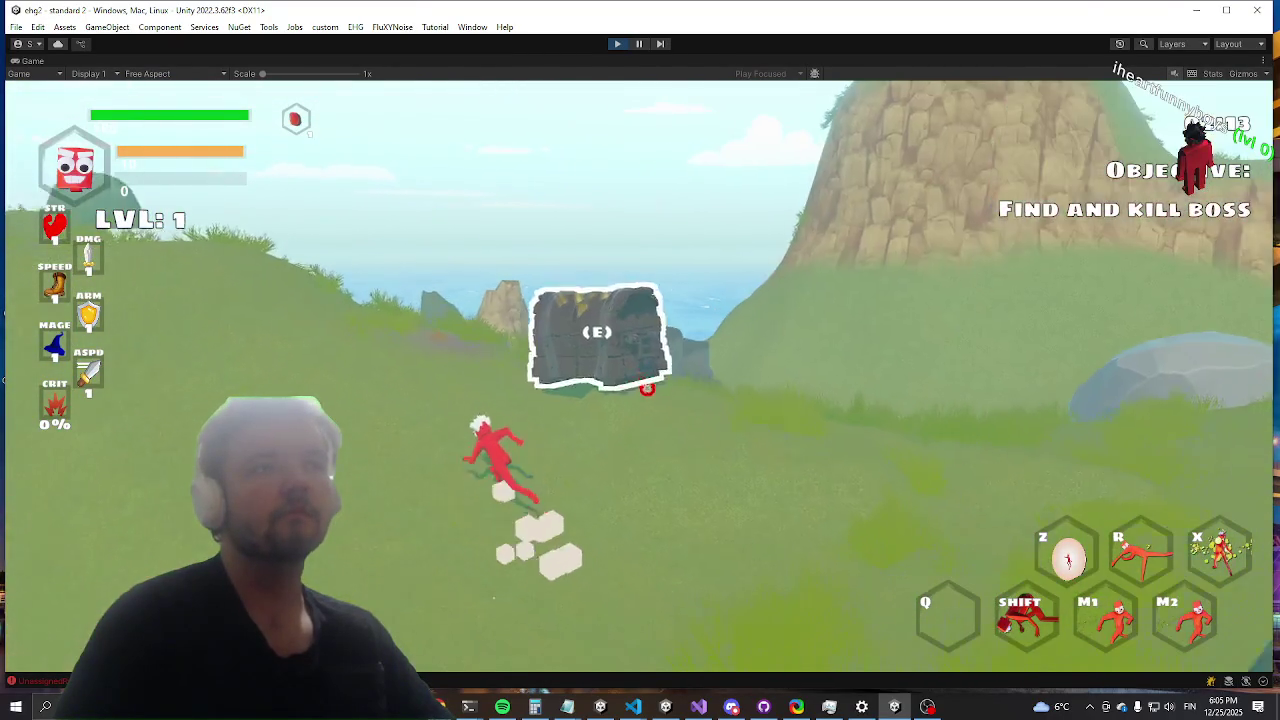
pyautogui.press('e')
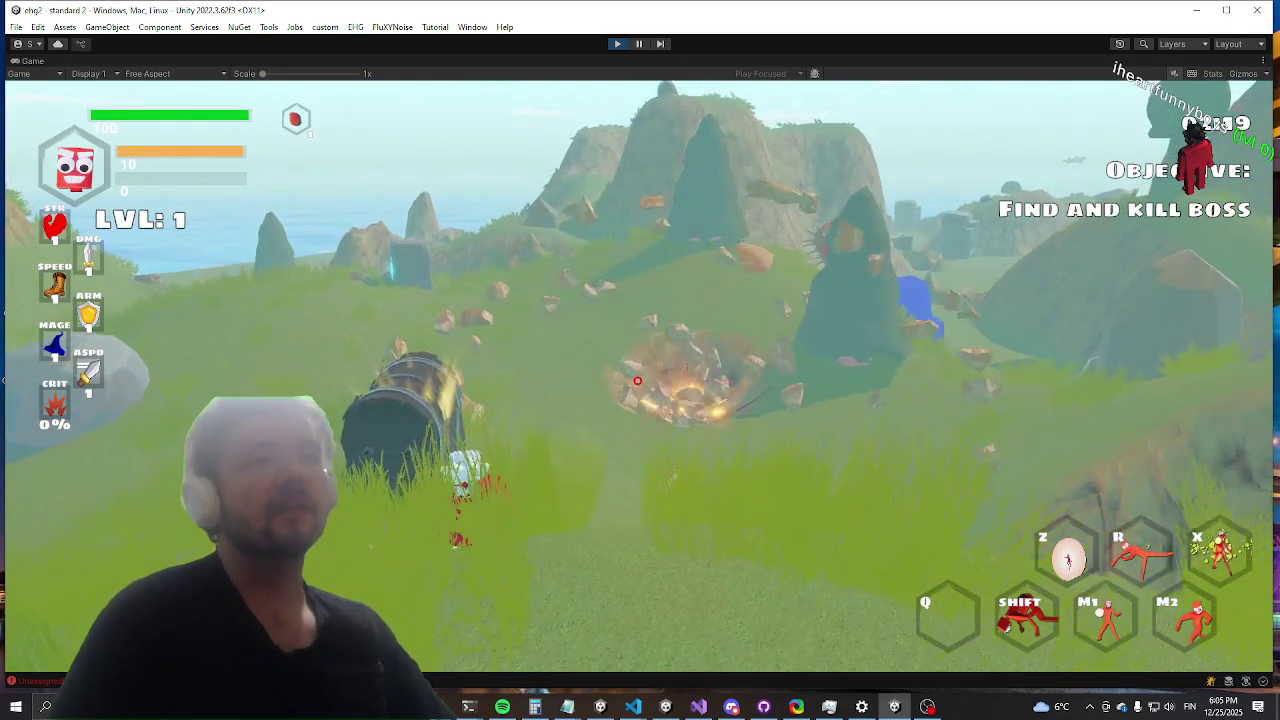
# Step: Attack Harold with a weapon swing, a lightning blast and a projectile
pyautogui.click(638, 377)
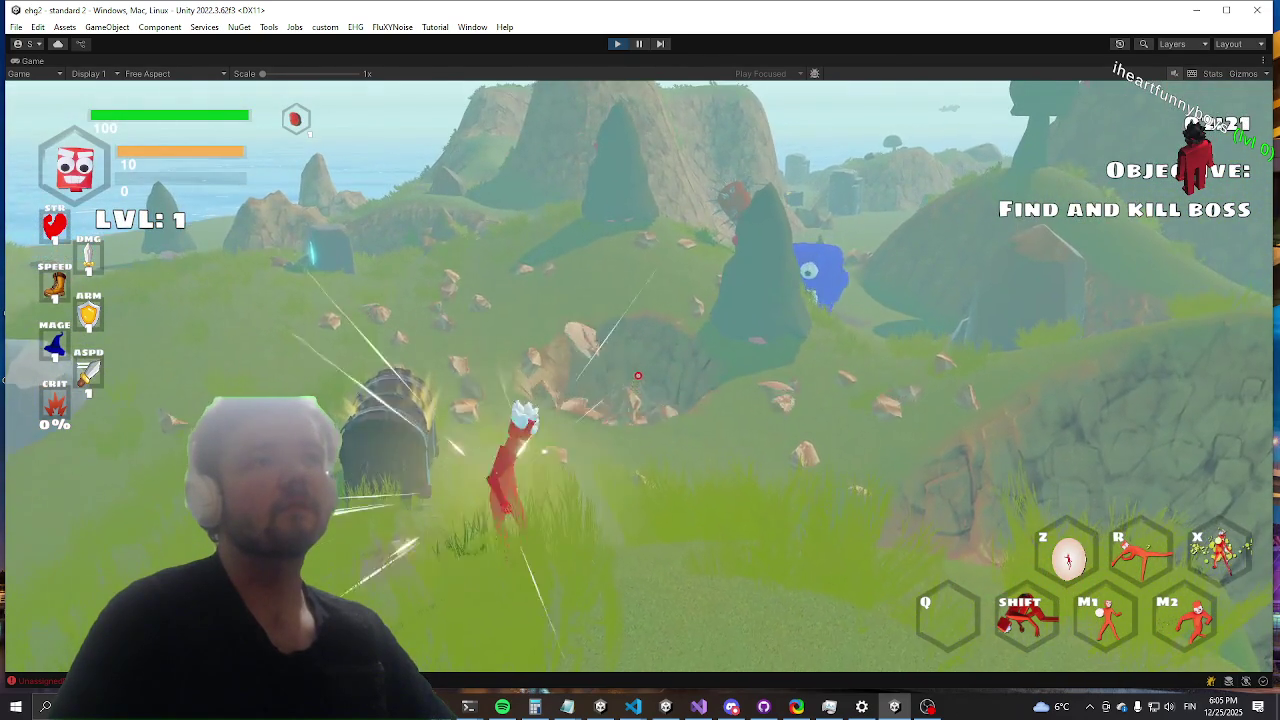
pyautogui.click(635, 377)
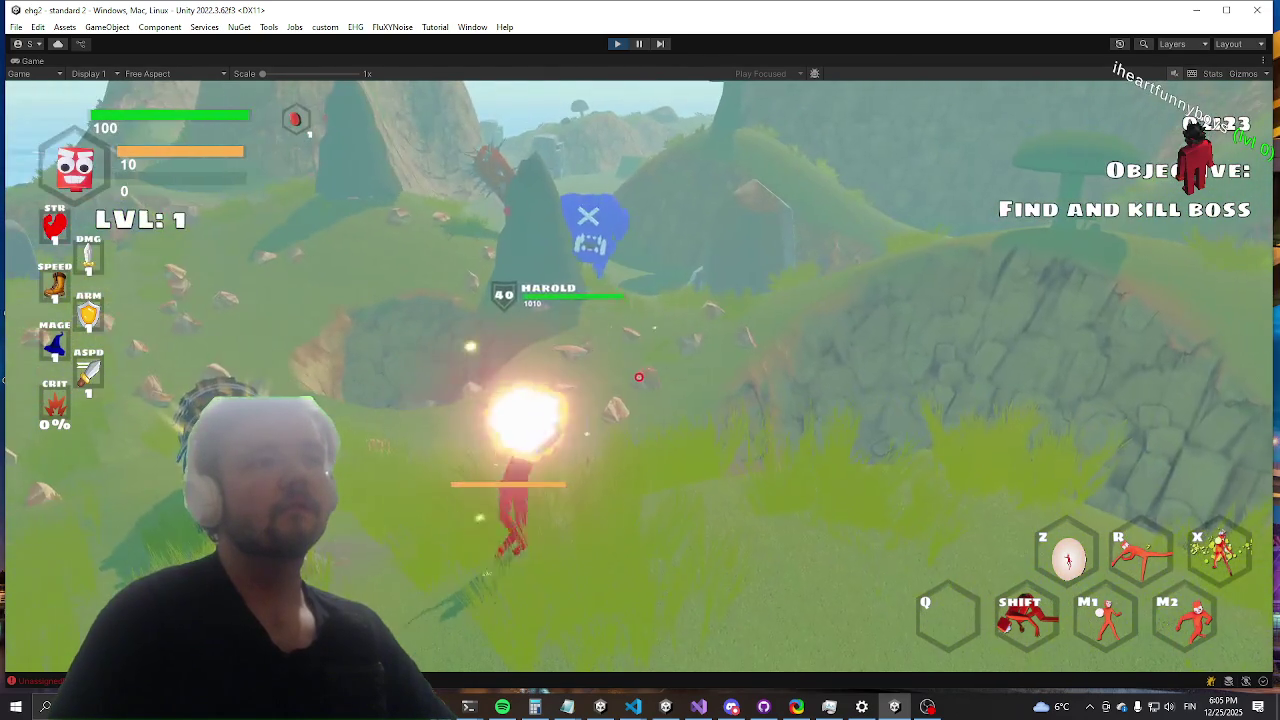
pyautogui.click(638, 379)
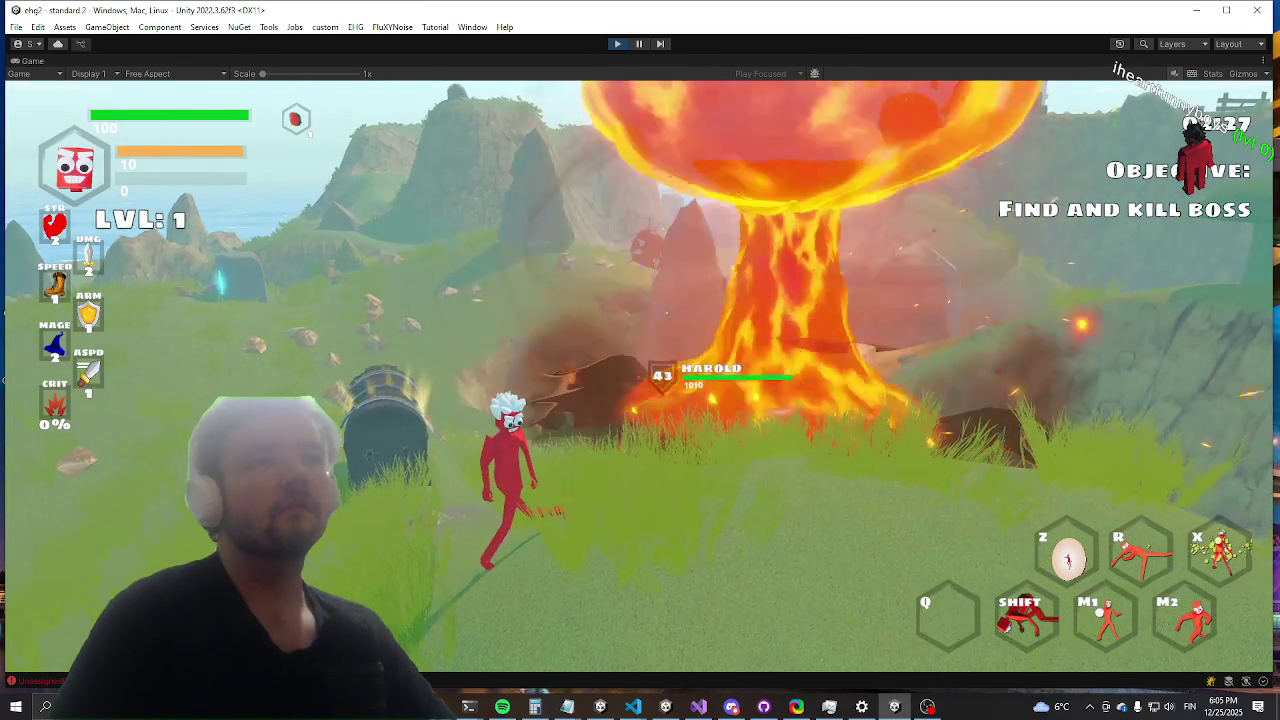
# Step: Open and close the chest's loot panel, then hit Harold with a slash and a laser beam
pyautogui.press('w')
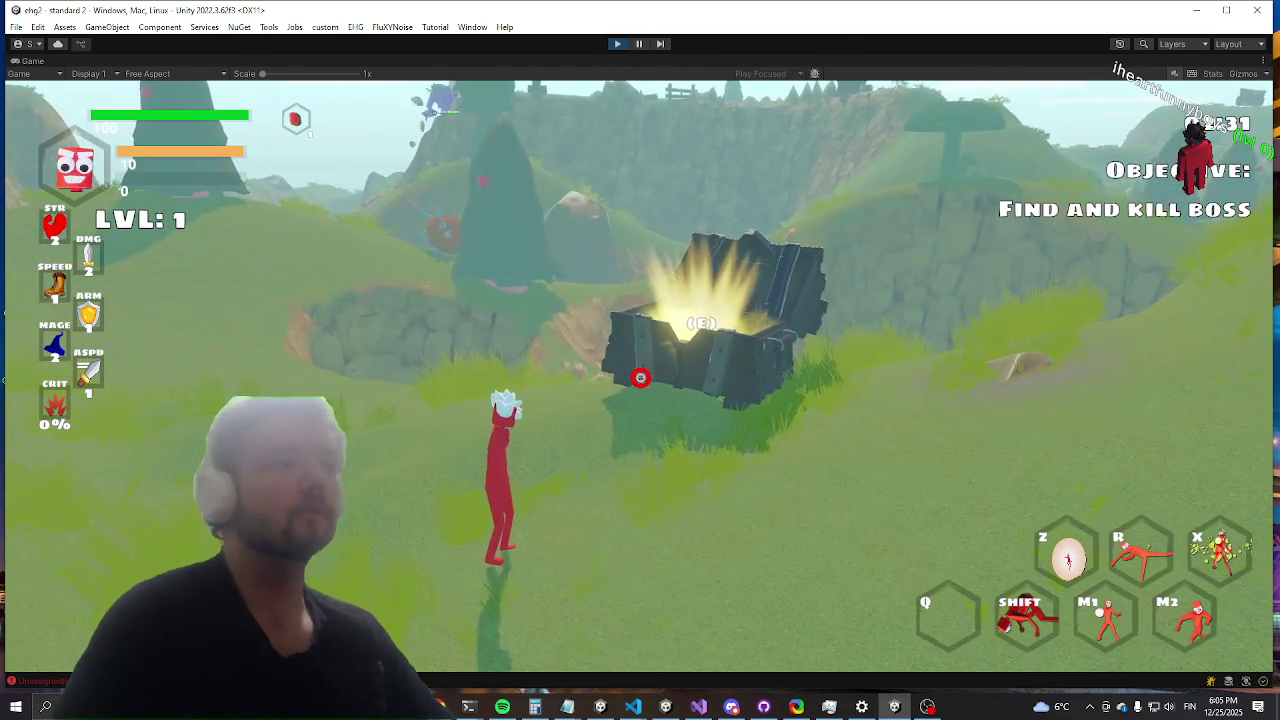
pyautogui.press('e')
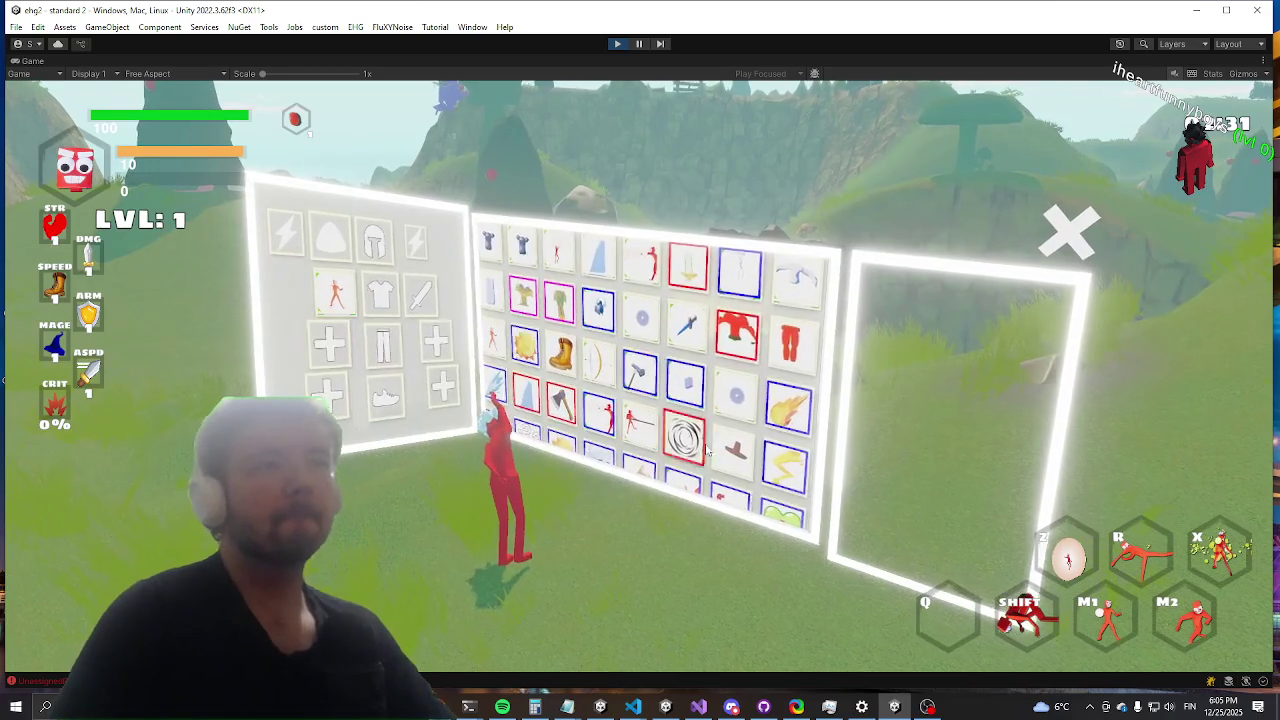
pyautogui.press('e')
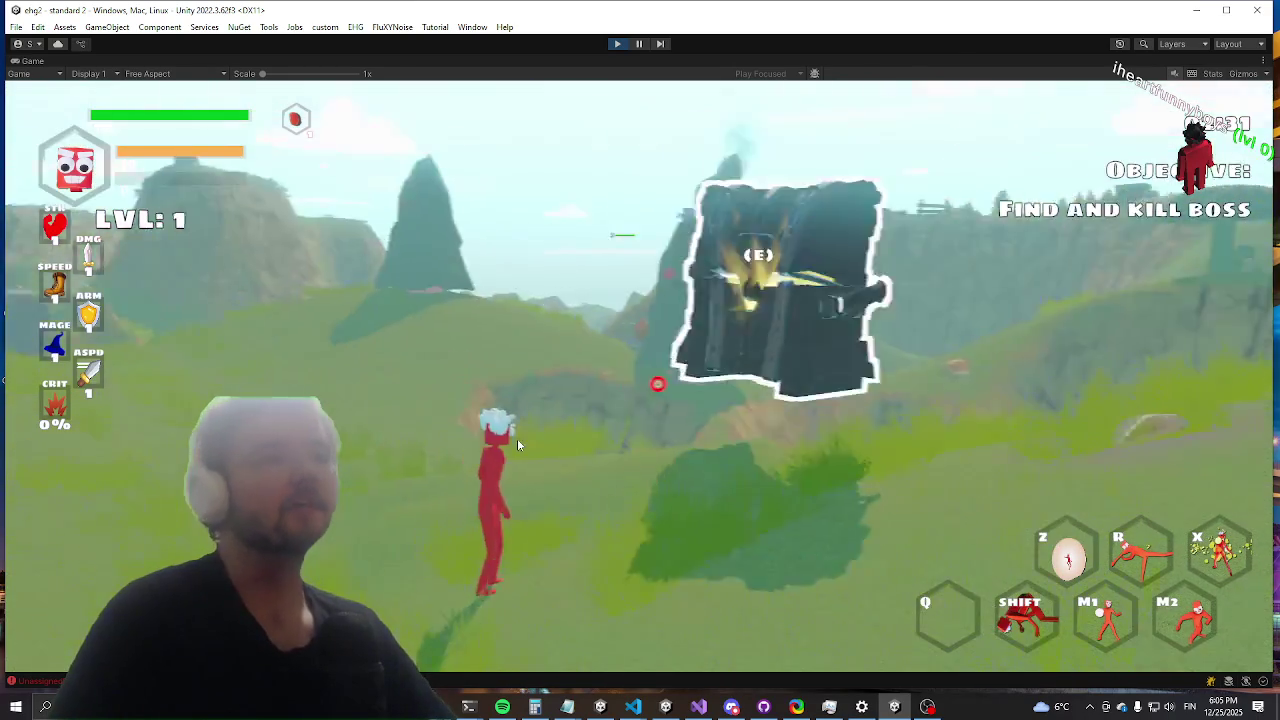
pyautogui.click(517, 444)
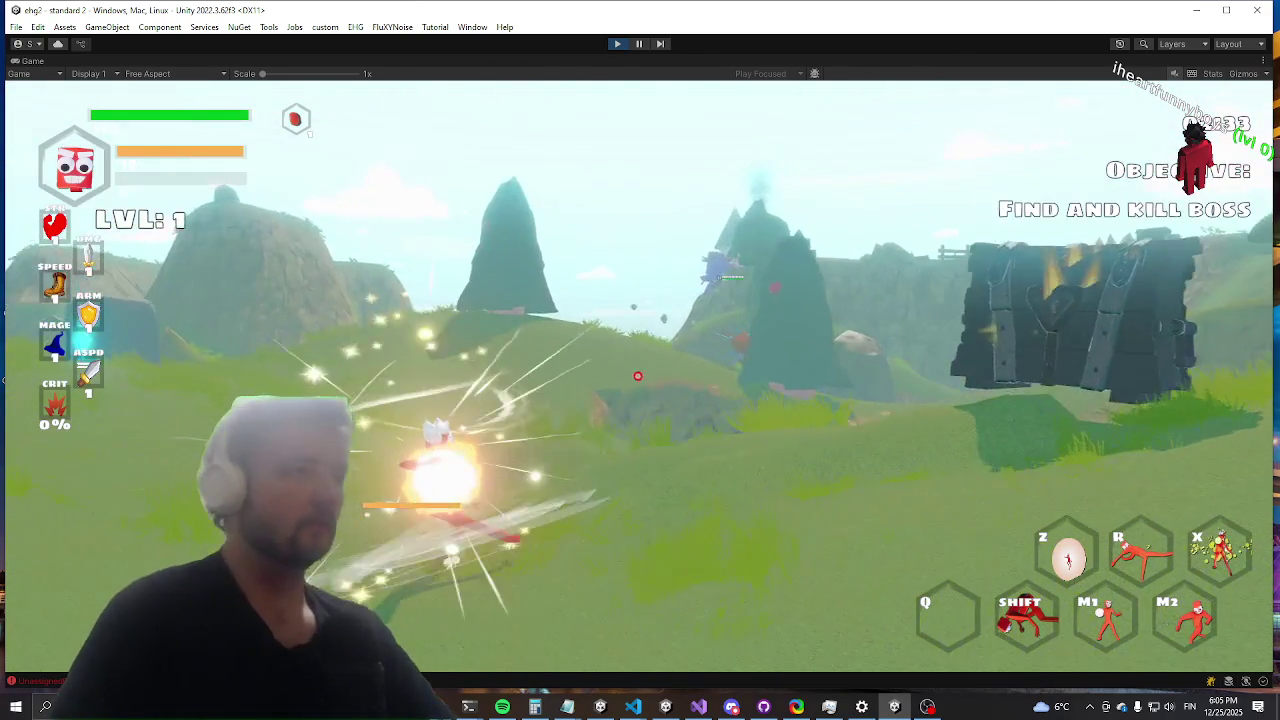
pyautogui.click(638, 376)
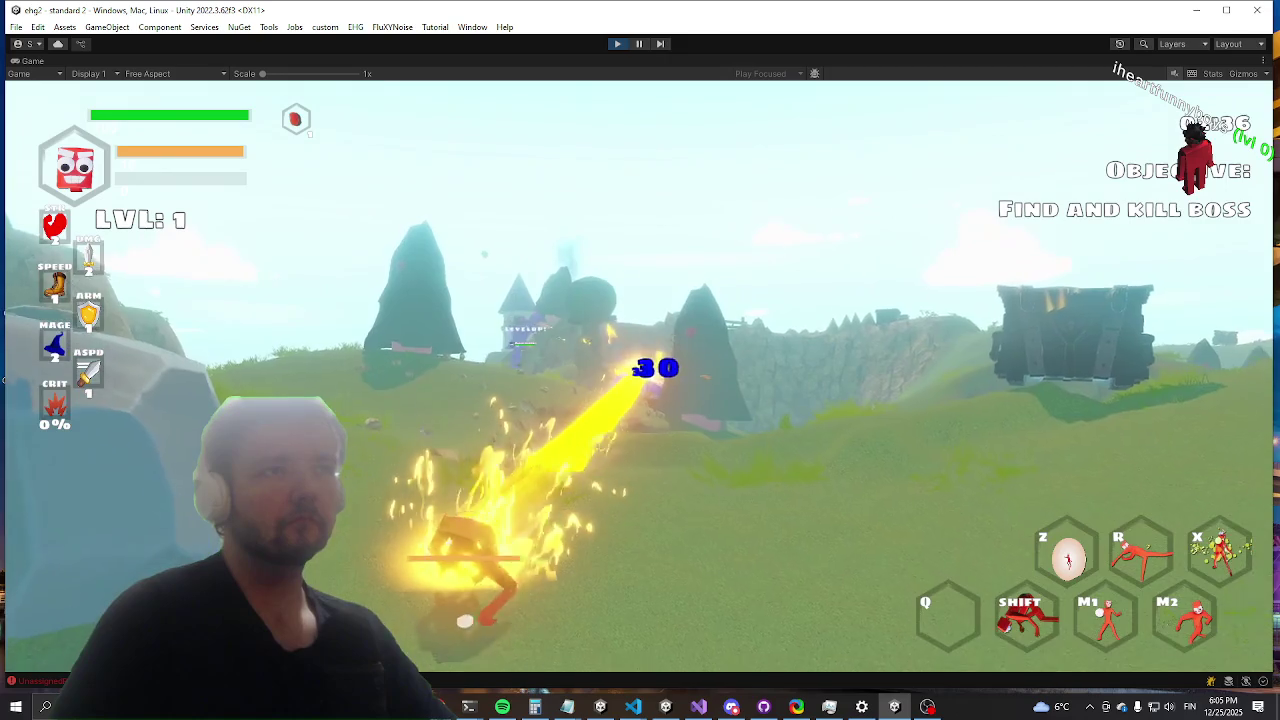
# Step: Run to the chest and open it, close the inventory, and bring up the debug console
pyautogui.press('w')
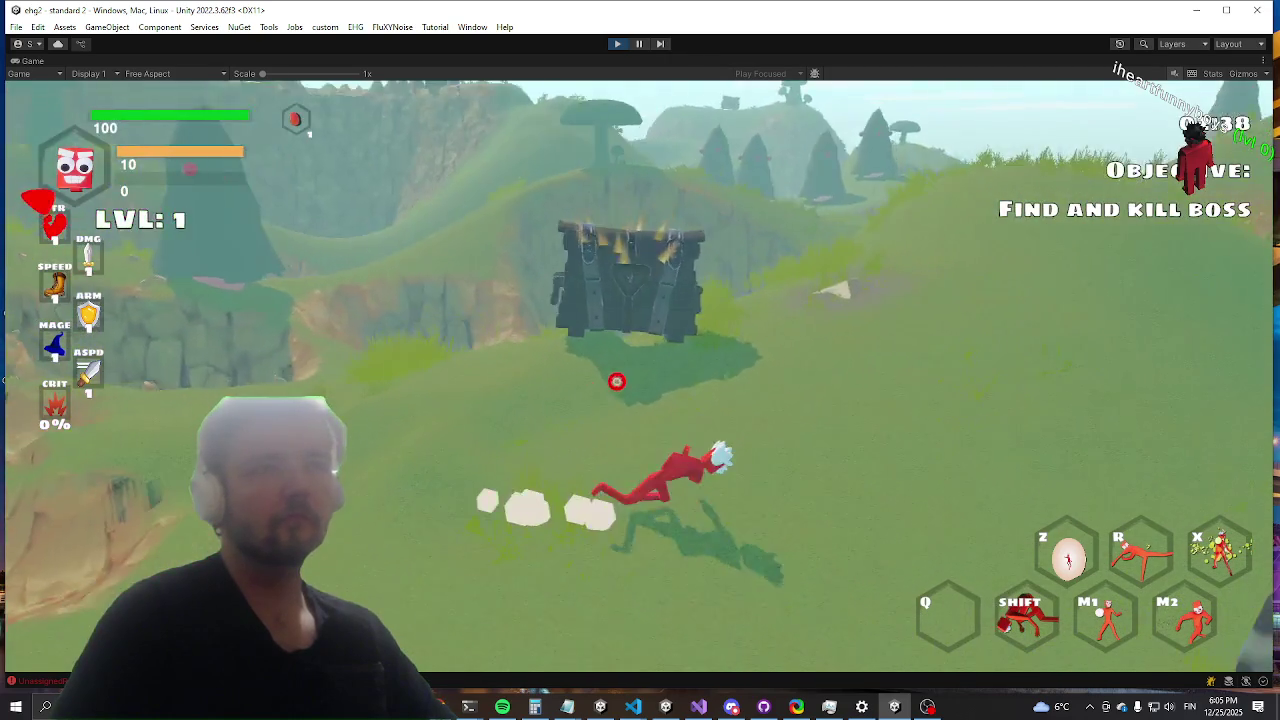
pyautogui.press('e')
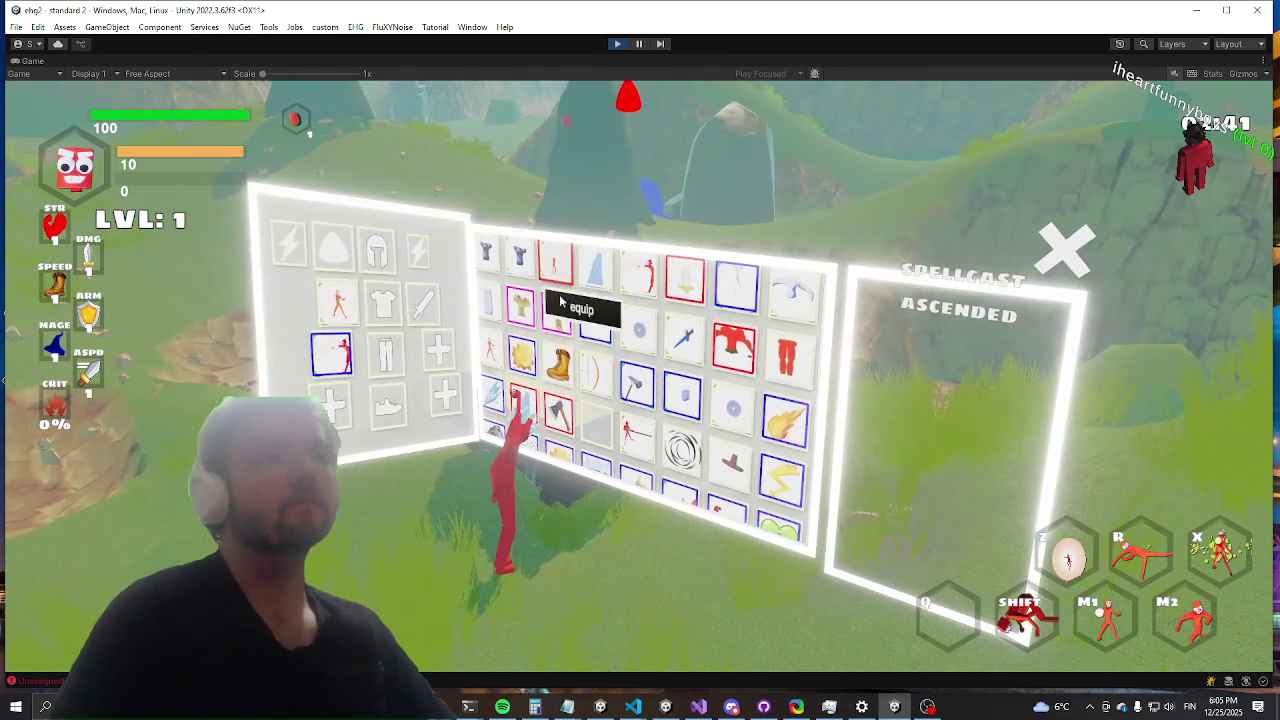
pyautogui.press('Tab')
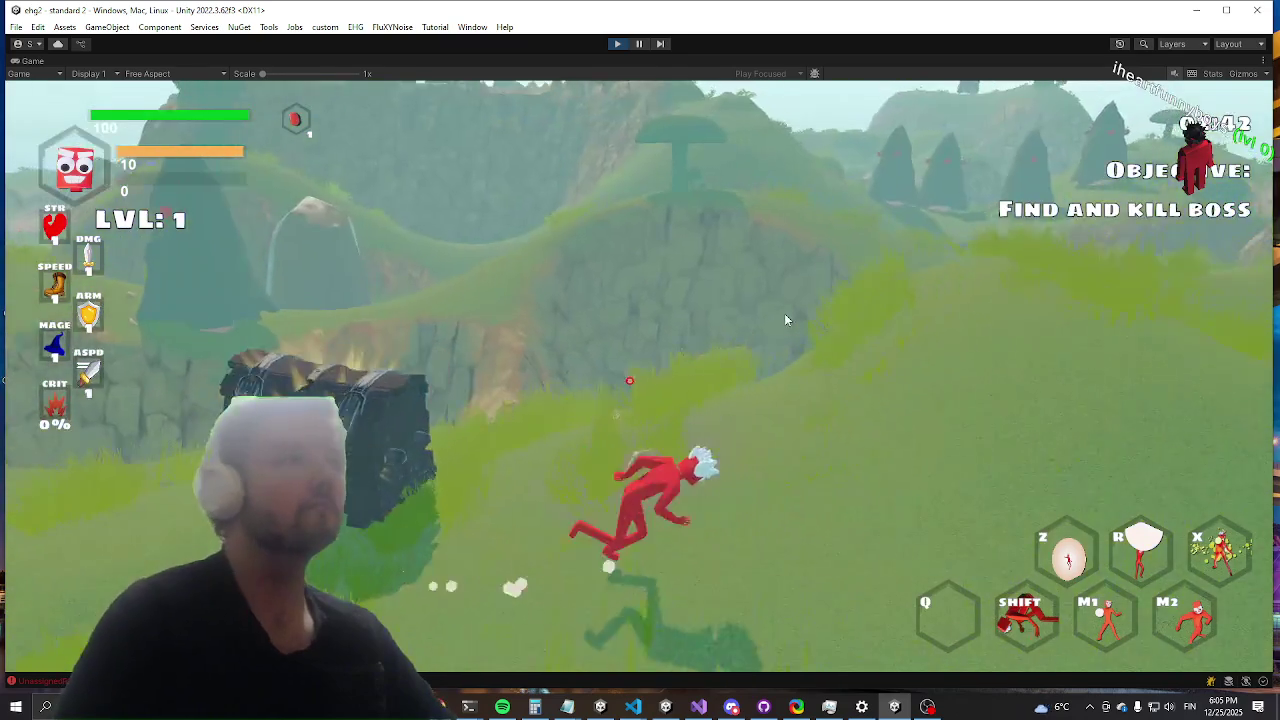
pyautogui.press('`')
# Step: Run the manaregen command, close the console and fire the R special blast
pyautogui.write('manaregen')
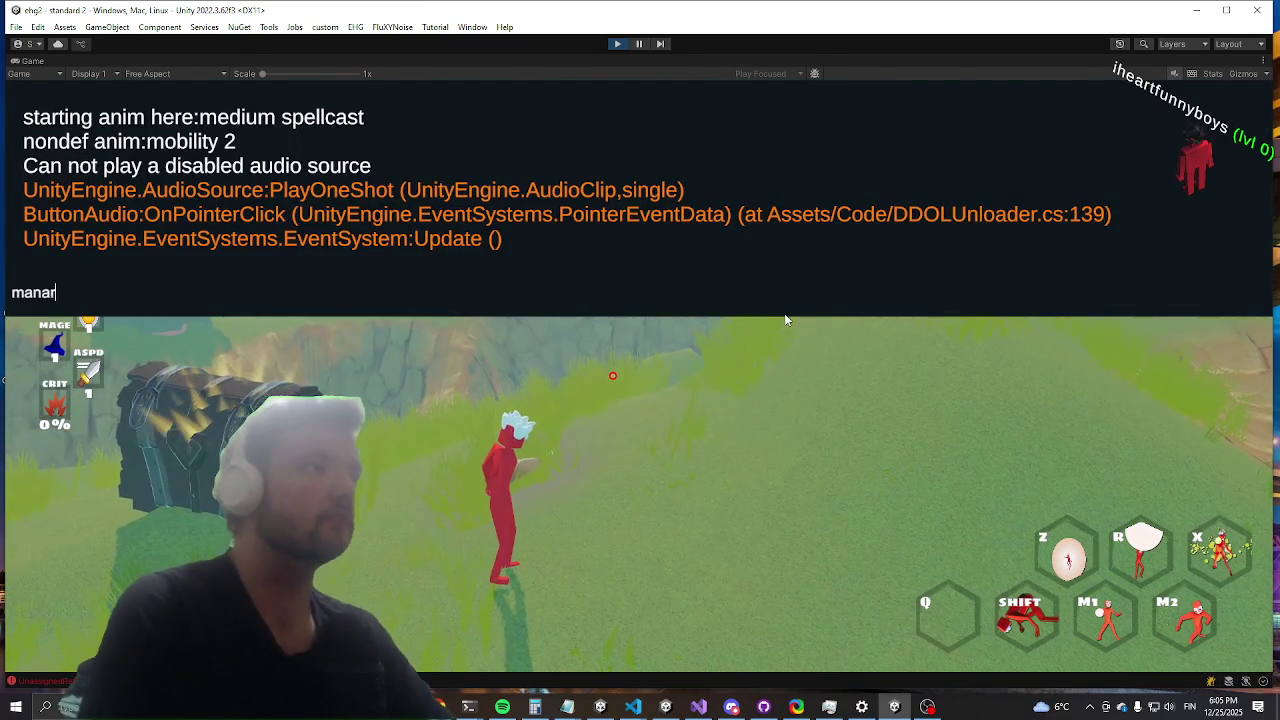
pyautogui.press('Return')
pyautogui.press('`')
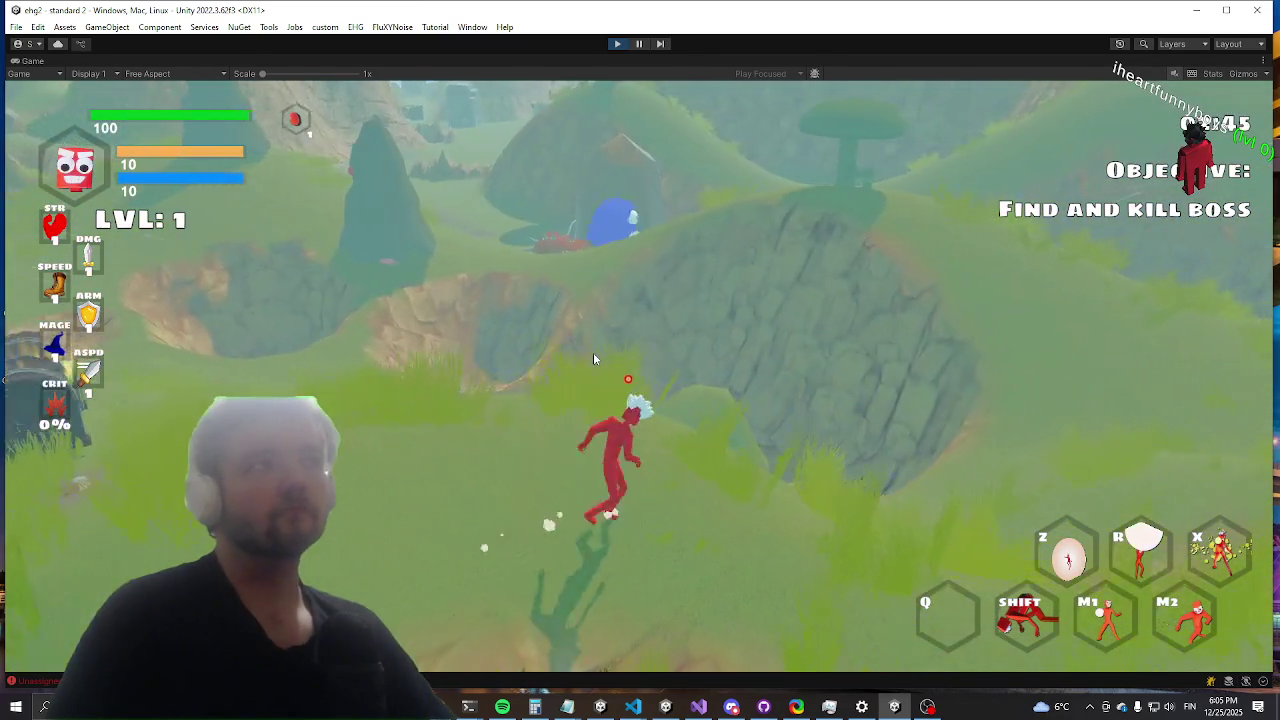
pyautogui.press('r')
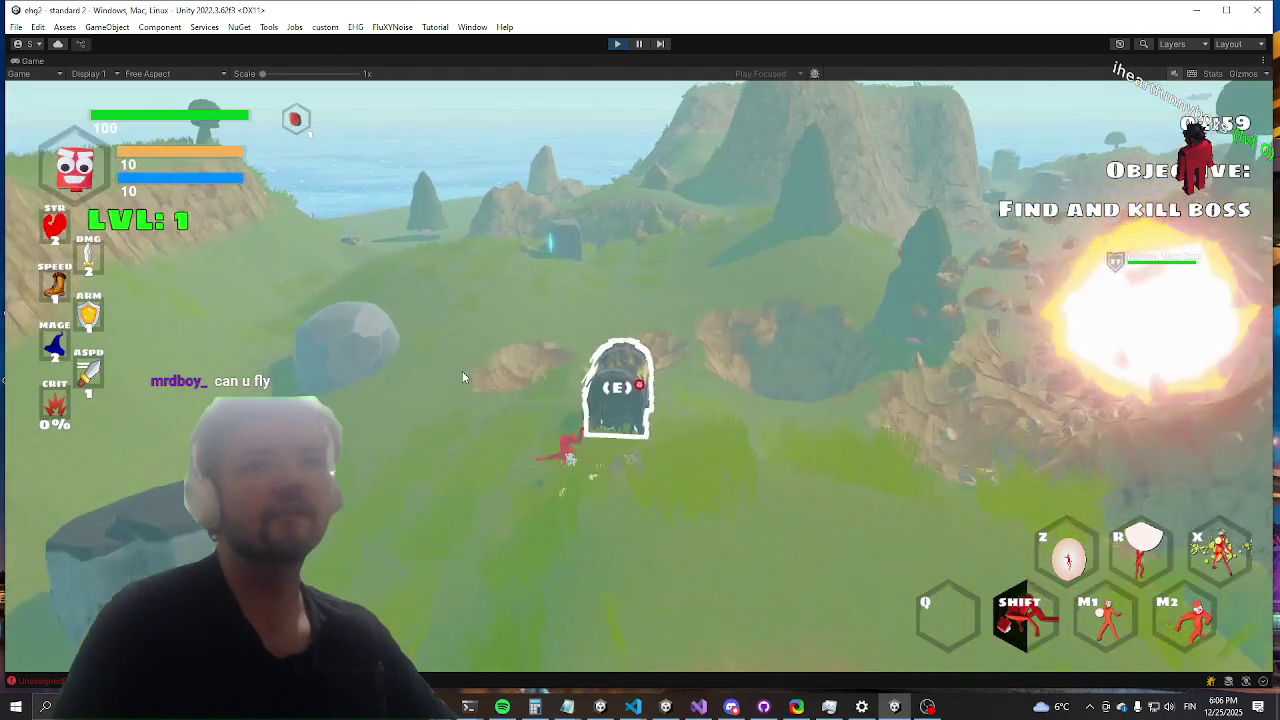
# Step: Open the tombstone and take the Plane glider item from it
pyautogui.press('e')
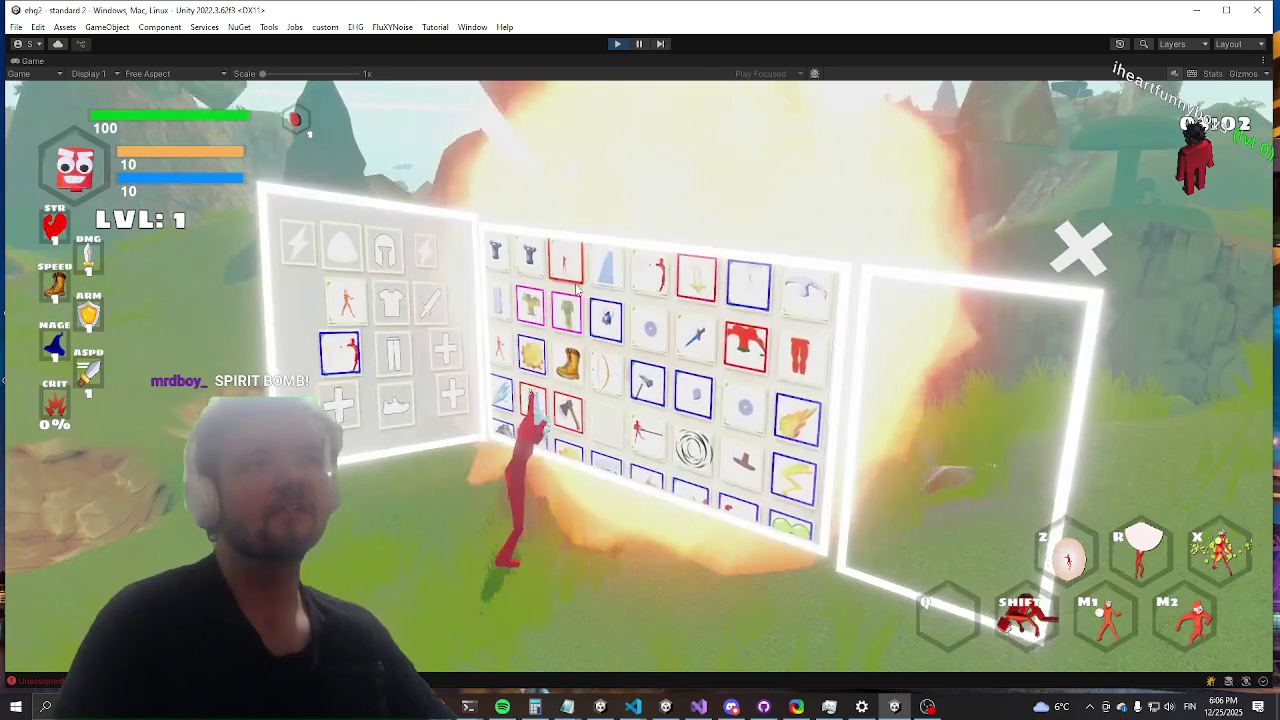
pyautogui.click(615, 300)
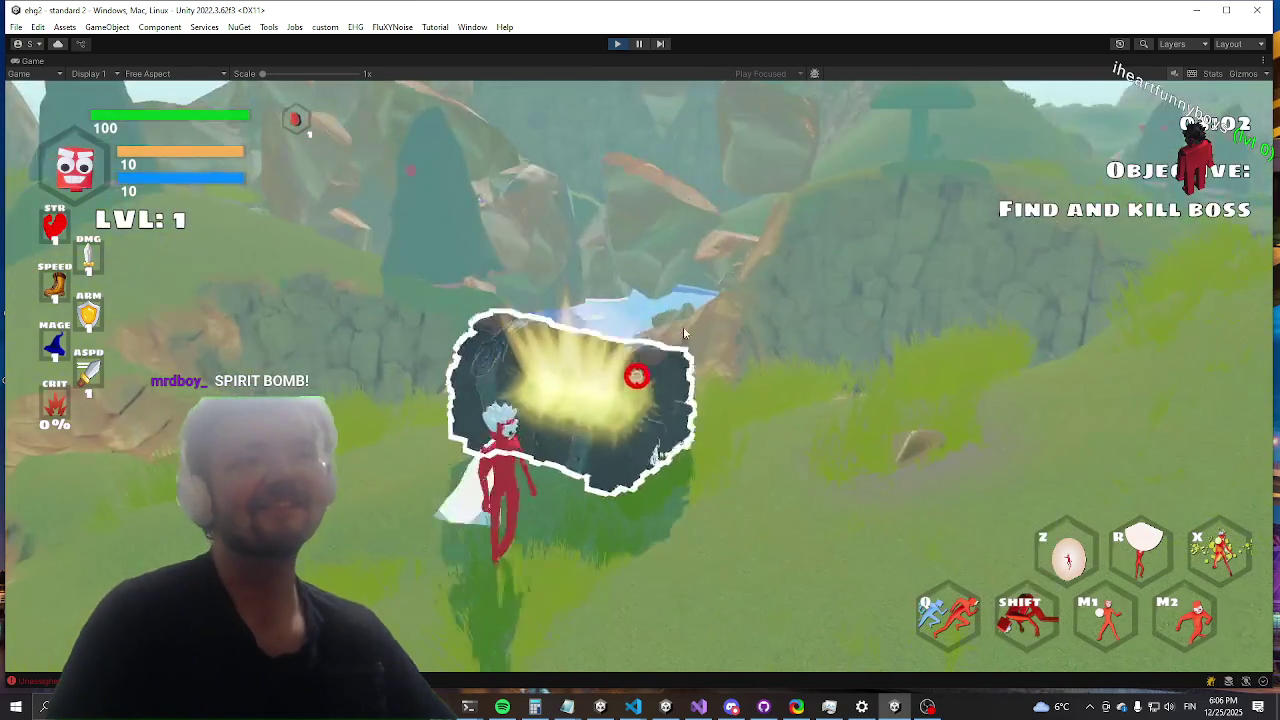
pyautogui.press('w')
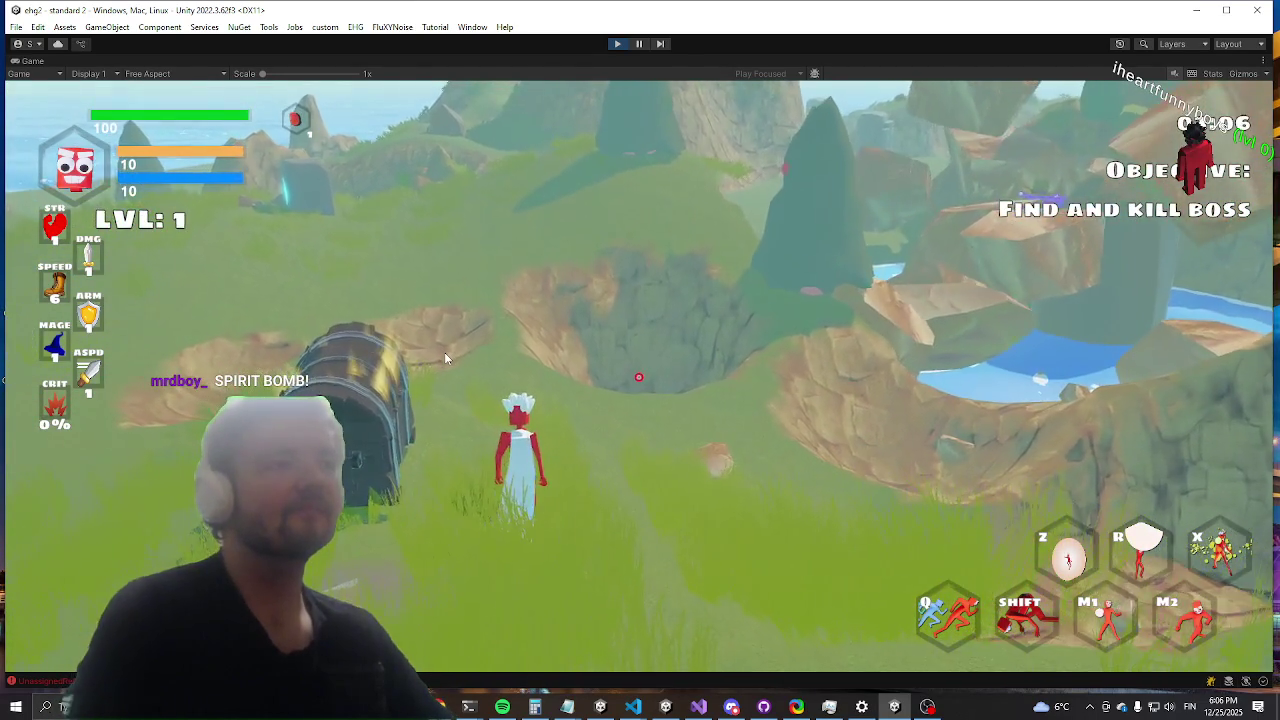
# Step: Run the dmg command from the debug console, then fire two X energy ring blasts
pyautogui.press('`')
pyautogui.write('dmg')
pyautogui.press('Return')
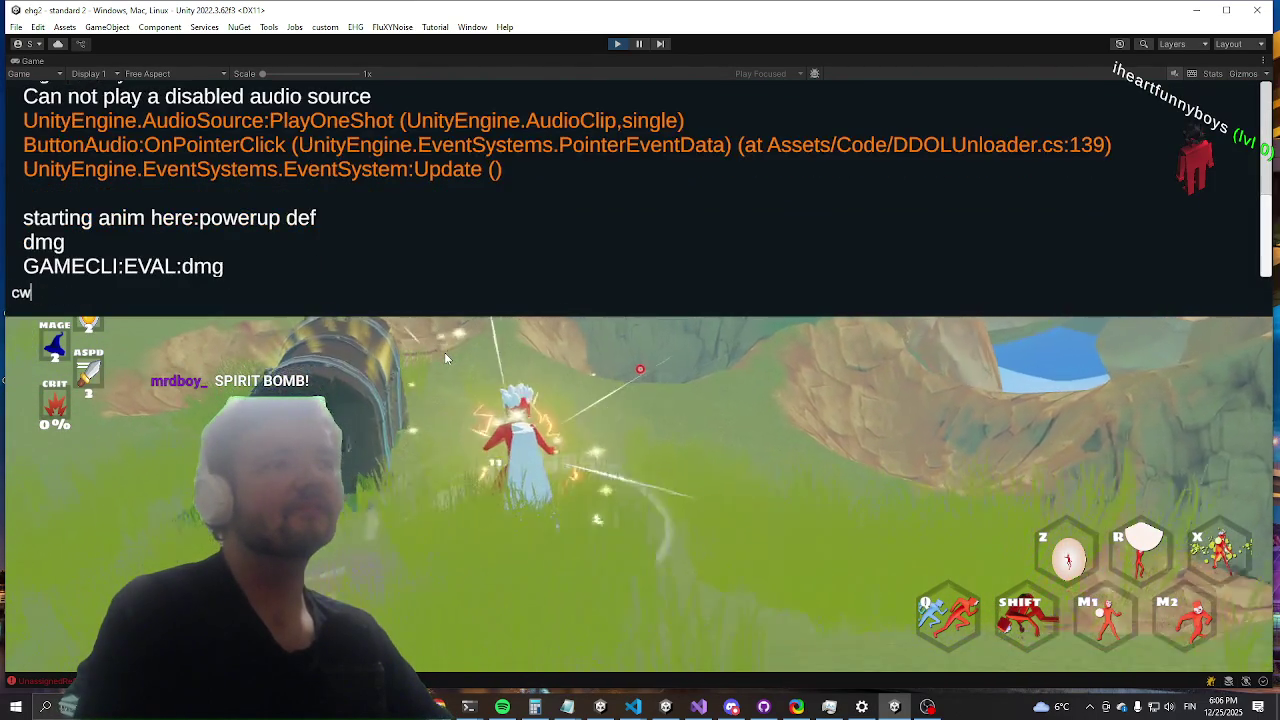
pyautogui.press('`')
pyautogui.press('x')
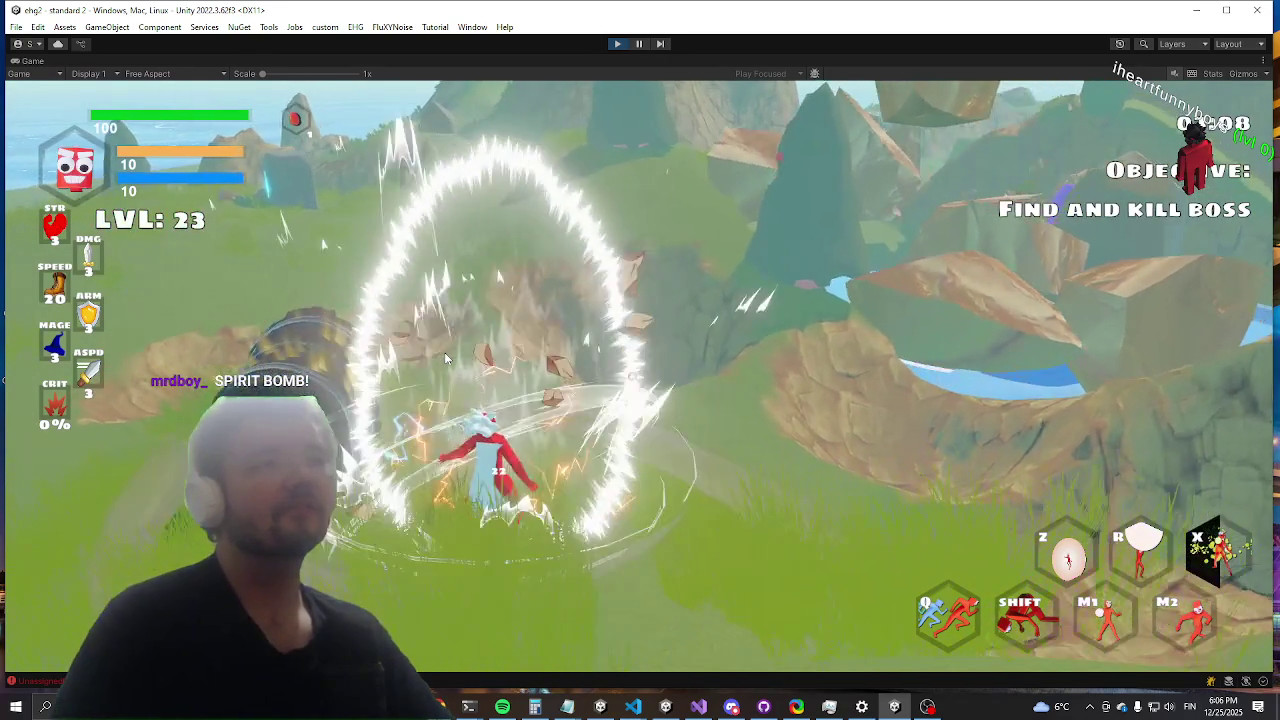
pyautogui.press('x')
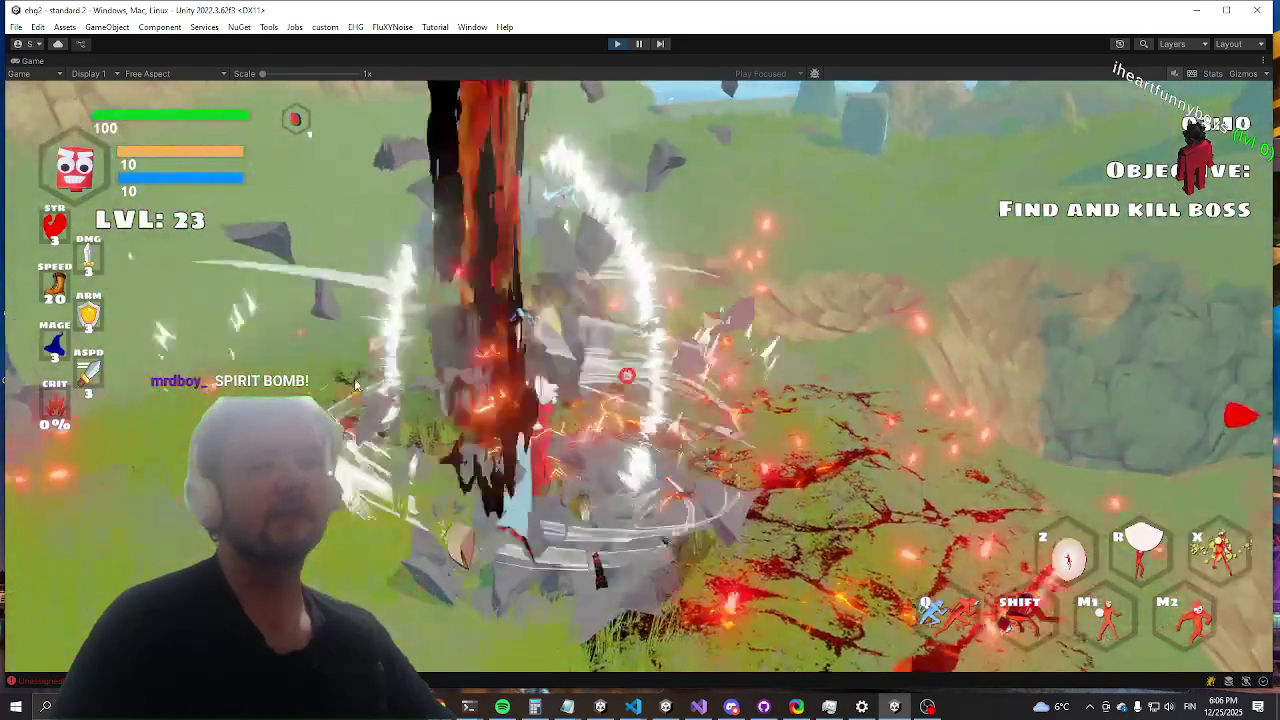
# Step: Fly across the island with Q, follow the rocky path toward the tower, and open the inventory
pyautogui.press('q')
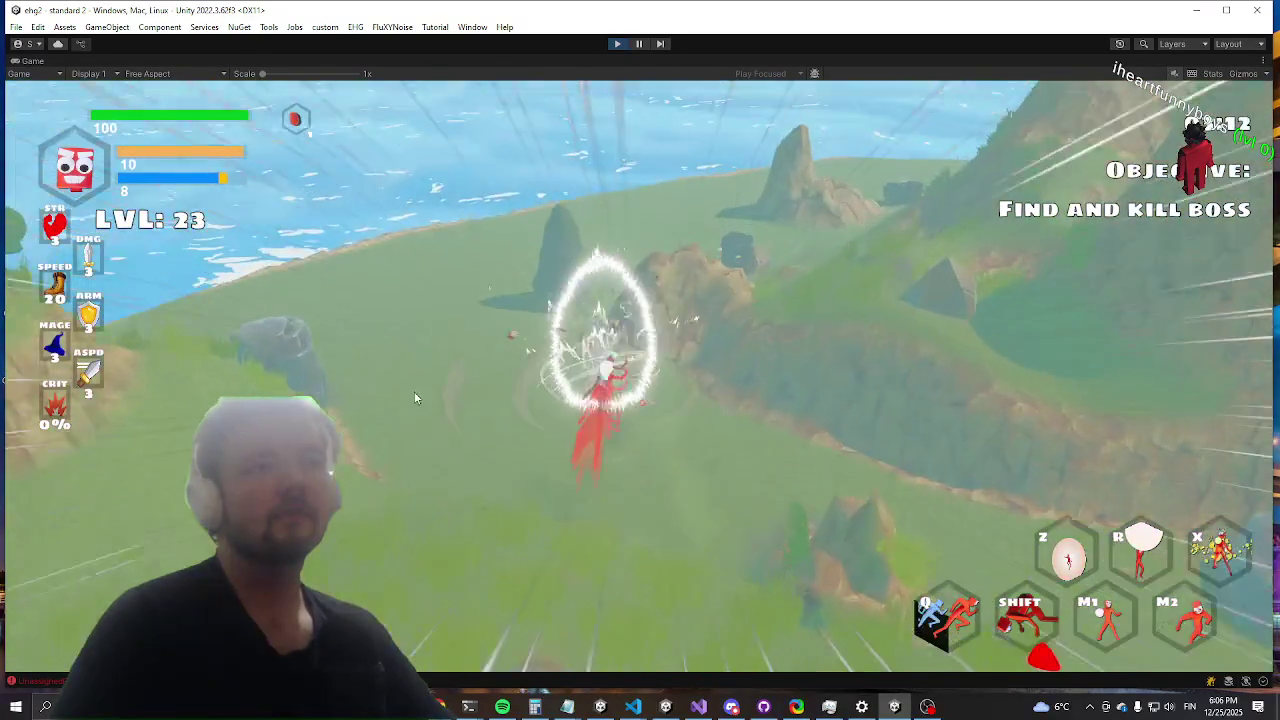
pyautogui.press('q')
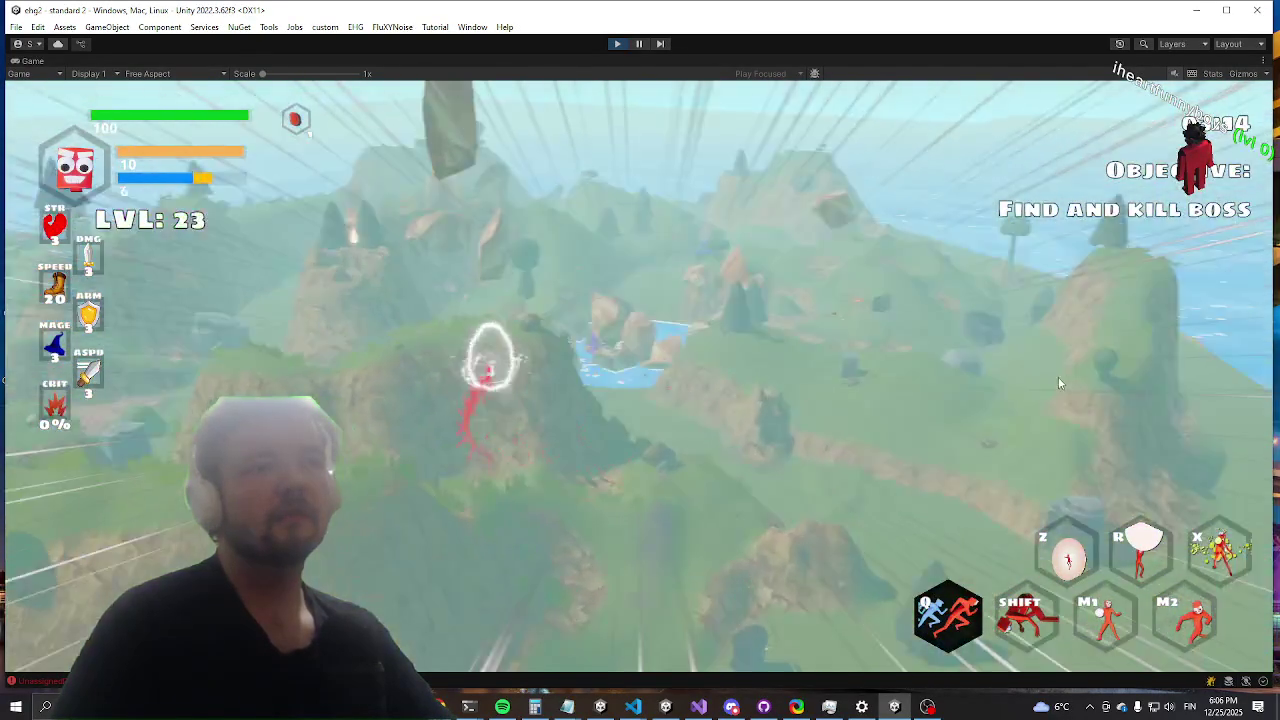
pyautogui.press('q')
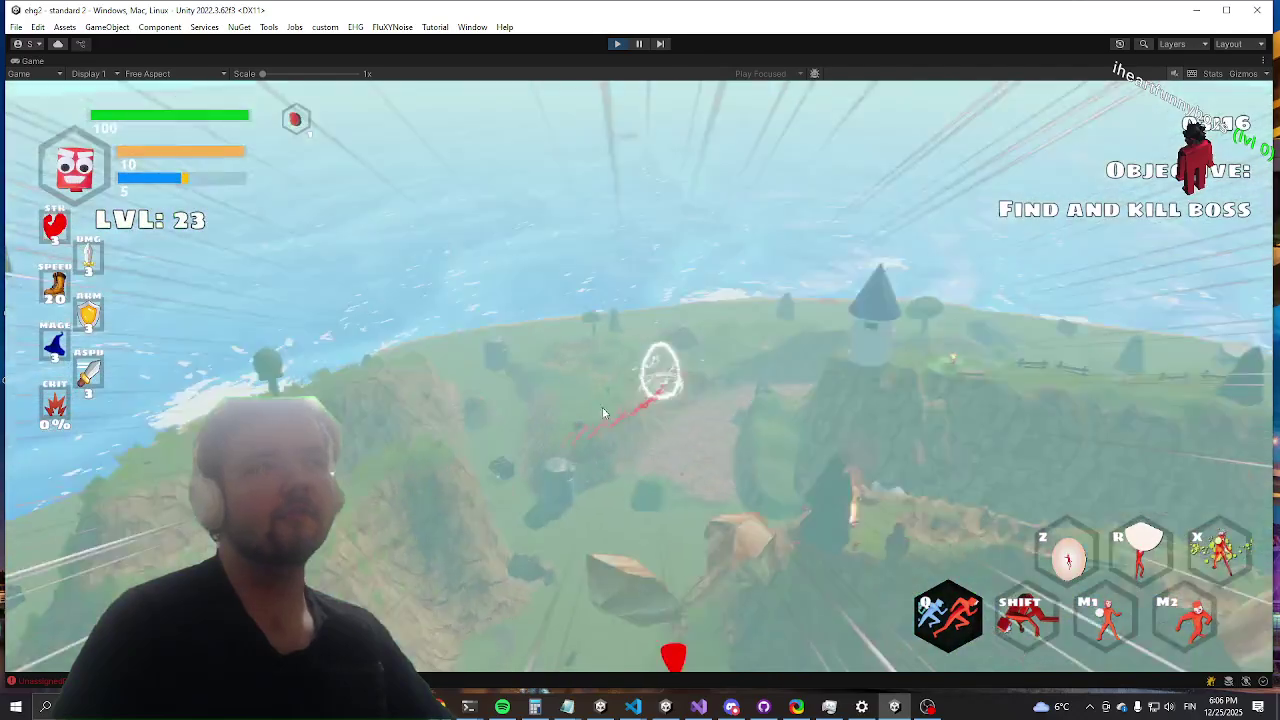
pyautogui.press('q')
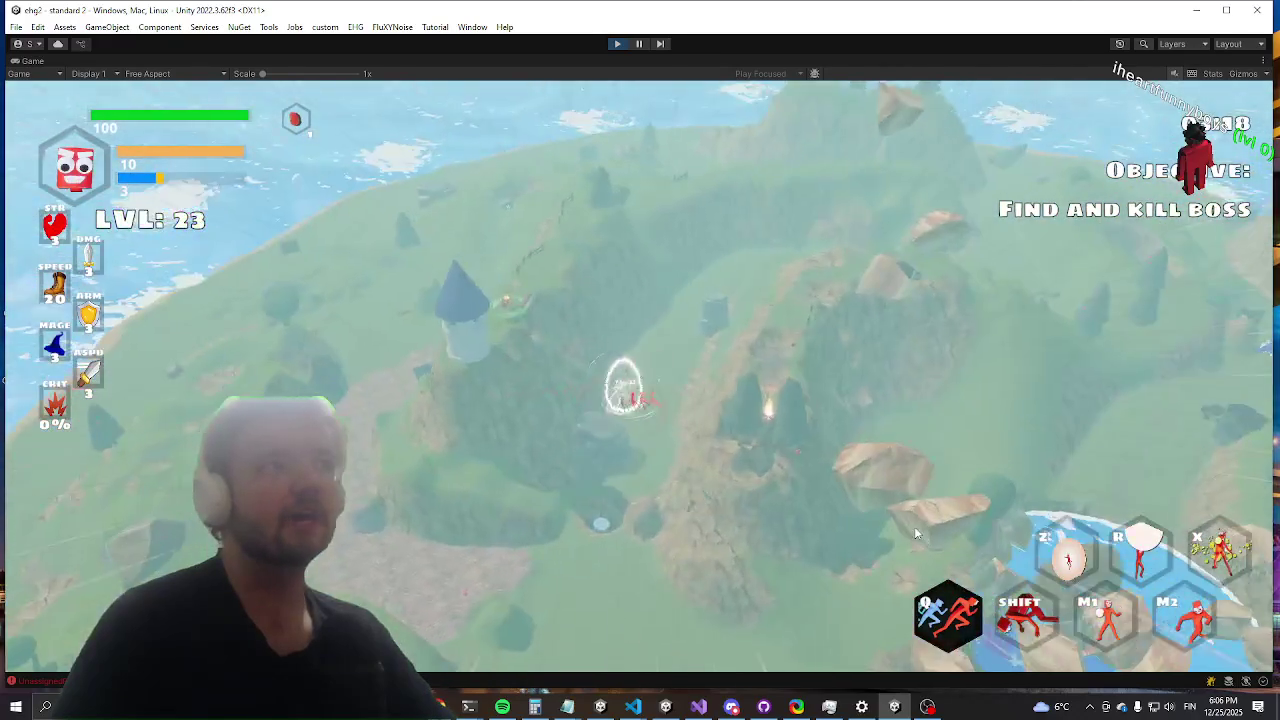
pyautogui.press('w')
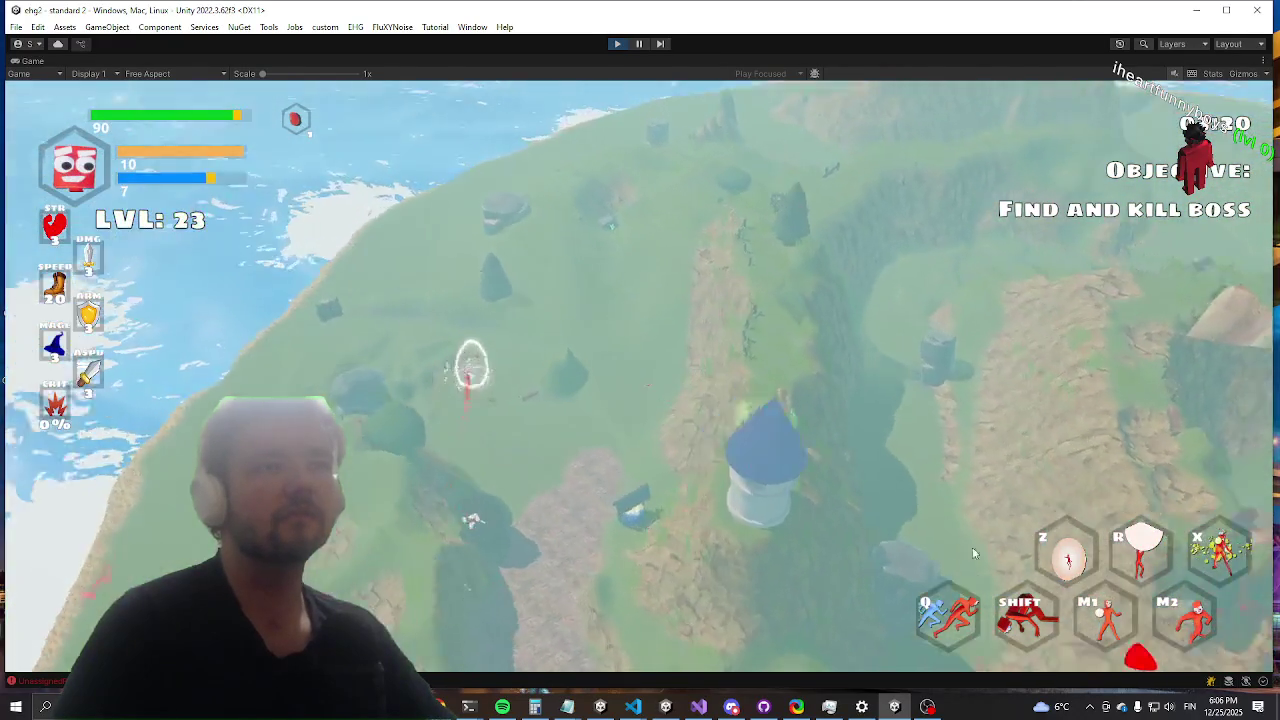
pyautogui.press('w')
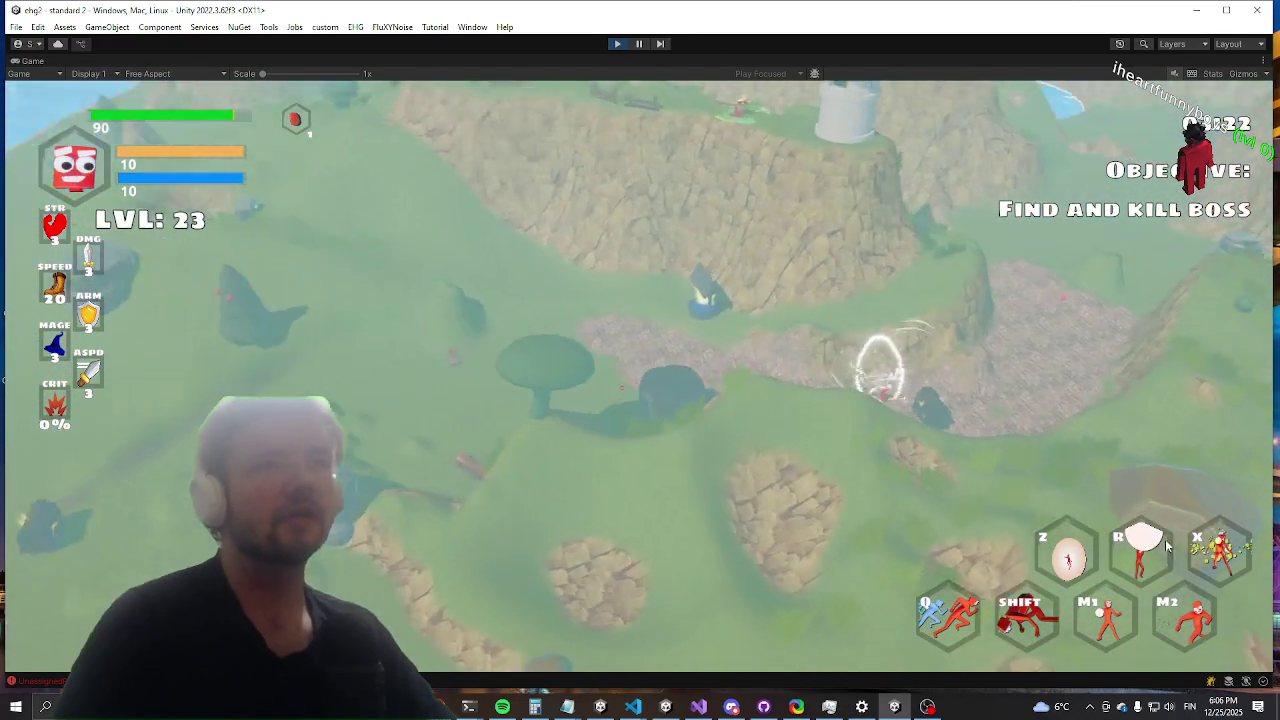
pyautogui.press('w')
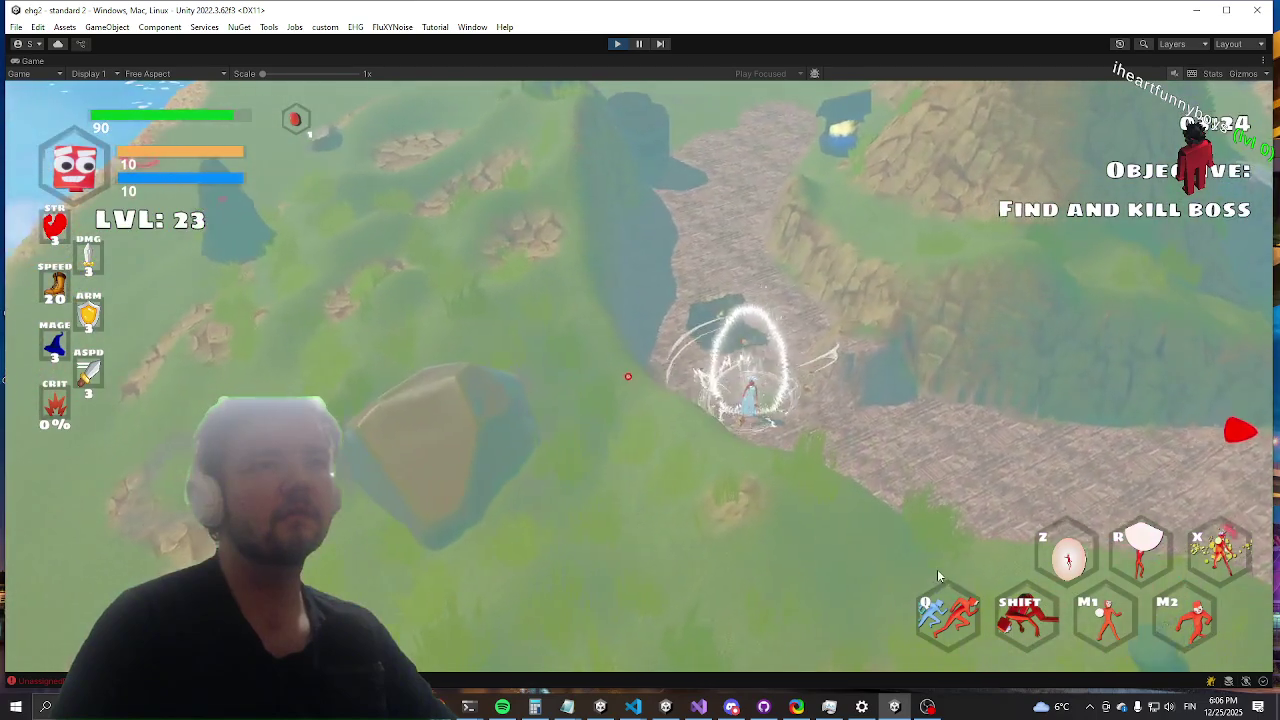
pyautogui.press('w')
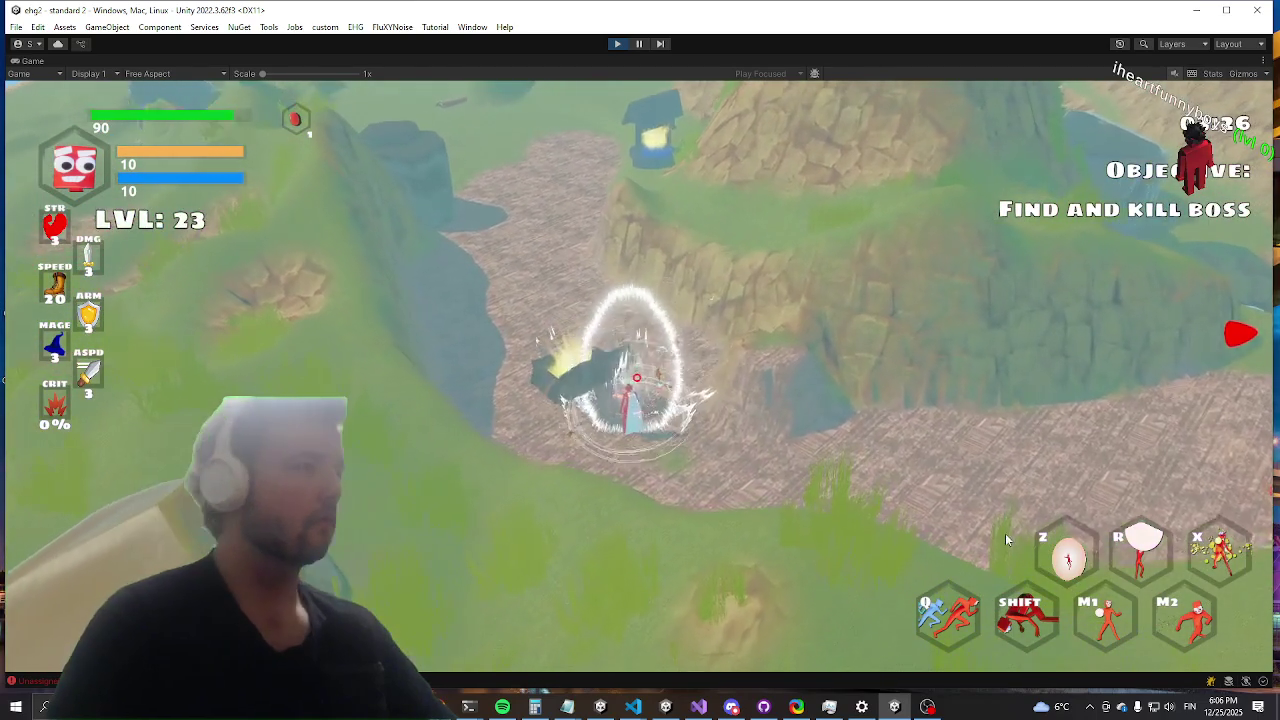
pyautogui.press('i')
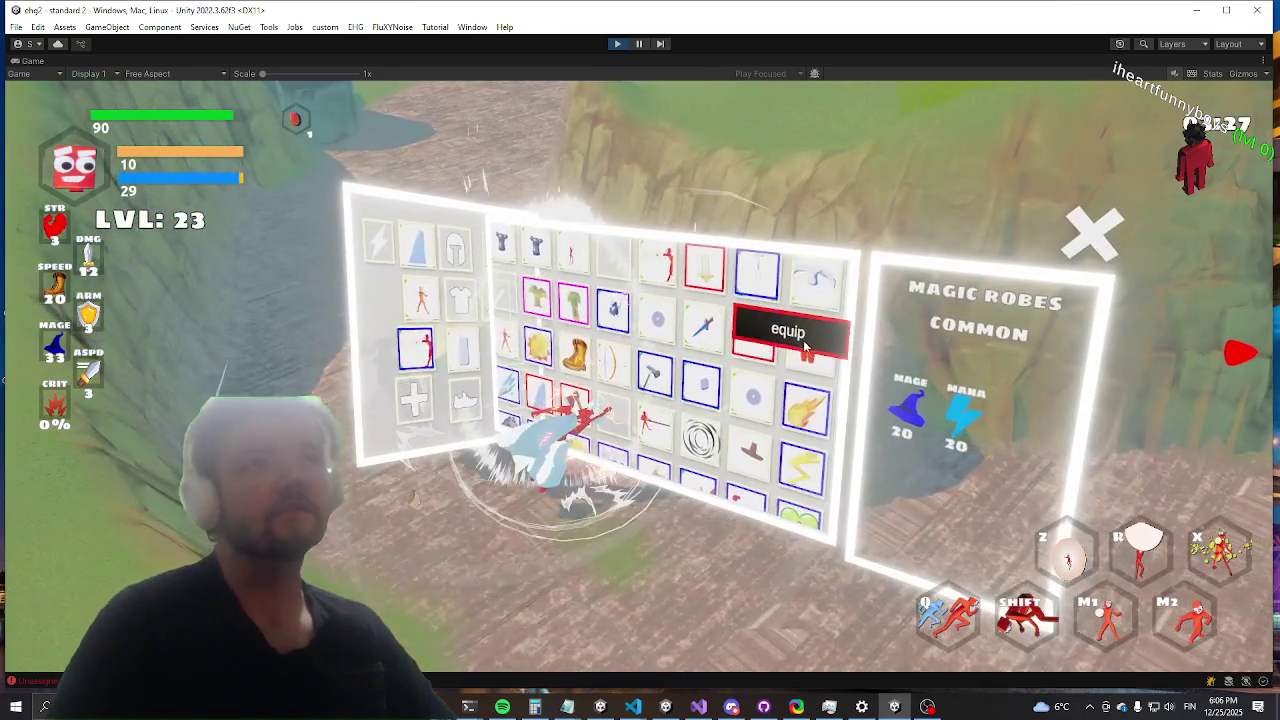
# Step: Equip the Magic Robes to raise MAGE to 33, then close the inventory
pyautogui.click(745, 335)
pyautogui.press('i')
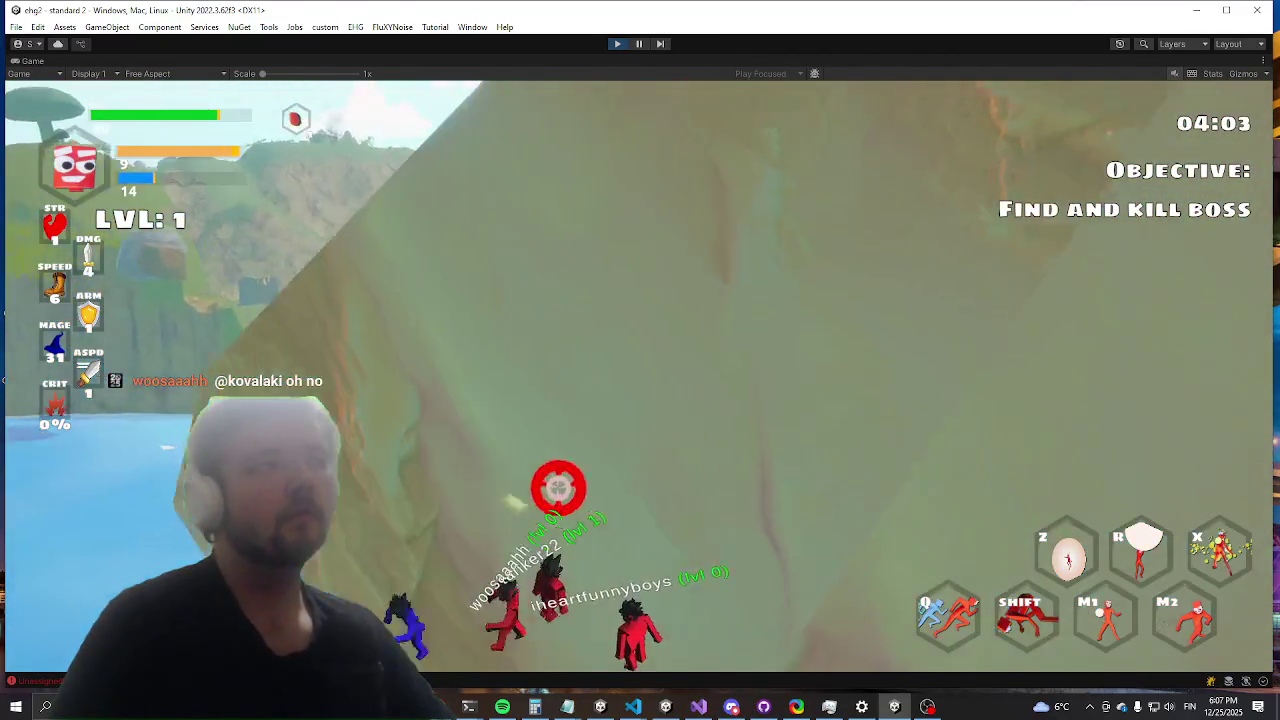
# Step: Dash the player, then maximize the Chrome window showing the burned-building image 658.avif
pyautogui.press('shift')
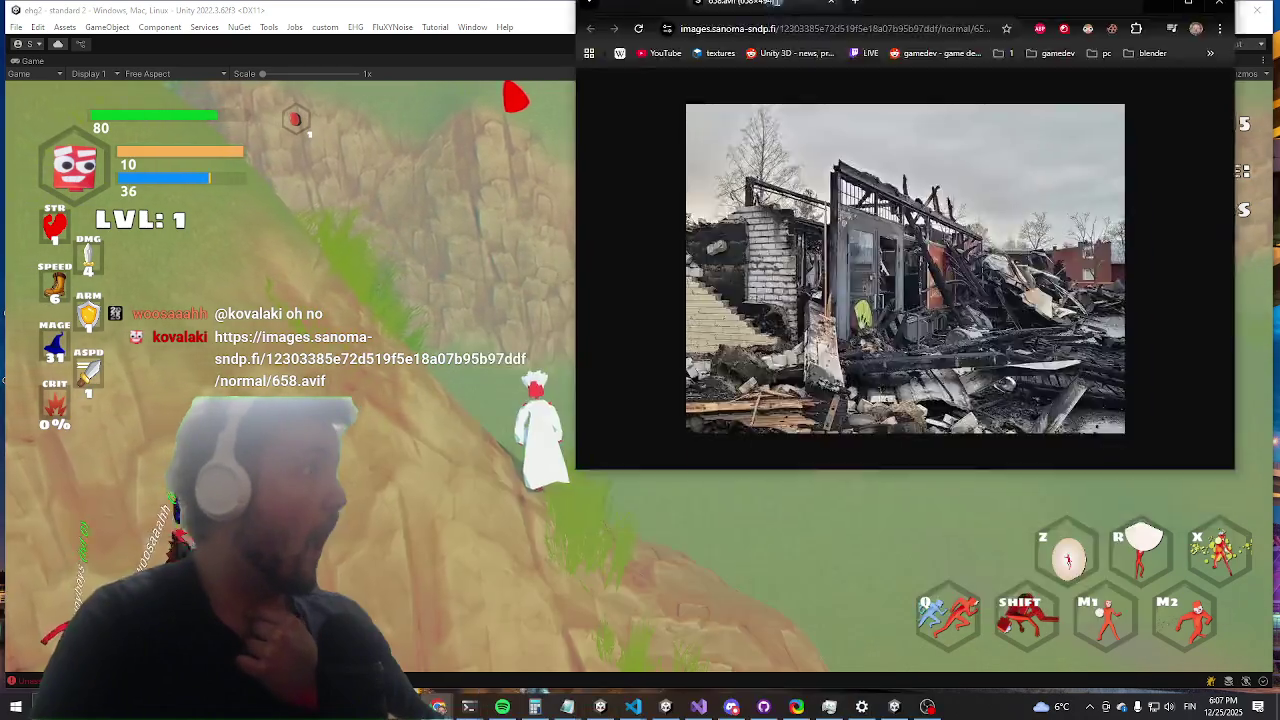
pyautogui.moveTo(776, 3); pyautogui.dragTo(635, 11)
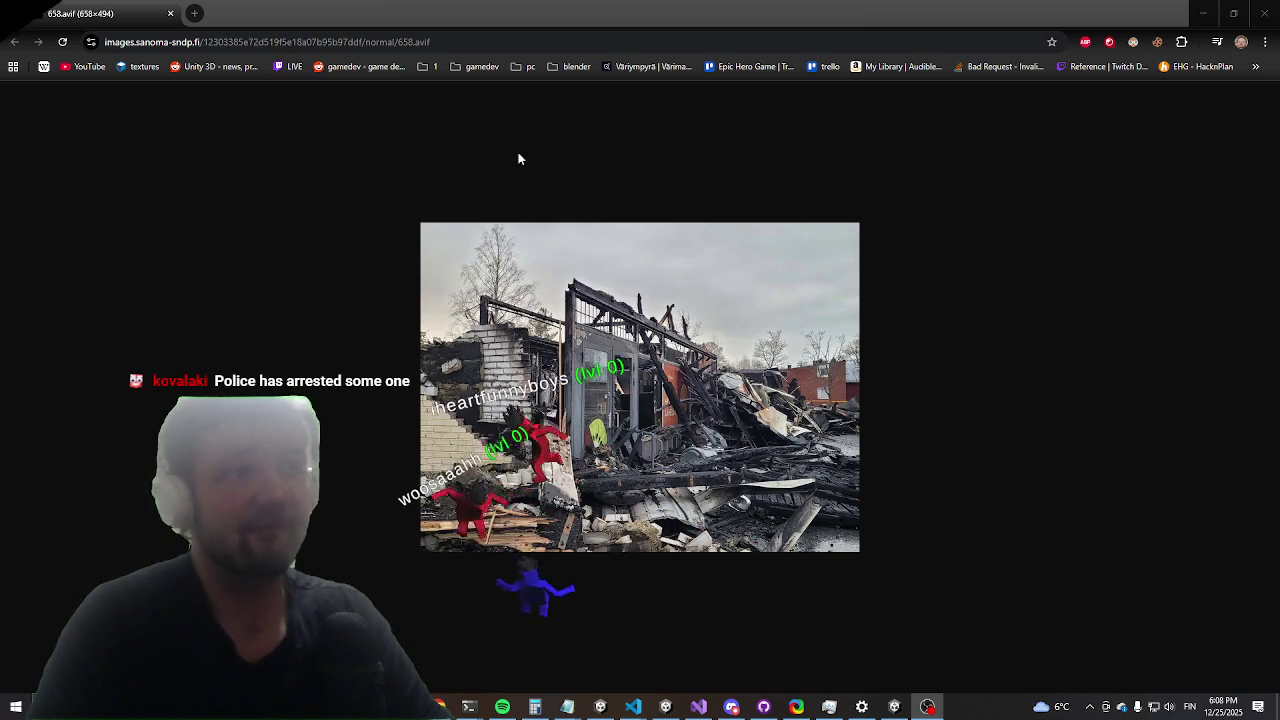
# Step: Zoom the burned-building image in Chrome to 500 %
pyautogui.click(510, 392)
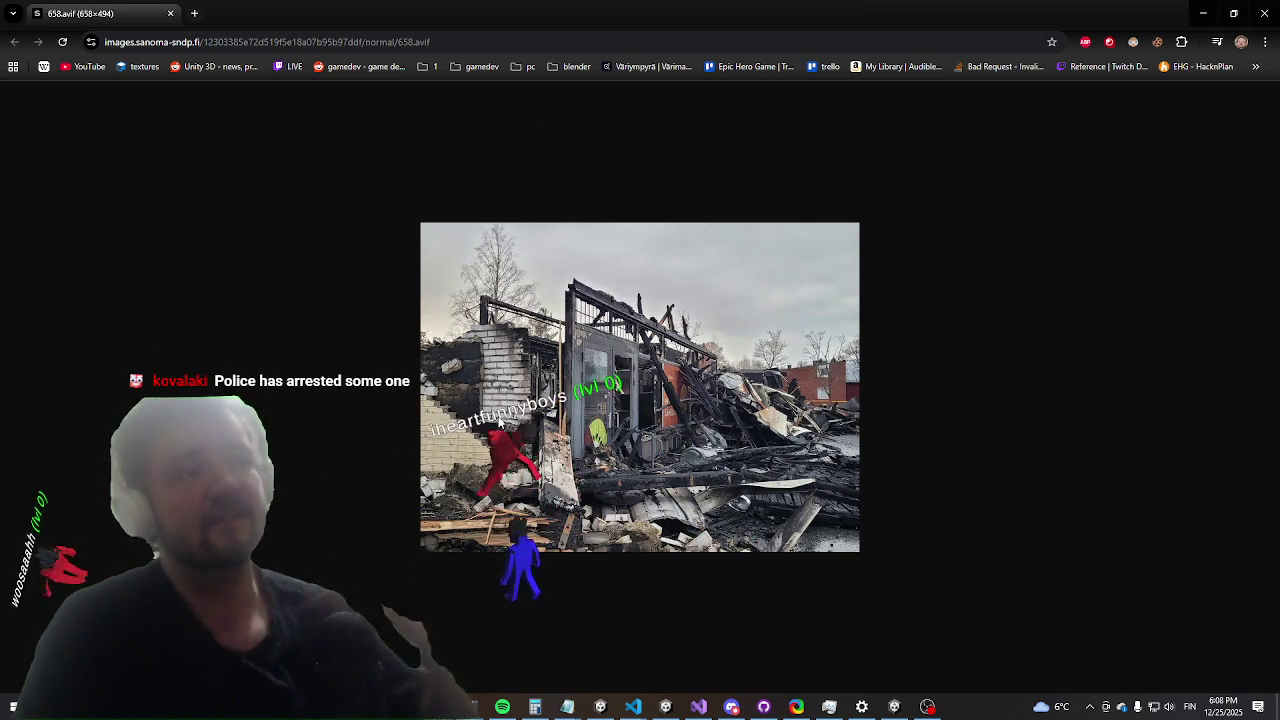
pyautogui.keyDown('ctrl'); pyautogui.scroll(6, 552, 404); pyautogui.keyUp('ctrl')
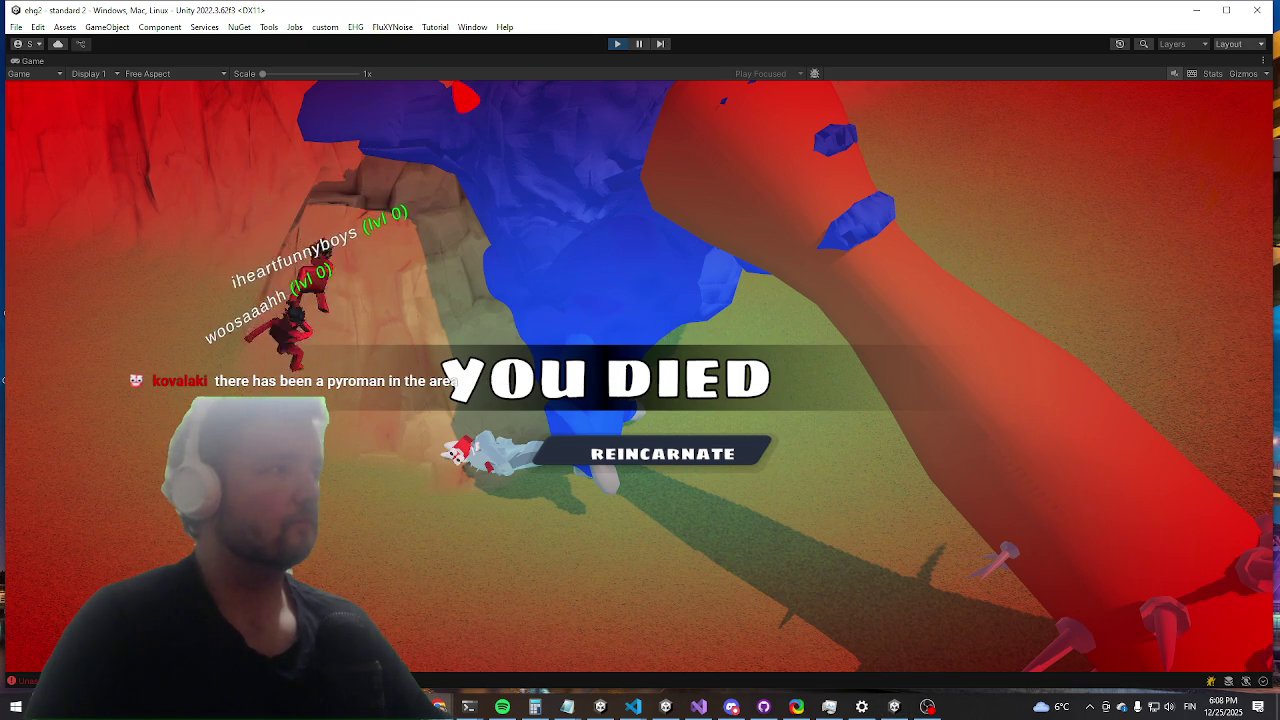
# Step: Respawn the player, run toward the cliff edge and strike the blue enemy twice
pyautogui.press('space')
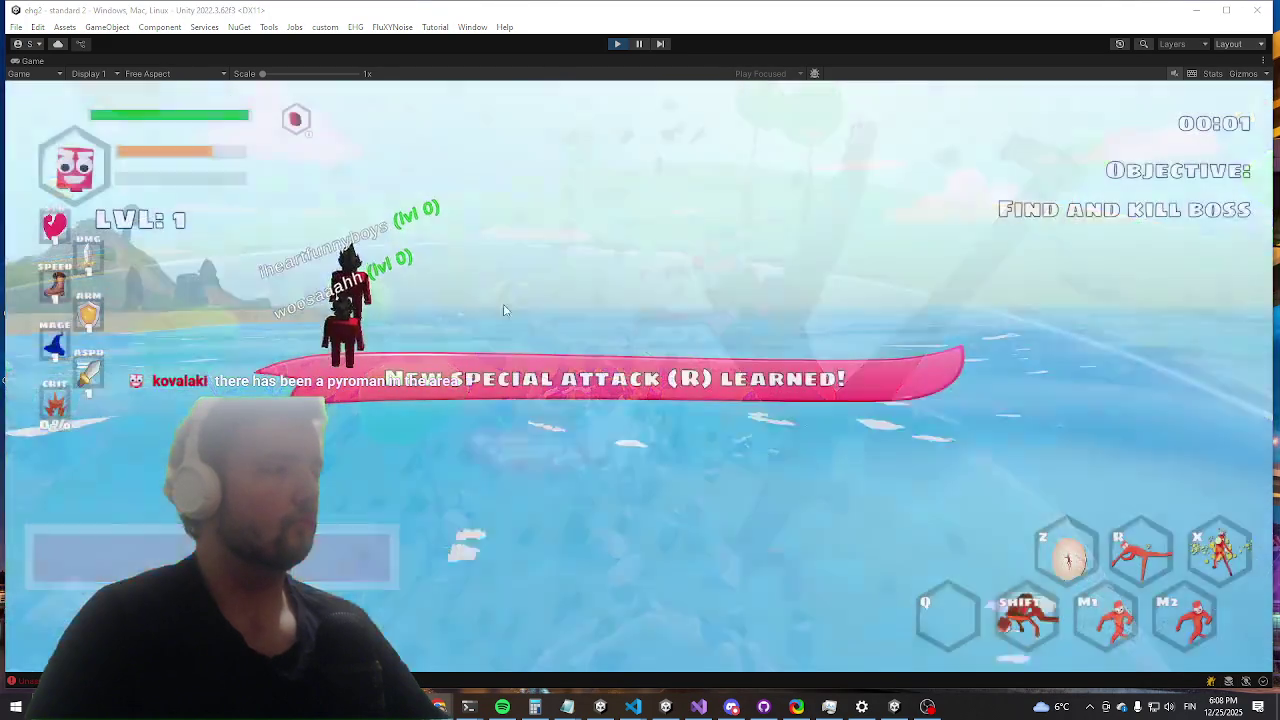
pyautogui.press('w')
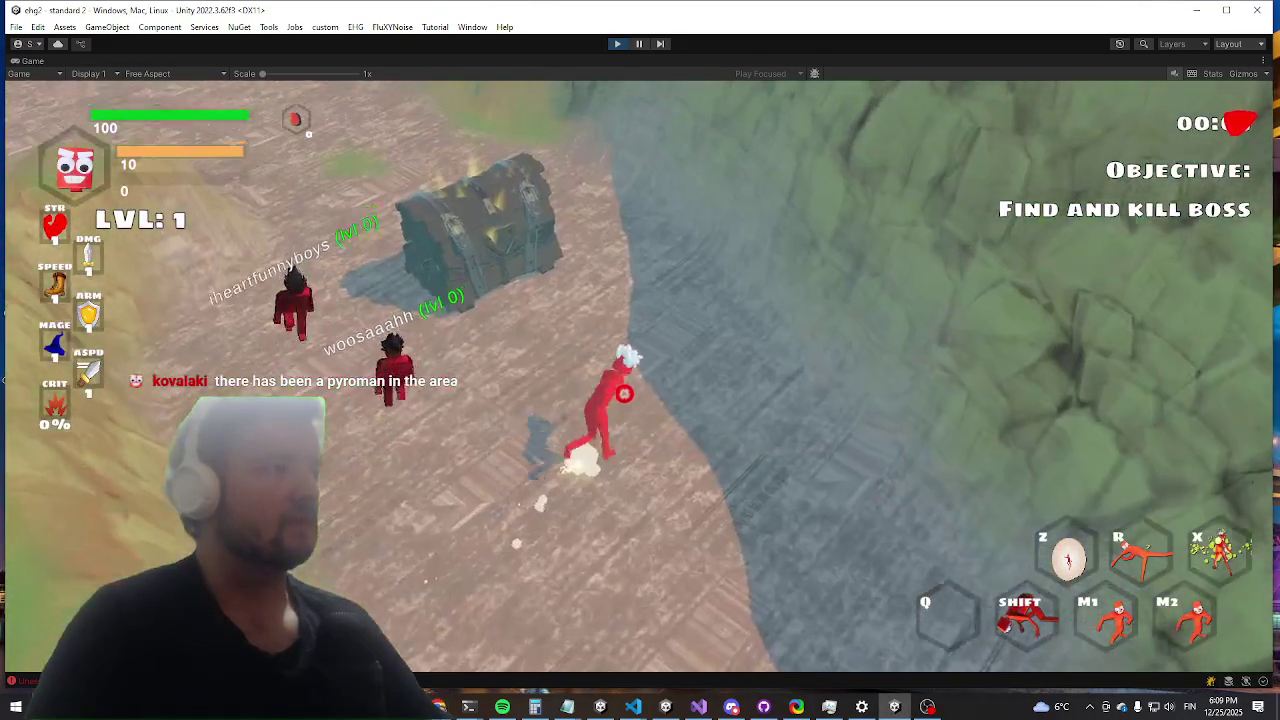
pyautogui.press('shift')
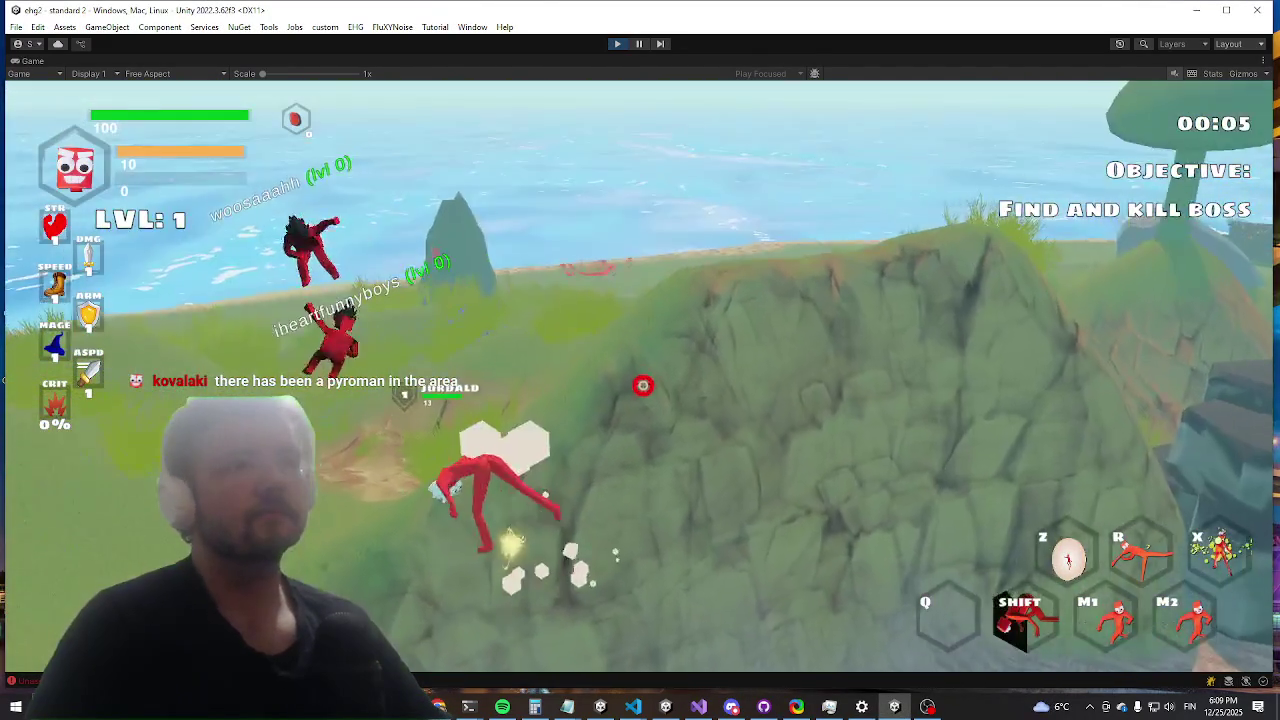
pyautogui.press('w')
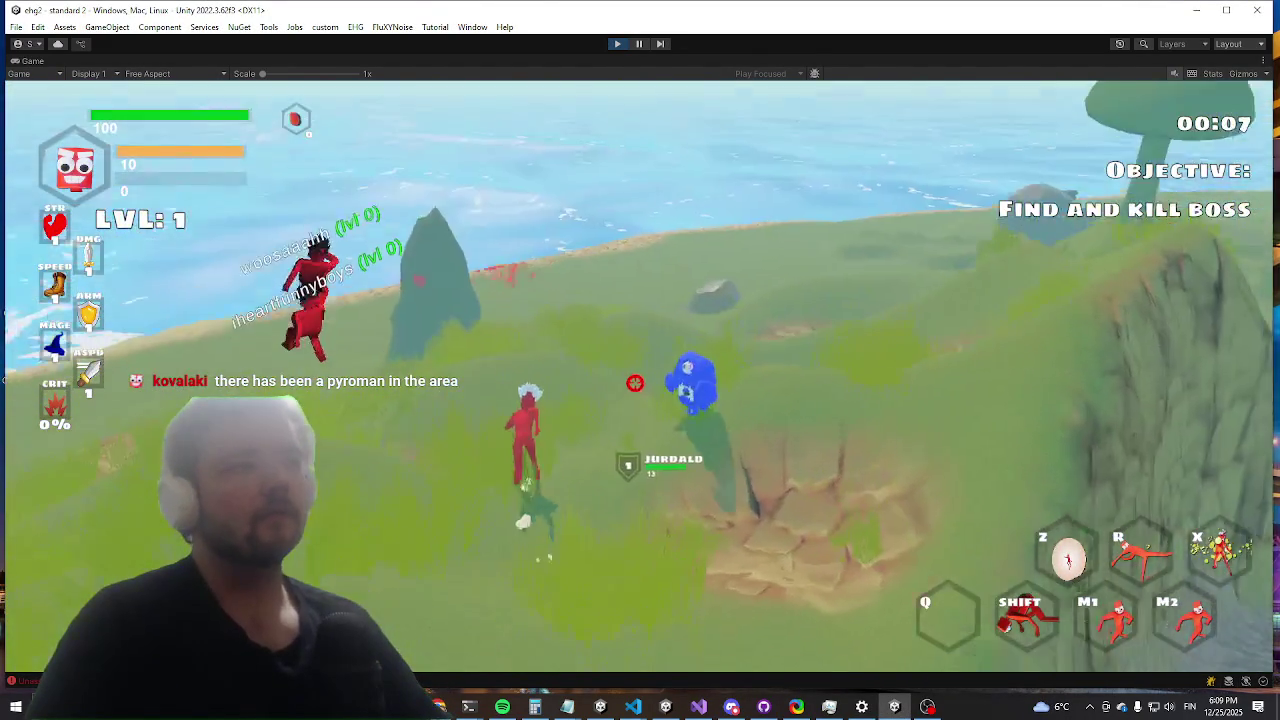
pyautogui.click(619, 379)
pyautogui.click(620, 380)
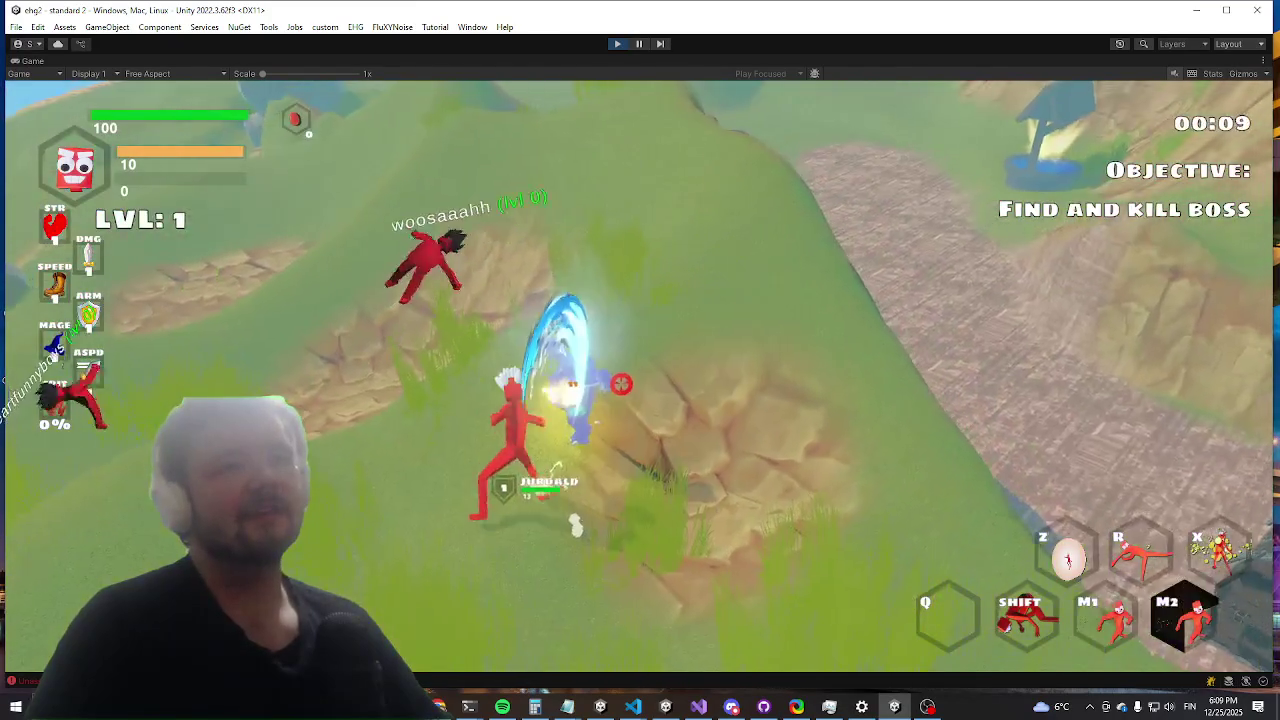
# Step: Toggle the debug console and run downhill until Durco Tan Cap is in view
pyautogui.press('`')
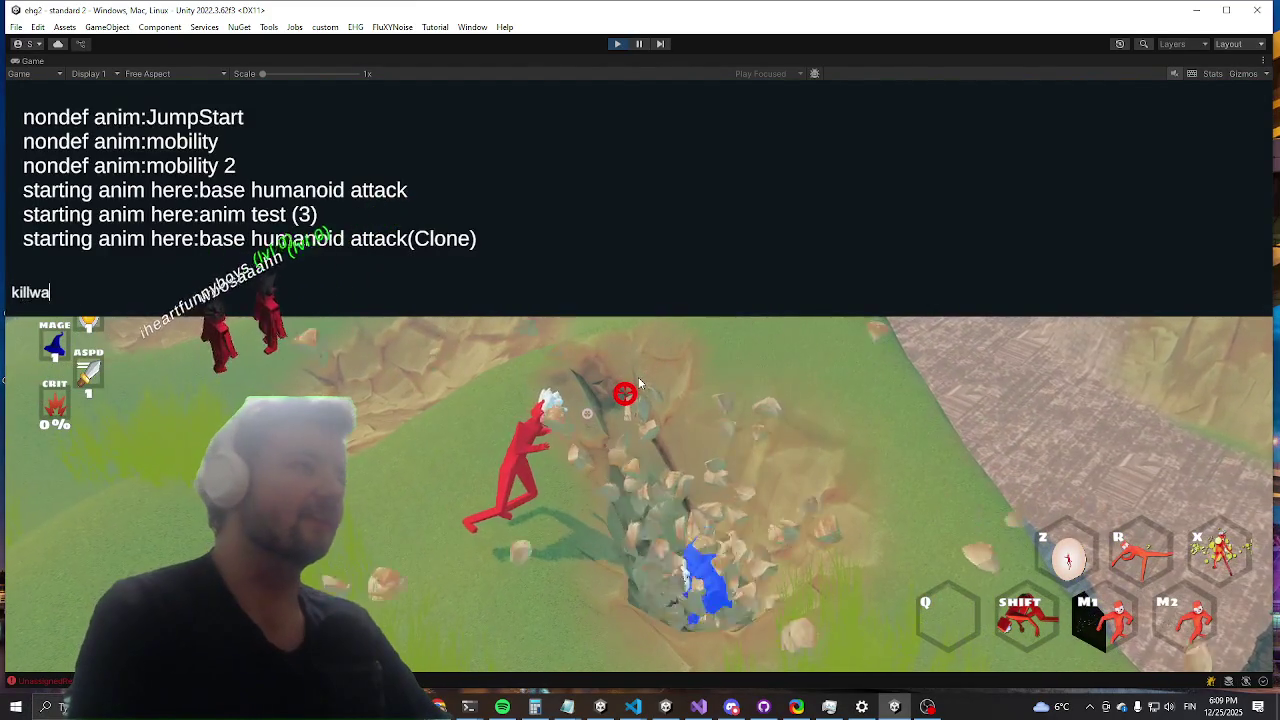
pyautogui.press('`')
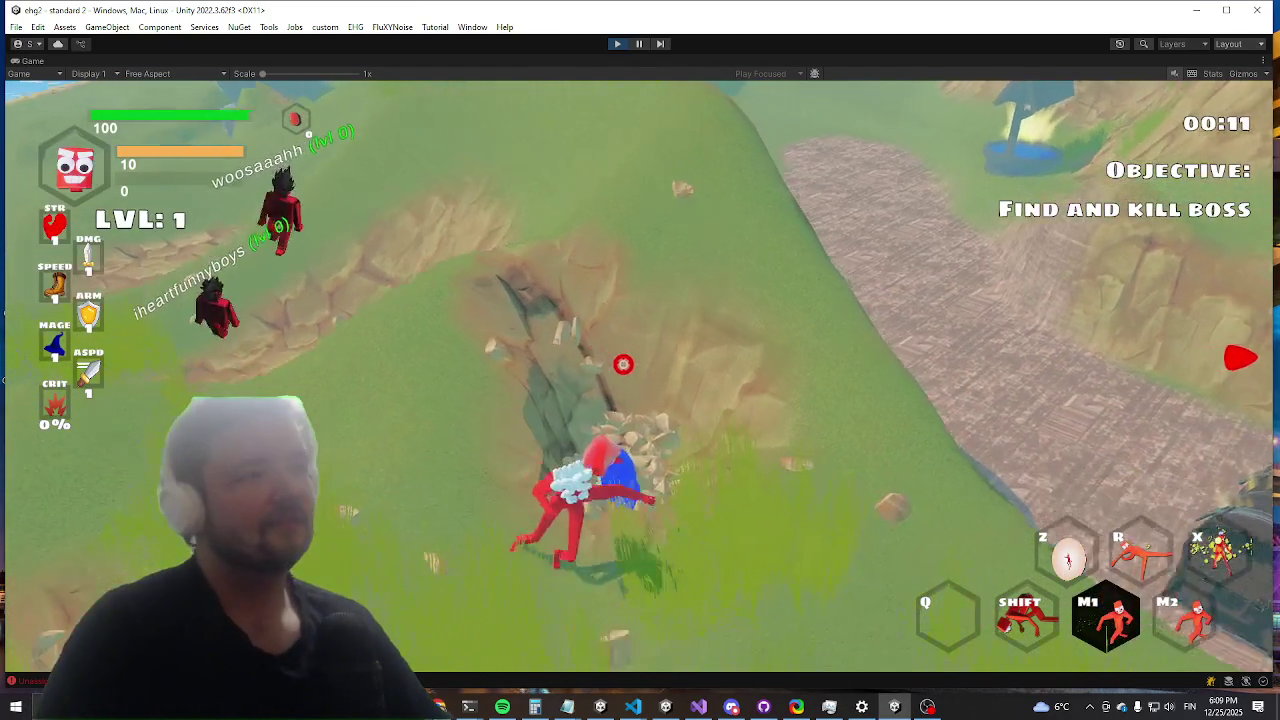
pyautogui.press('w')
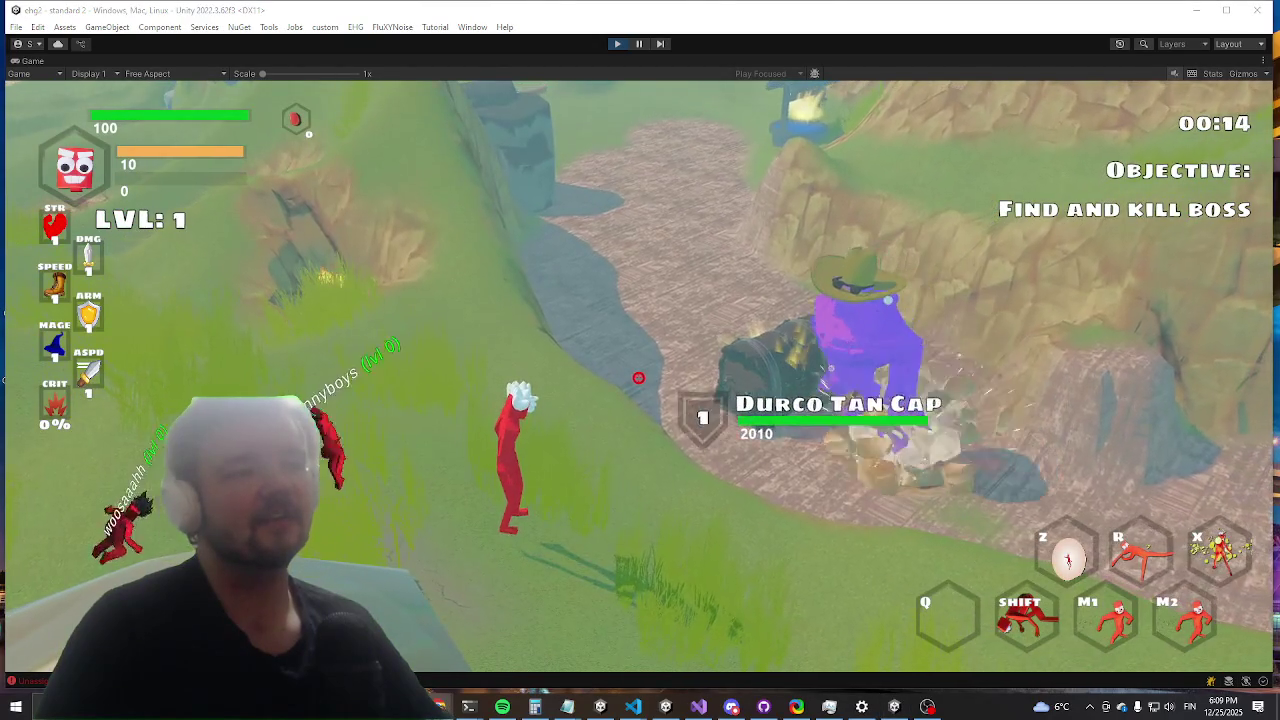
# Step: Run the red player across the hillside toward and around the Durco Tan Cap boss
pyautogui.press('shift')
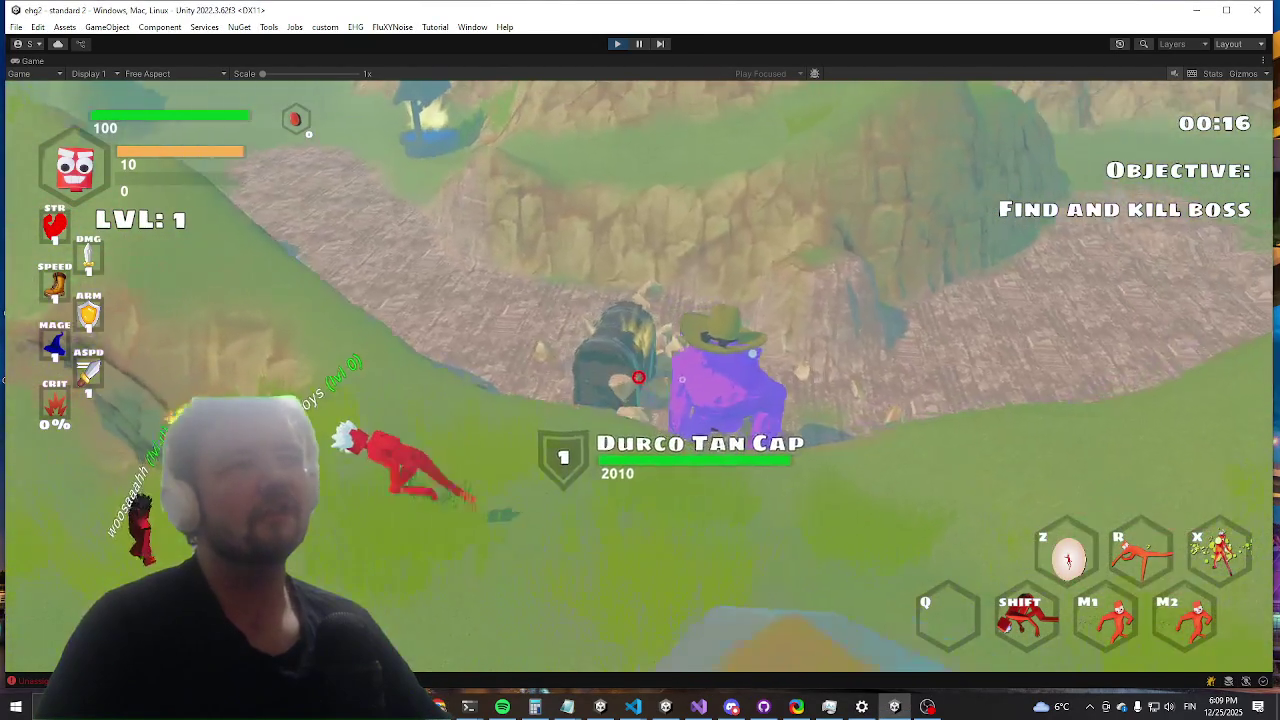
pyautogui.press('w')
pyautogui.press('w')
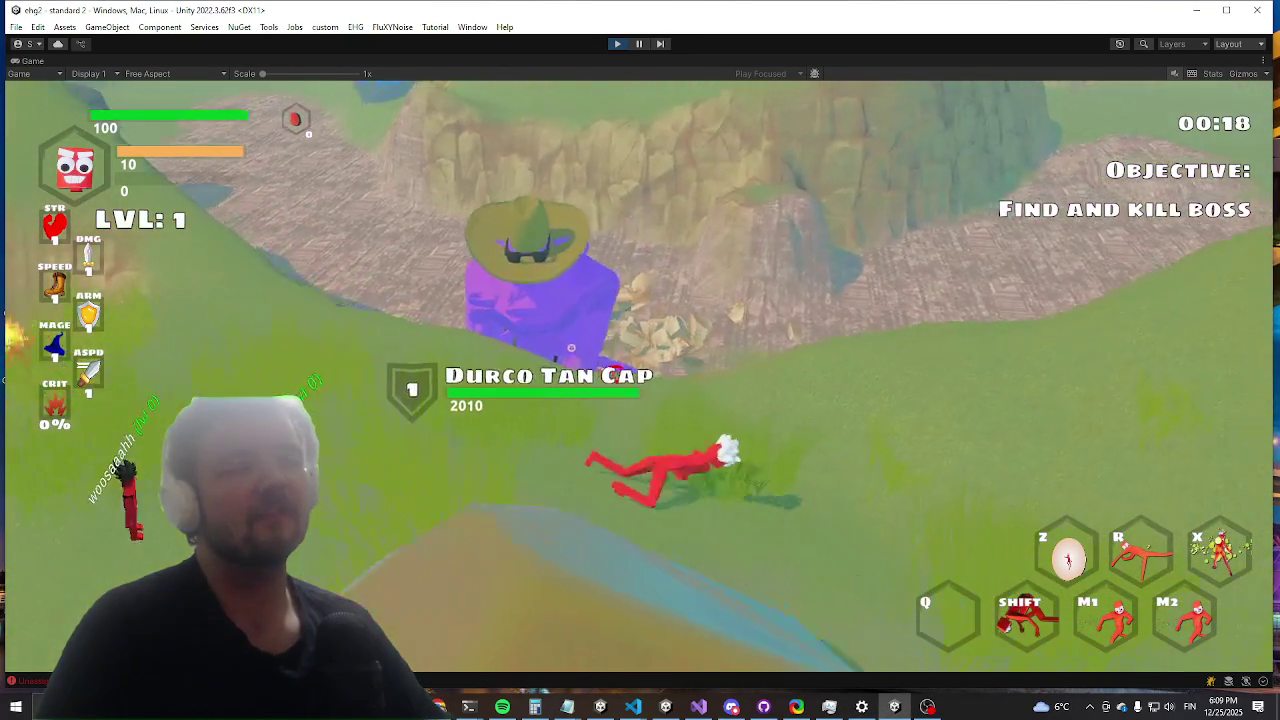
pyautogui.press('w')
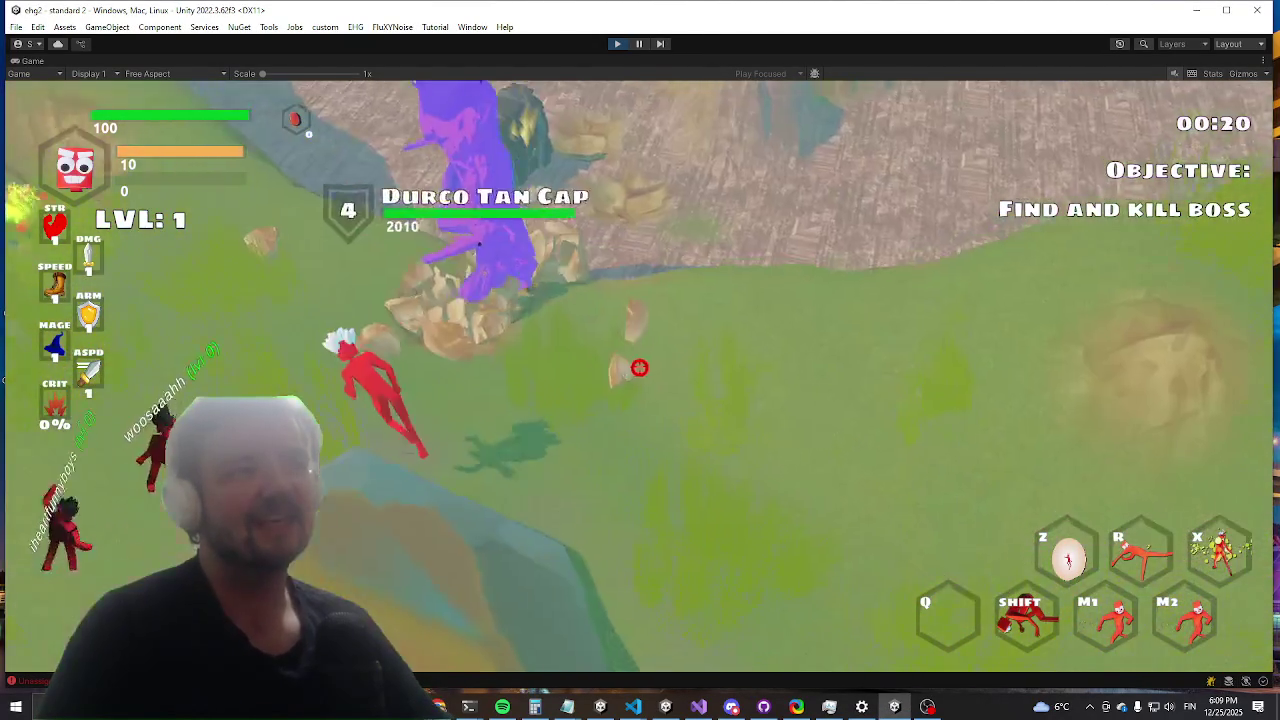
pyautogui.press('w')
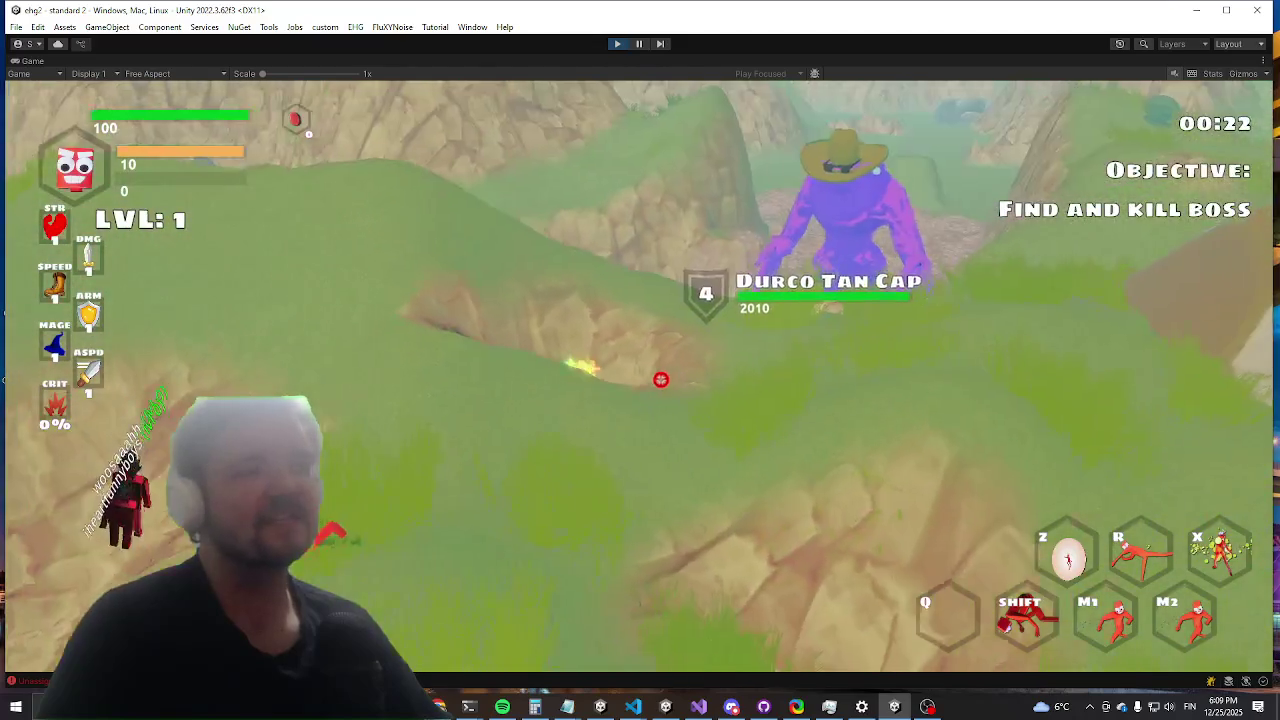
pyautogui.press('w')
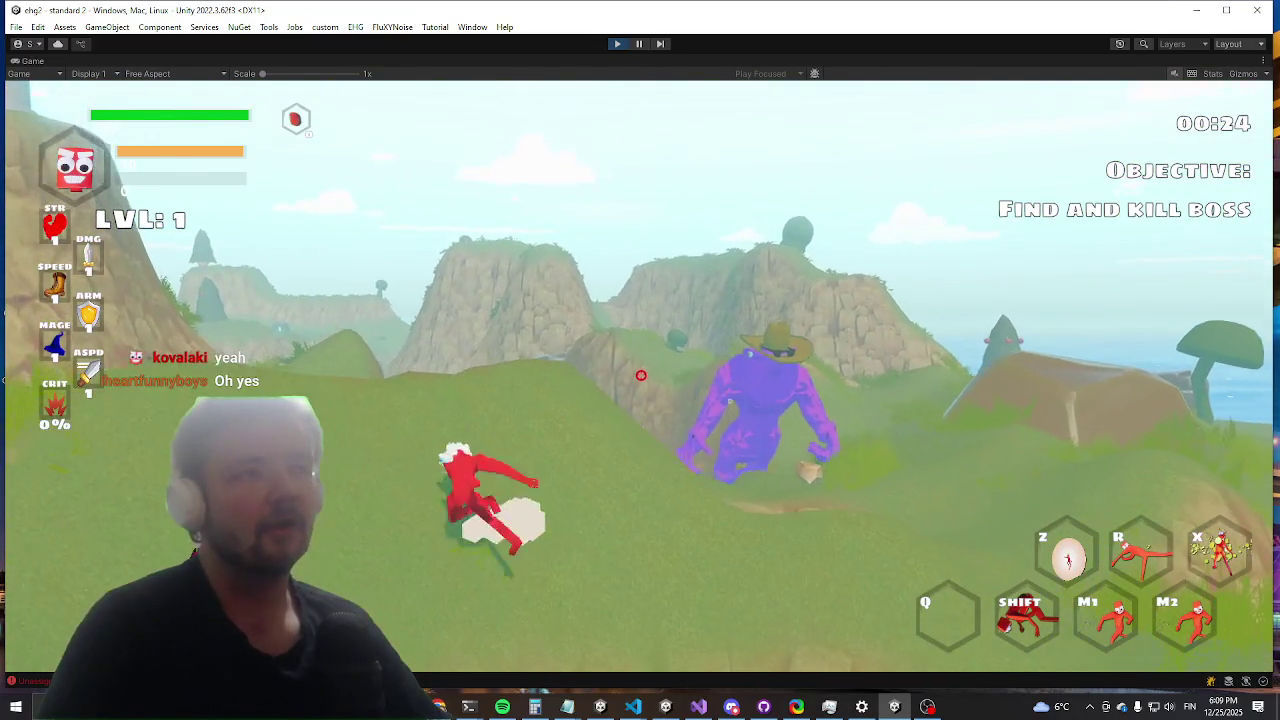
pyautogui.press('w')
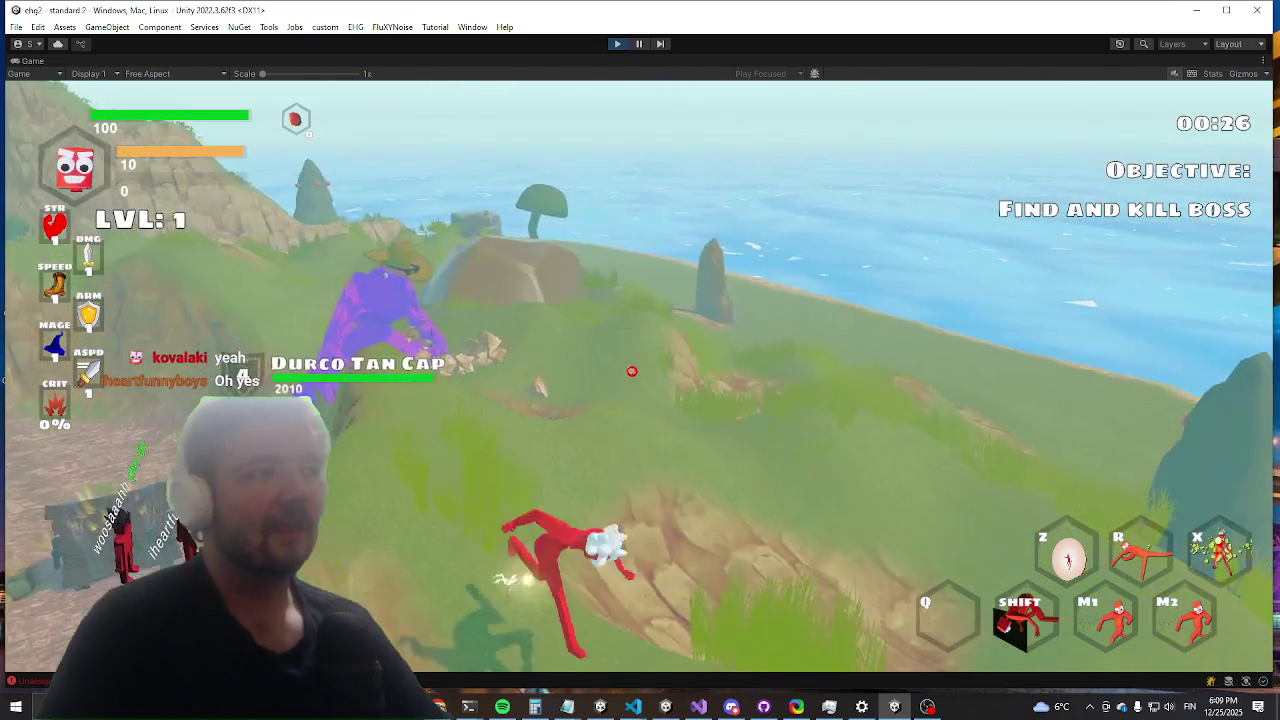
pyautogui.press('w')
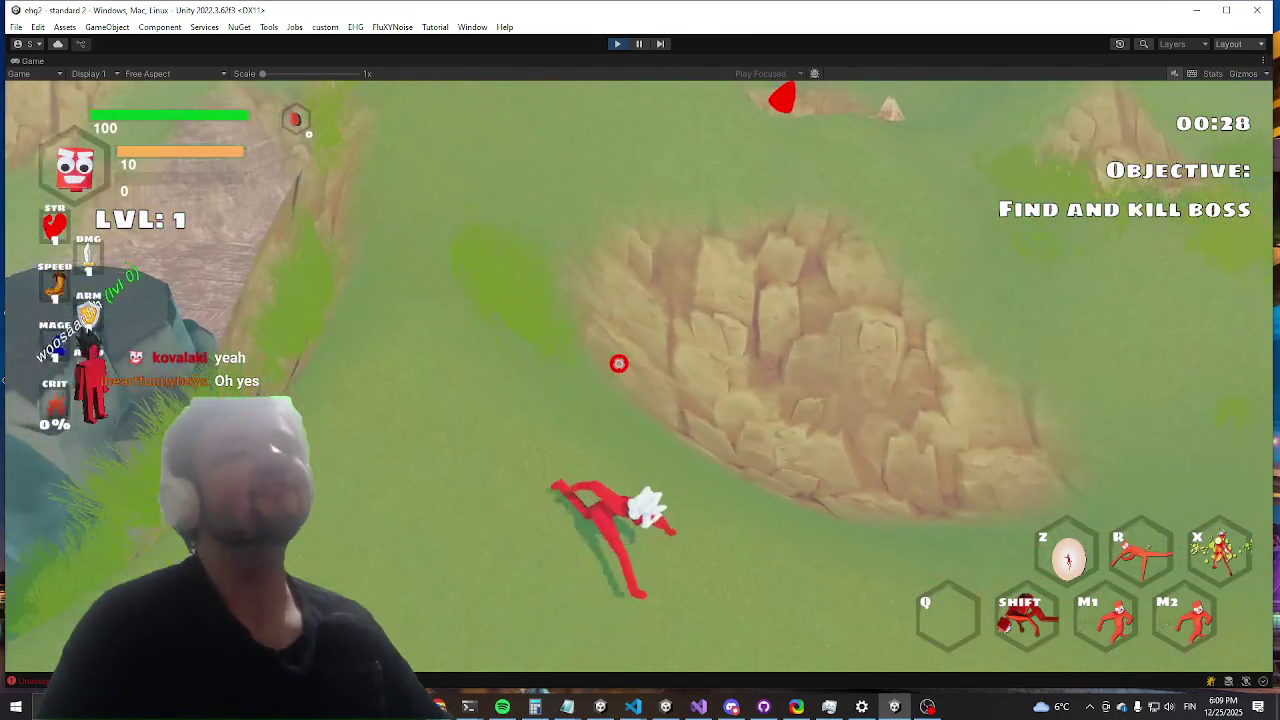
pyautogui.press('w')
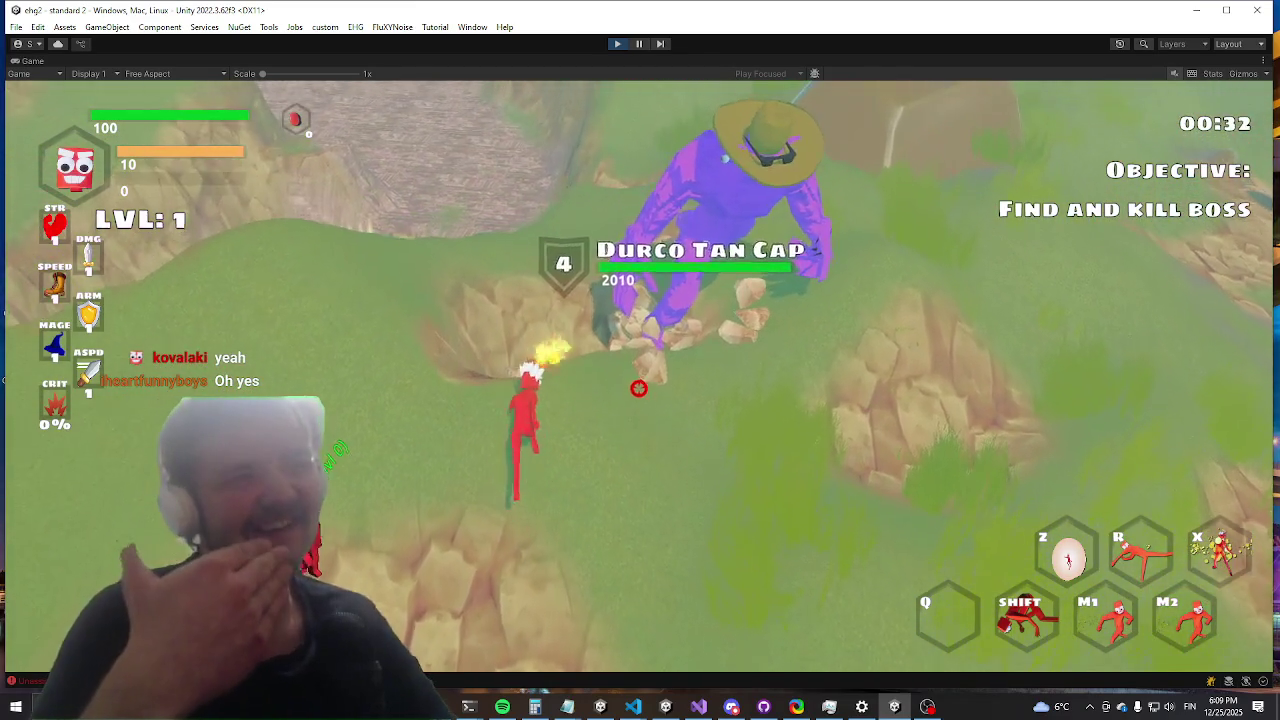
pyautogui.press('w')
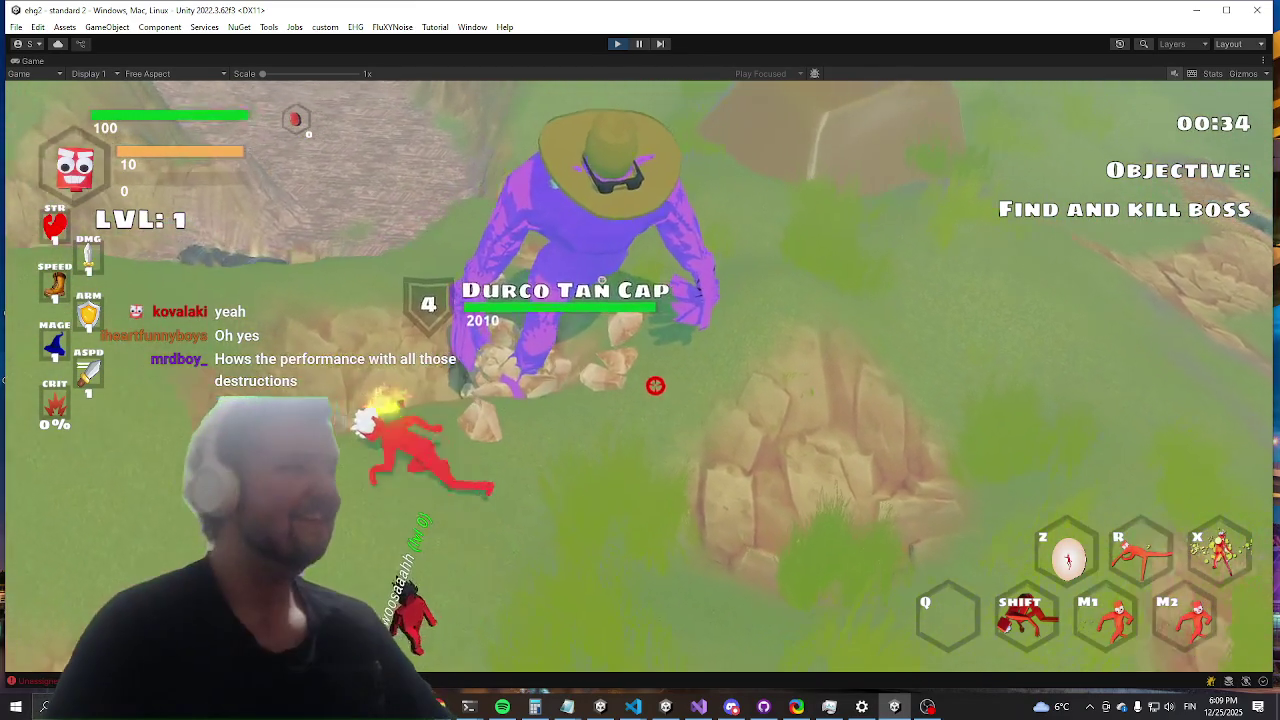
pyautogui.press('w')
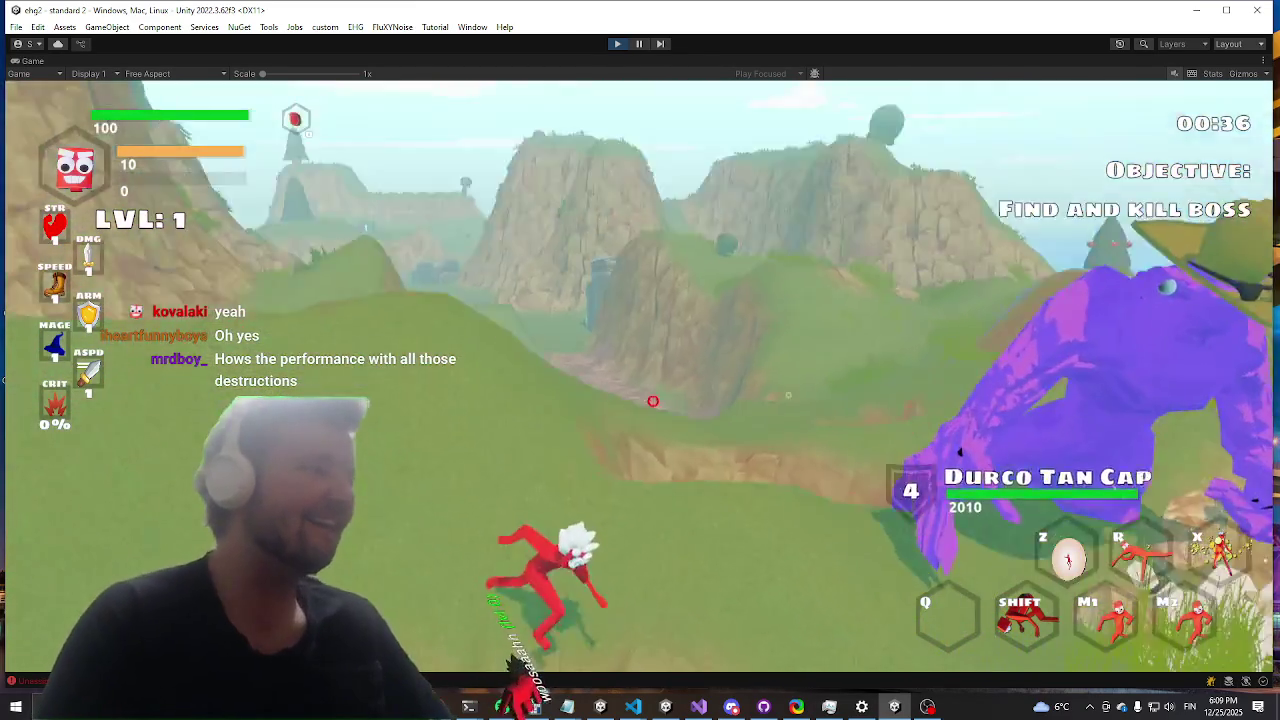
pyautogui.press('w')
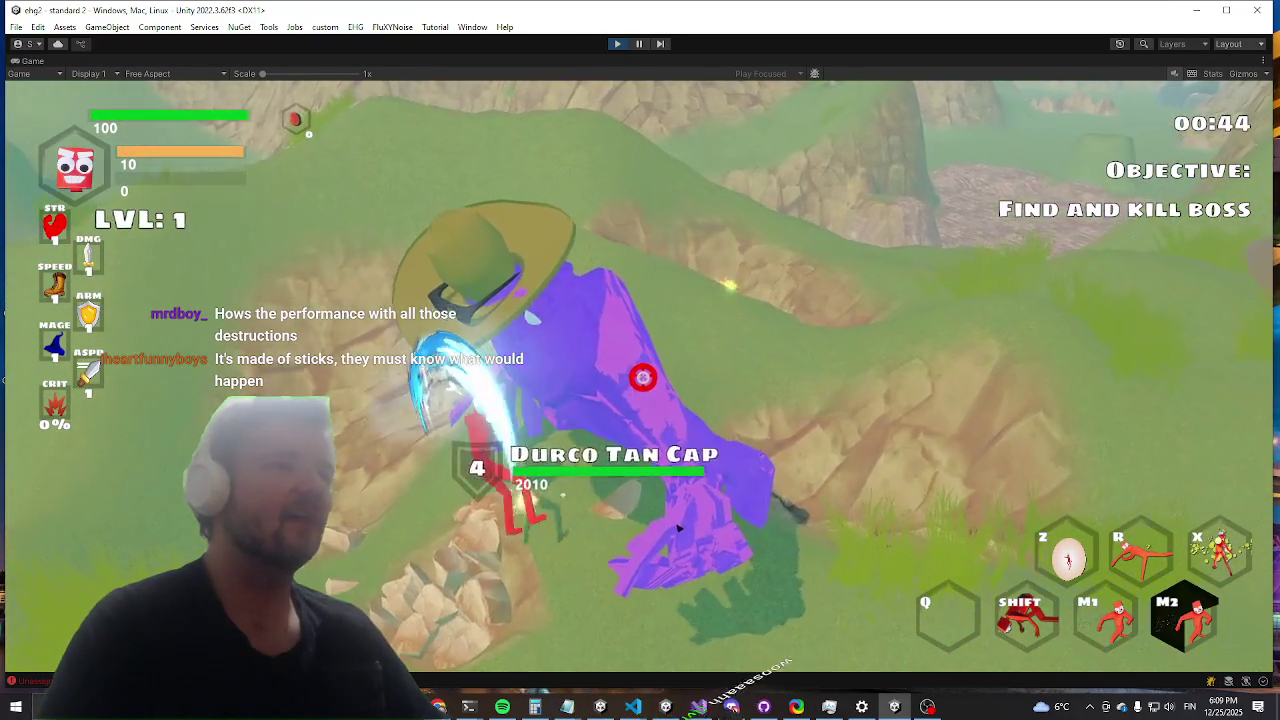
# Step: Dash away and lunge onto the boss, then dash through the air and keep running
pyautogui.press('shift')
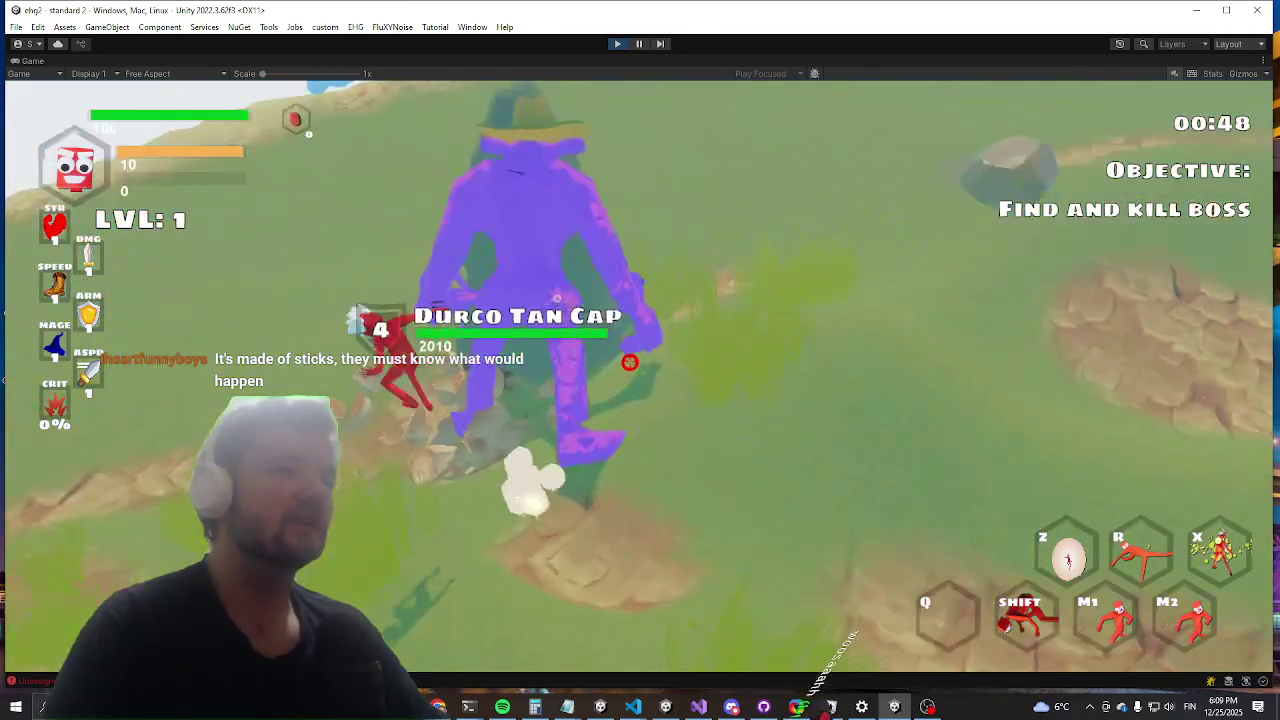
pyautogui.press('shift')
pyautogui.press('w')
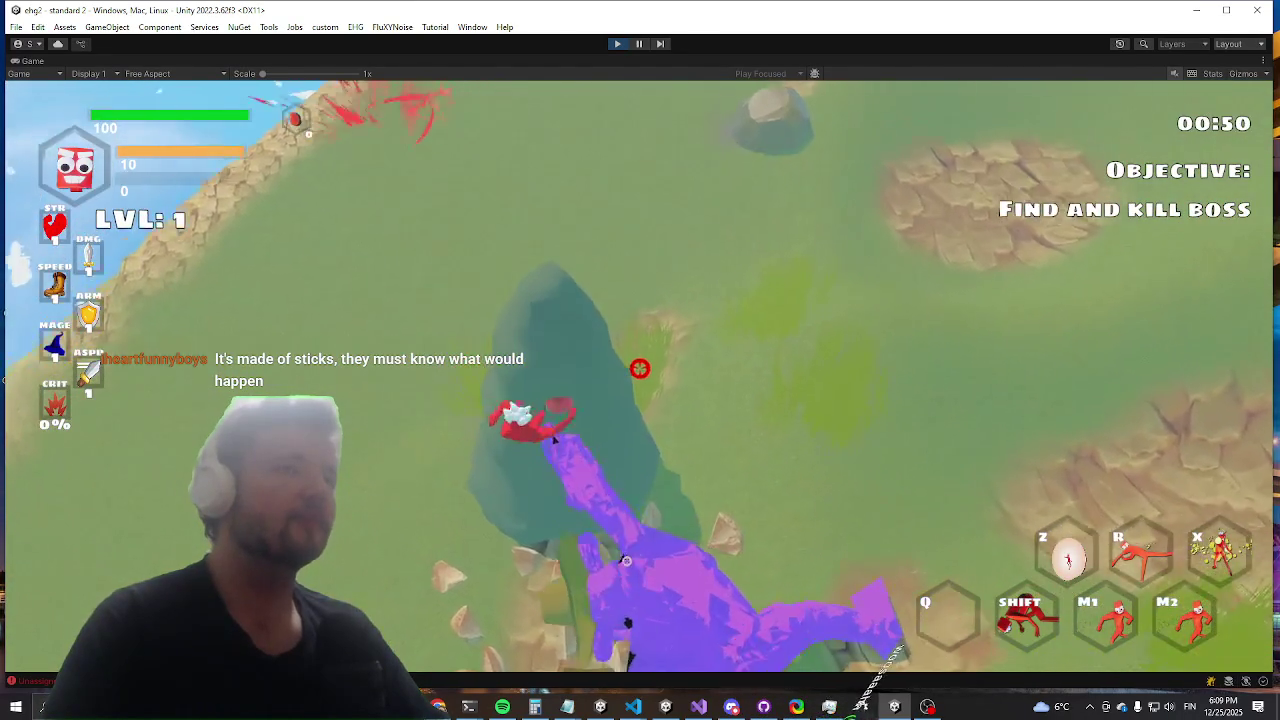
pyautogui.press('shift')
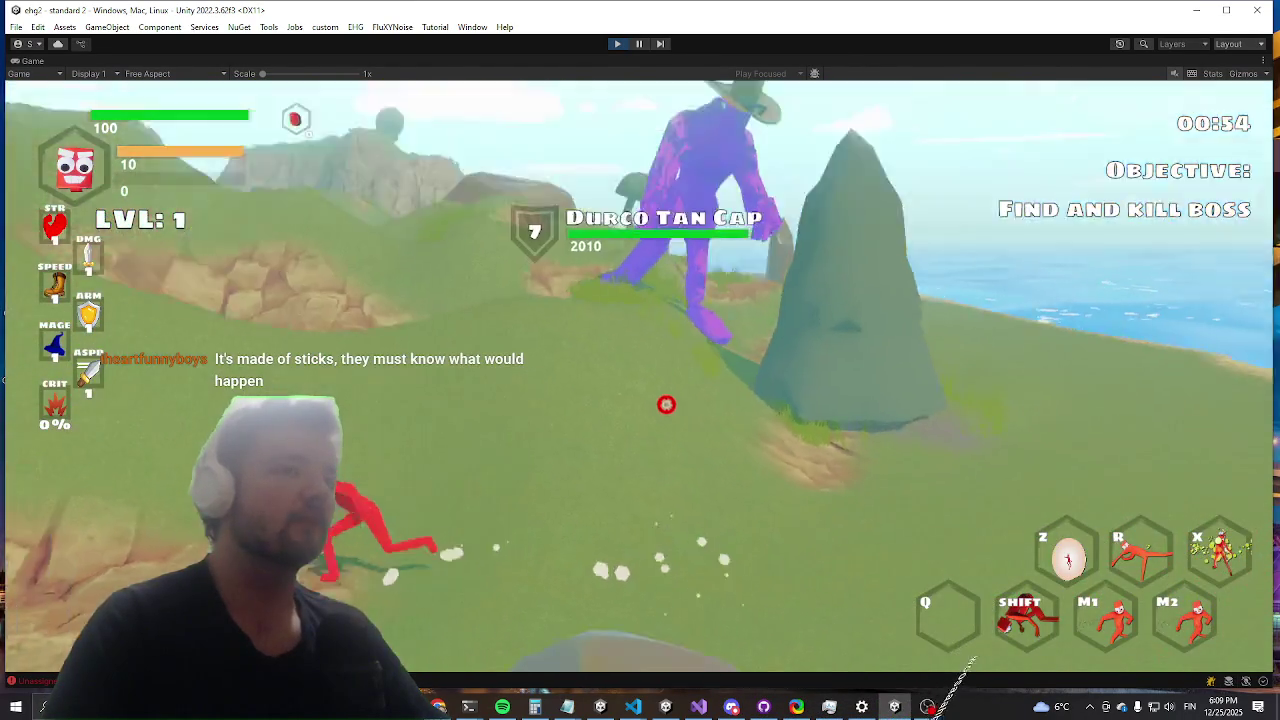
pyautogui.press('w')
pyautogui.press('w')
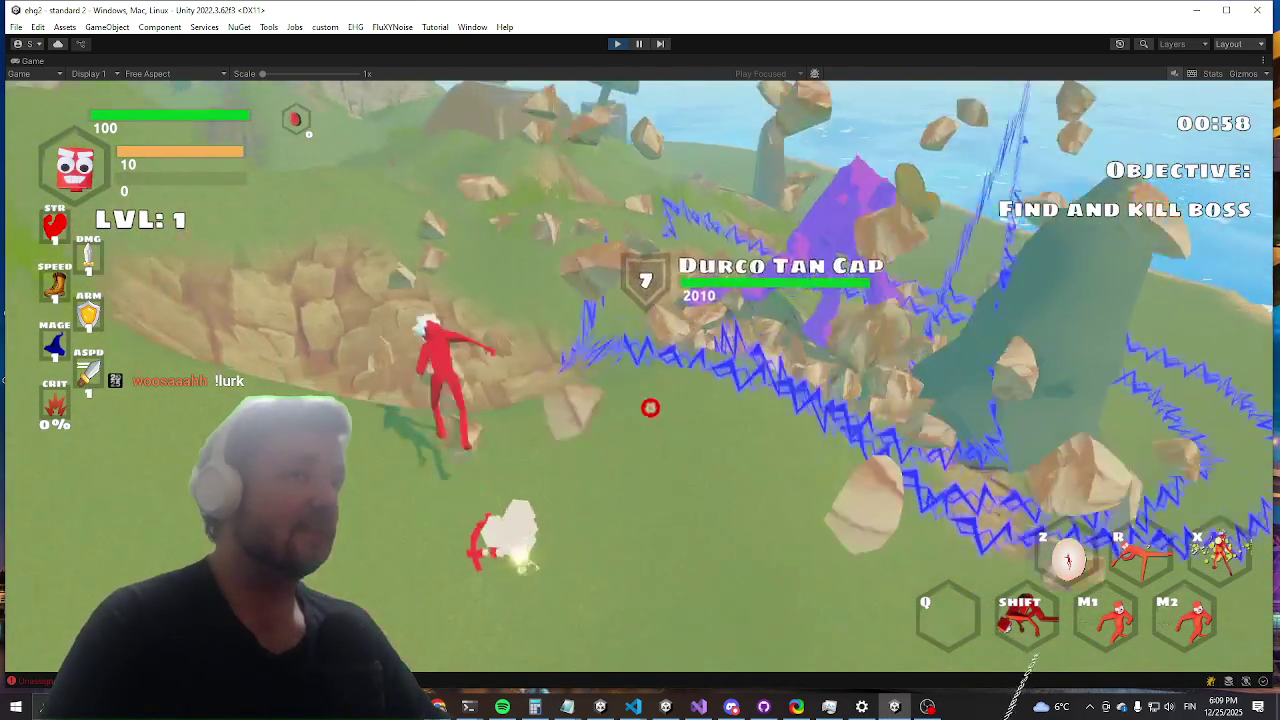
# Step: Run toward the sea and the tall rock, then charge and dive at the boss
pyautogui.press('w')
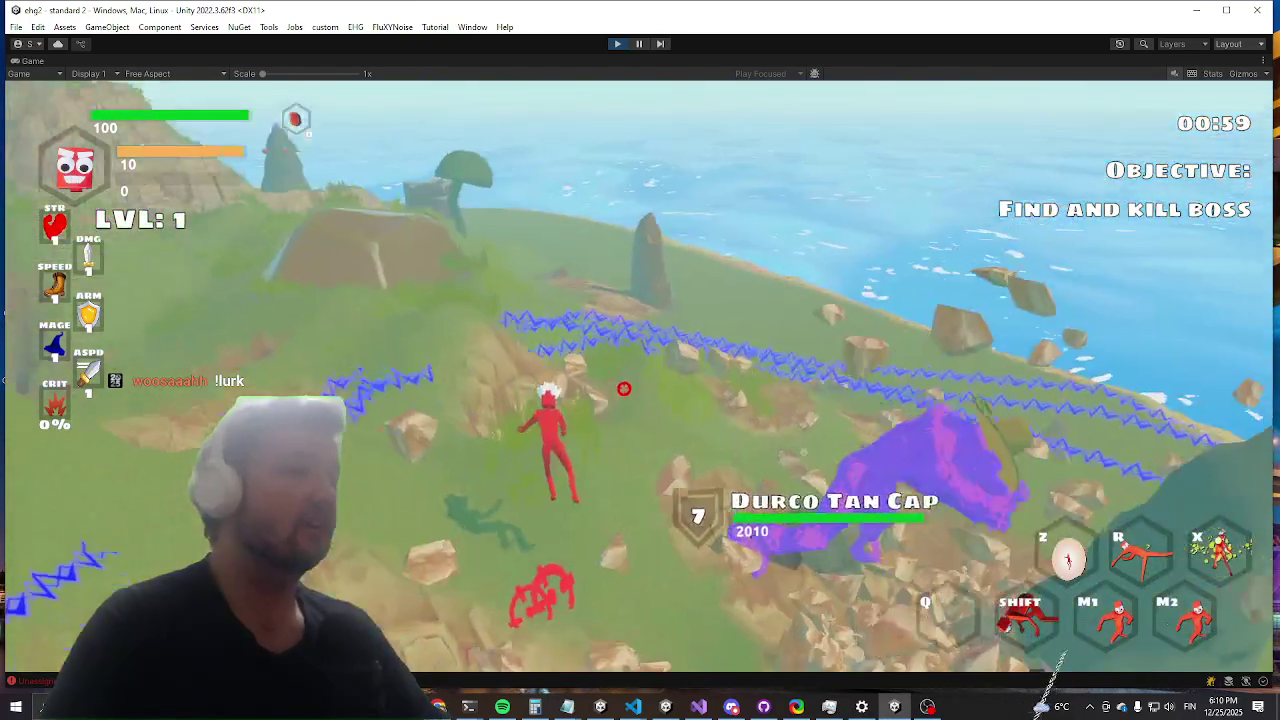
pyautogui.press('shift')
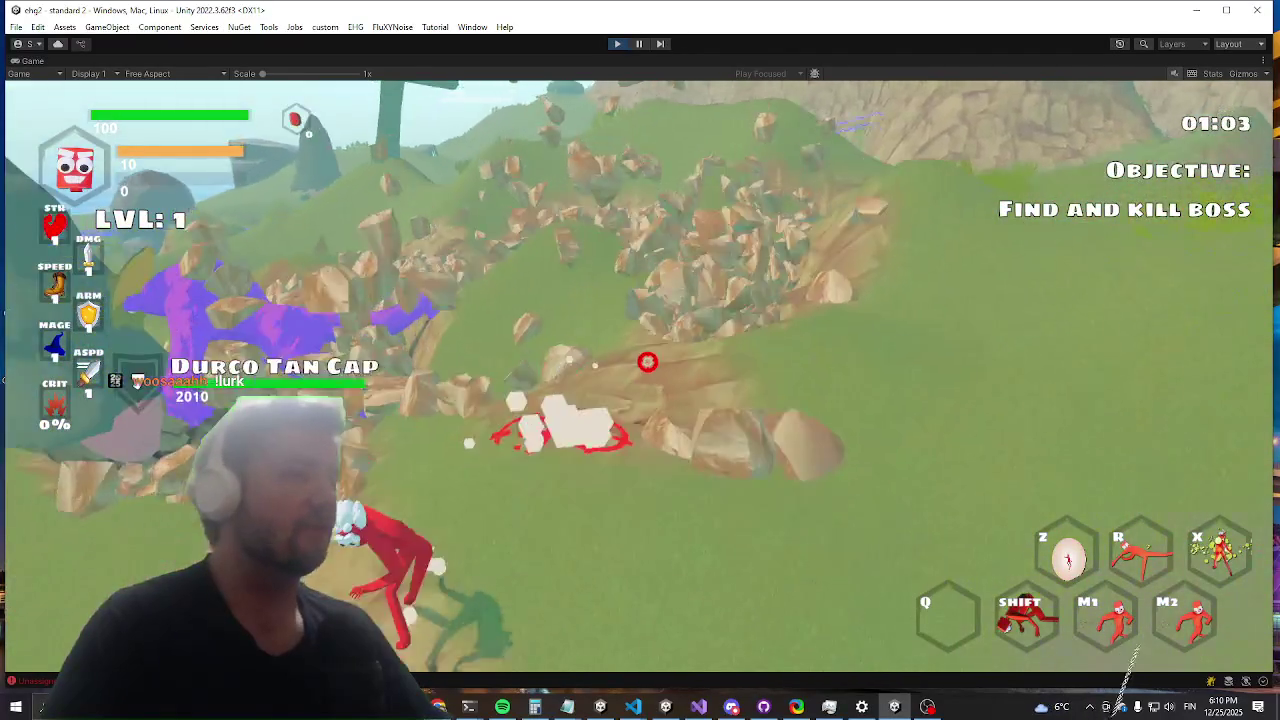
pyautogui.press('w')
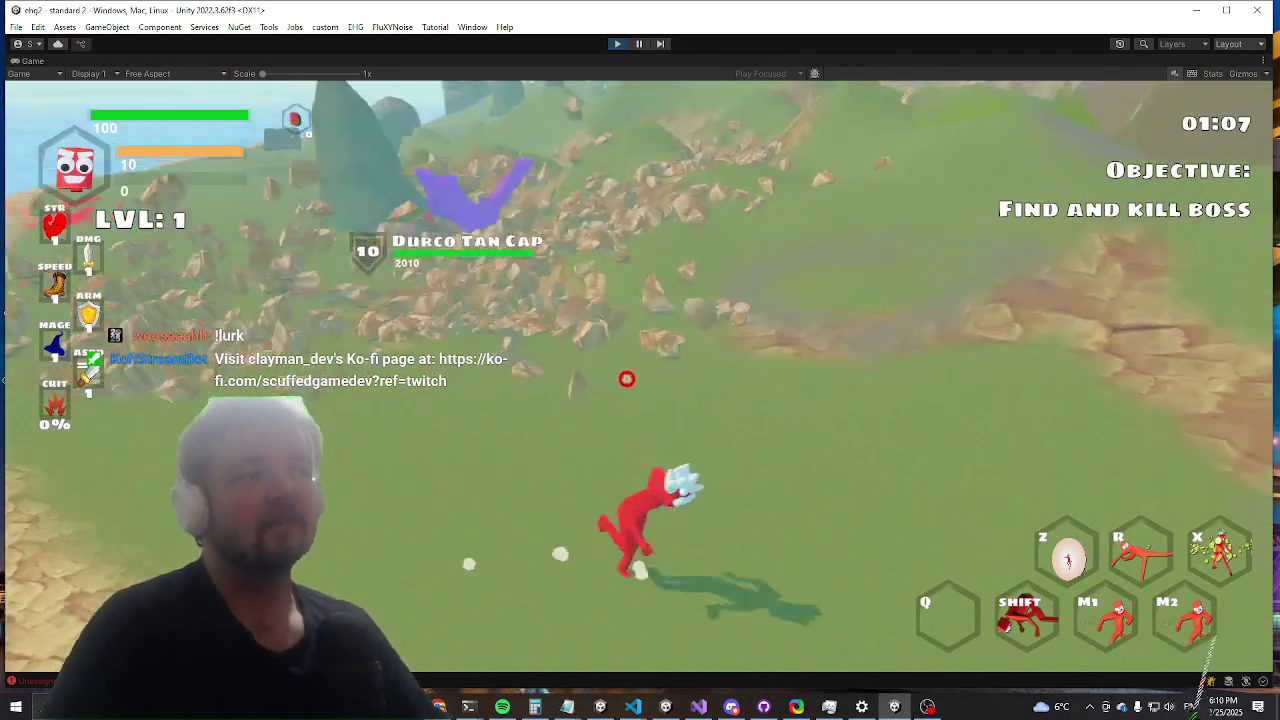
pyautogui.press('w')
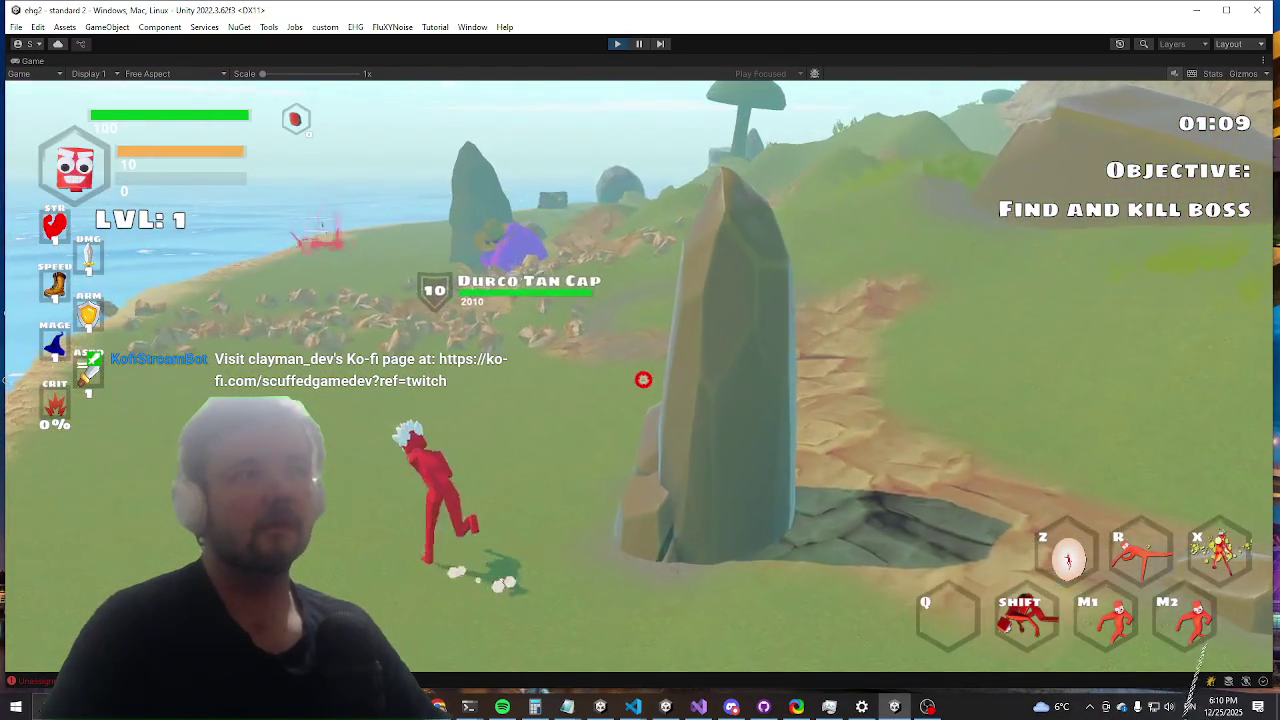
pyautogui.press('w')
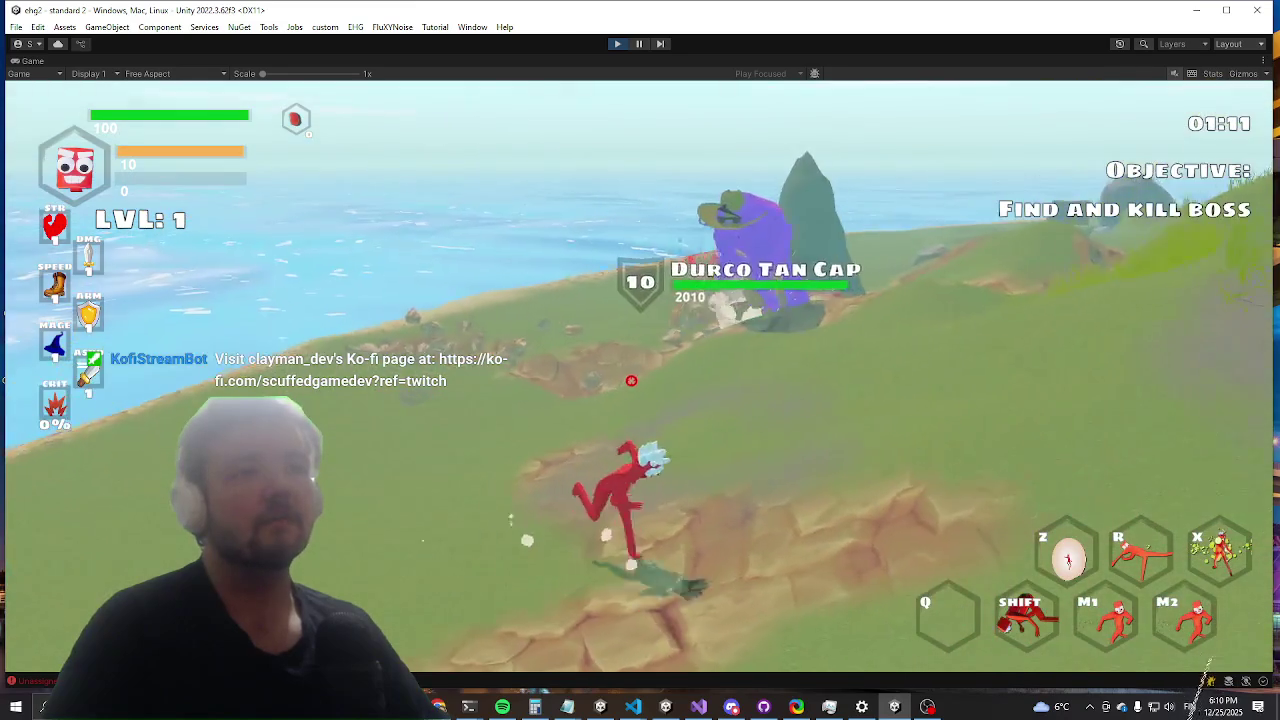
pyautogui.press('shift')
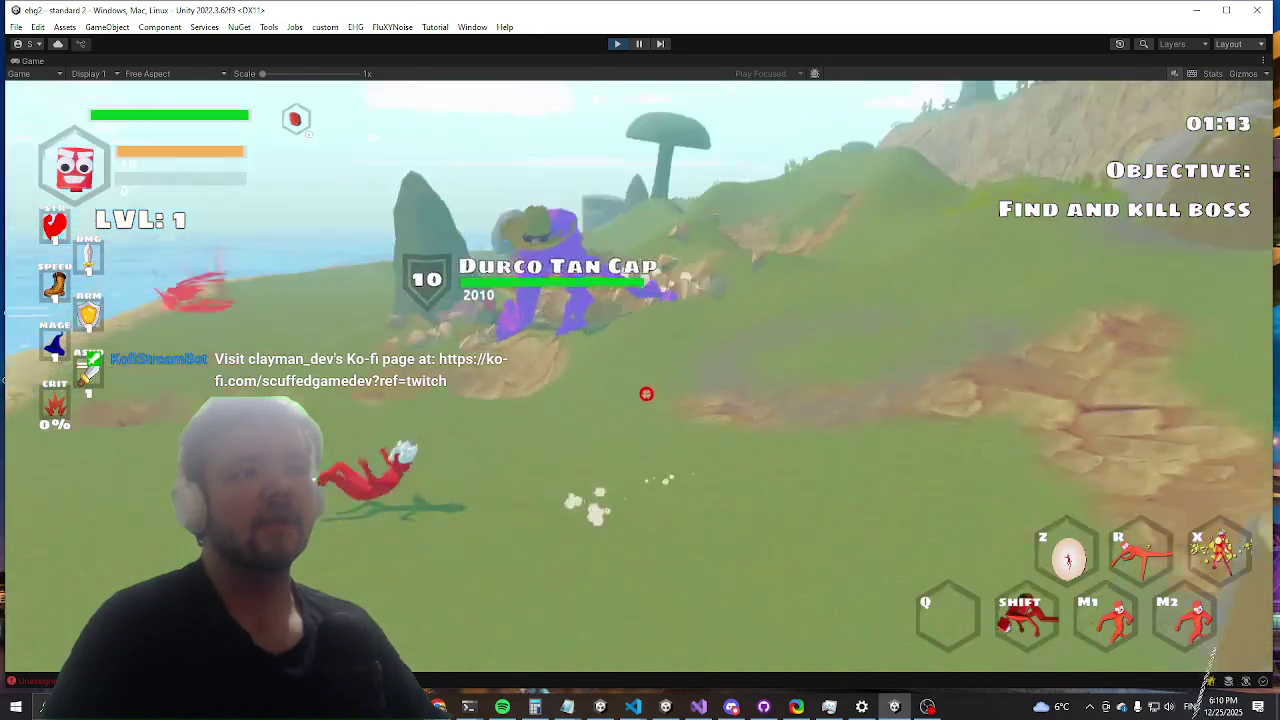
pyautogui.press('w')
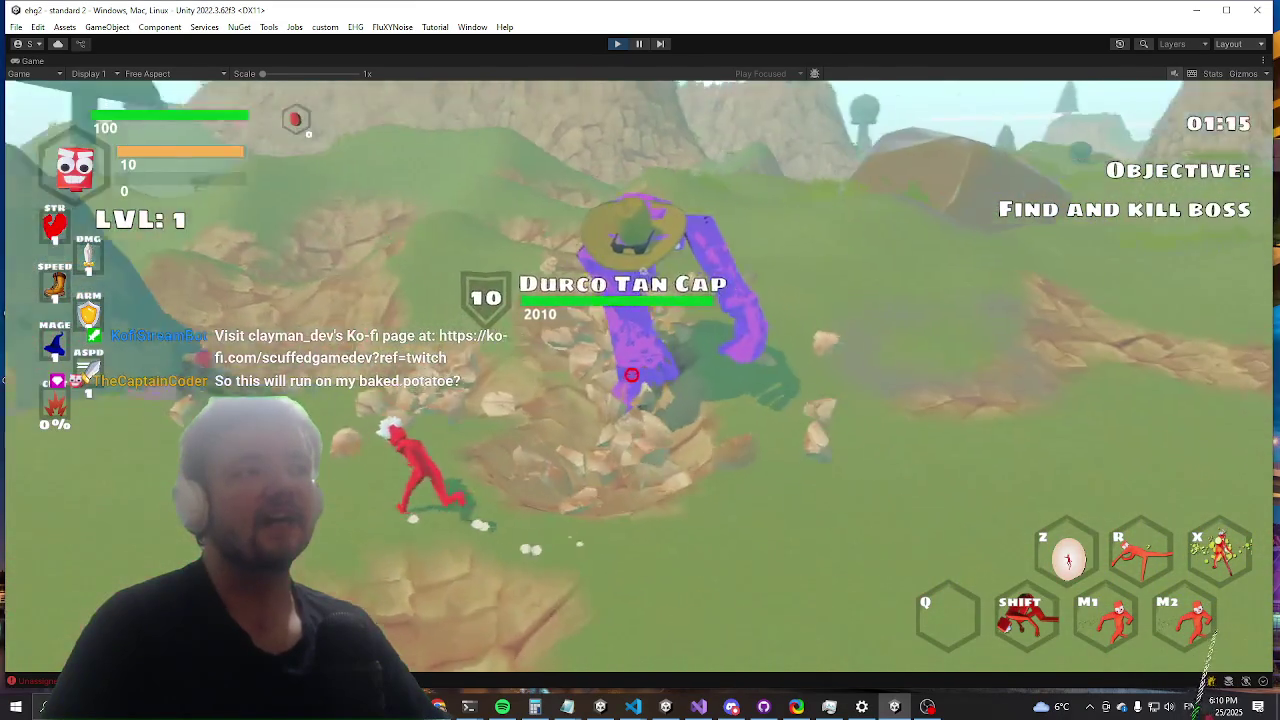
pyautogui.press('shift')
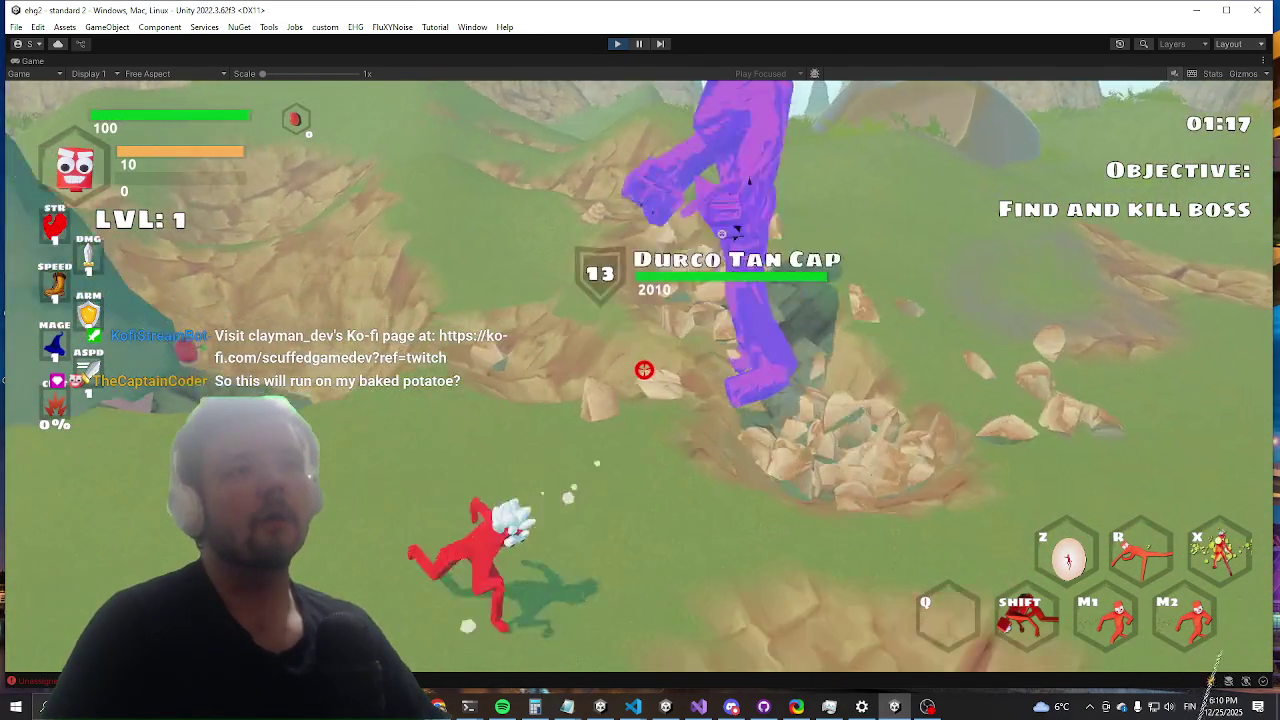
pyautogui.press('w')
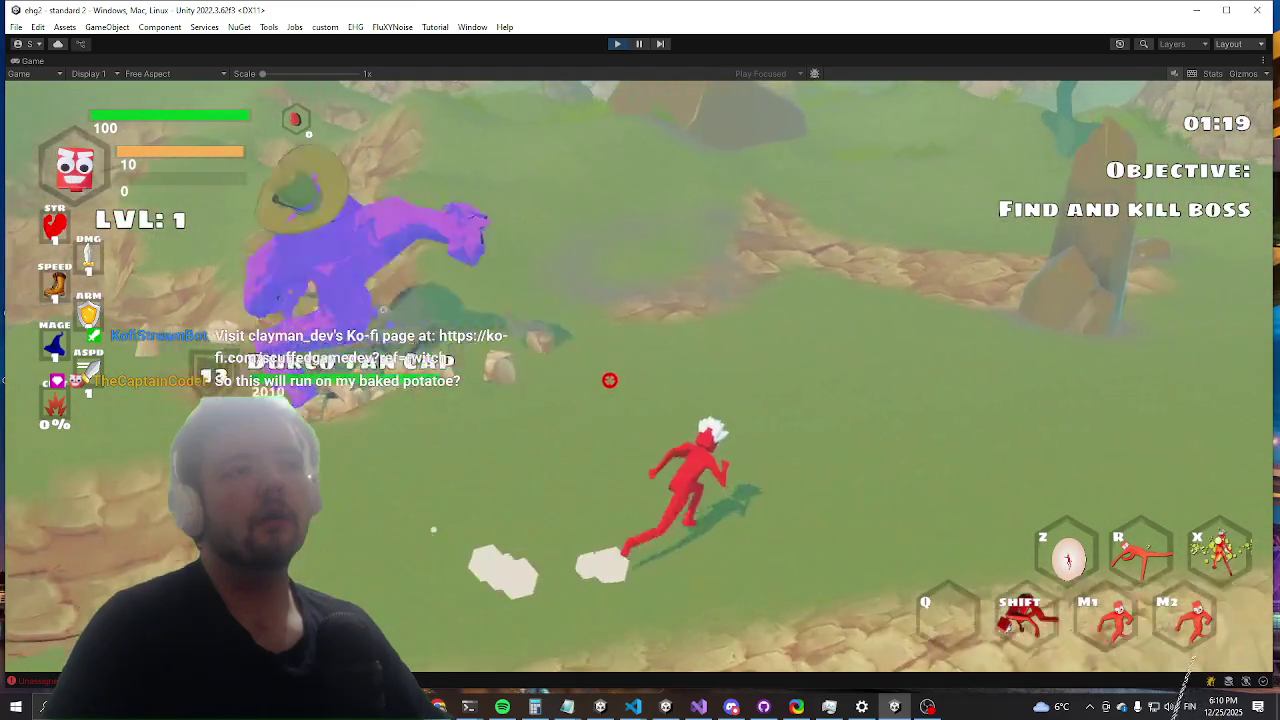
pyautogui.press('w')
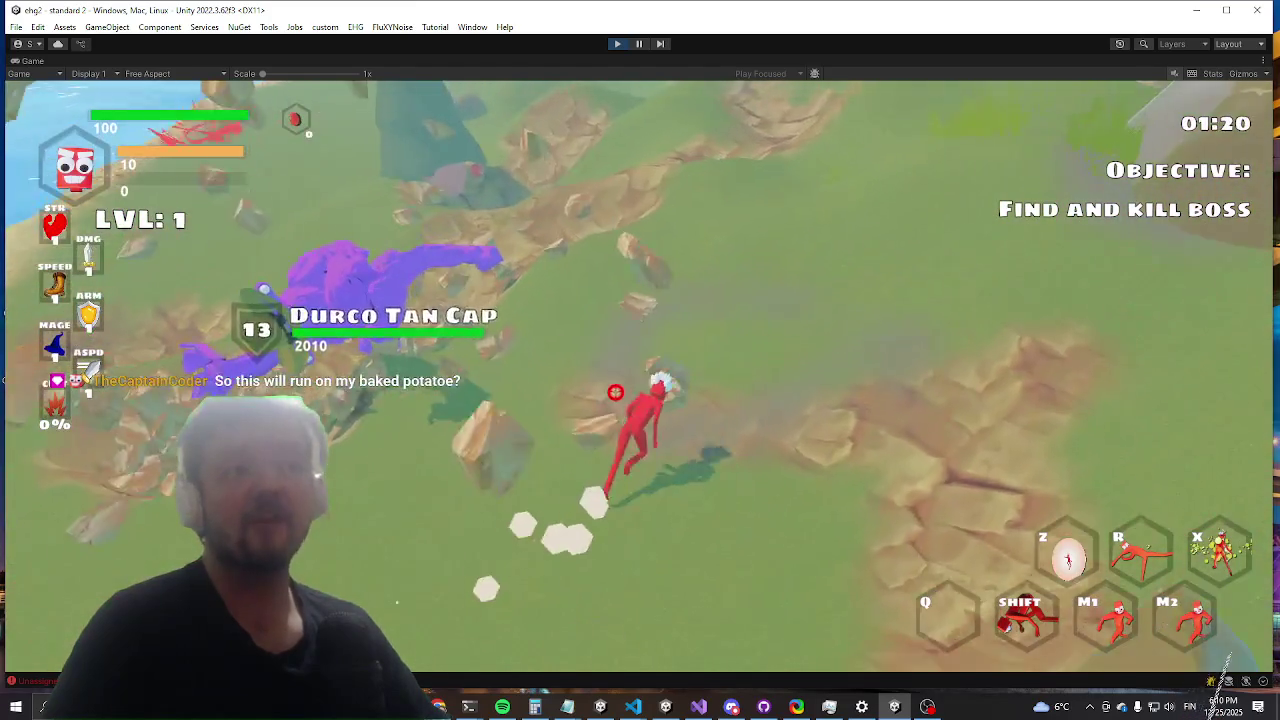
# Step: Try saving mid-play, then run through the crater up to the purple boss and dash past it
pyautogui.hotkey('ctrl', 's')
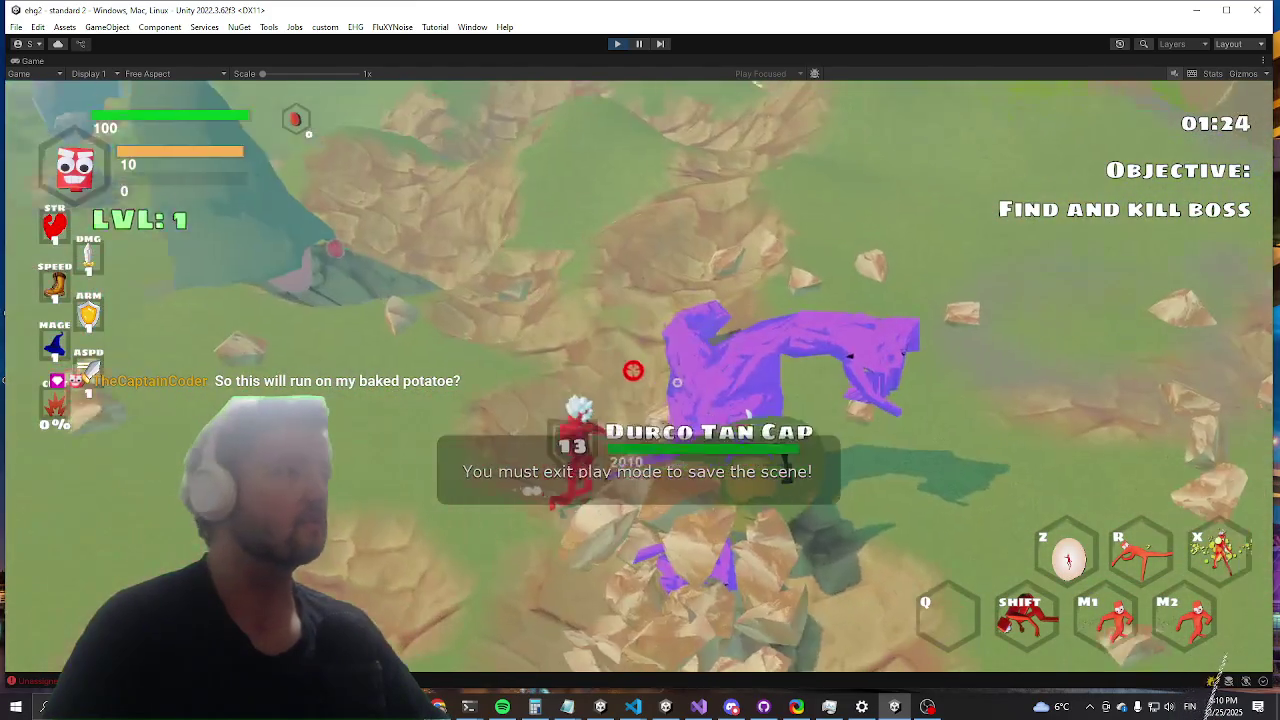
pyautogui.press('w')
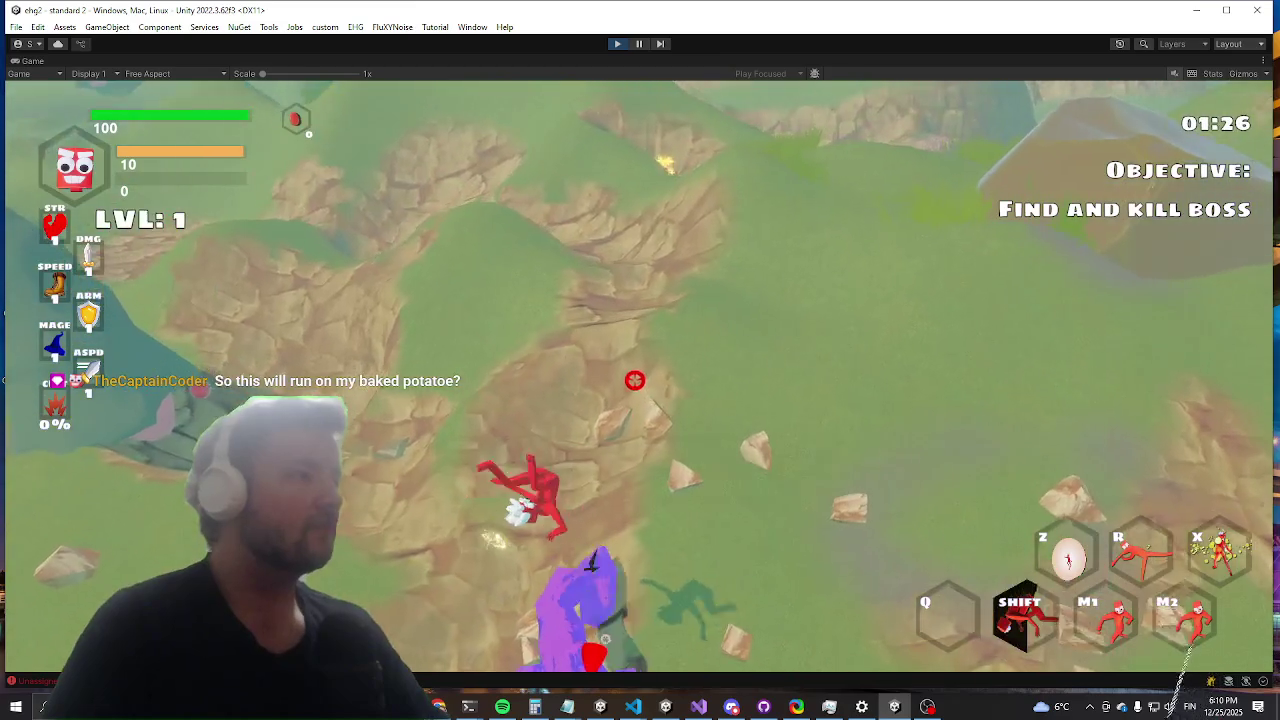
pyautogui.press('w')
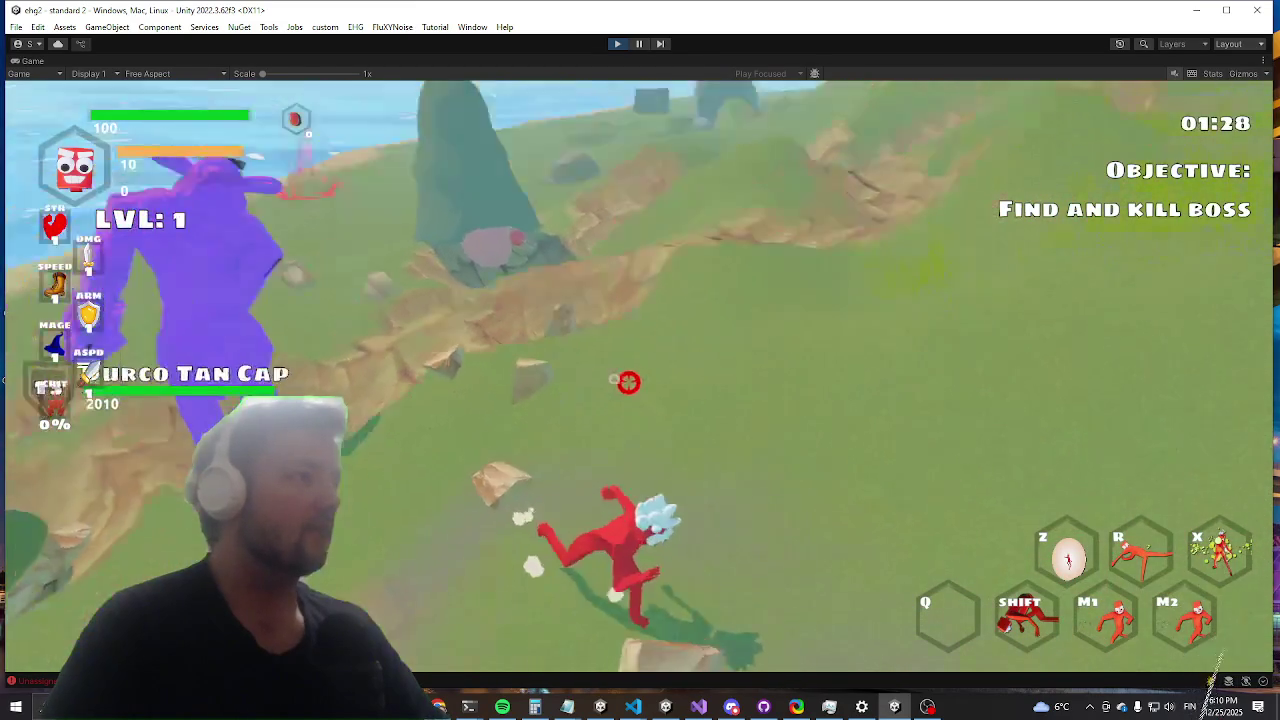
pyautogui.press('w')
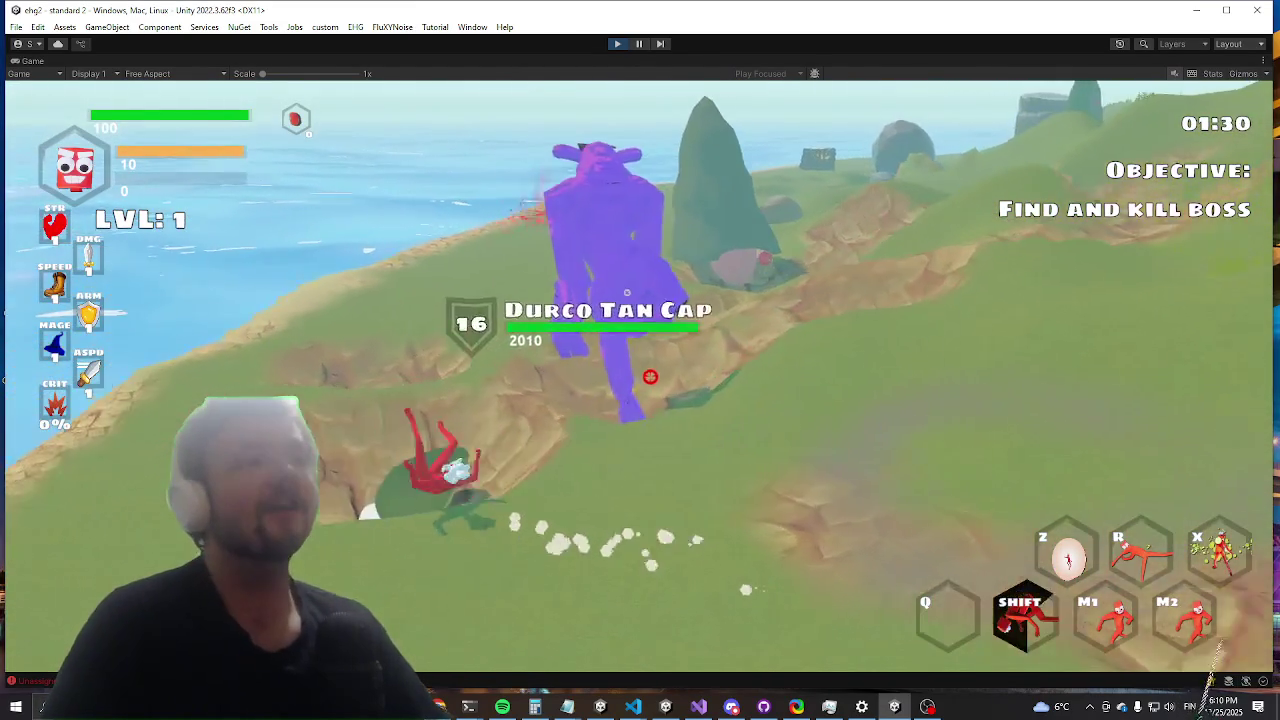
pyautogui.press('w')
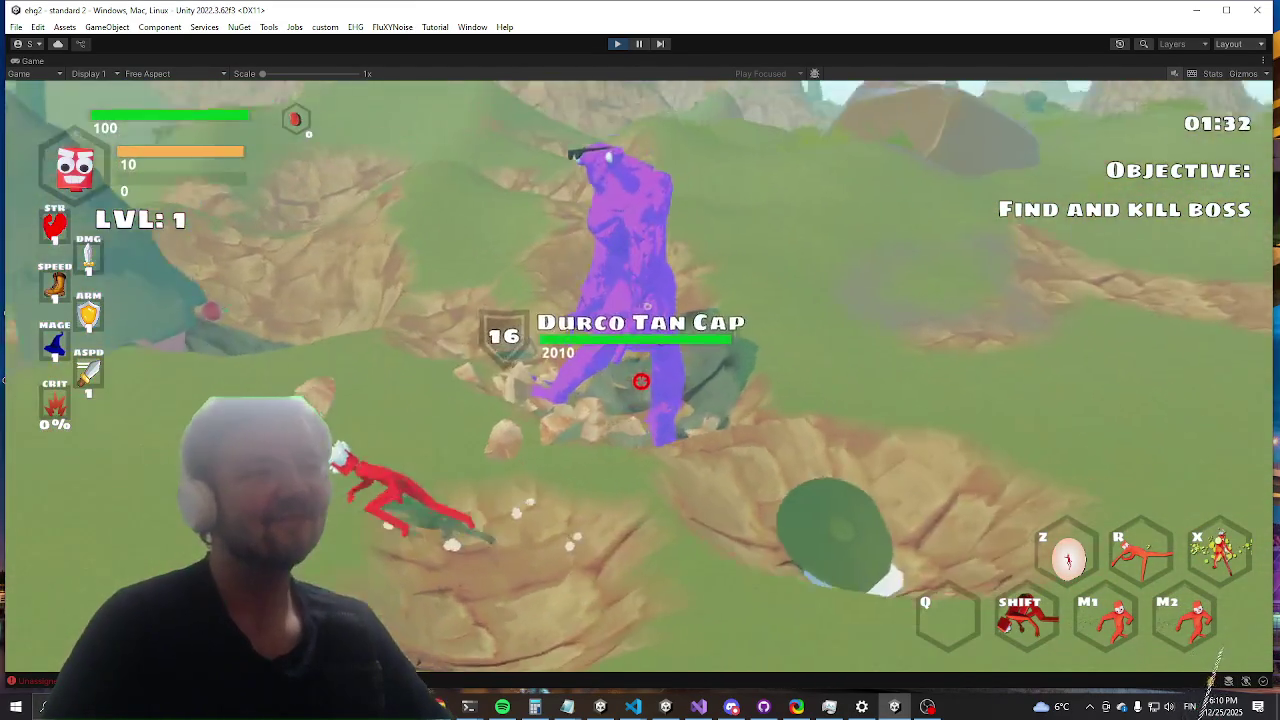
pyautogui.press('w')
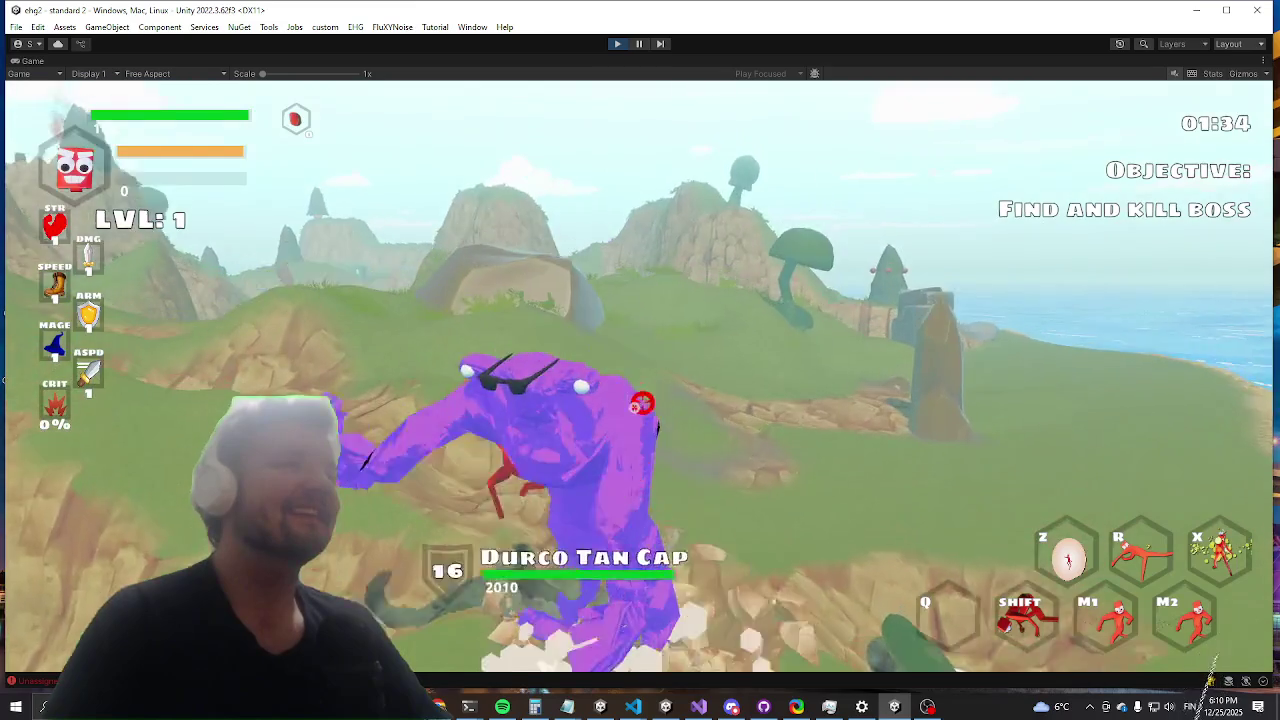
pyautogui.press('shift')
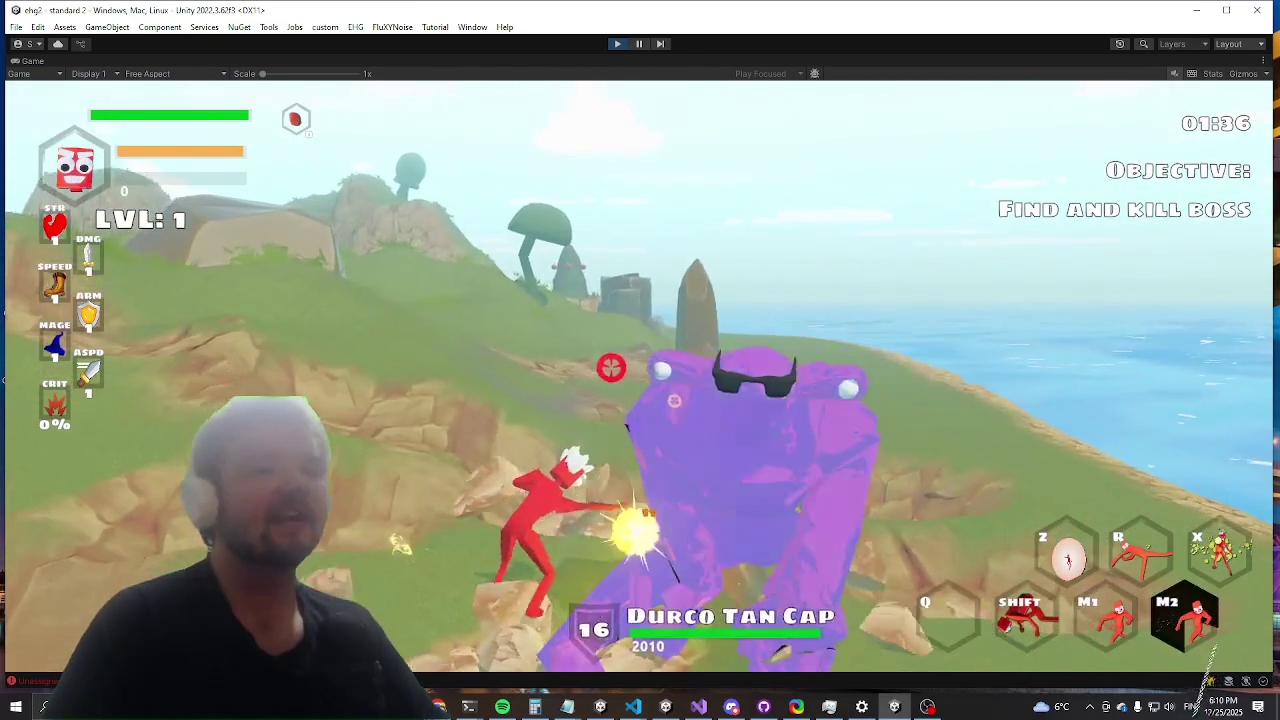
# Step: Run the red character along the slope behind and past the tall rock
pyautogui.press('a')
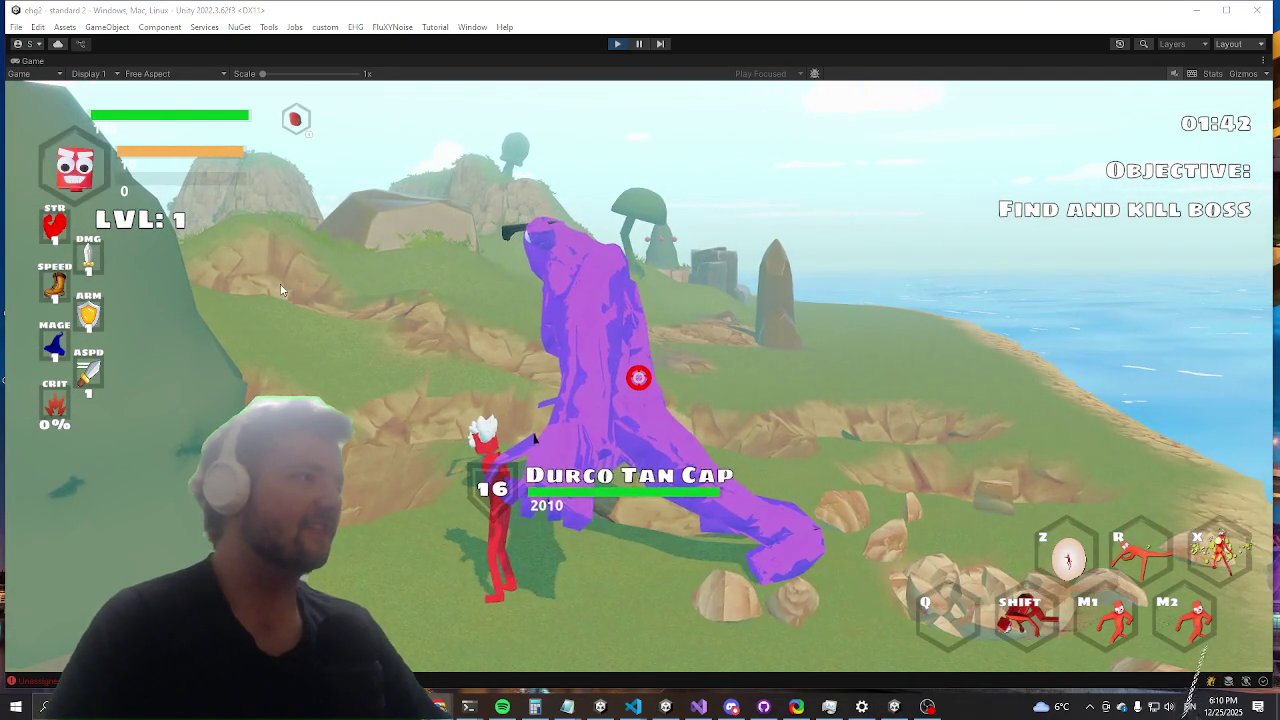
pyautogui.press('a')
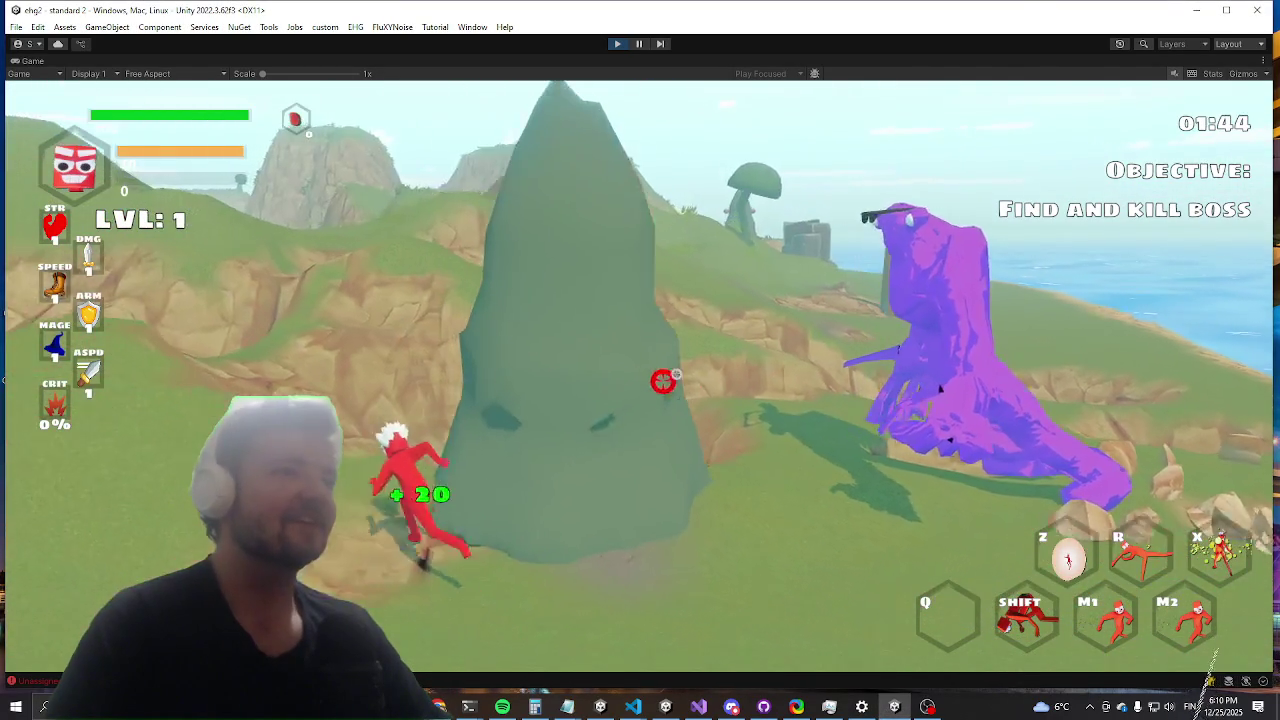
pyautogui.press('a')
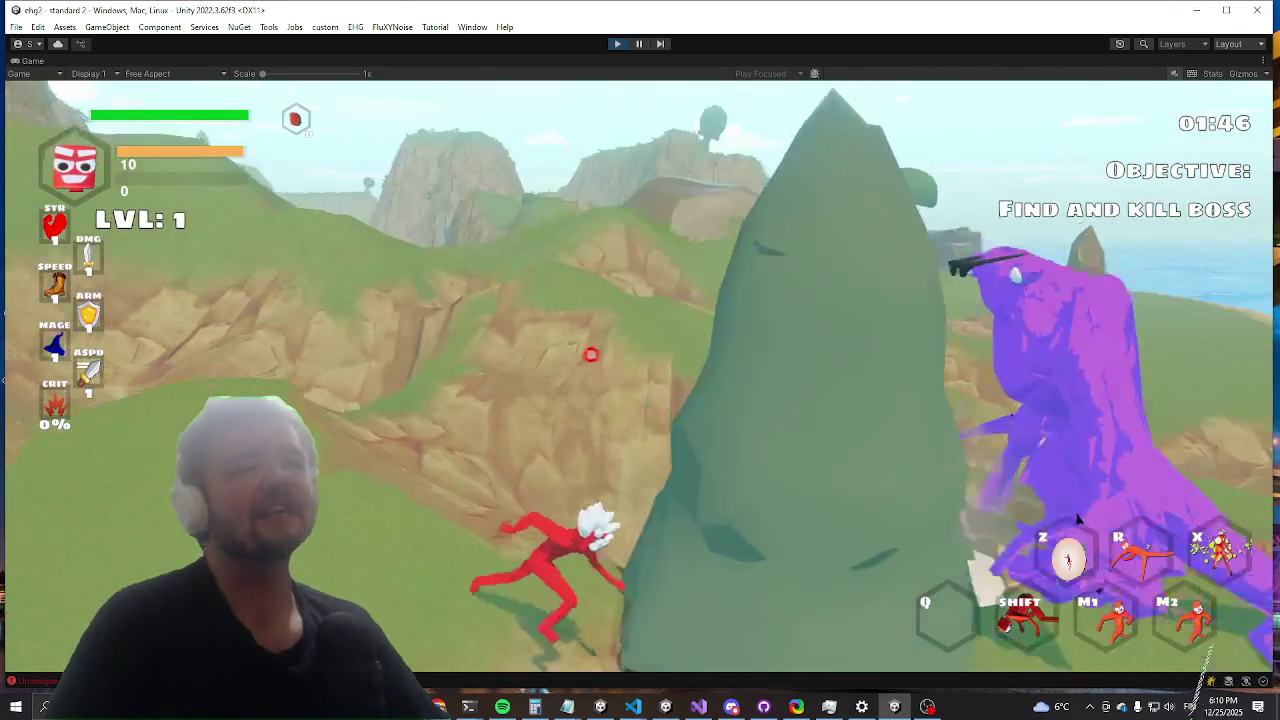
pyautogui.press('a')
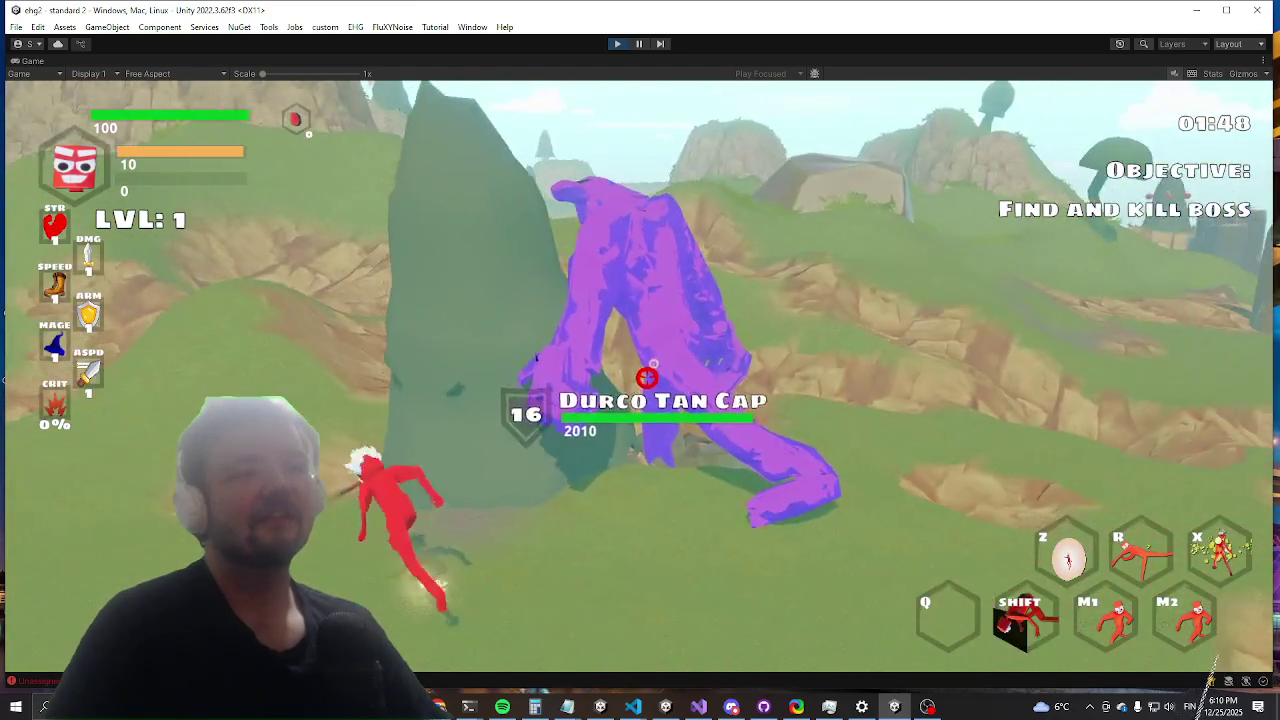
pyautogui.press('a')
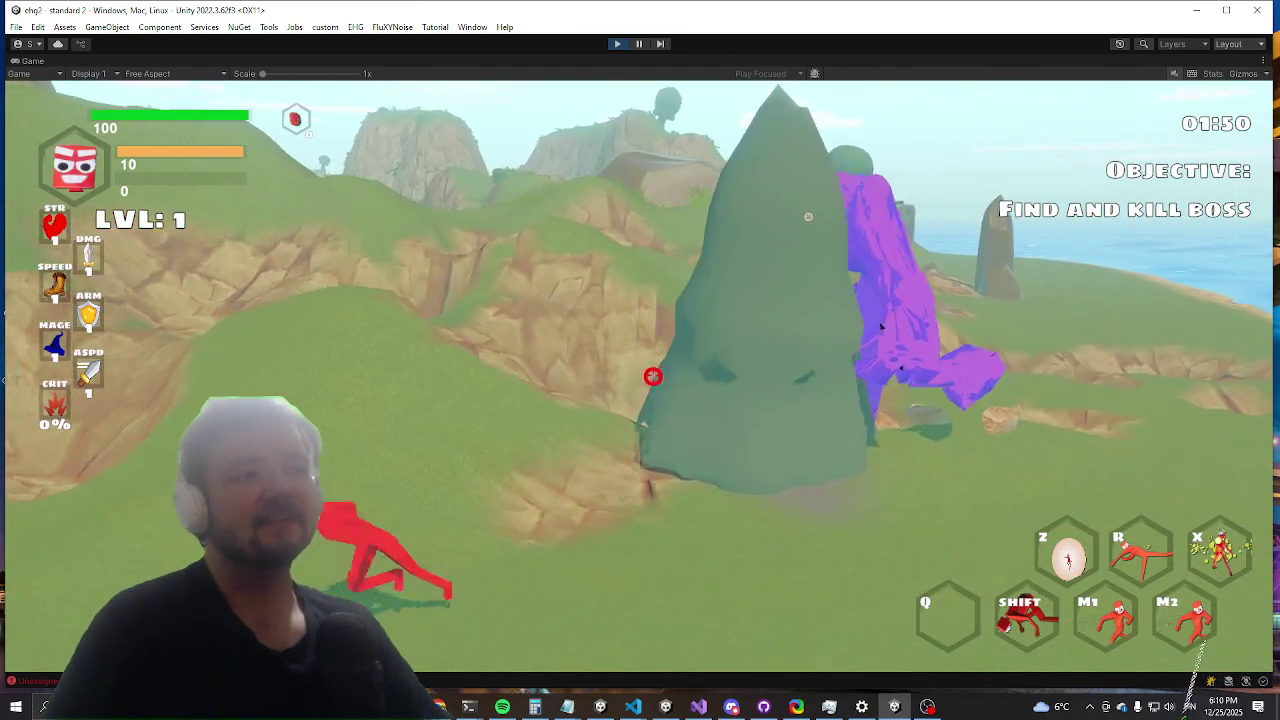
pyautogui.press('a')
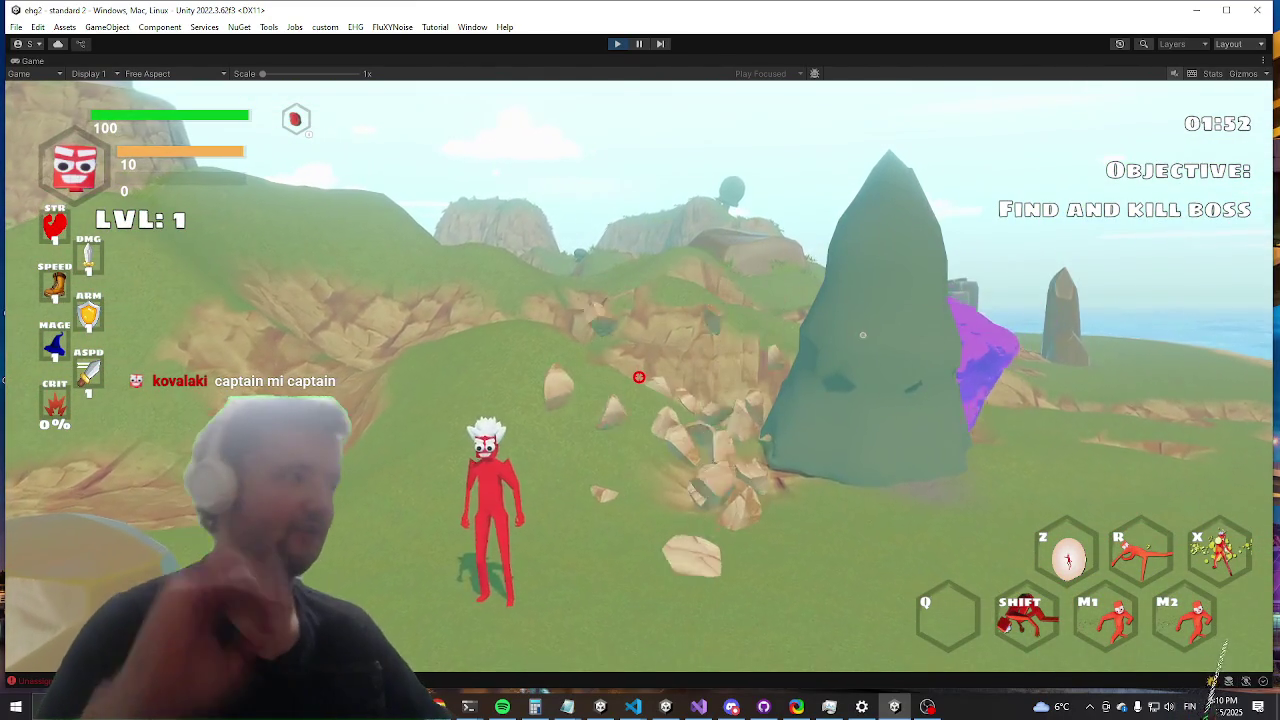
# Step: Dodge-roll toward the tall rock, get up beside the boss, then switch to Visual Studio's 'tree' code search
pyautogui.press('a')
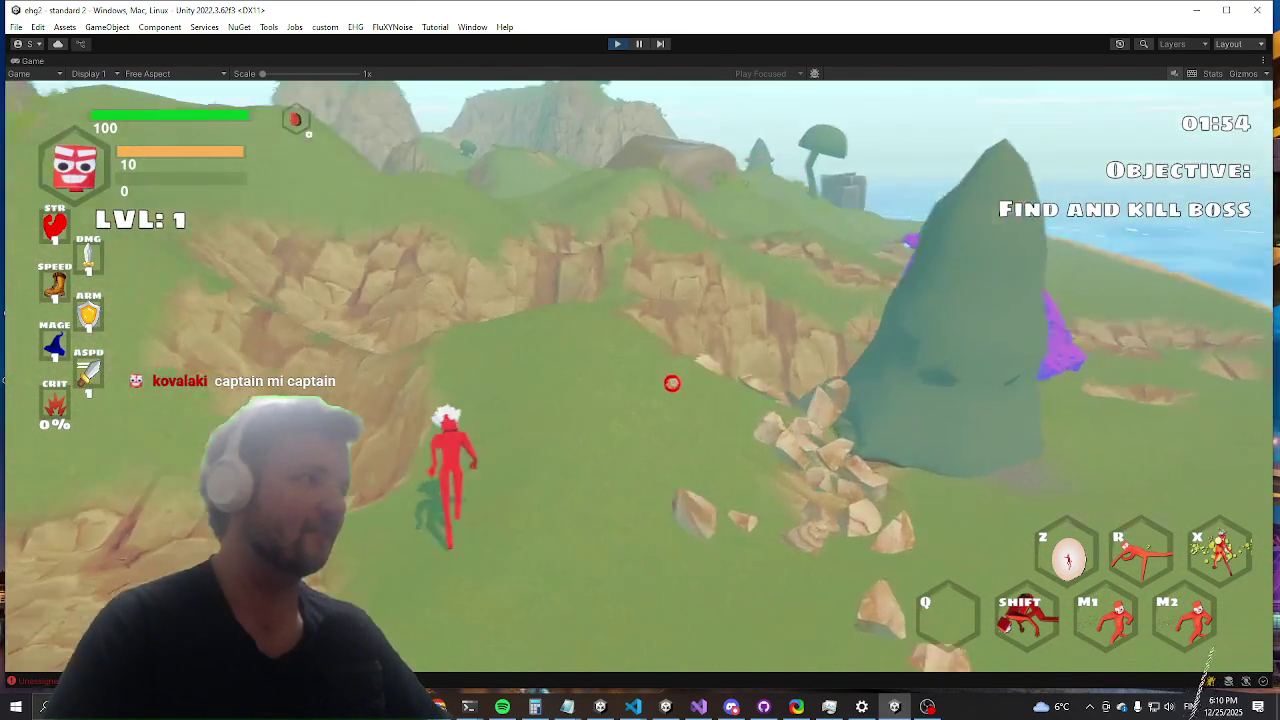
pyautogui.press('shift')
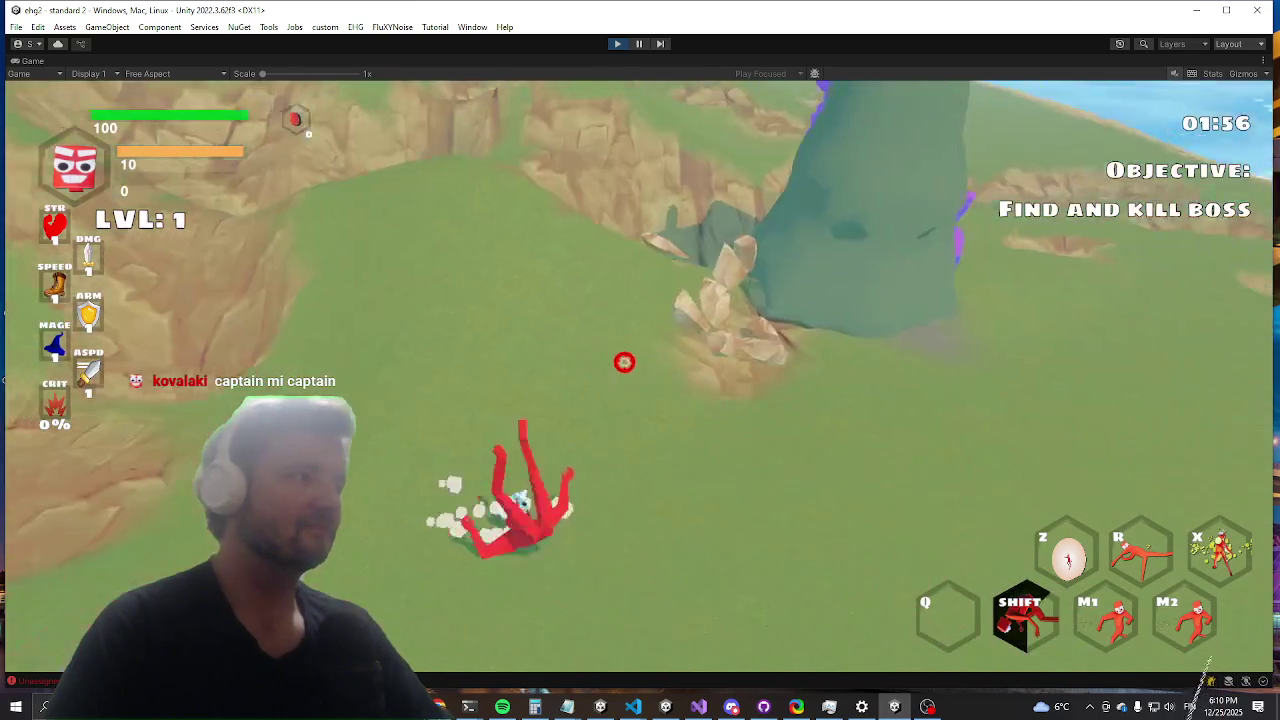
pyautogui.press('a')
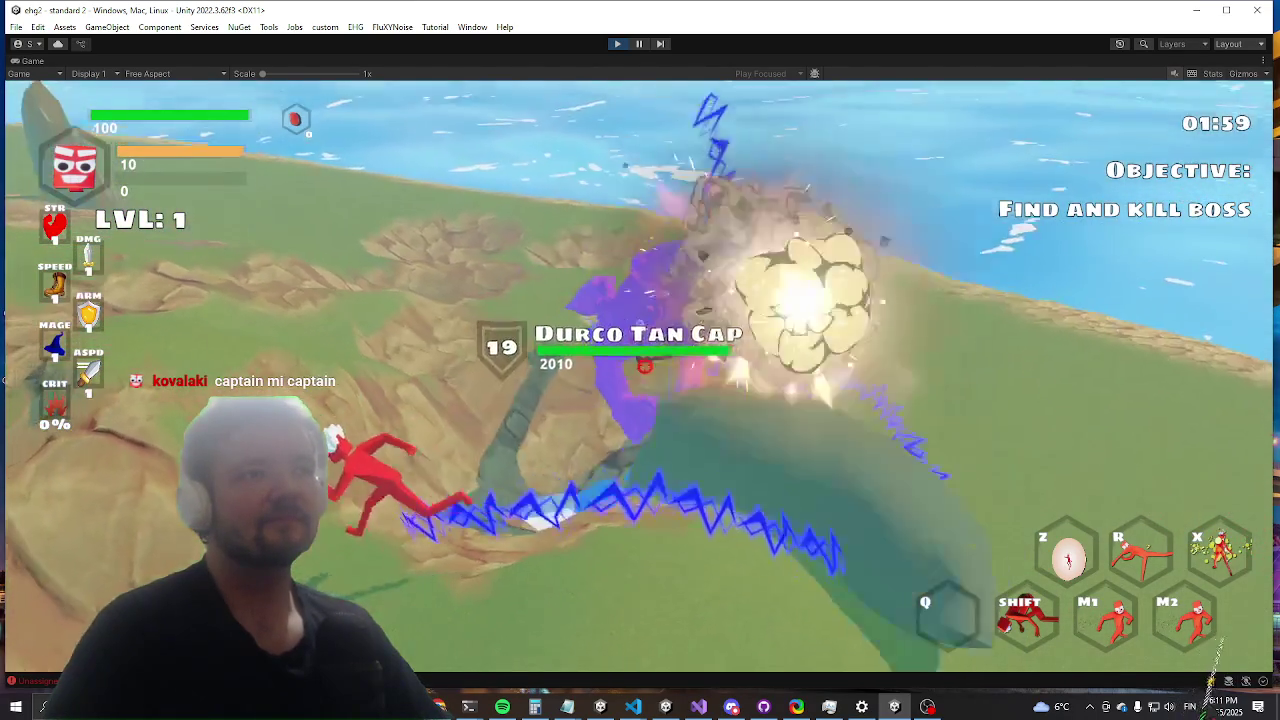
pyautogui.press('w')
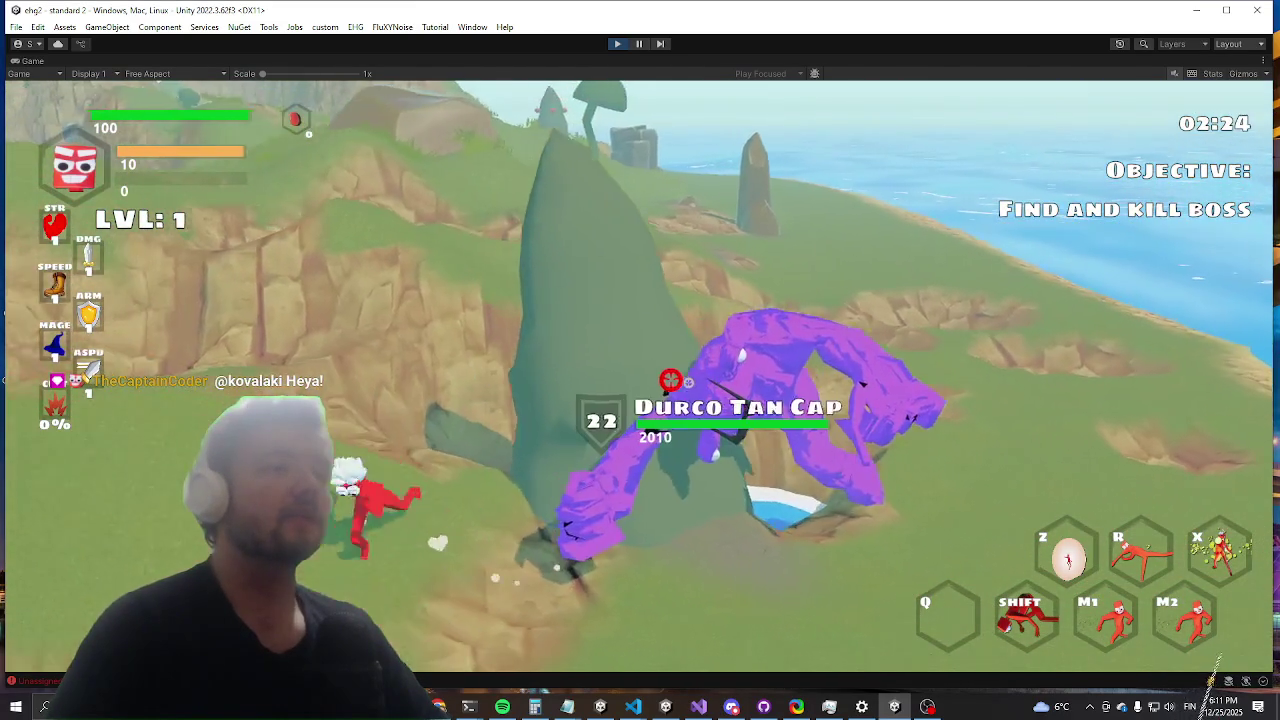
pyautogui.press('super')
pyautogui.press('super')
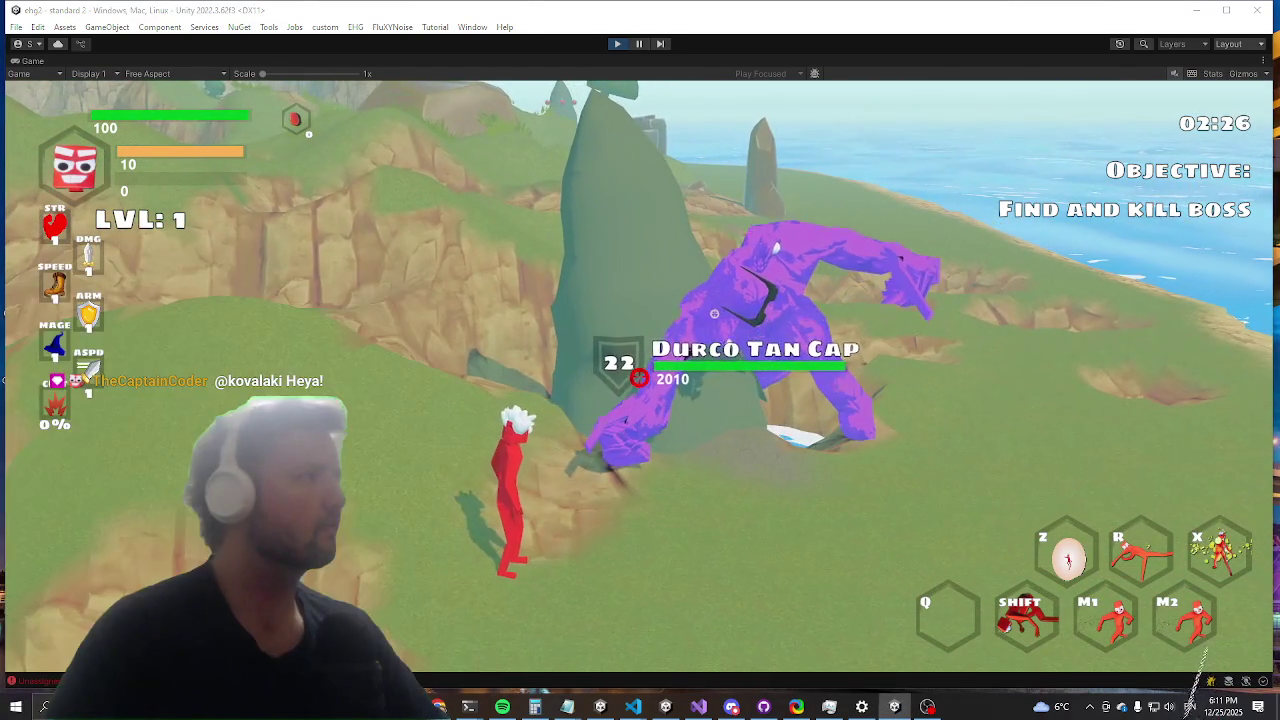
pyautogui.hotkey('alt', 'Tab')
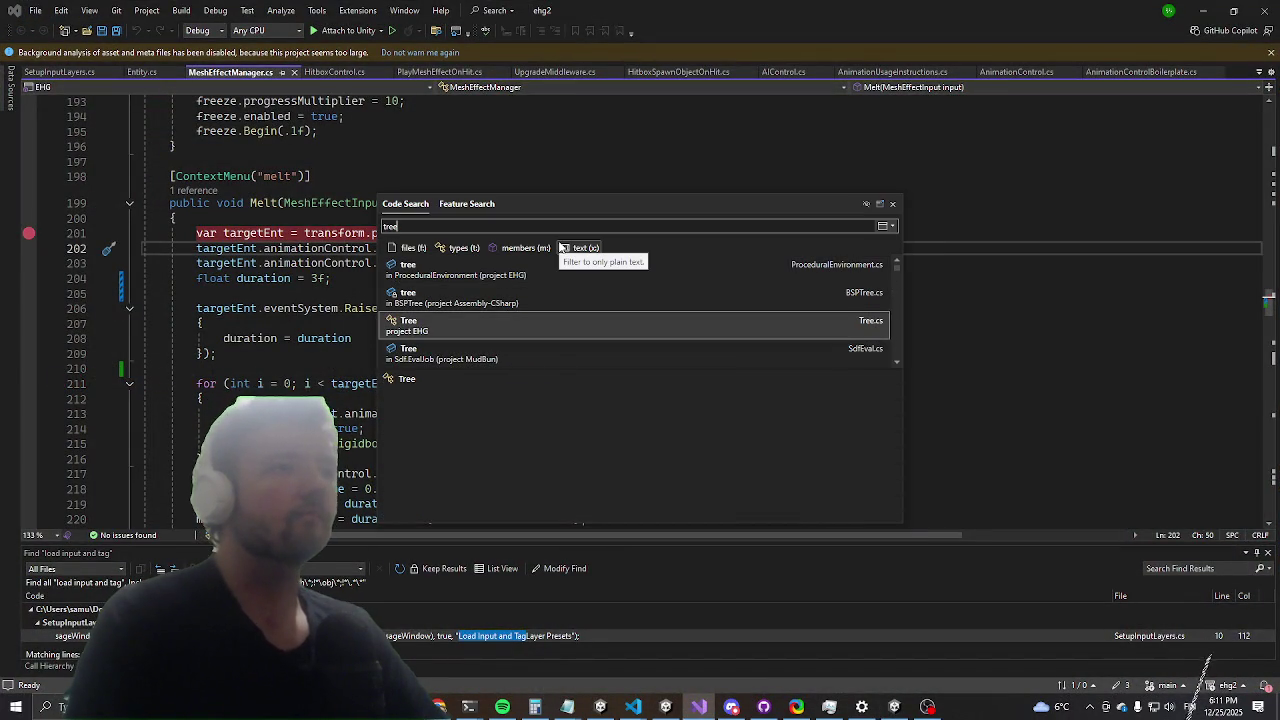
# Step: Open Tree.cs from the 'tree' search results, skim it, and return to Unity's running game
pyautogui.press('Return')
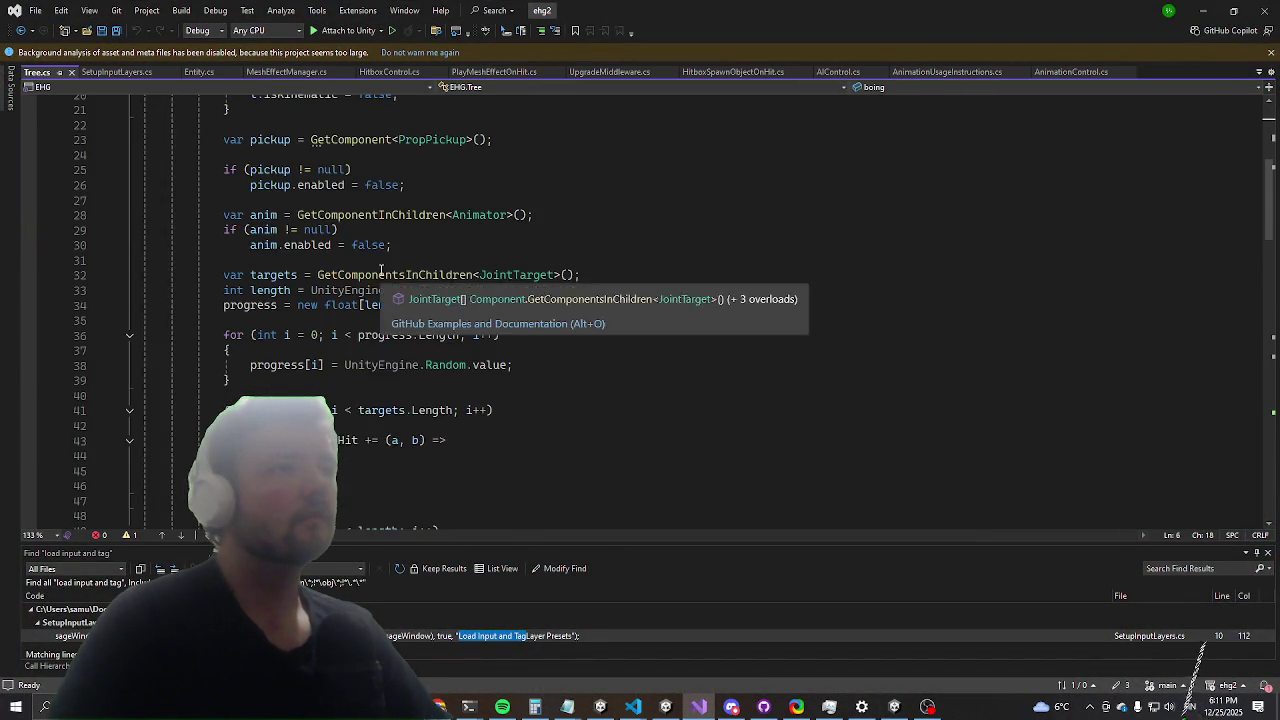
pyautogui.scroll(-8, 416, 242)
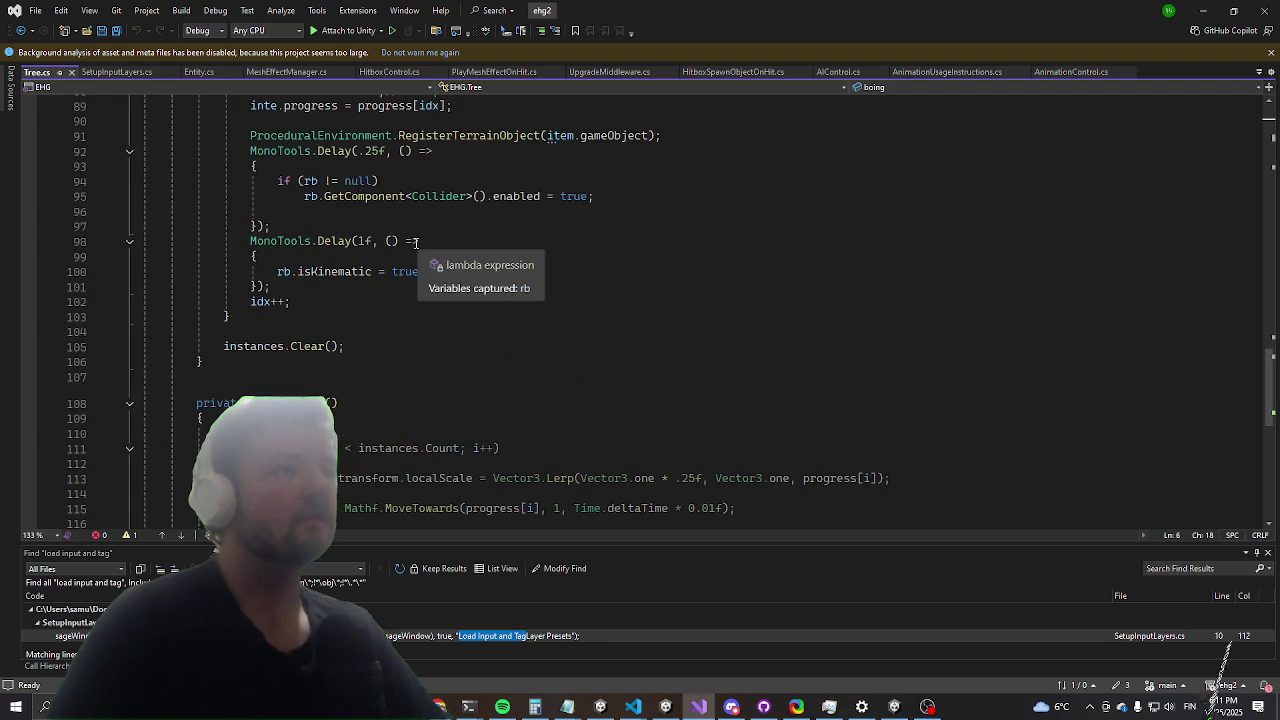
pyautogui.click(1193, 9)
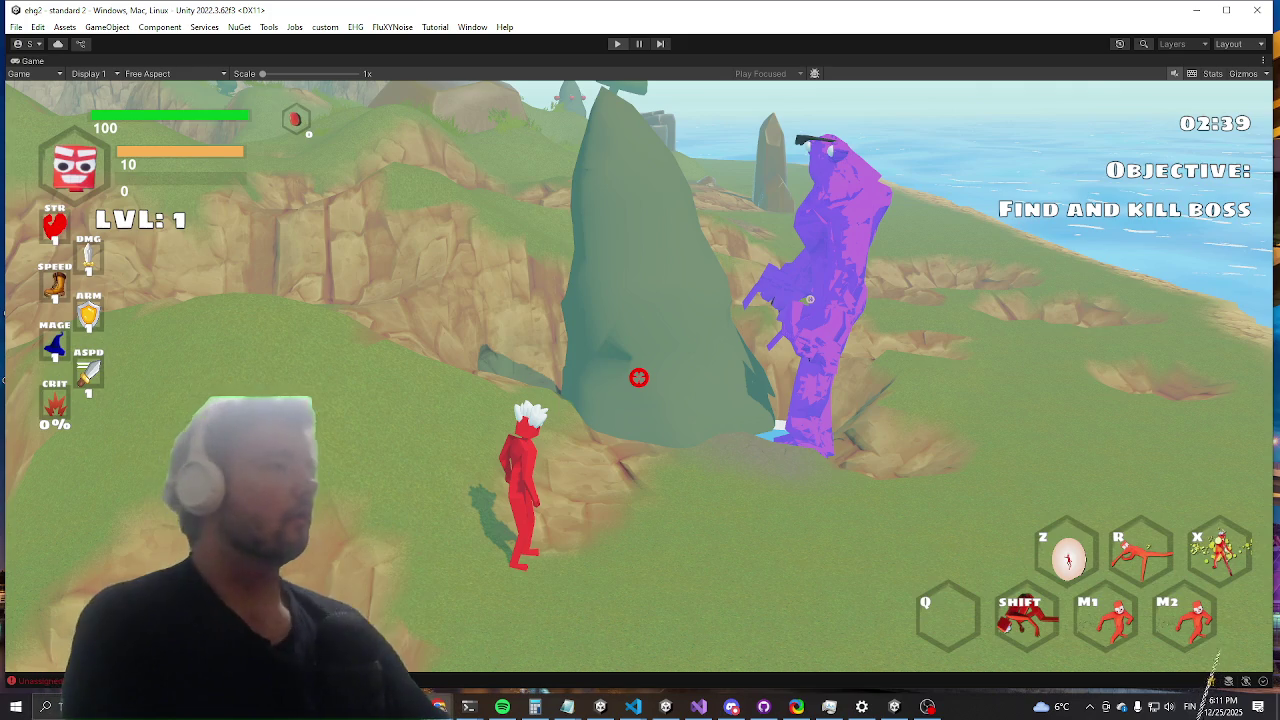
# Step: Stop the running game and try an 'alpine t' asset search, then clear it
pyautogui.hotkey('ctrl', 'p')
pyautogui.hotkey('alt', 'Tab')
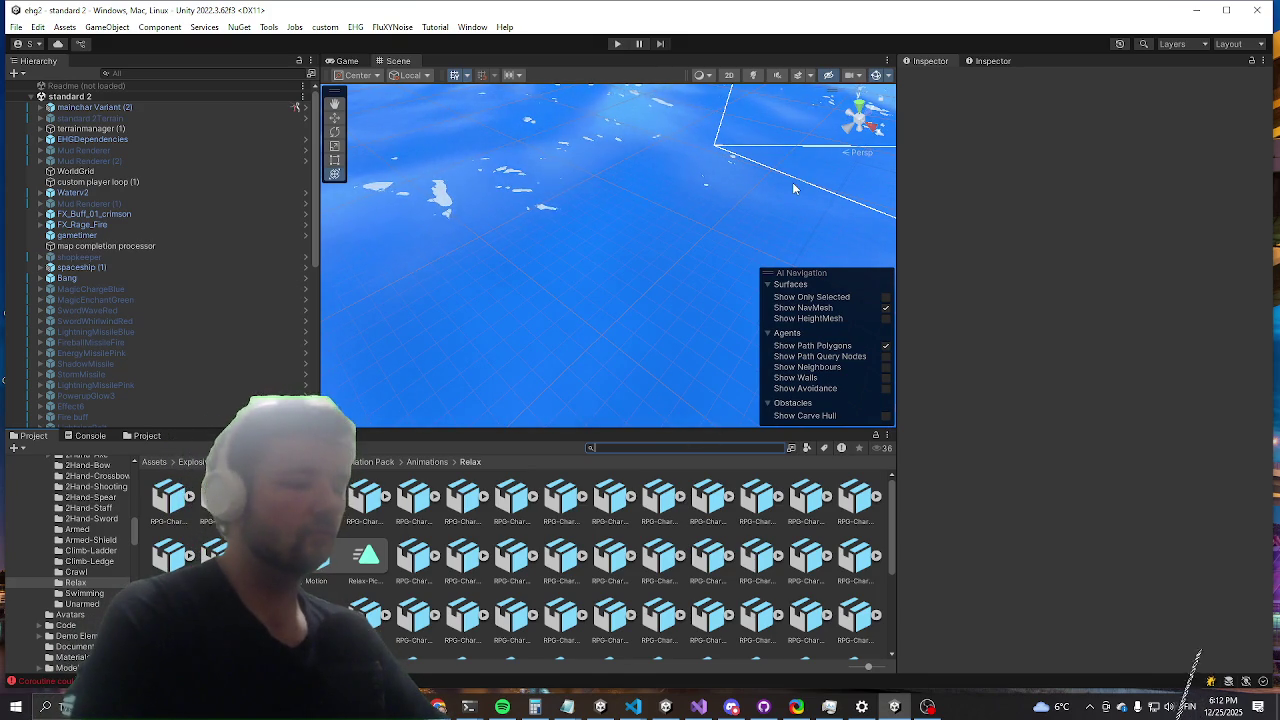
pyautogui.write('alp')
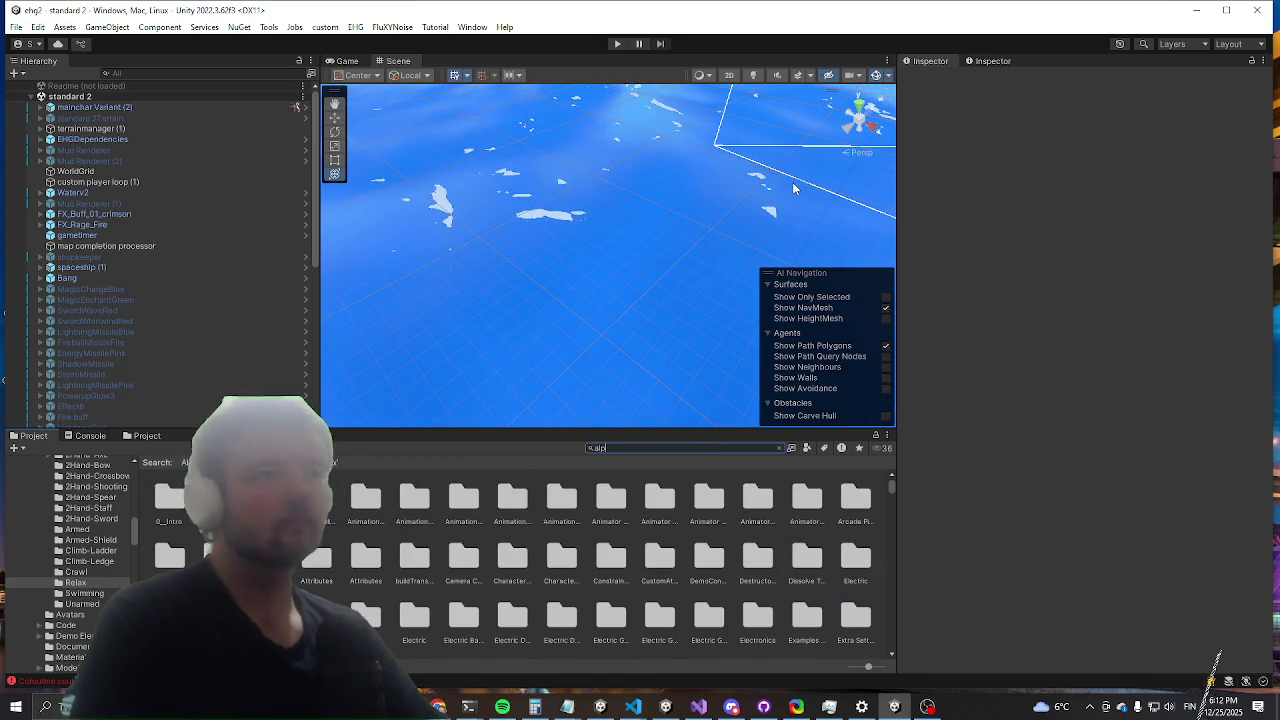
pyautogui.write('ine t')
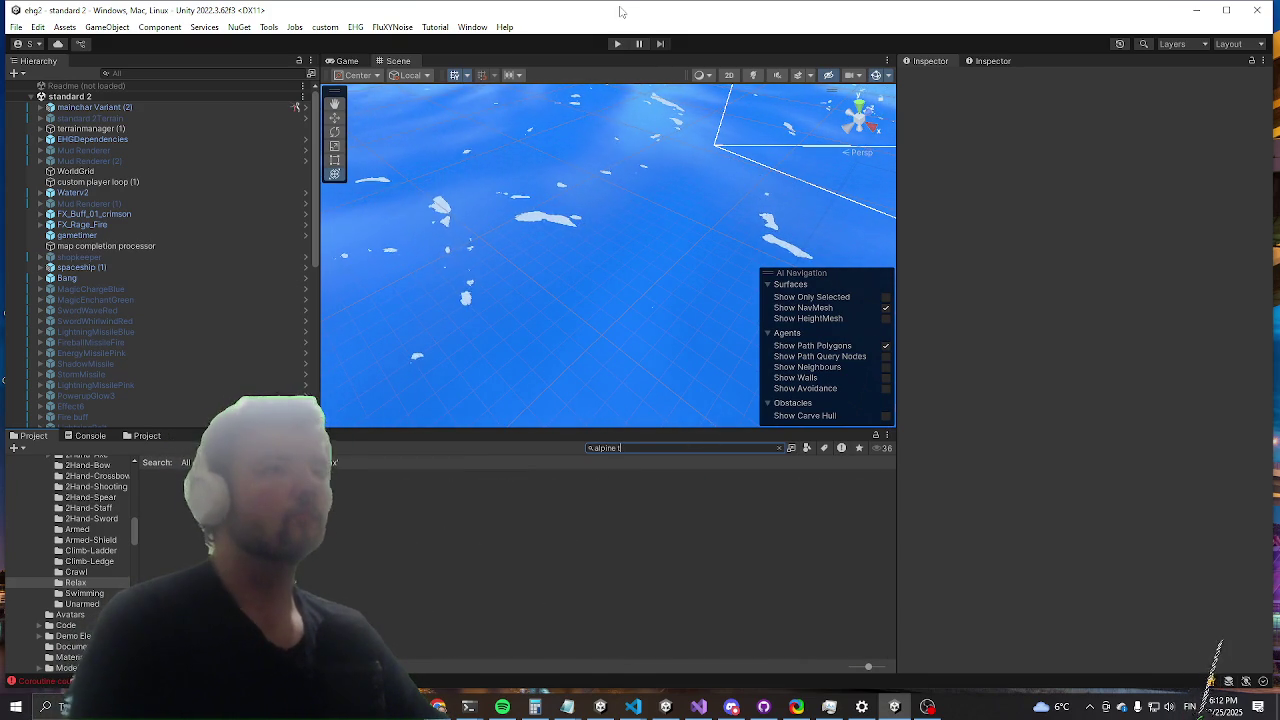
pyautogui.press('BackSpace')
pyautogui.press('BackSpace')
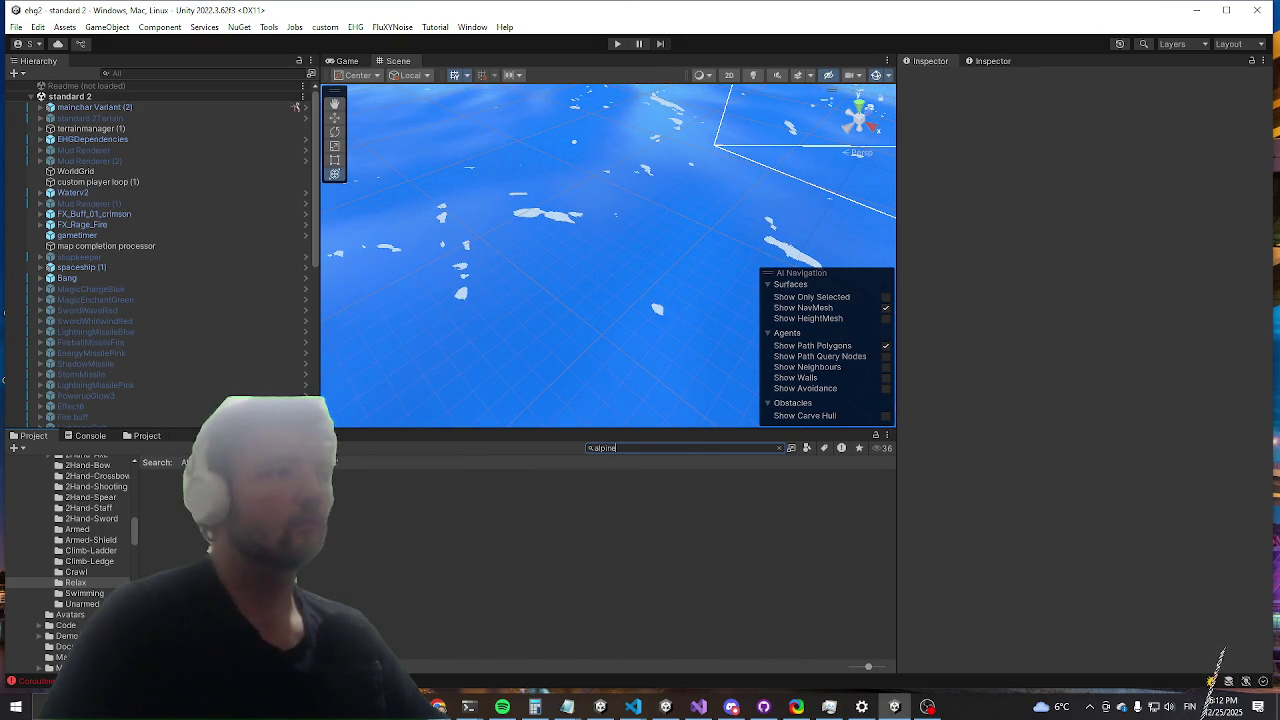
pyautogui.press('Escape')
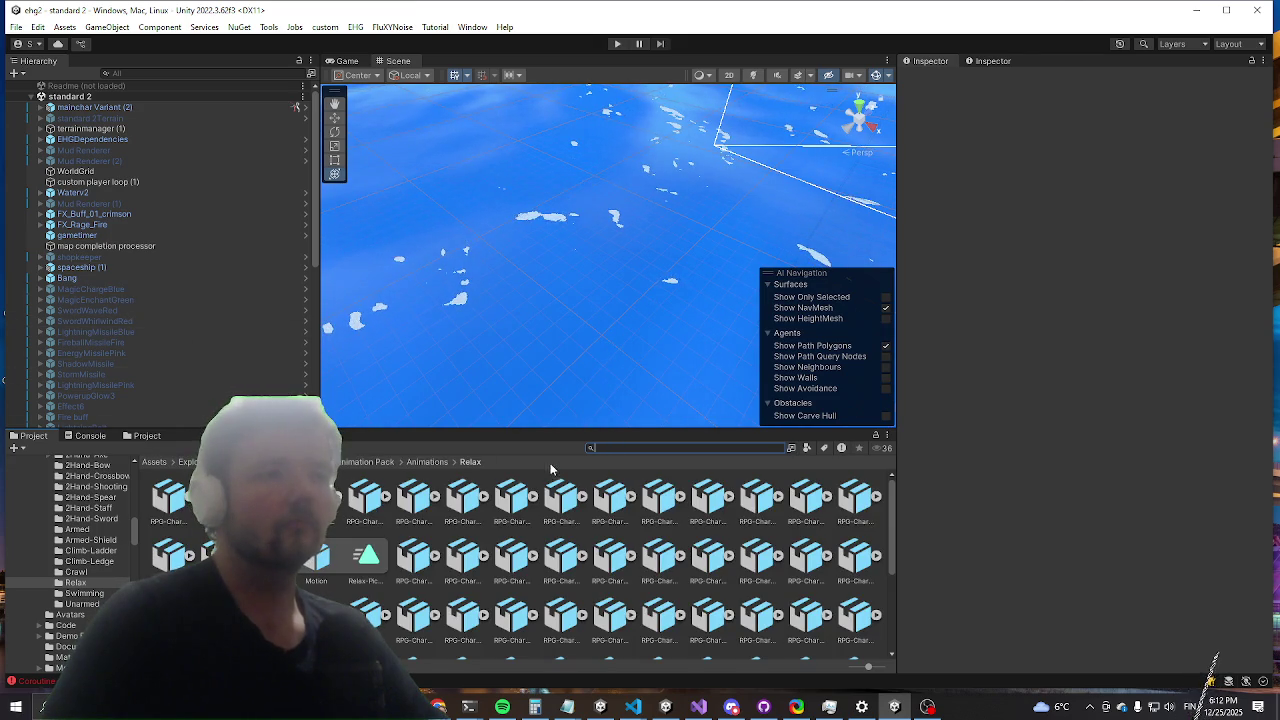
# Step: Filter the Project assets to 'tree' as a compact list and start Play mode again
pyautogui.write('tree')
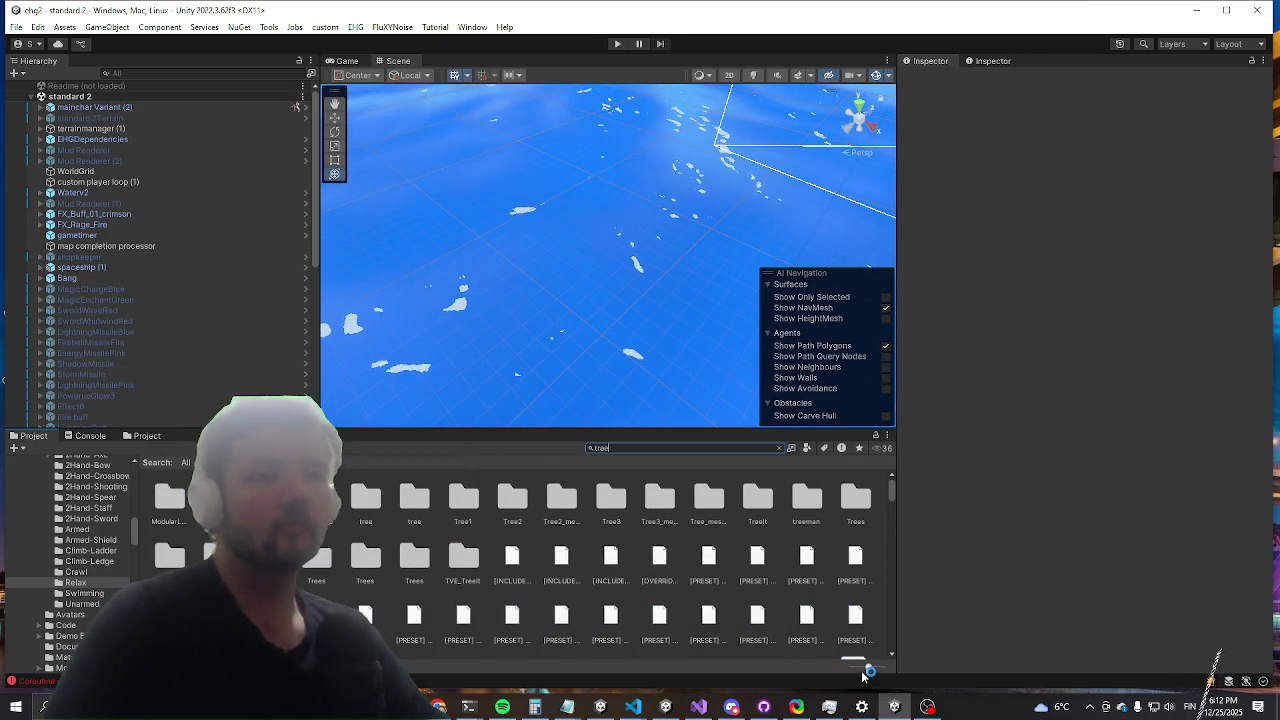
pyautogui.moveTo(864, 670); pyautogui.dragTo(851, 666)
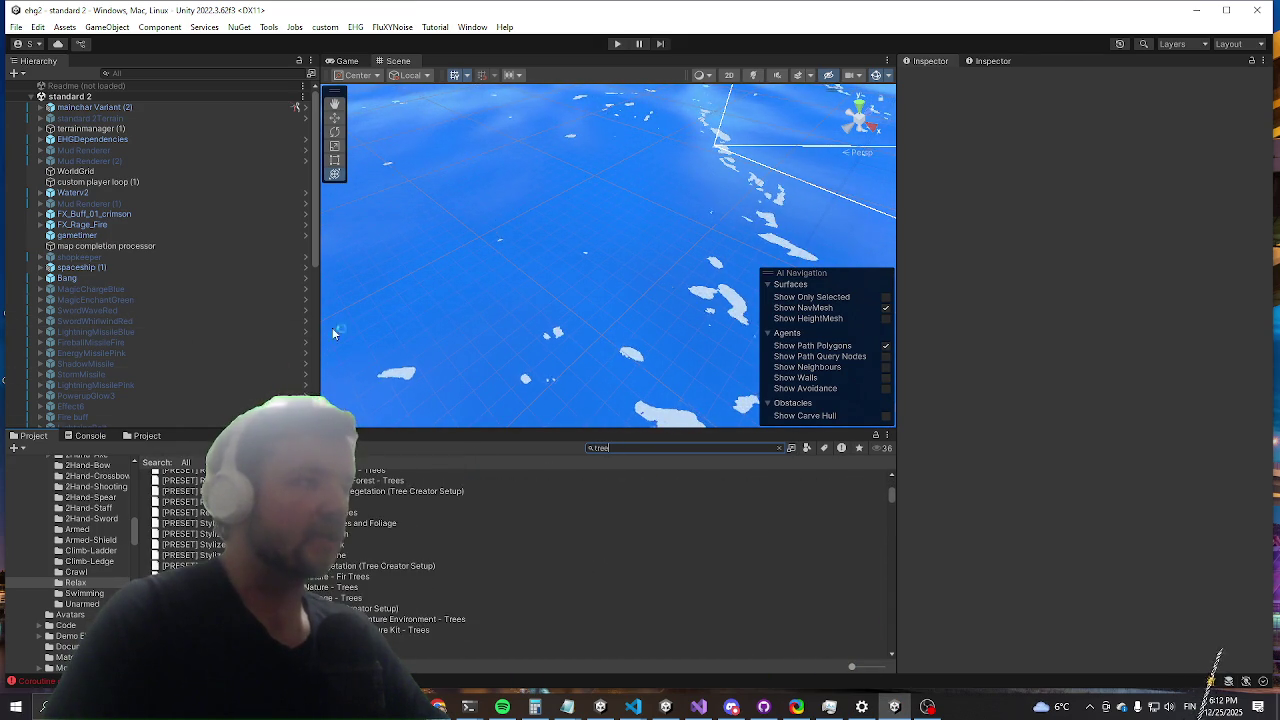
pyautogui.click(617, 44)
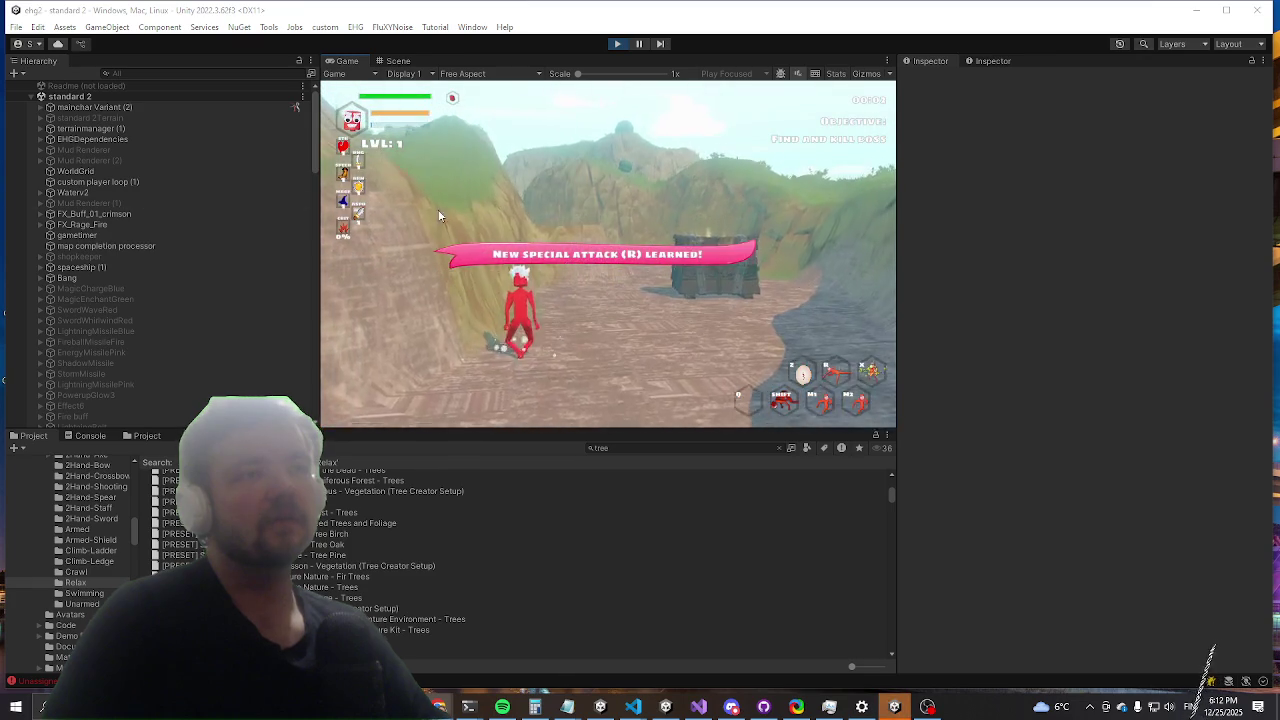
# Step: Select the red-eyed pinetree Variant(Clone) in the Scene view and collapse its Audio Source
pyautogui.click(400, 62)
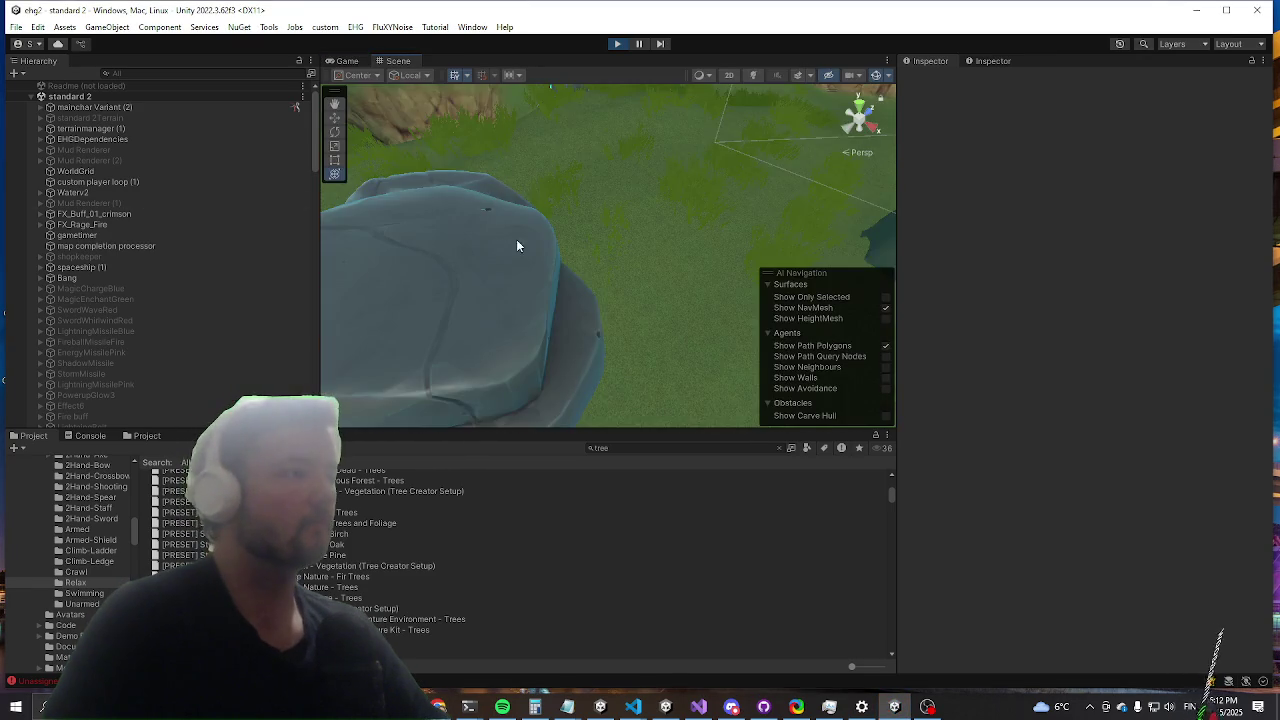
pyautogui.moveTo(517, 245)
pyautogui.mouseDown()
pyautogui.moveTo(600, 214)
pyautogui.moveTo(615, 305)
pyautogui.mouseUp()
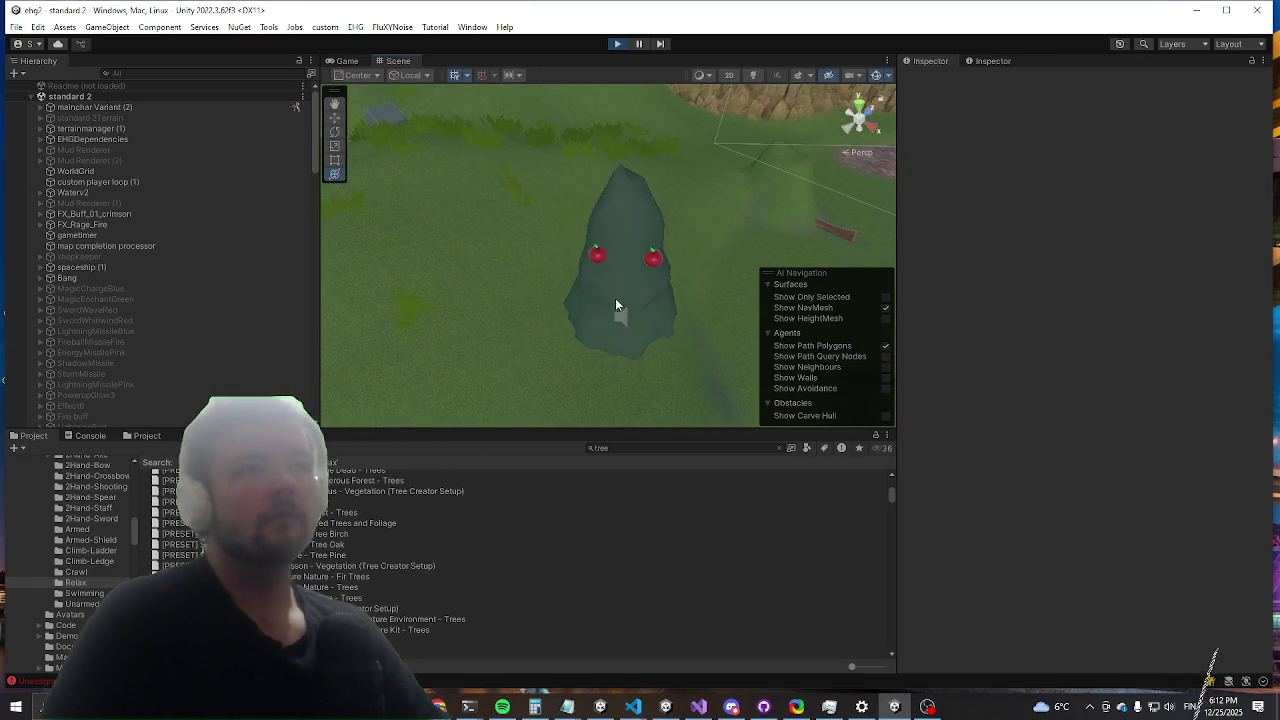
pyautogui.click(616, 305)
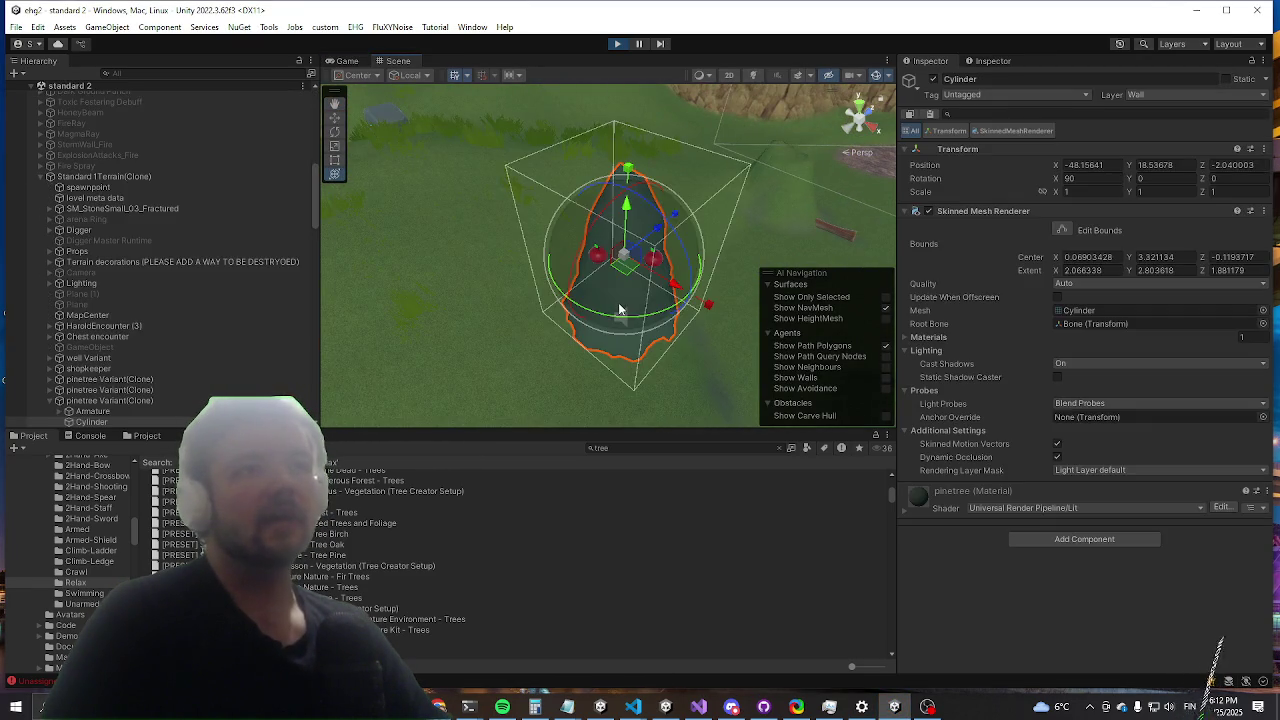
pyautogui.click(109, 401)
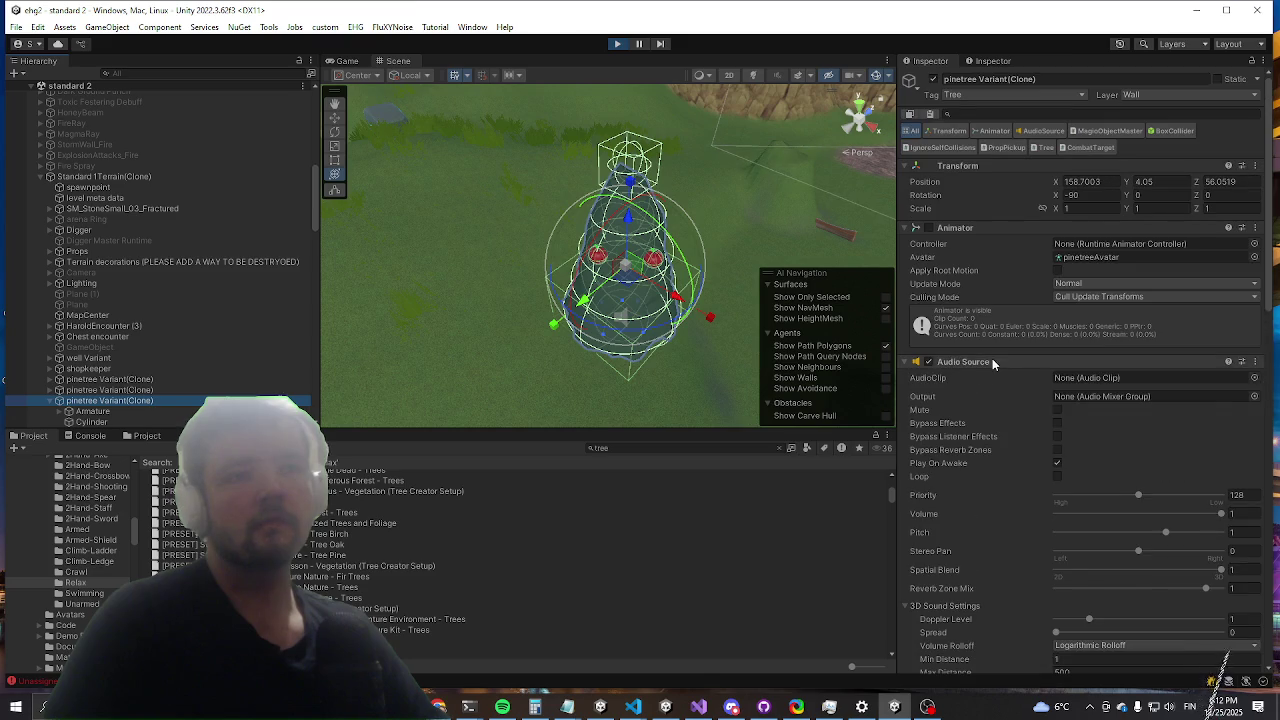
pyautogui.click(990, 362)
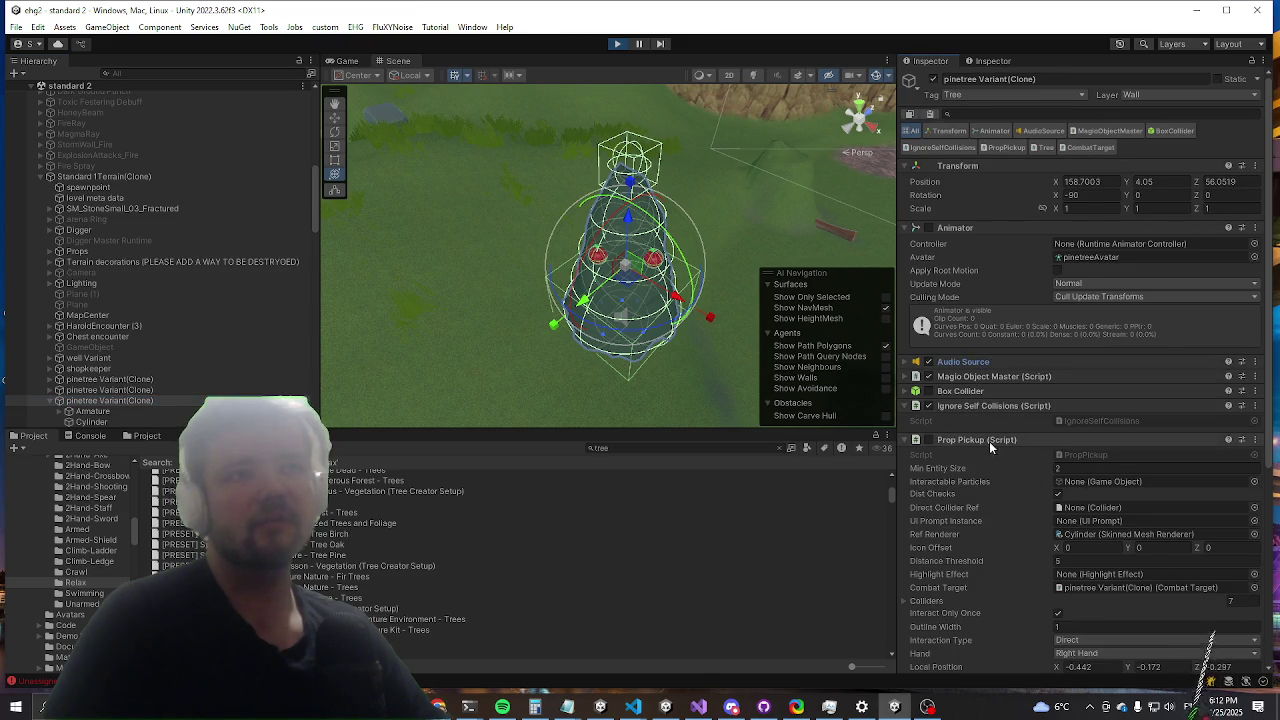
pyautogui.scroll(-5, 989, 441)
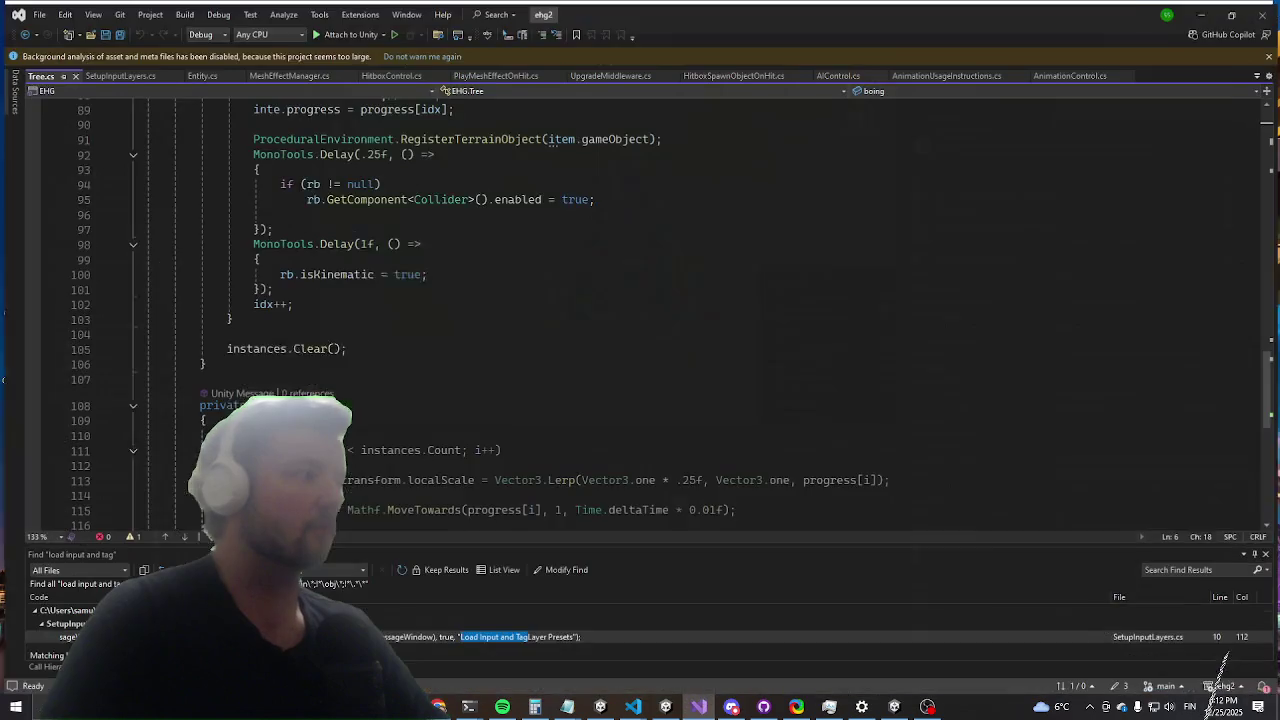
# Step: Open the Prop Pickup component's script with Edit Script
pyautogui.hotkey('alt', 'Tab')
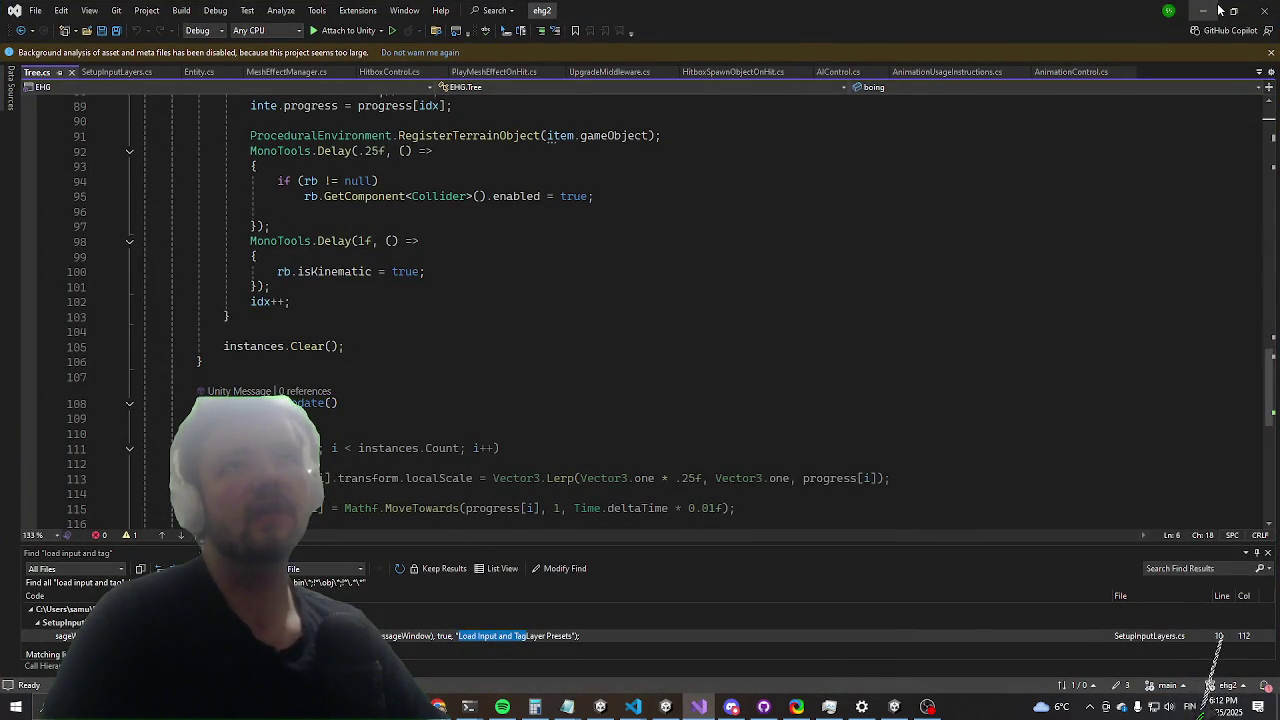
pyautogui.click(1203, 10)
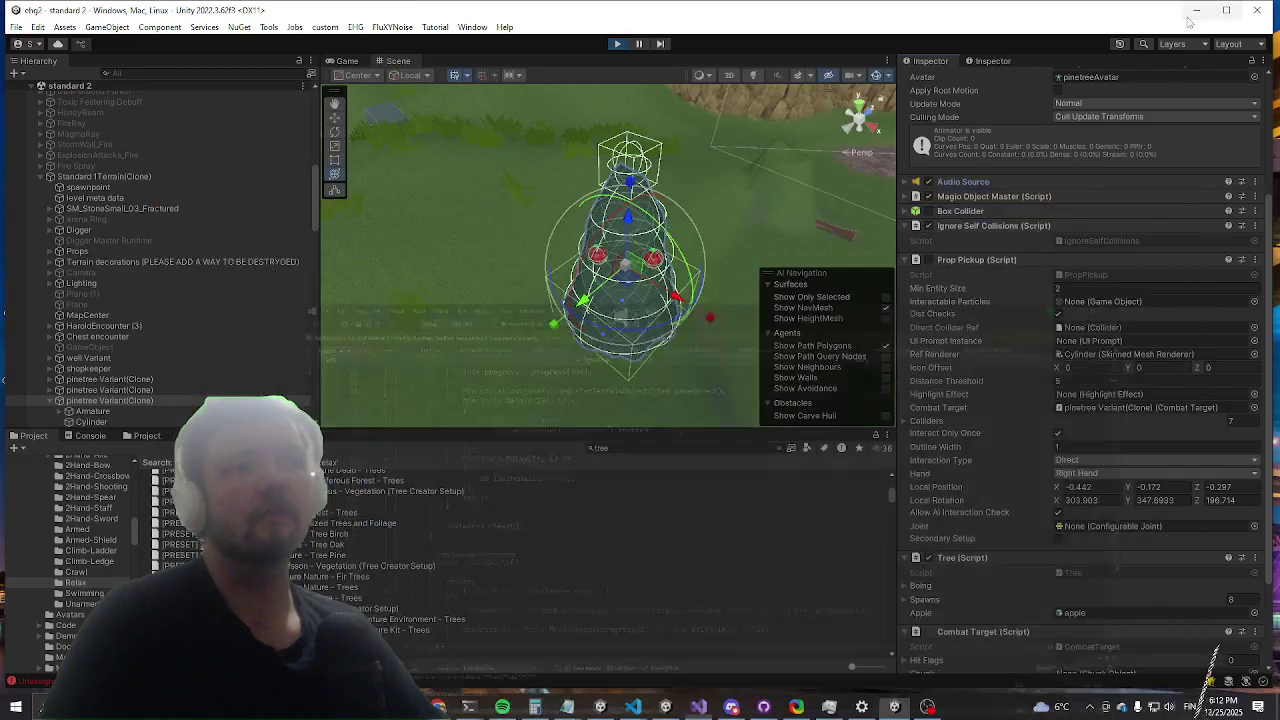
pyautogui.rightClick(971, 256)
pyautogui.click(996, 410)
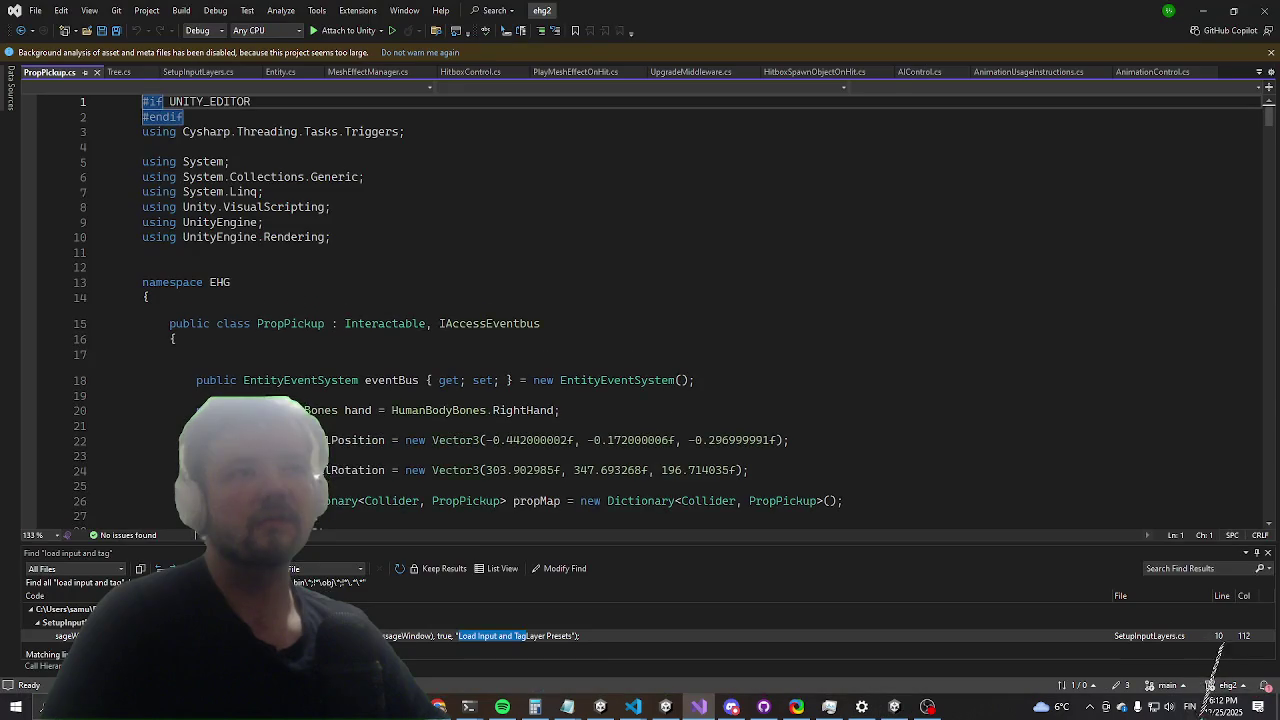
# Step: Scroll through PropPickup.cs and put the caret on the PropPickup class line
pyautogui.scroll(-8, 328, 381)
pyautogui.scroll(-7, 328, 381)
pyautogui.scroll(6, 328, 381)
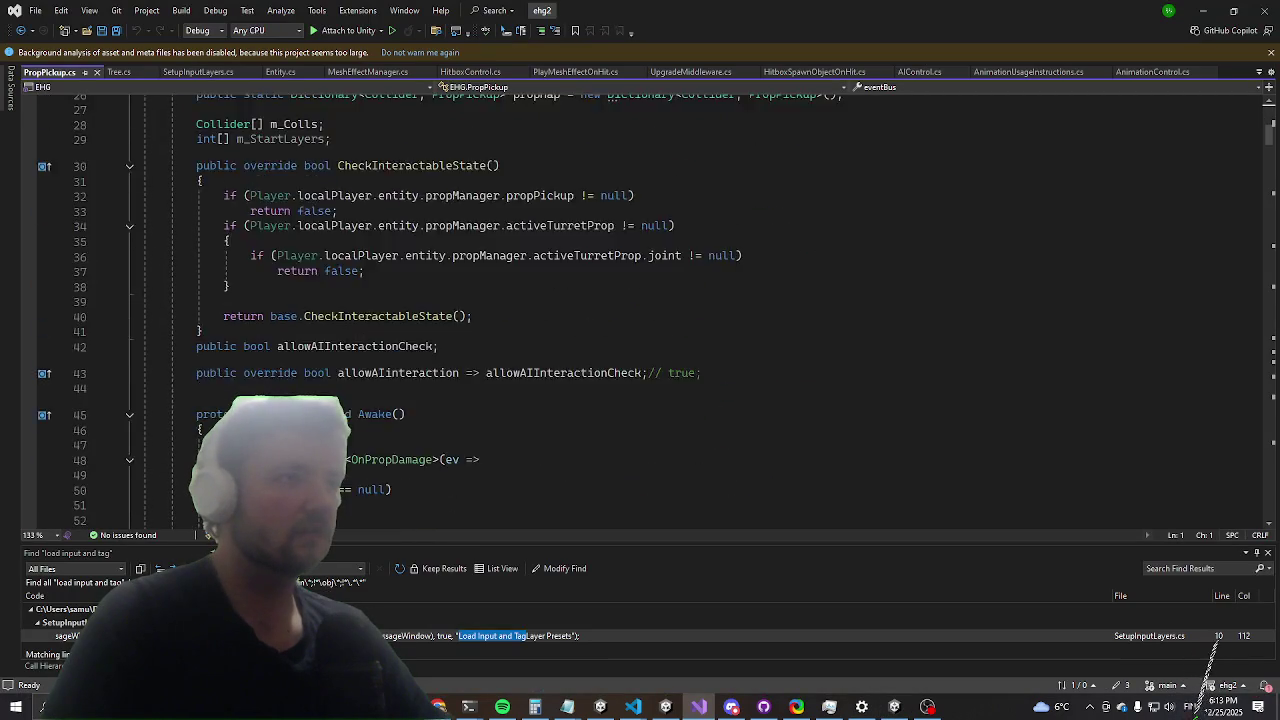
pyautogui.scroll(-16, 328, 381)
pyautogui.scroll(-7, 113, 366)
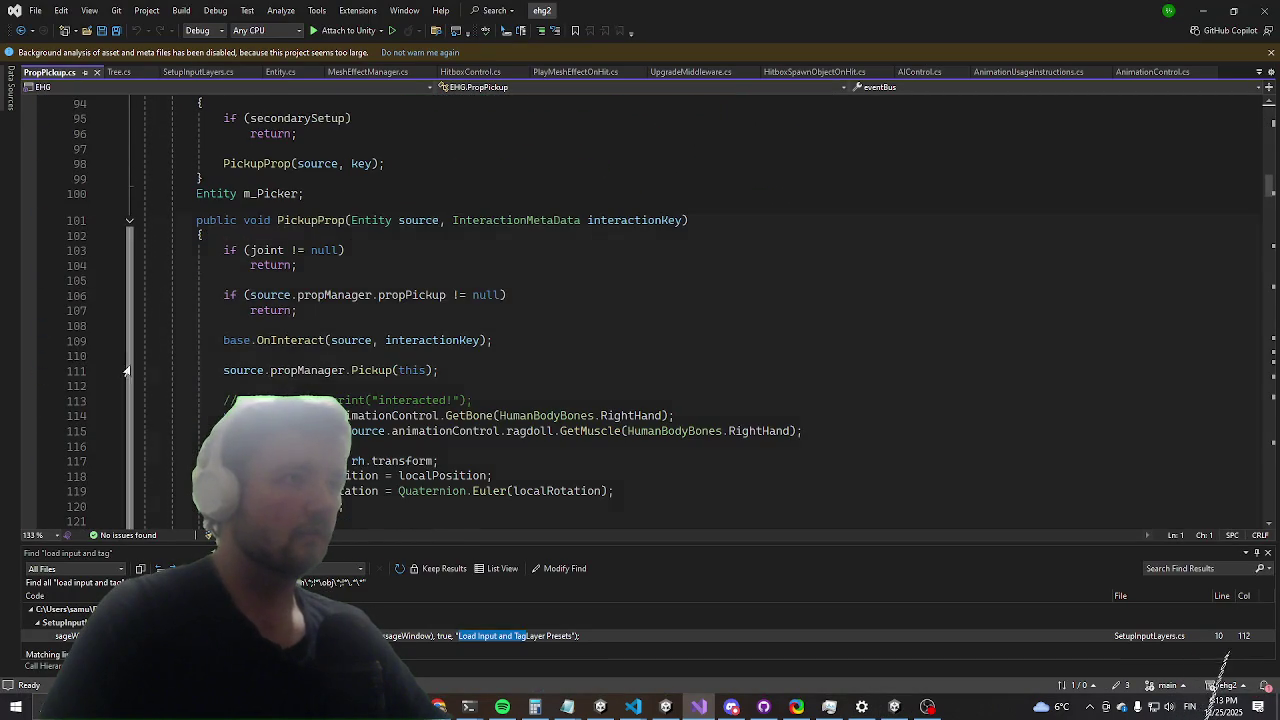
pyautogui.scroll(-16, 120, 378)
pyautogui.scroll(-19, 133, 395)
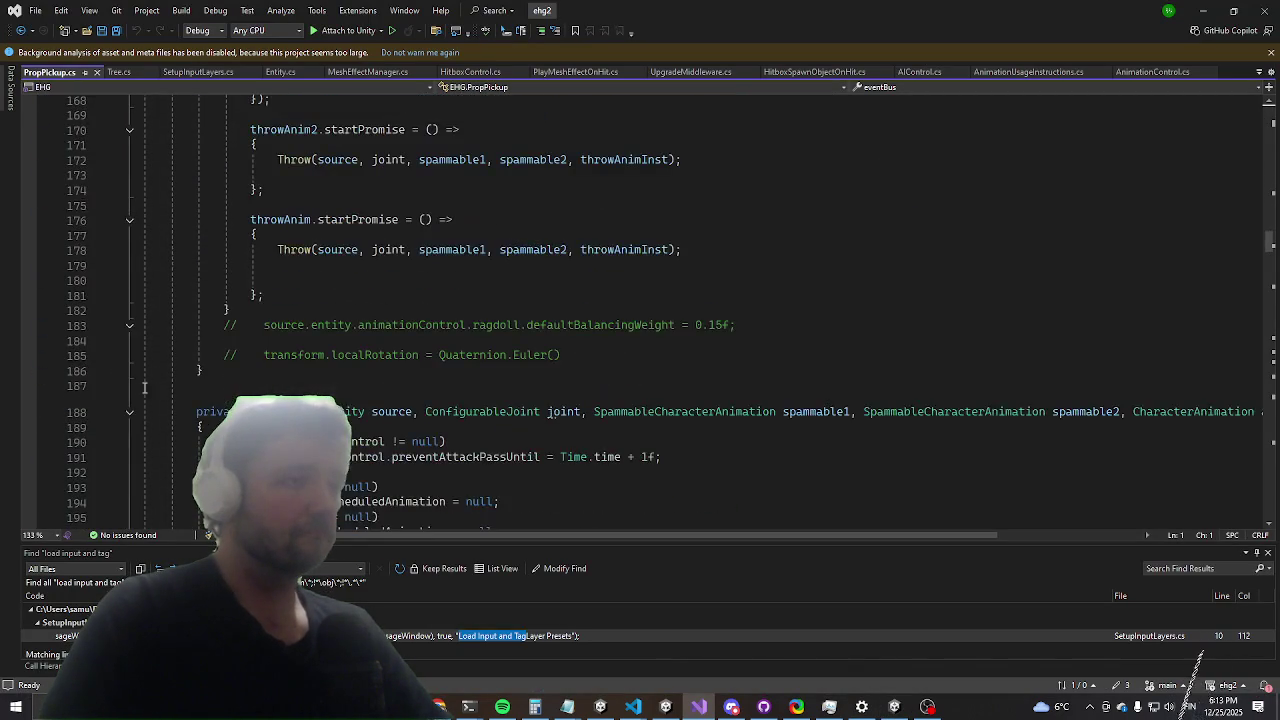
pyautogui.scroll(-8, 231, 213)
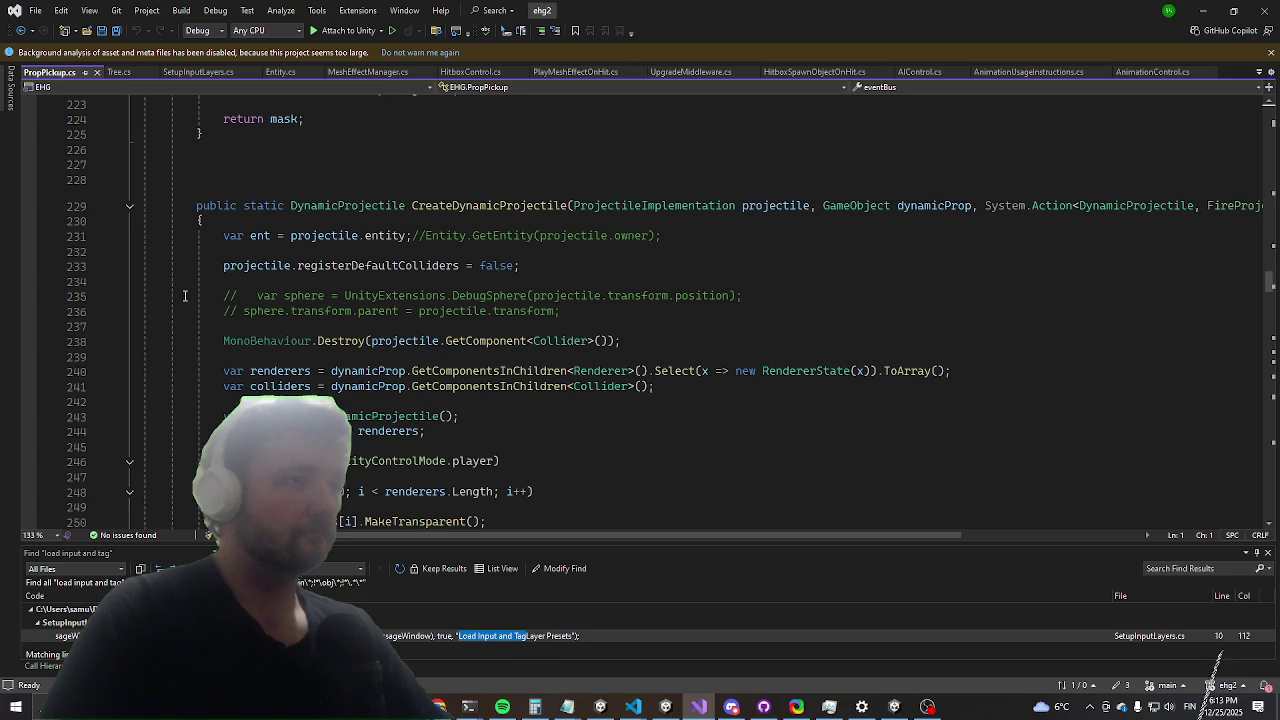
pyautogui.scroll(-20, 185, 306)
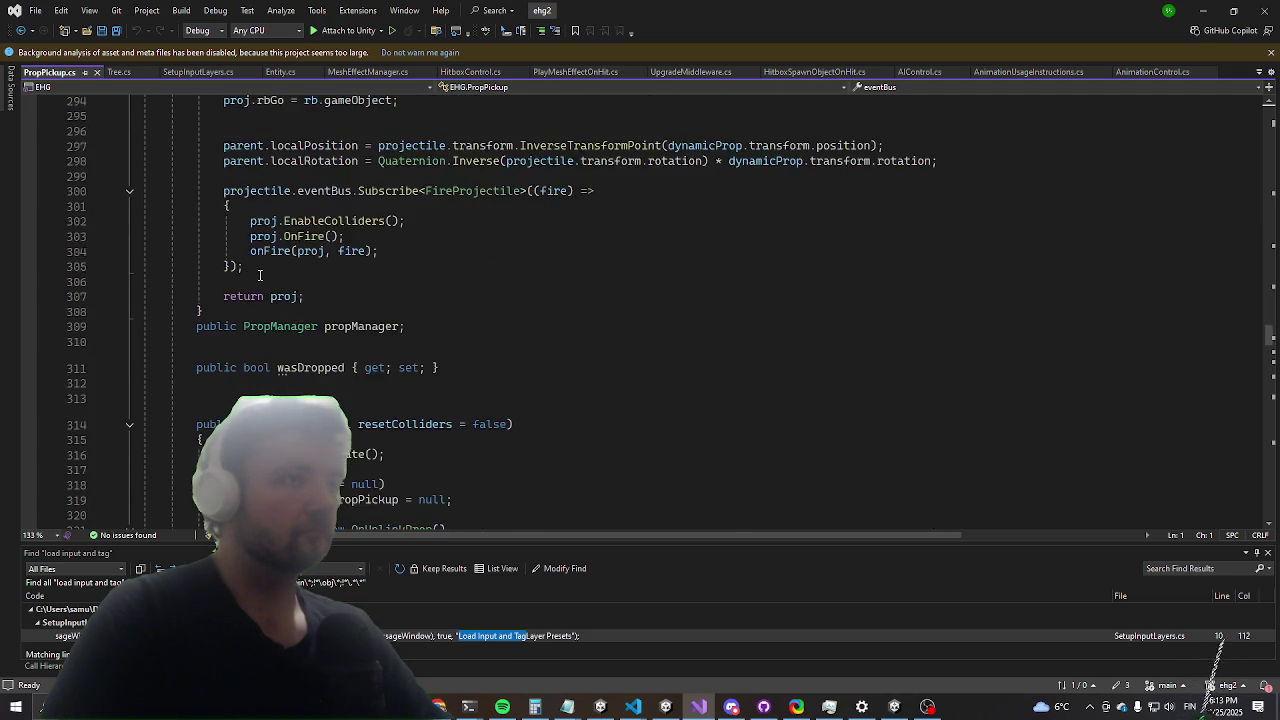
pyautogui.scroll(-13, 259, 274)
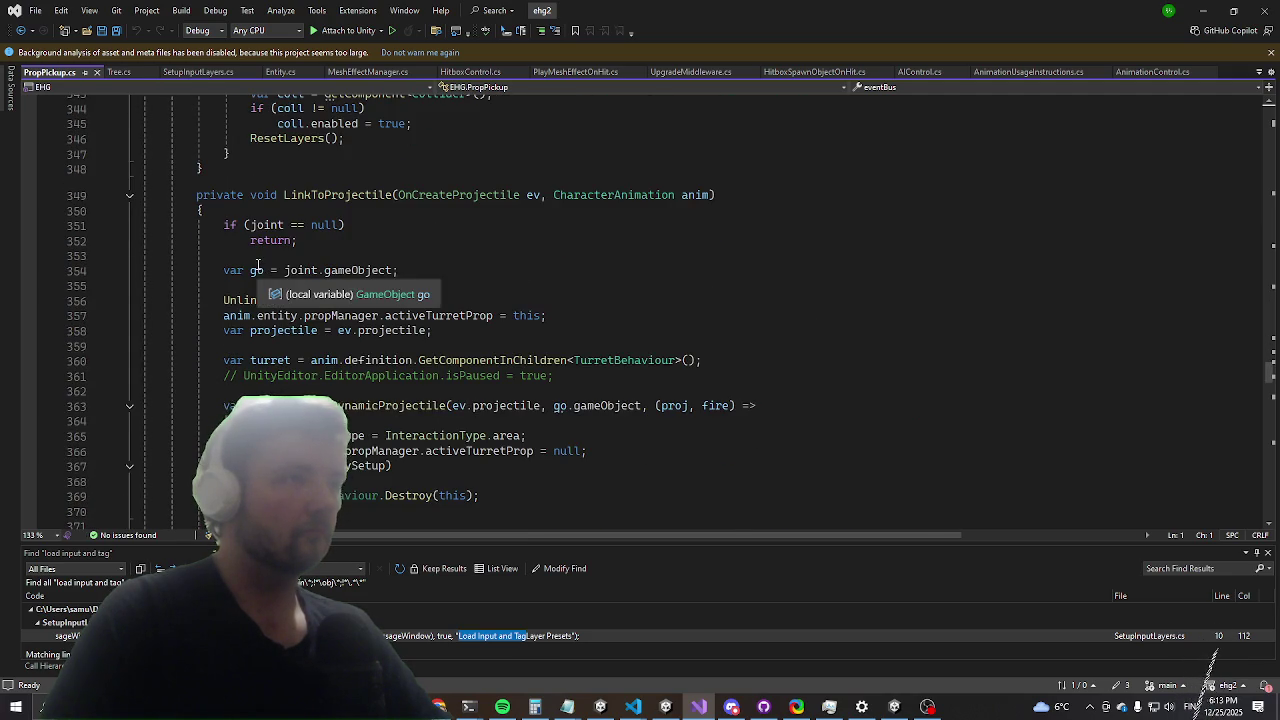
pyautogui.scroll(-15, 258, 264)
pyautogui.scroll(10, 218, 249)
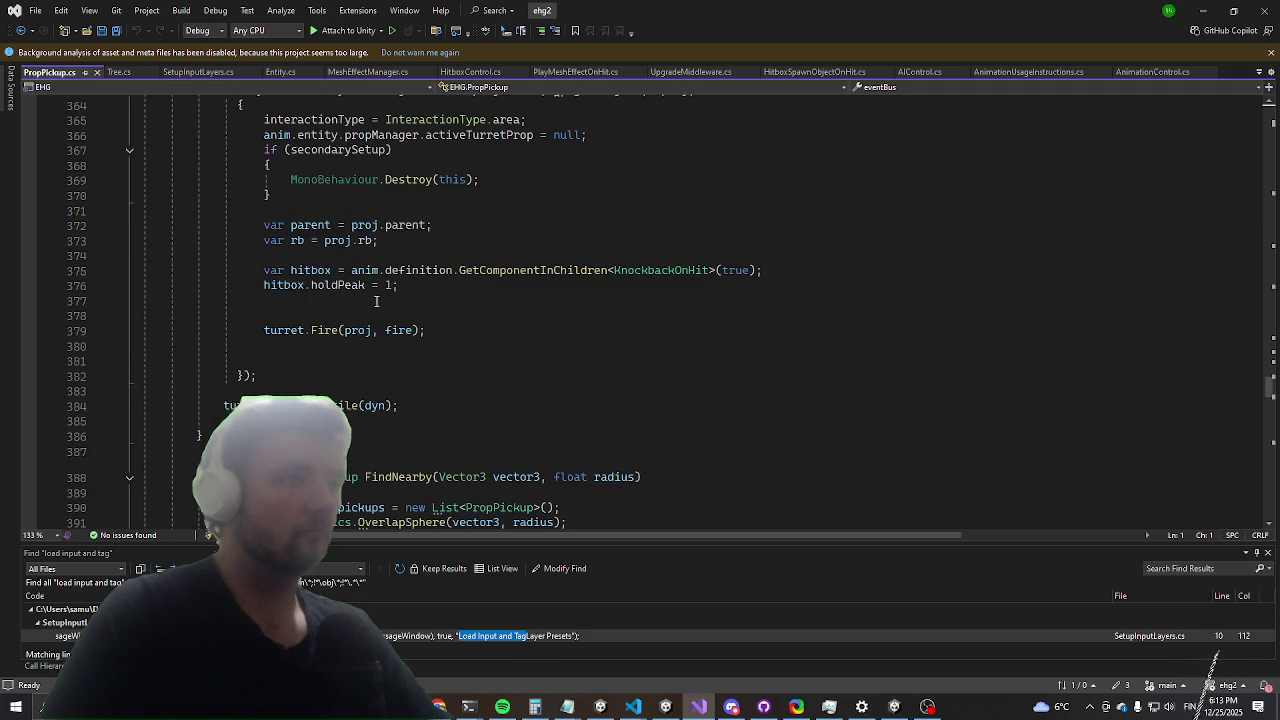
pyautogui.moveTo(1271, 385)
pyautogui.mouseDown()
pyautogui.moveTo(1277, 252)
pyautogui.moveTo(1248, 125)
pyautogui.mouseUp()
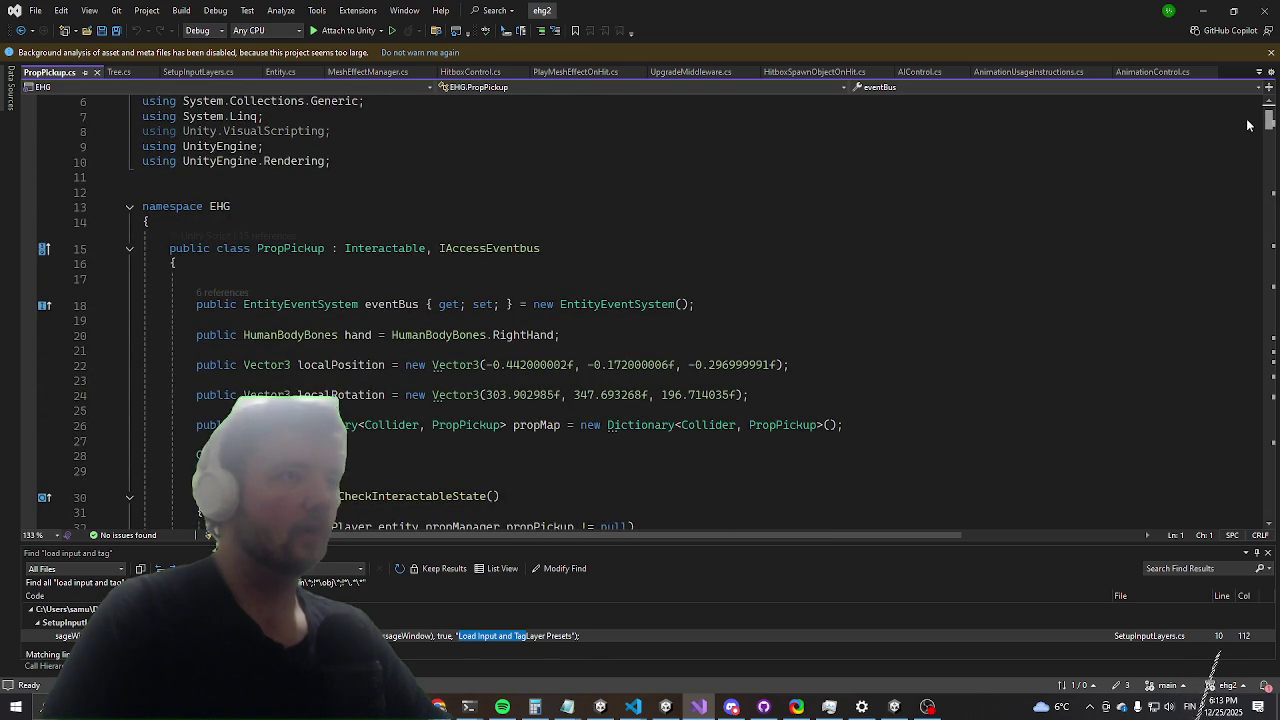
pyautogui.click(560, 248)
# Step: Set a breakpoint on line 98's PickupProp(source, key) call and attach the debugger to Unity
pyautogui.scroll(-7, 560, 421)
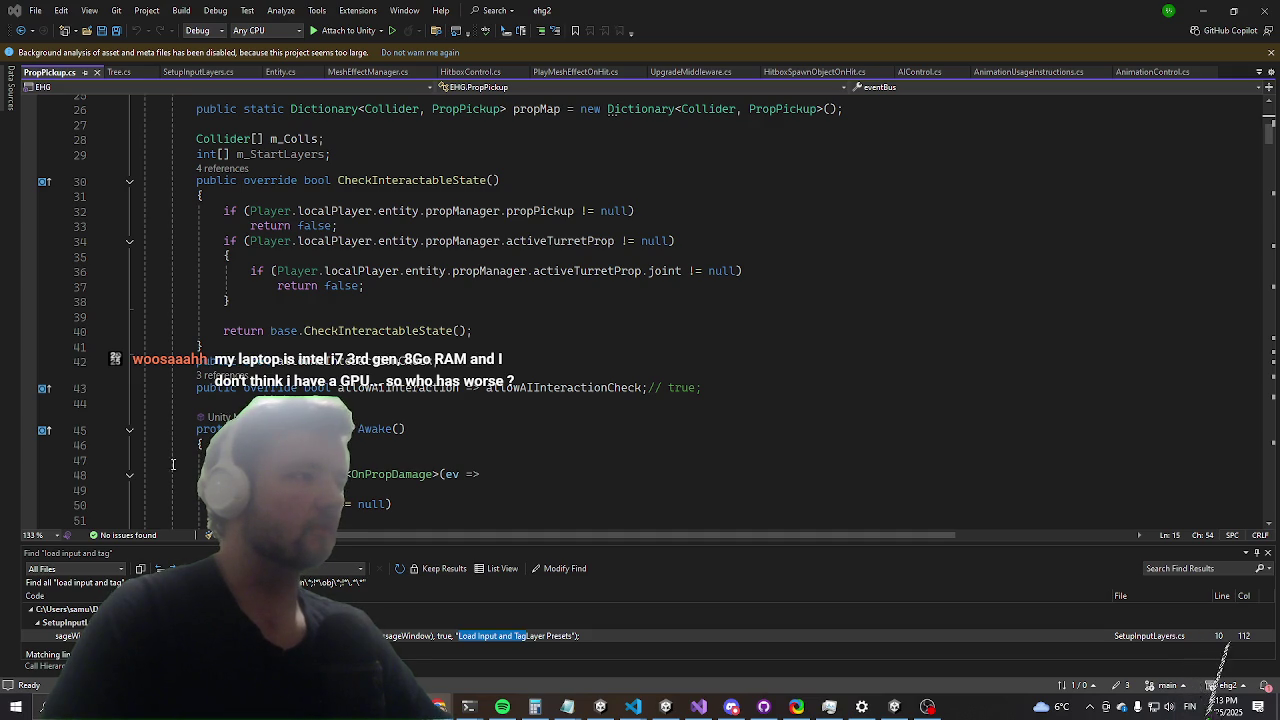
pyautogui.scroll(-6, 531, 334)
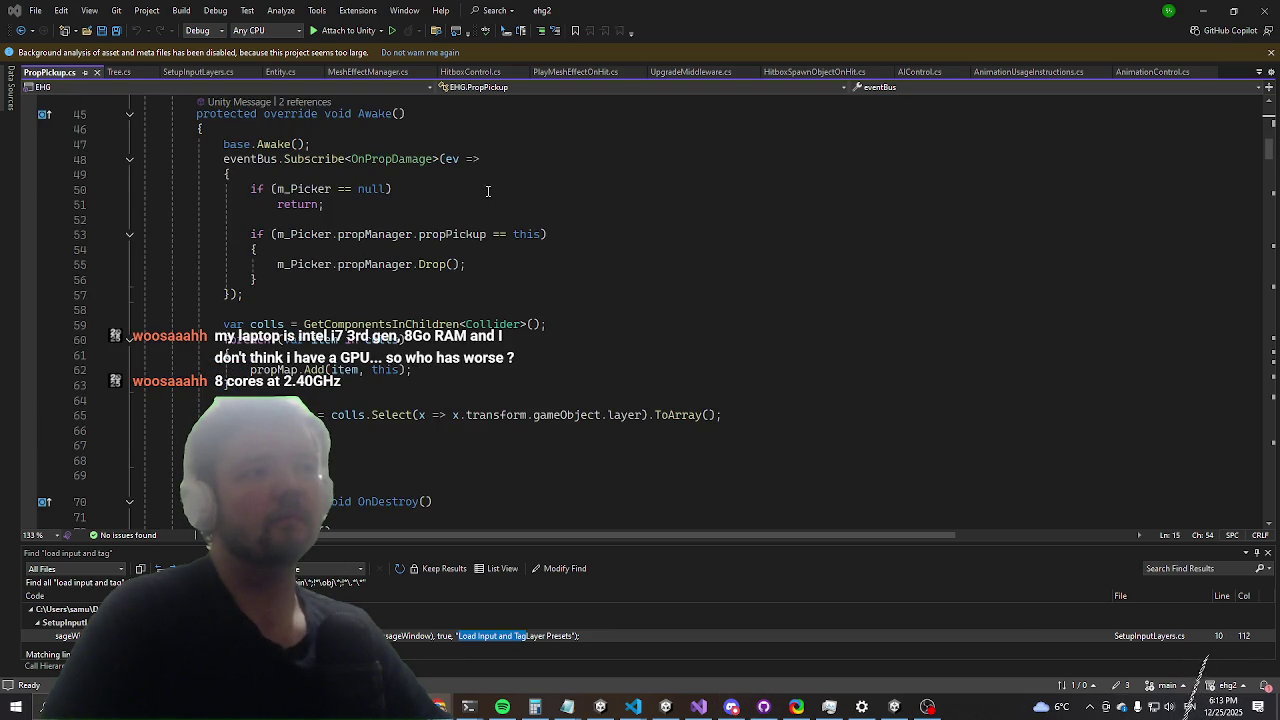
pyautogui.scroll(-7, 590, 250)
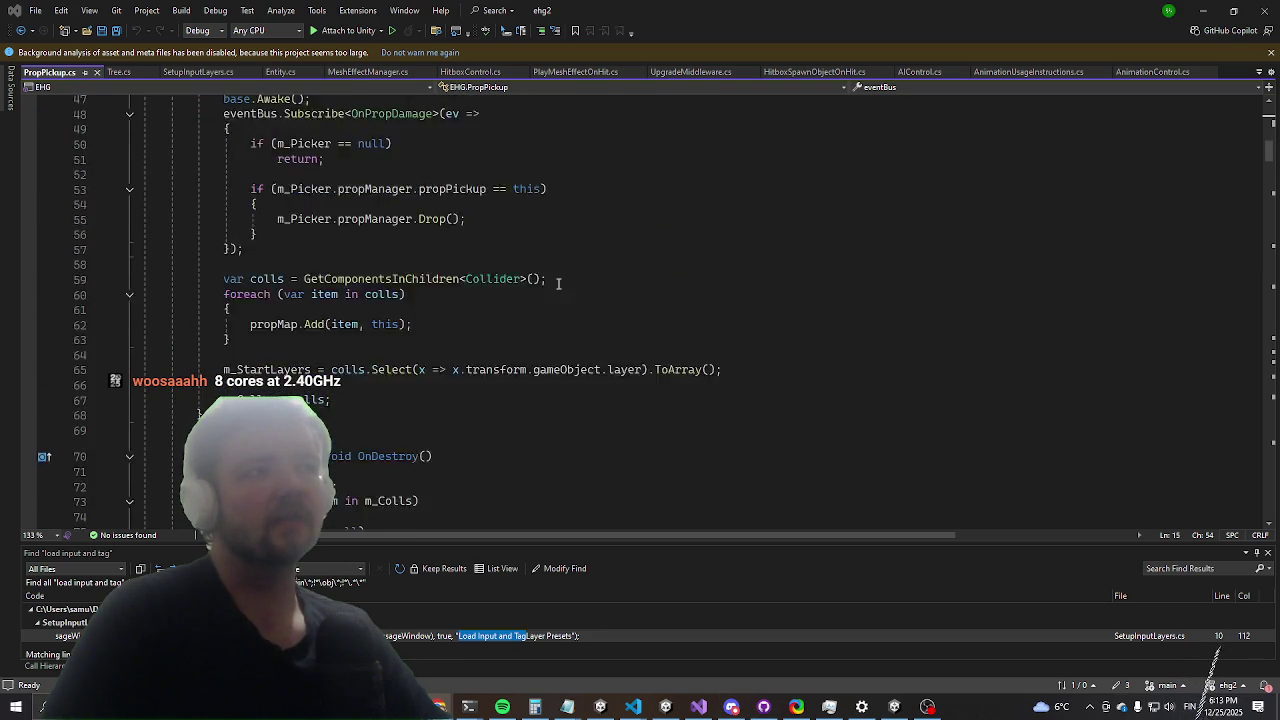
pyautogui.scroll(-2, 576, 249)
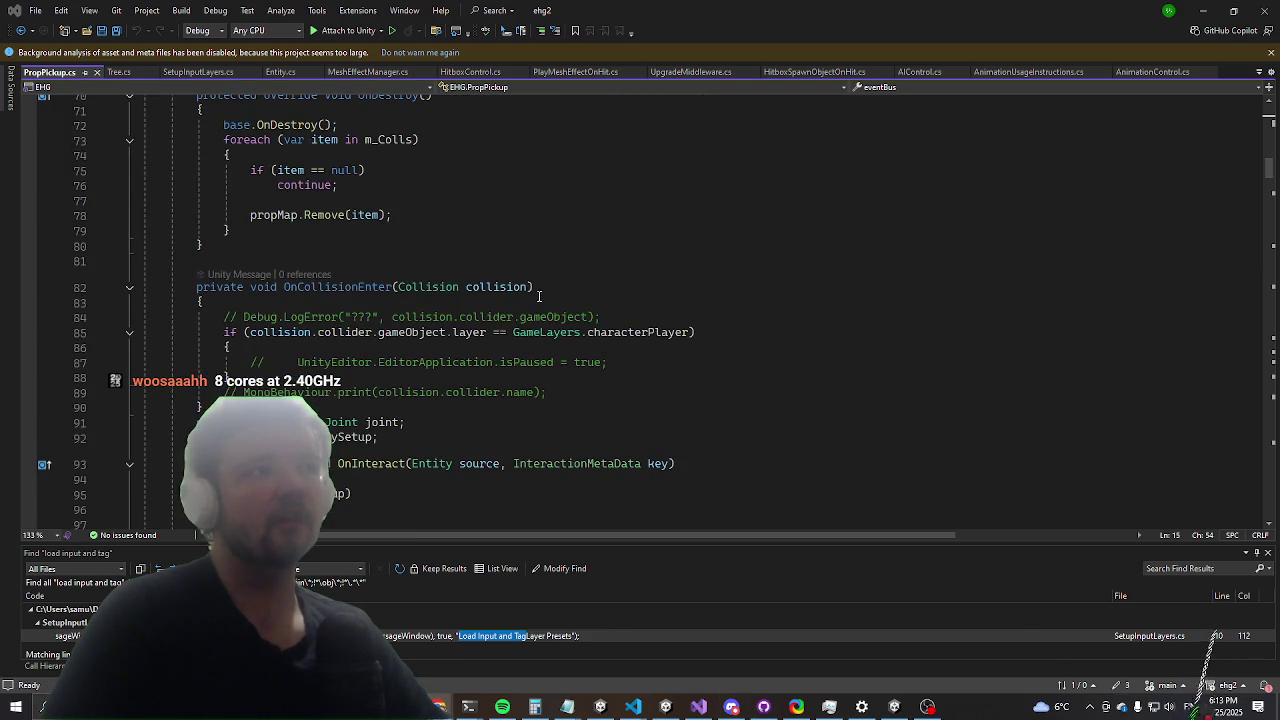
pyautogui.scroll(-5, 118, 342)
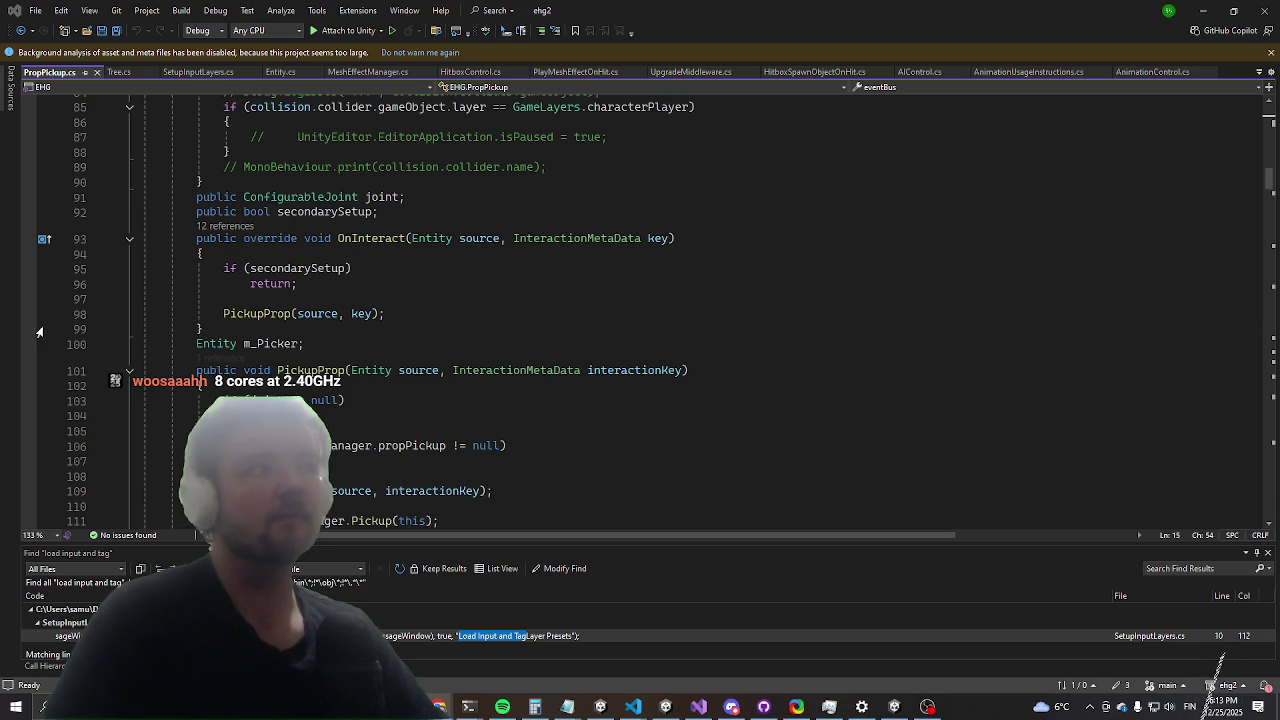
pyautogui.click(30, 315)
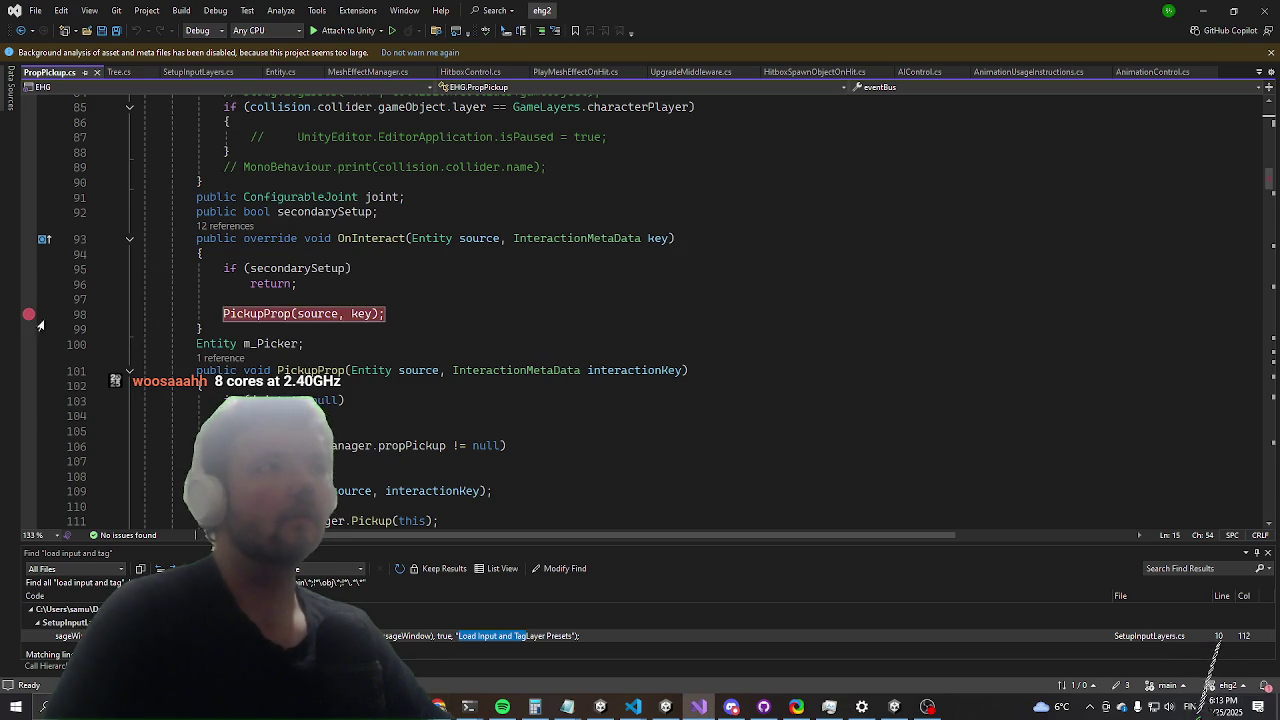
pyautogui.click(331, 31)
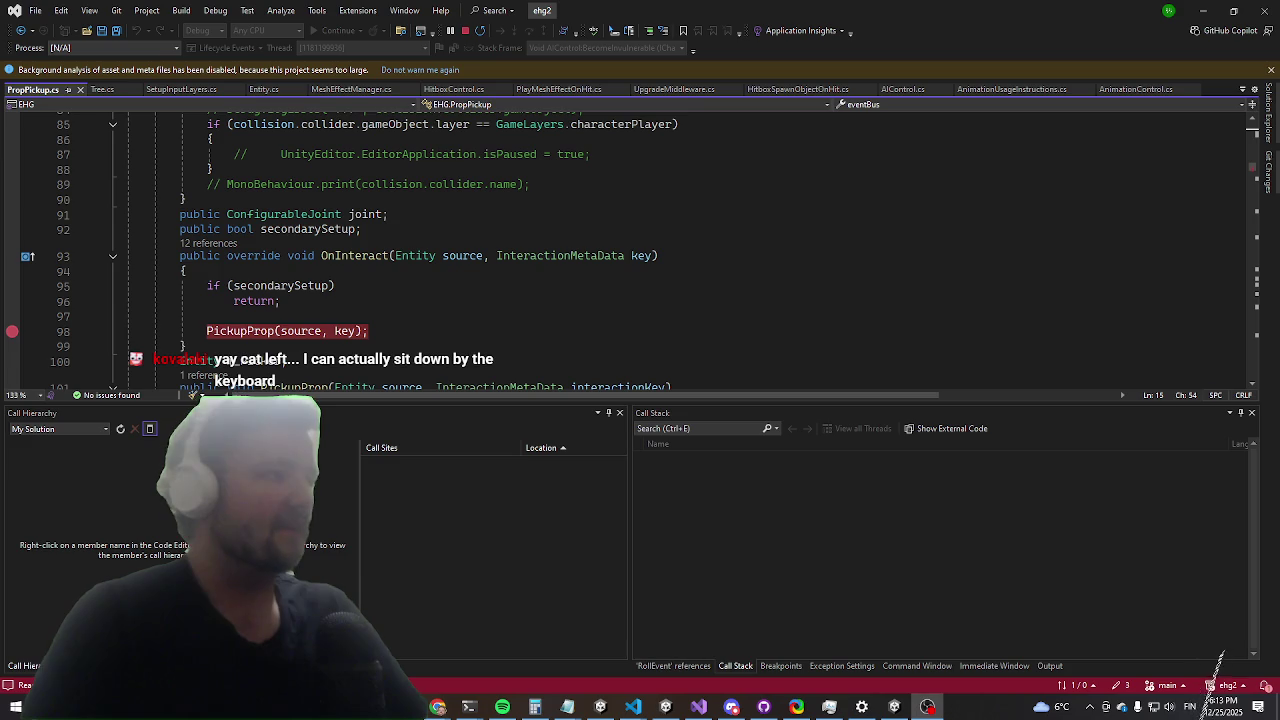
# Step: Scroll Unity's Inspector to the pine tree's Prop Pickup, then go to the Monster Energy Clicker page address
pyautogui.click(1203, 10)
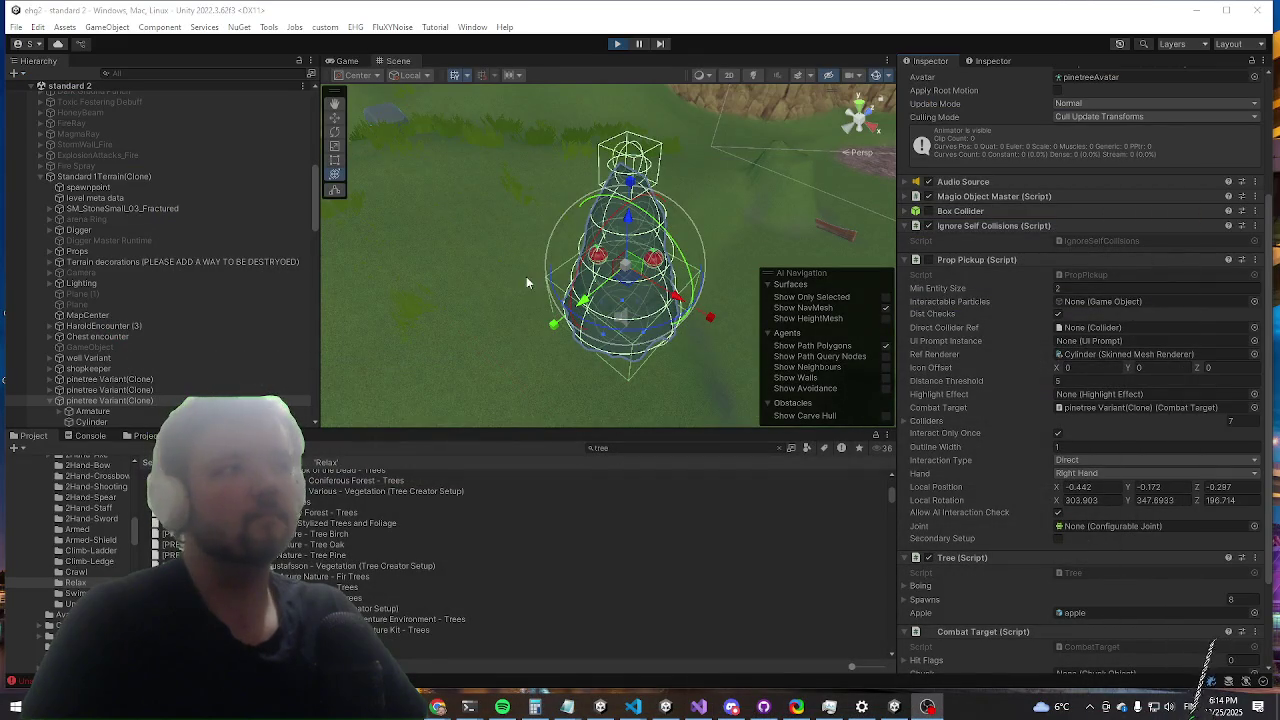
pyautogui.scroll(-3, 1032, 478)
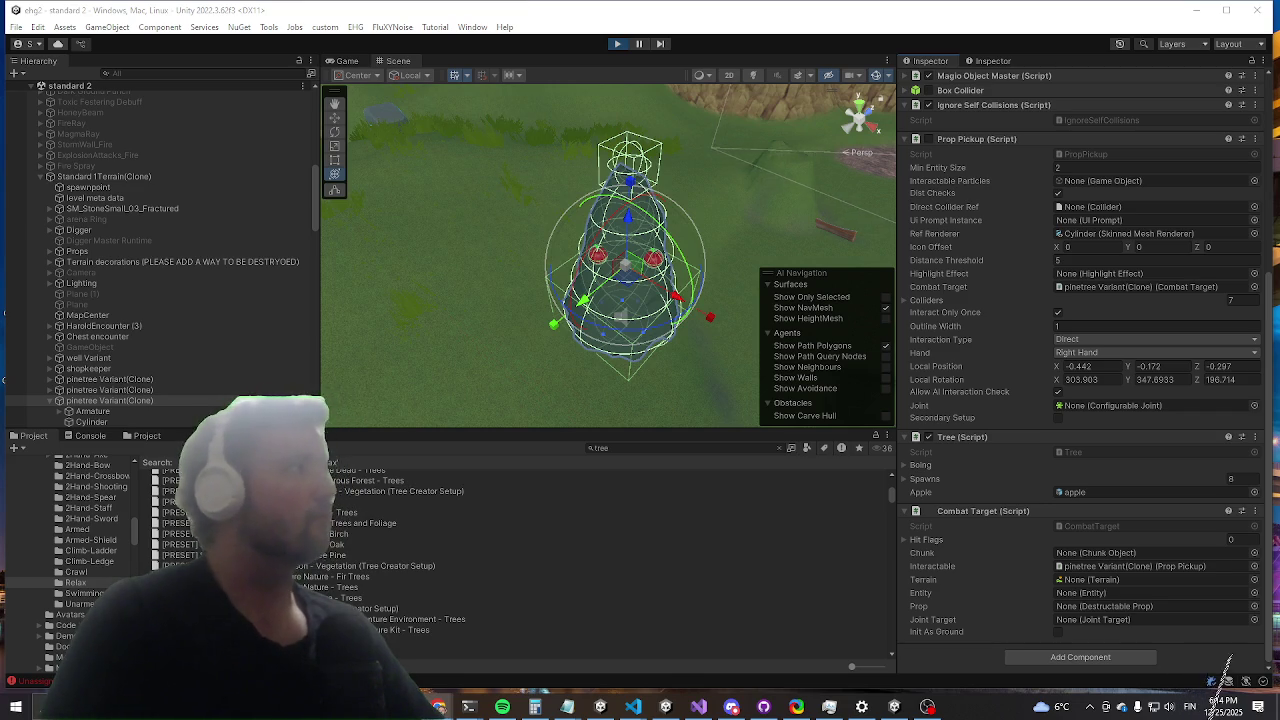
pyautogui.hotkey('alt', 'Tab')
pyautogui.hotkey('ctrl', 'l')
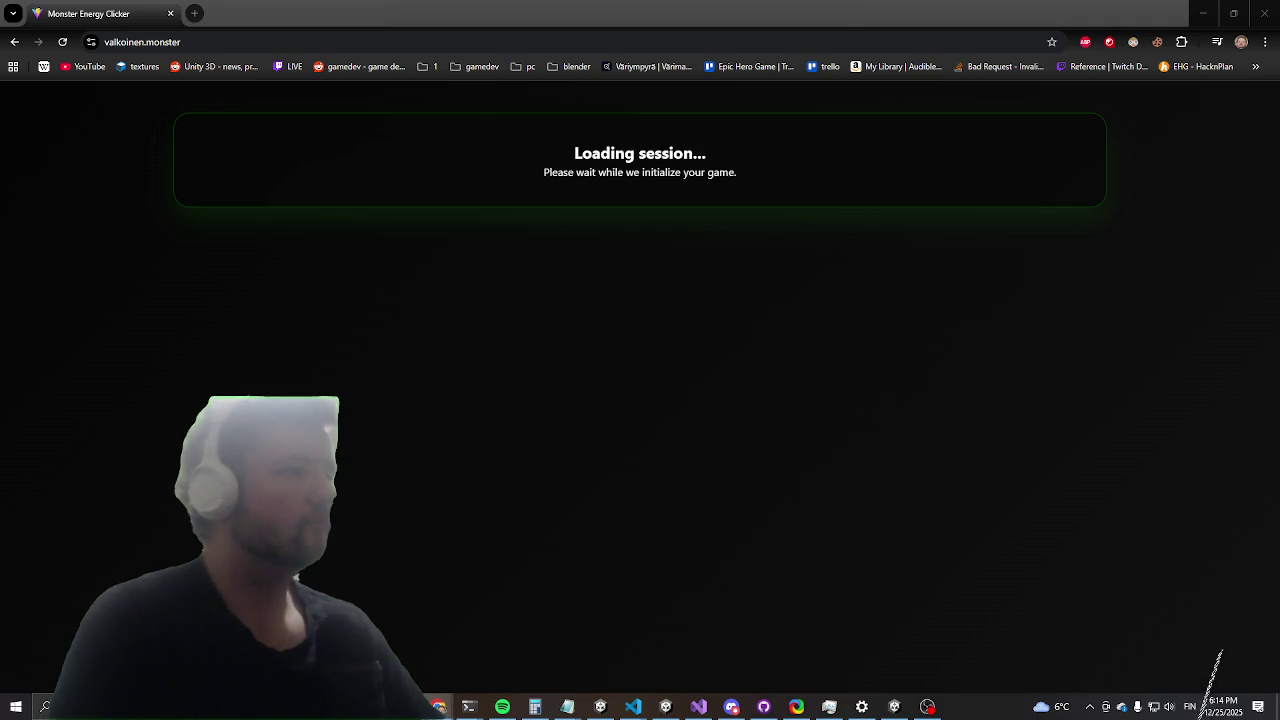
# Step: Switch from the Monster Energy Clicker browser page back to the Unity editor
pyautogui.hotkey('alt', 'Tab')
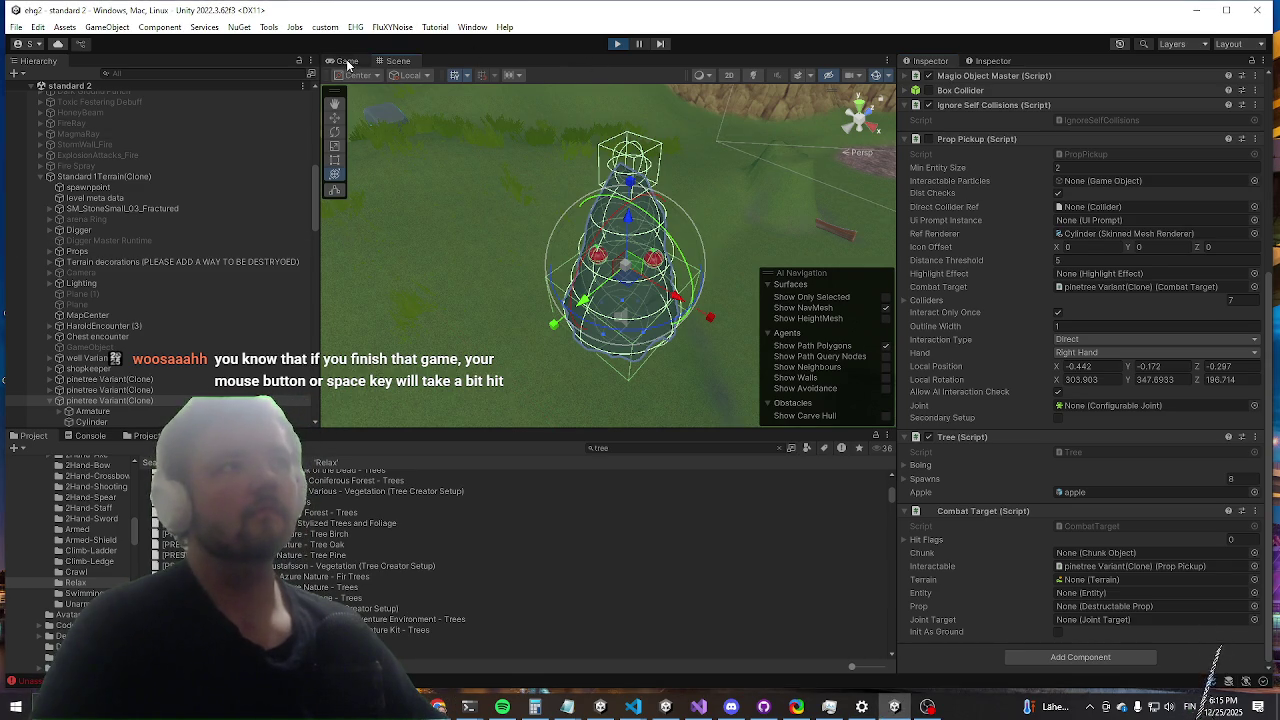
# Step: Start Play mode and dash the red player up the grassy slope
pyautogui.hotkey('shift', 'space')
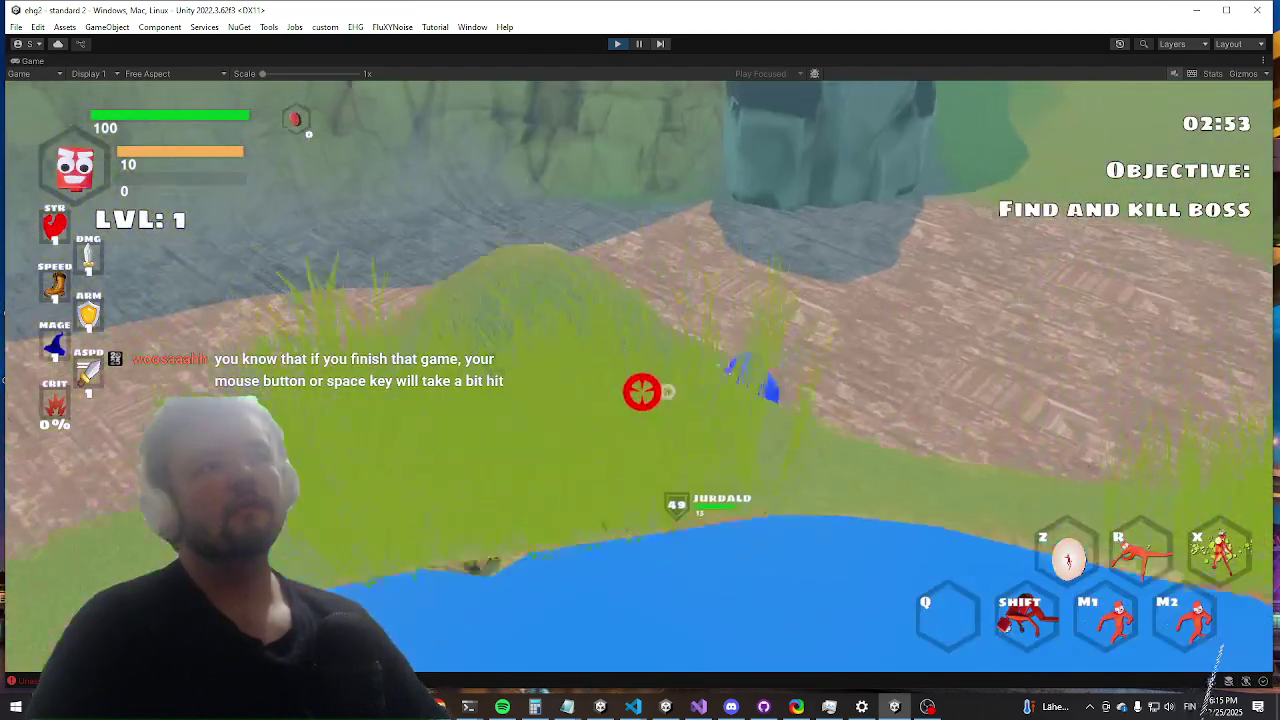
pyautogui.press('shift')
pyautogui.press('w')
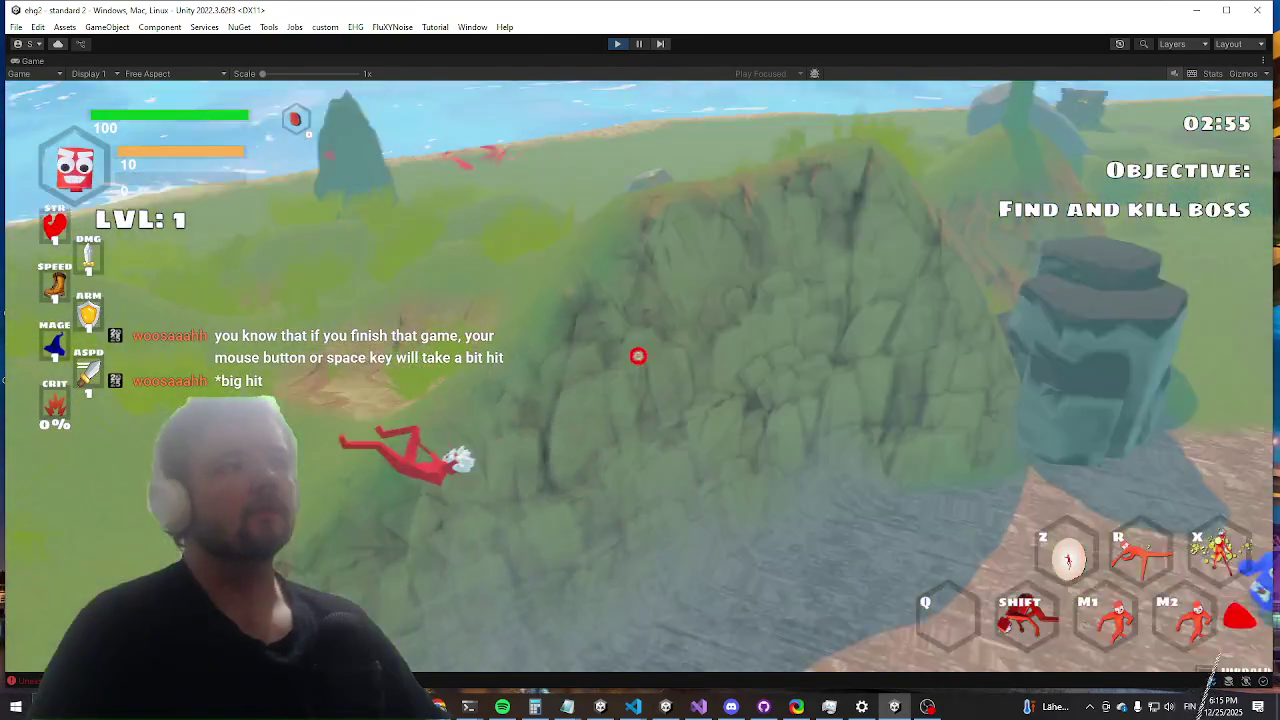
pyautogui.press('w')
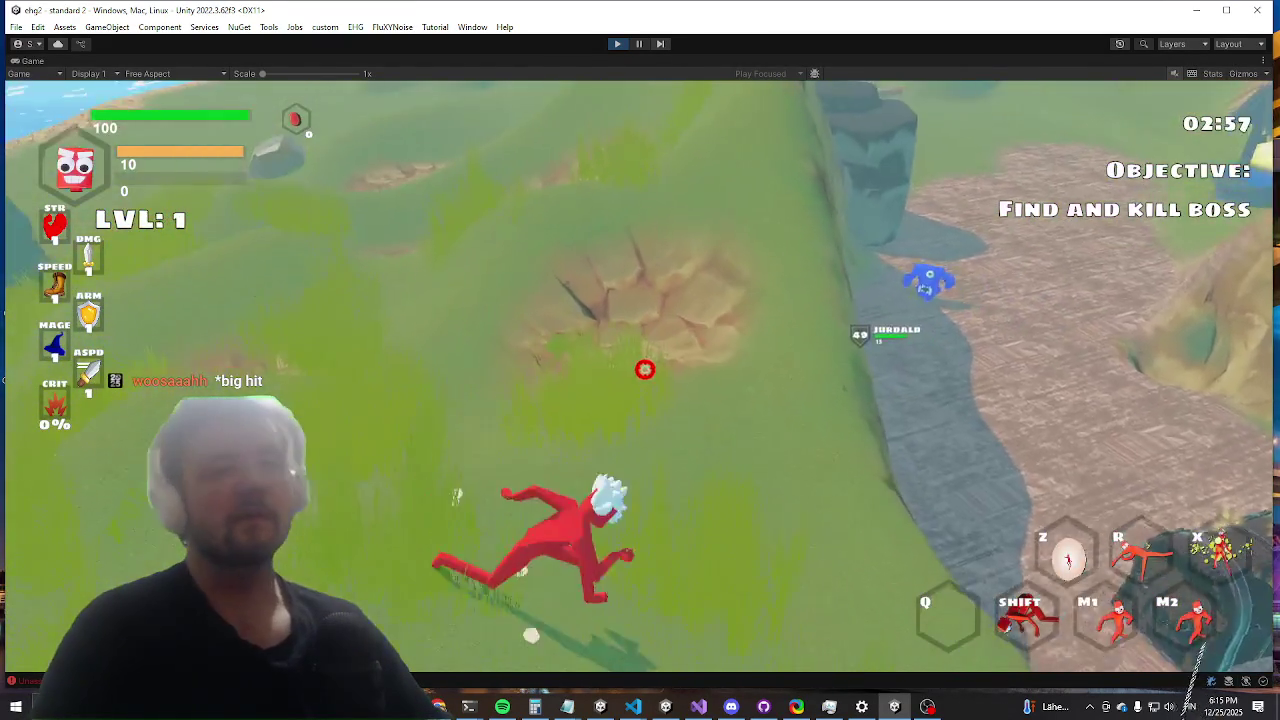
pyautogui.press('w')
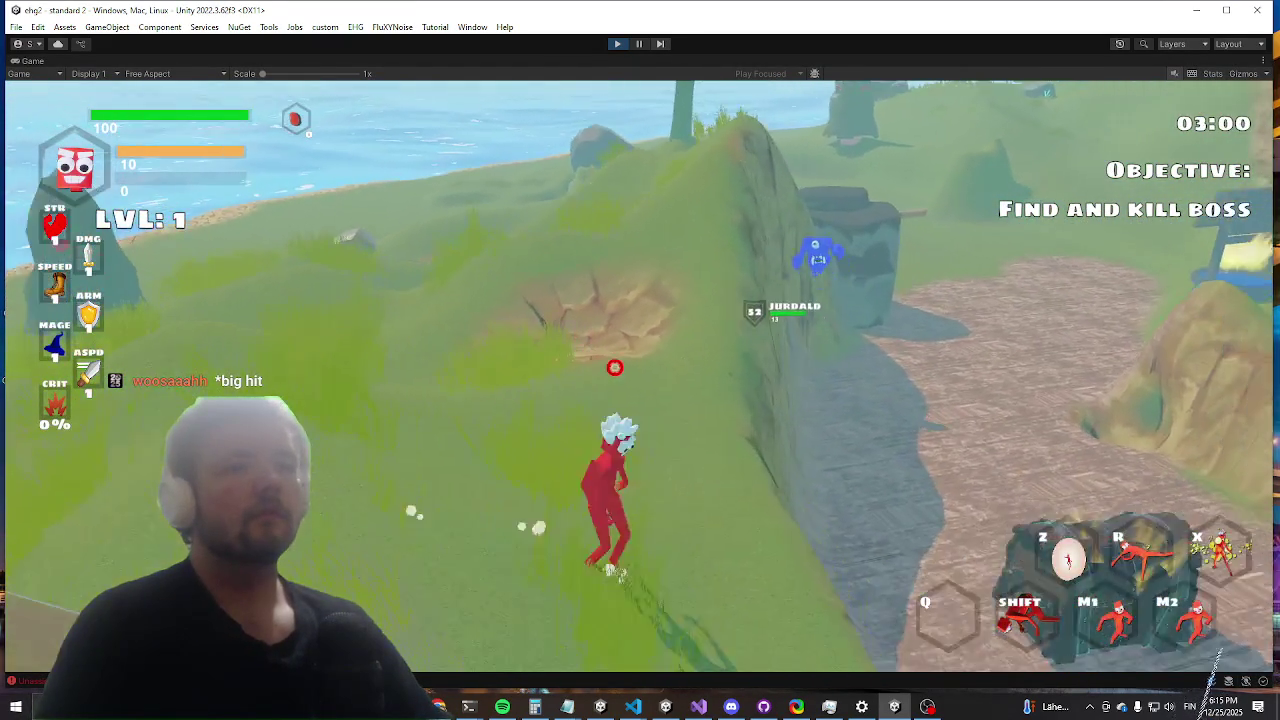
# Step: Run the 'killwave' command in the in-game console to clear the enemy wave
pyautogui.press('w')
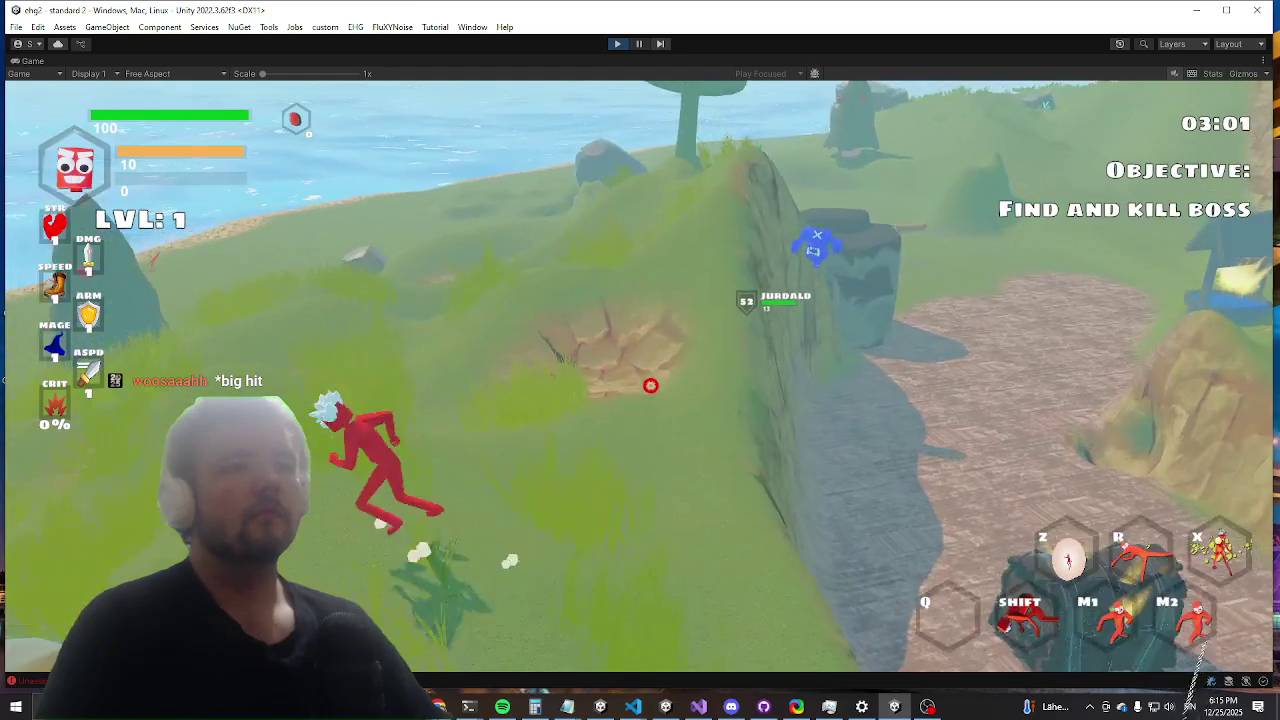
pyautogui.press('`')
pyautogui.write('killwave')
pyautogui.press('Return')
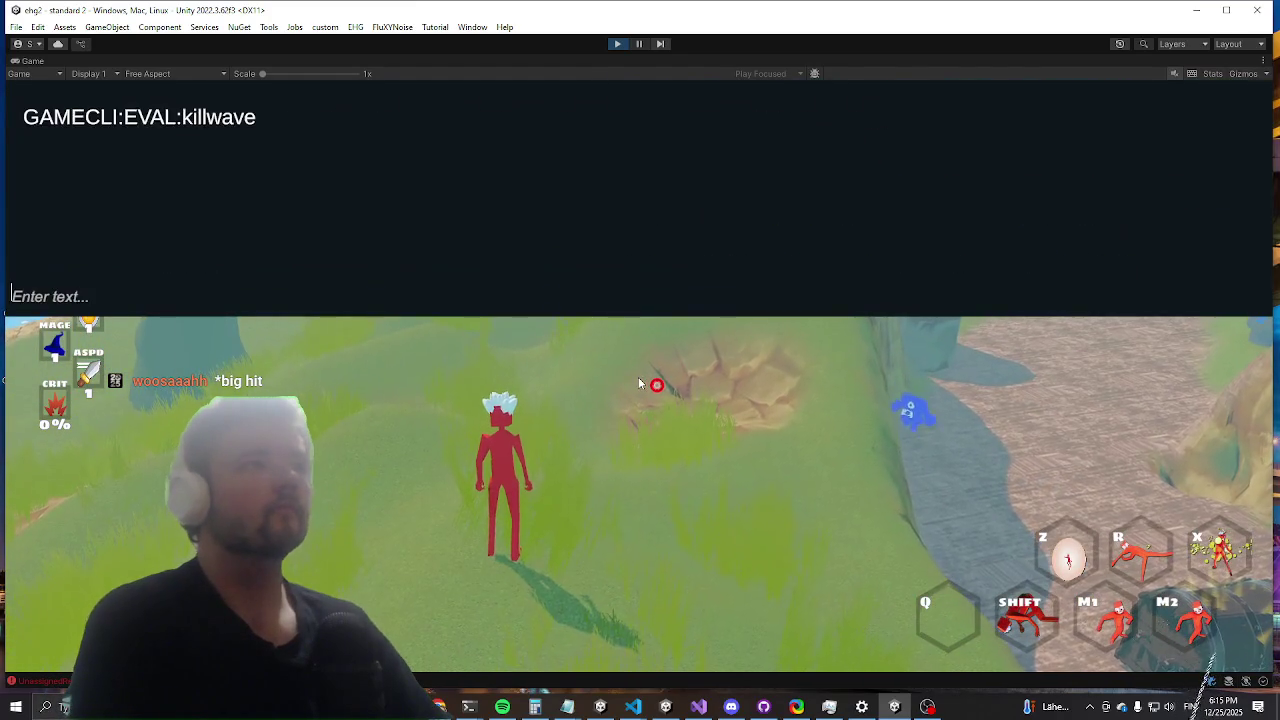
pyautogui.press('`')
# Step: Head into the valley toward the boss, then pause and return to the full editor layout
pyautogui.press('s')
pyautogui.press('w')
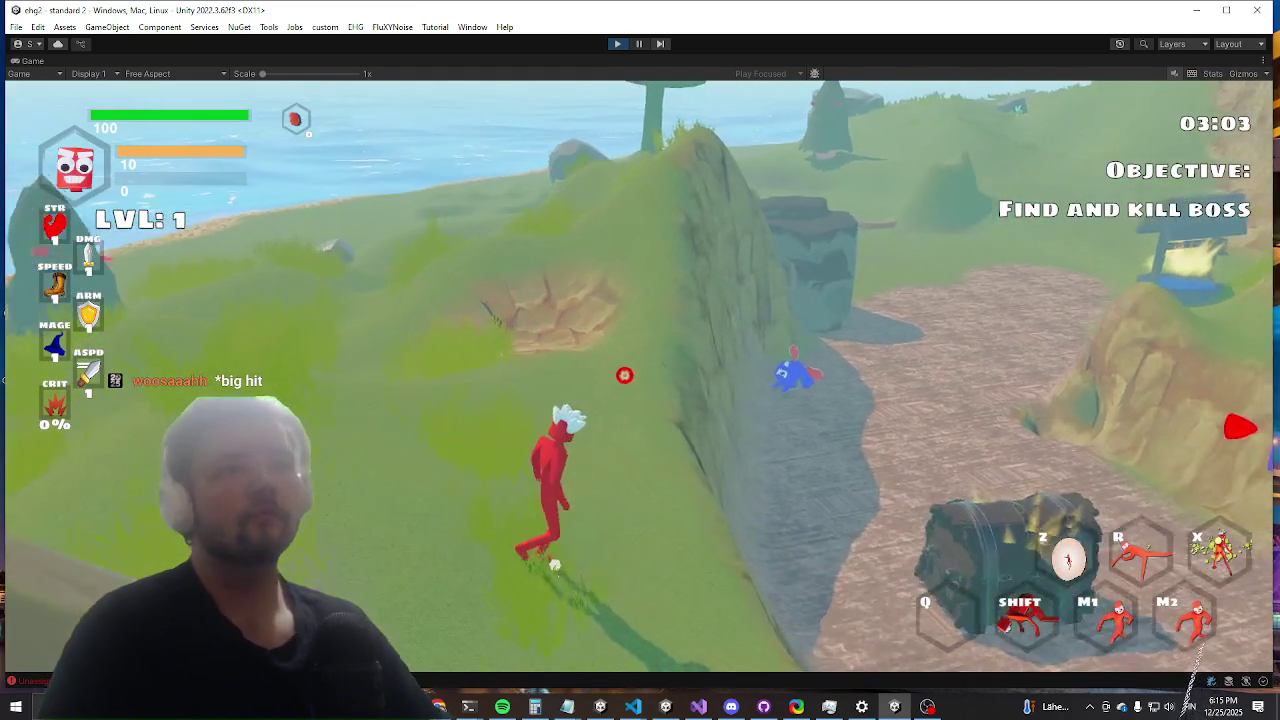
pyautogui.hotkey('ctrl', 'shift', 'p')
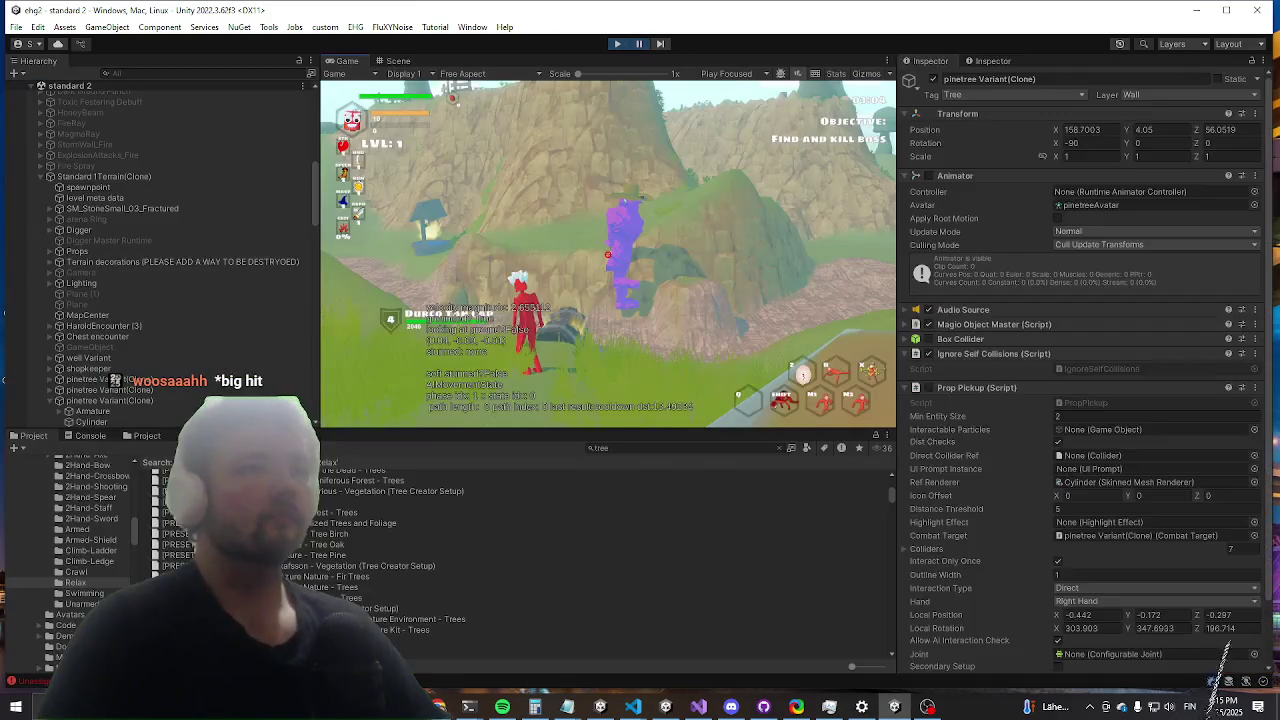
pyautogui.hotkey('ctrl', '1')
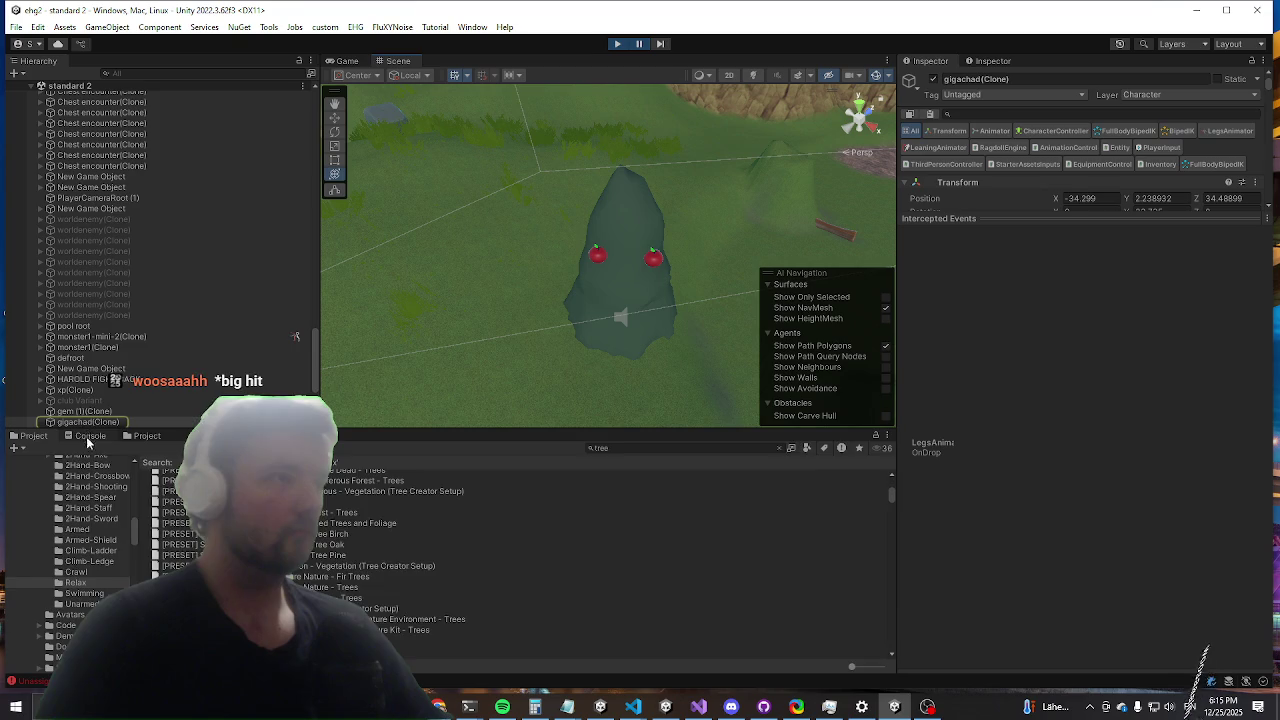
# Step: Show the console errors and expand gigachad(Clone) down to its pickup's hitbox object
pyautogui.click(86, 436)
pyautogui.scroll(-5, 45, 256)
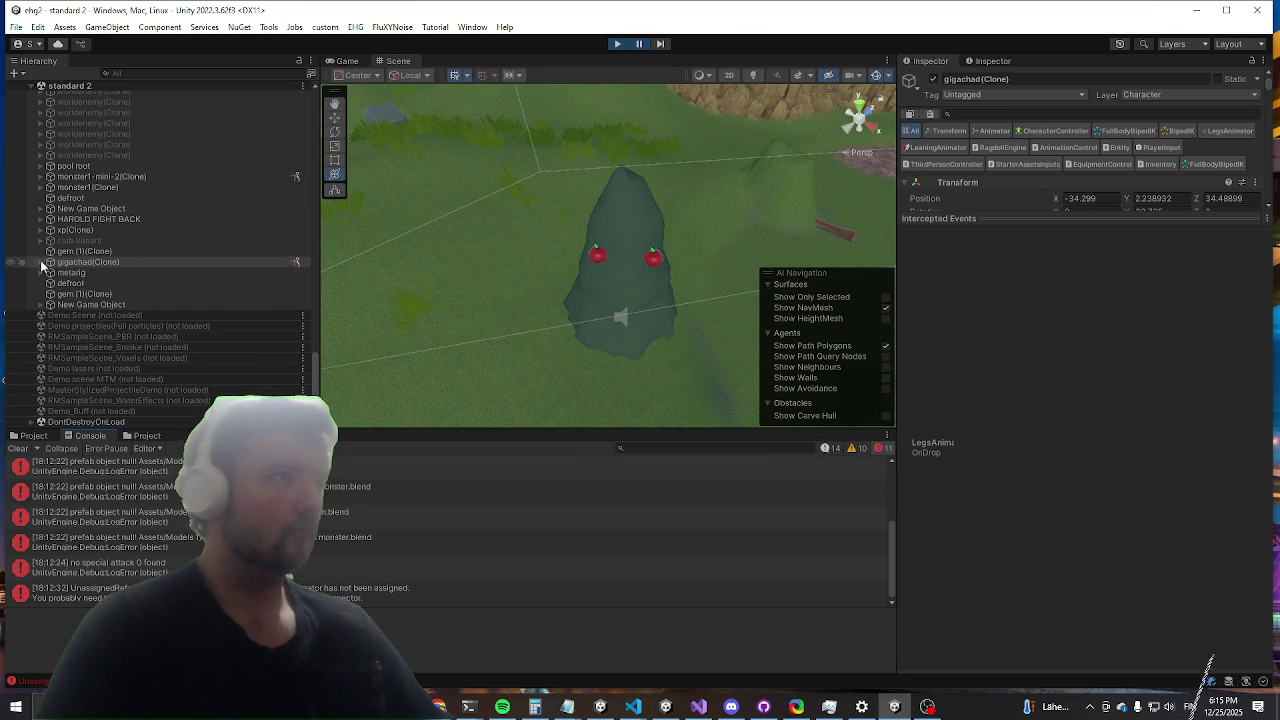
pyautogui.click(41, 262)
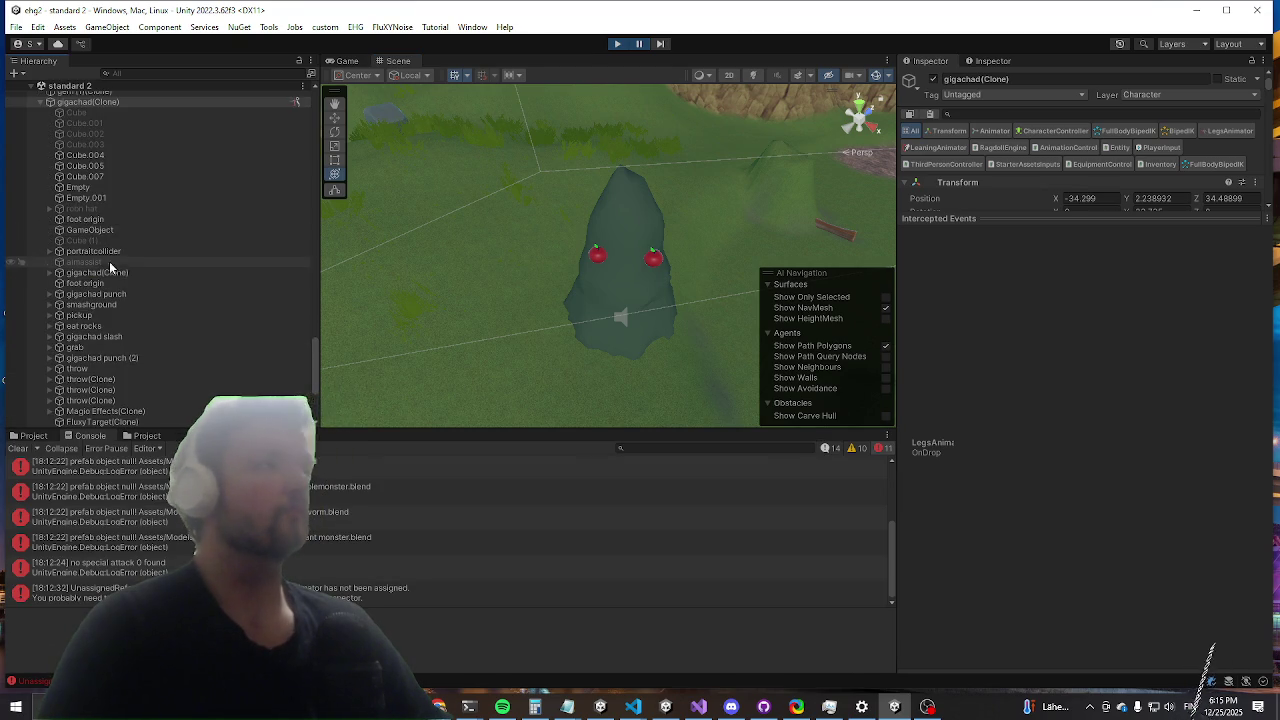
pyautogui.scroll(-2, 109, 261)
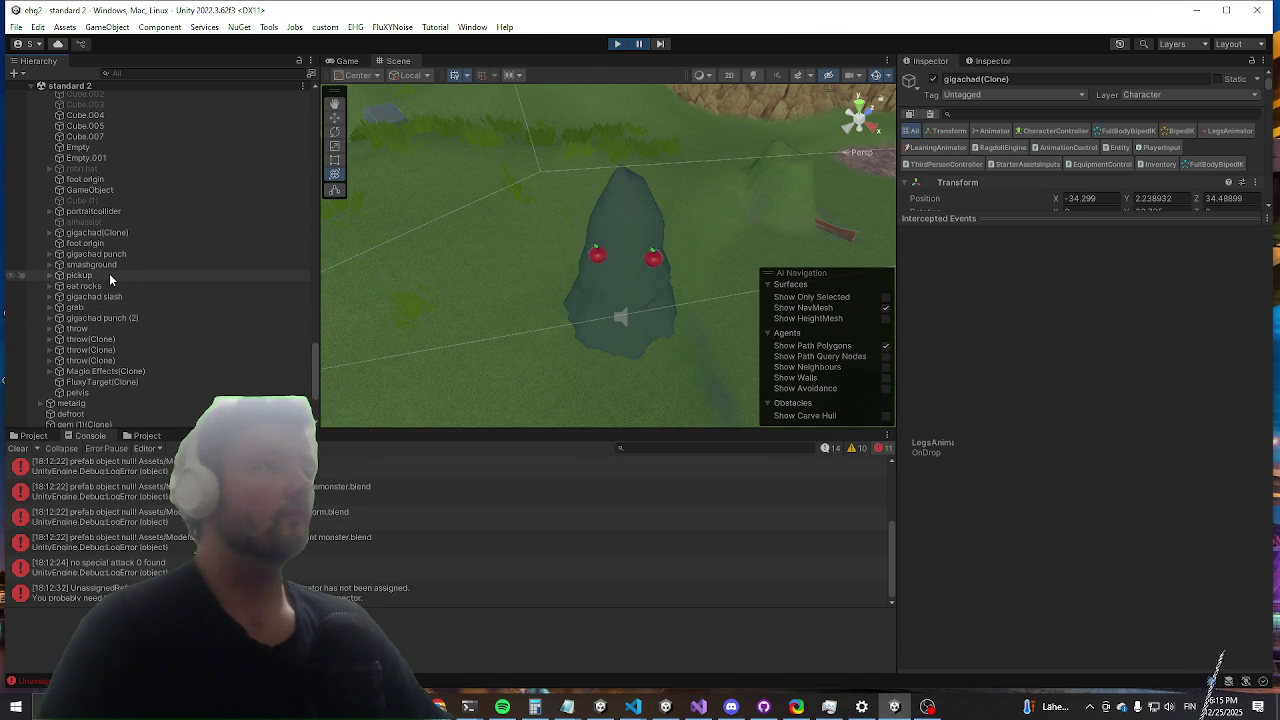
pyautogui.click(110, 275)
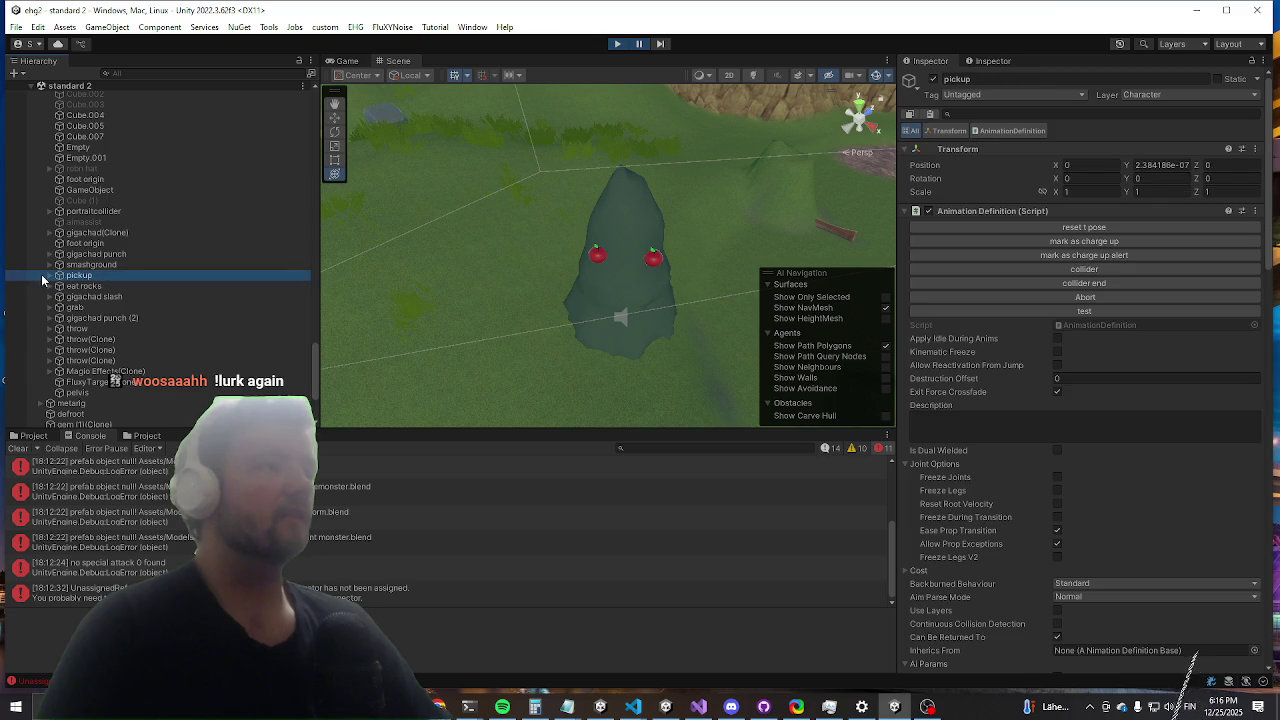
pyautogui.click(46, 277)
pyautogui.click(114, 296)
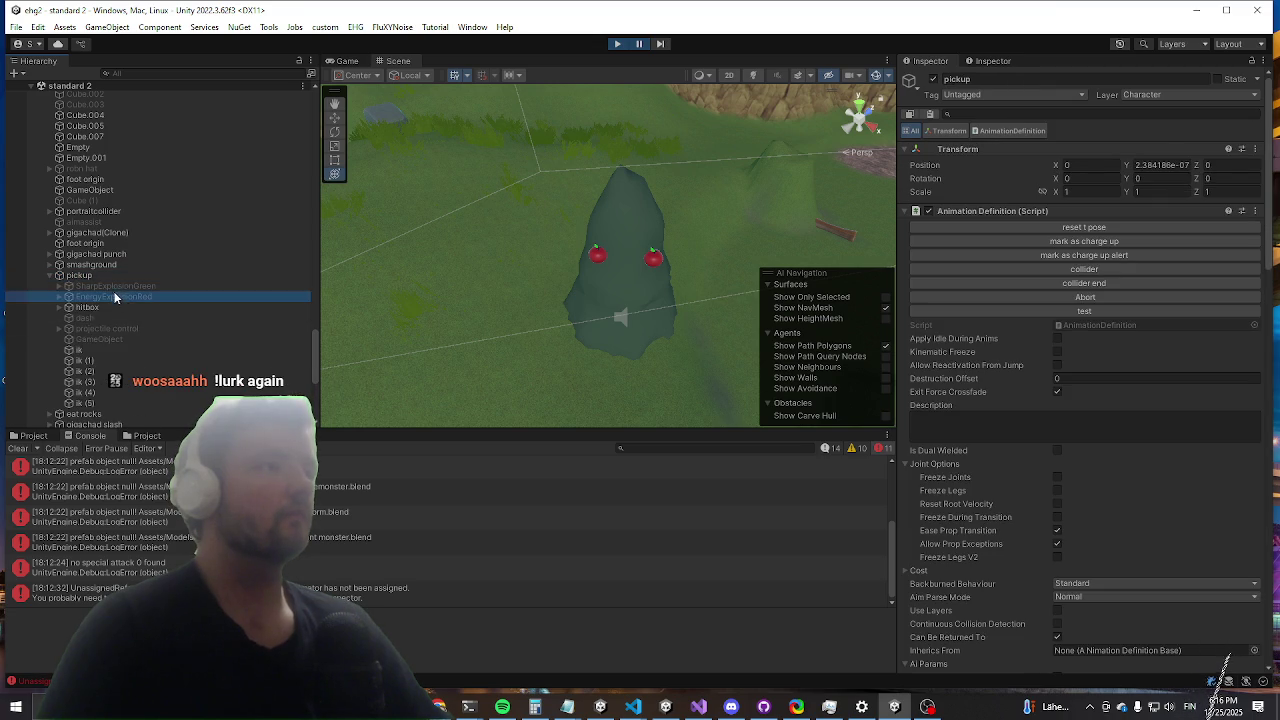
pyautogui.click(95, 309)
pyautogui.click(58, 307)
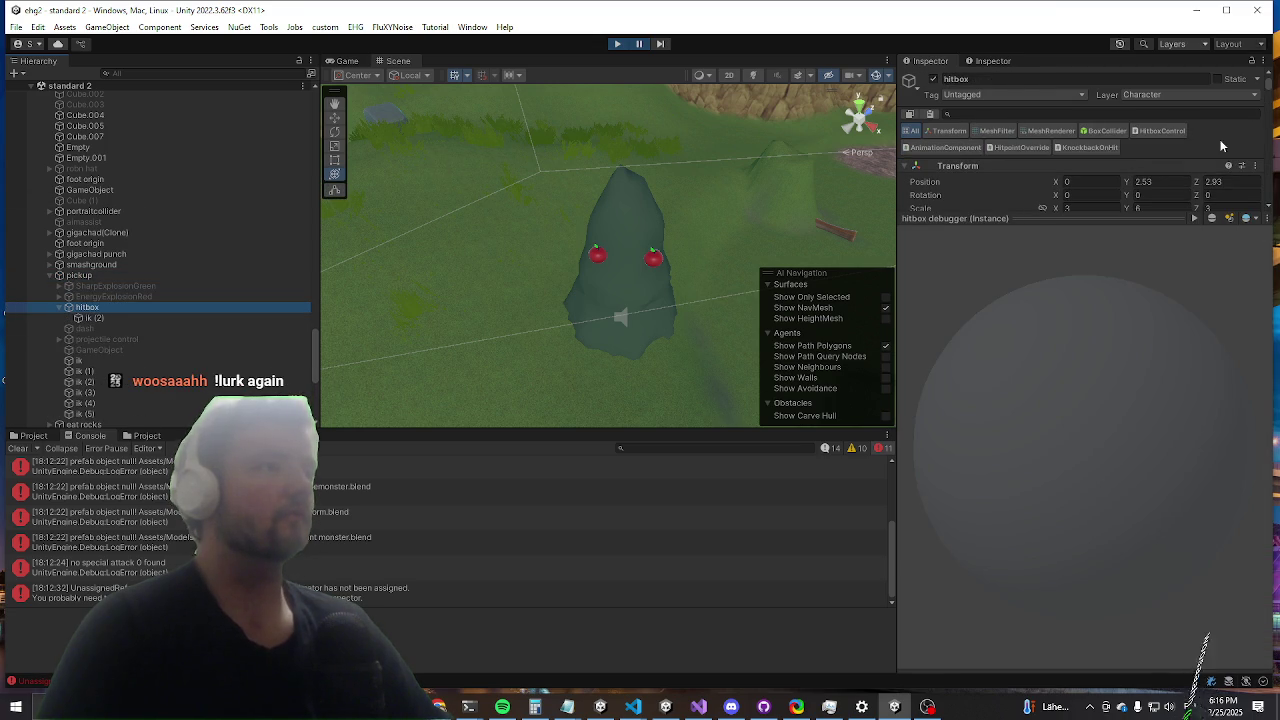
# Step: Select hitbox's ik (2) child and open its Interact On Hit script with Edit Script
pyautogui.scroll(-10, 1114, 257)
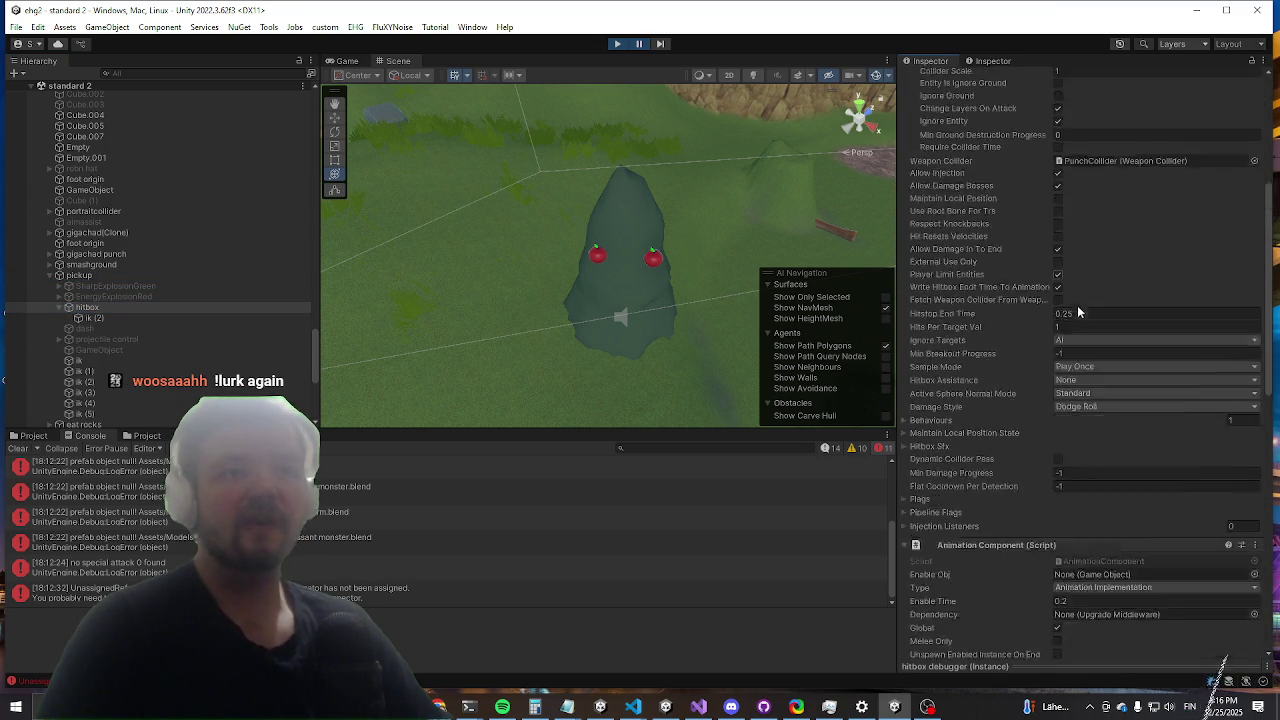
pyautogui.scroll(-8, 1035, 290)
pyautogui.scroll(-4, 1028, 283)
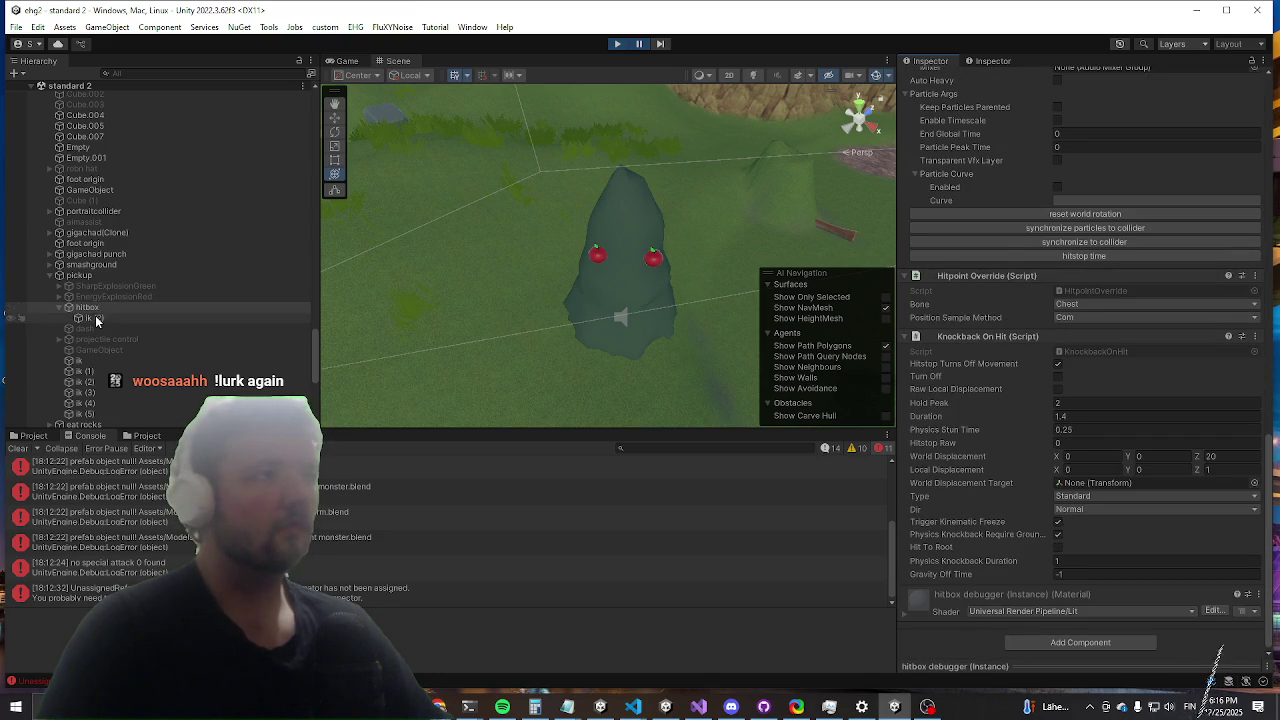
pyautogui.click(96, 319)
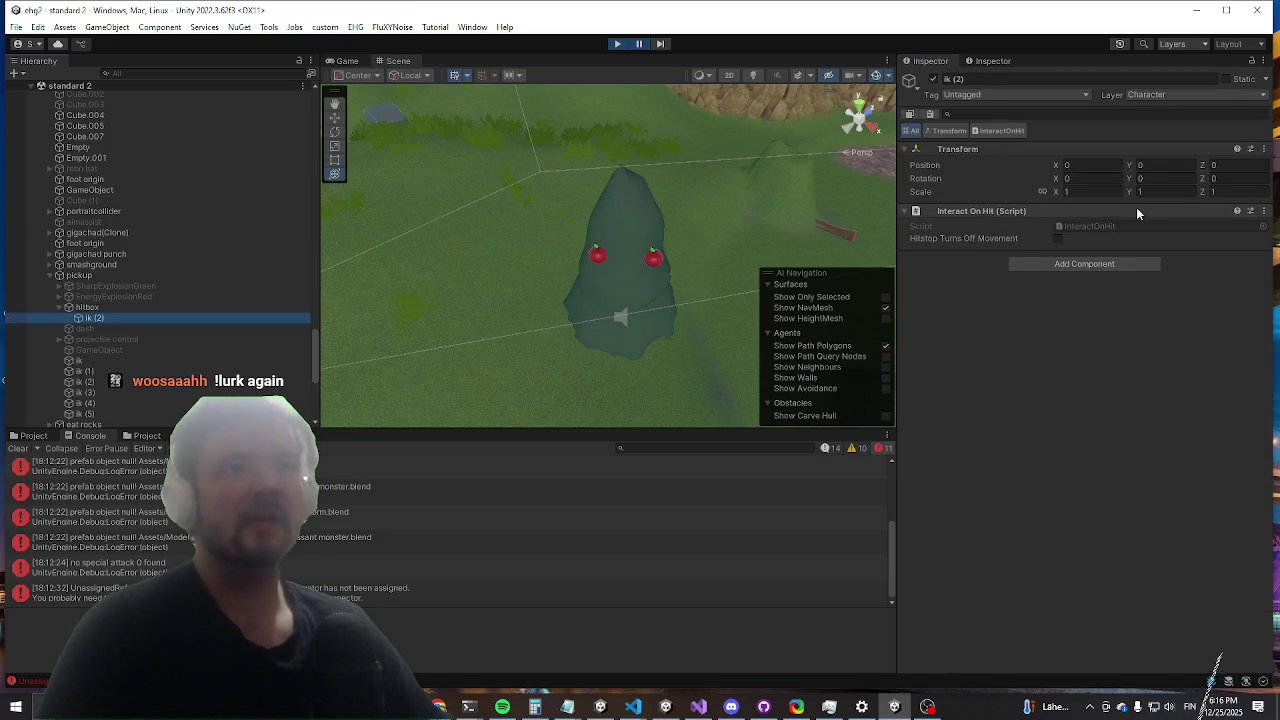
pyautogui.rightClick(976, 211)
pyautogui.click(1039, 362)
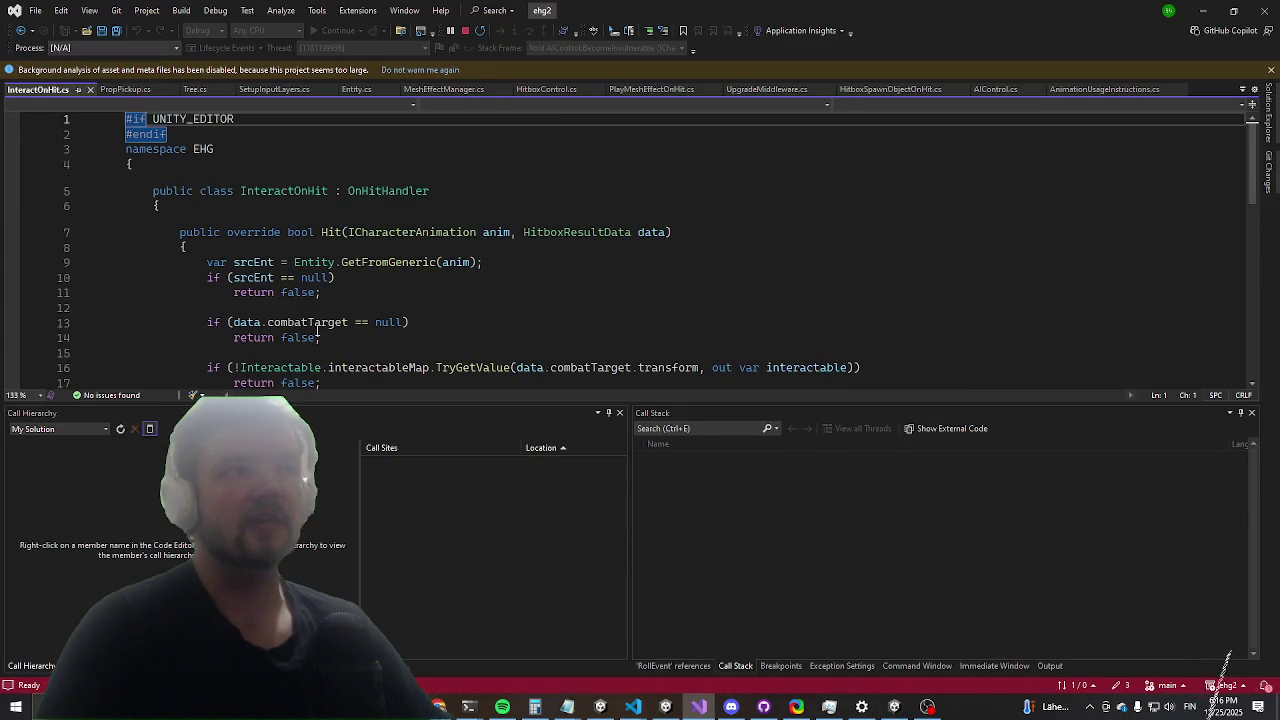
# Step: Add a breakpoint on the line 9 srcEnt statement in InteractOnHit.cs, then switch back to Unity
pyautogui.click(12, 263)
pyautogui.click(1203, 10)
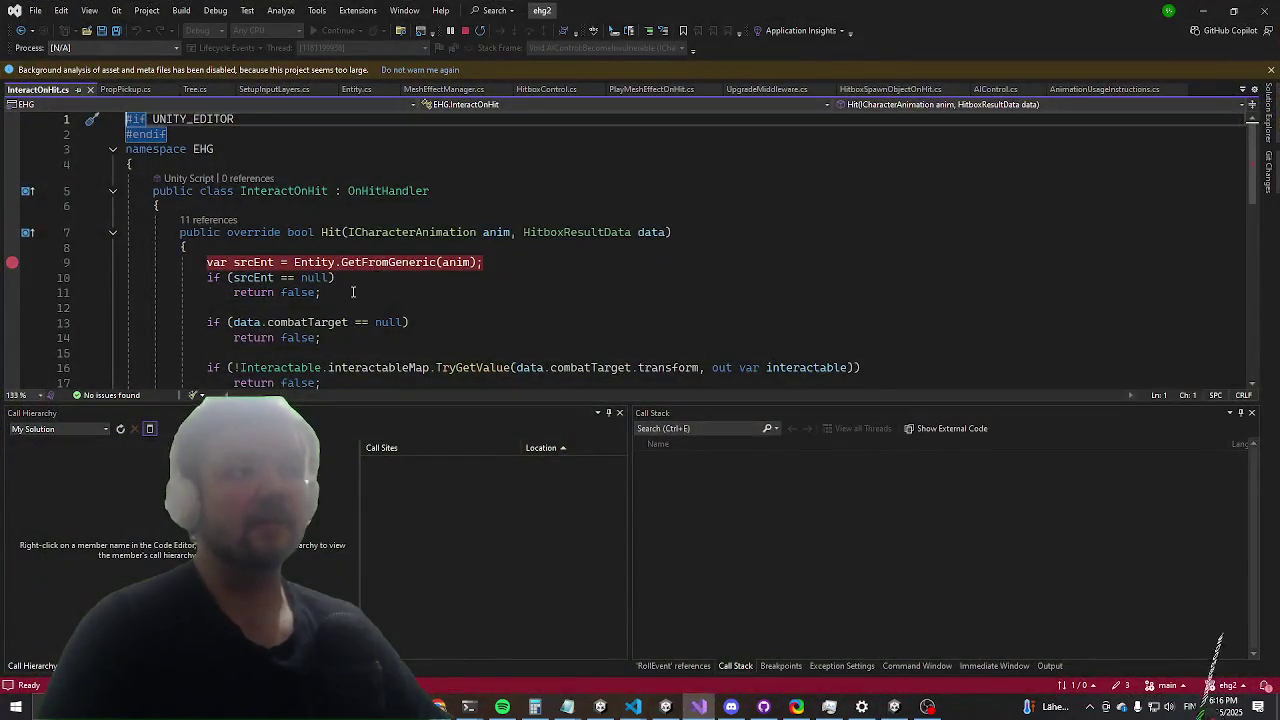
pyautogui.click(335, 293)
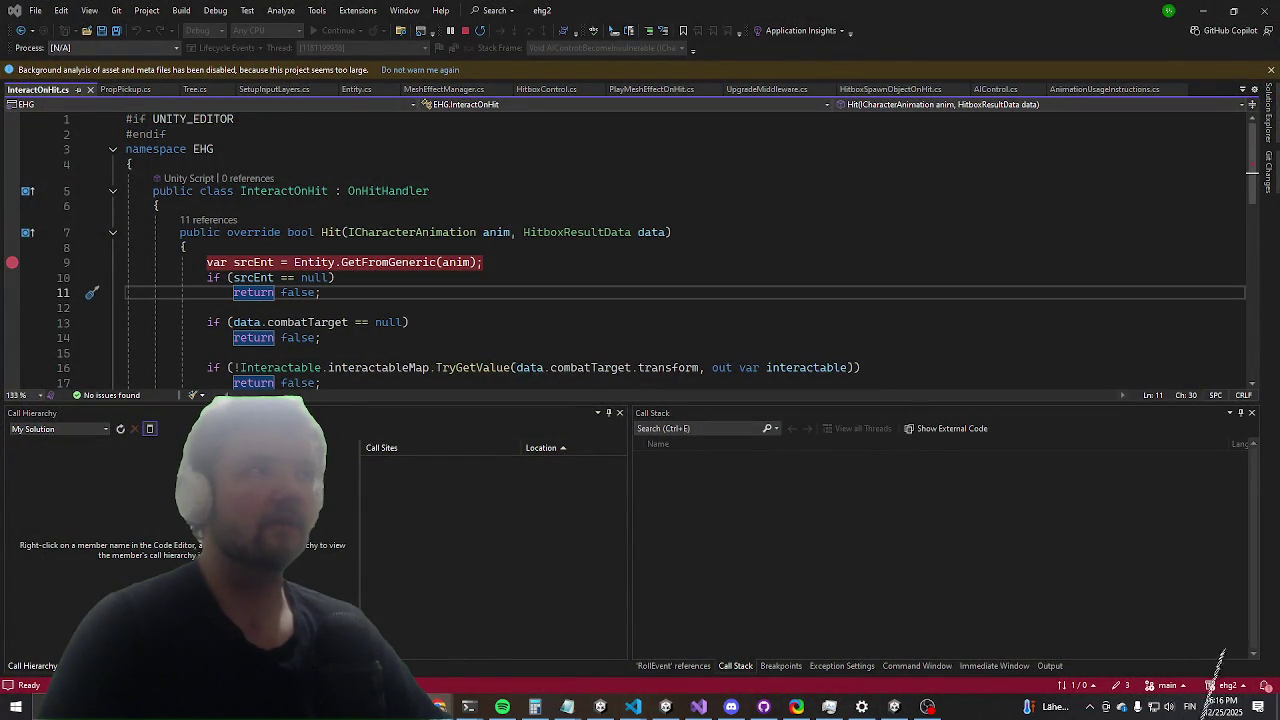
pyautogui.click(1203, 10)
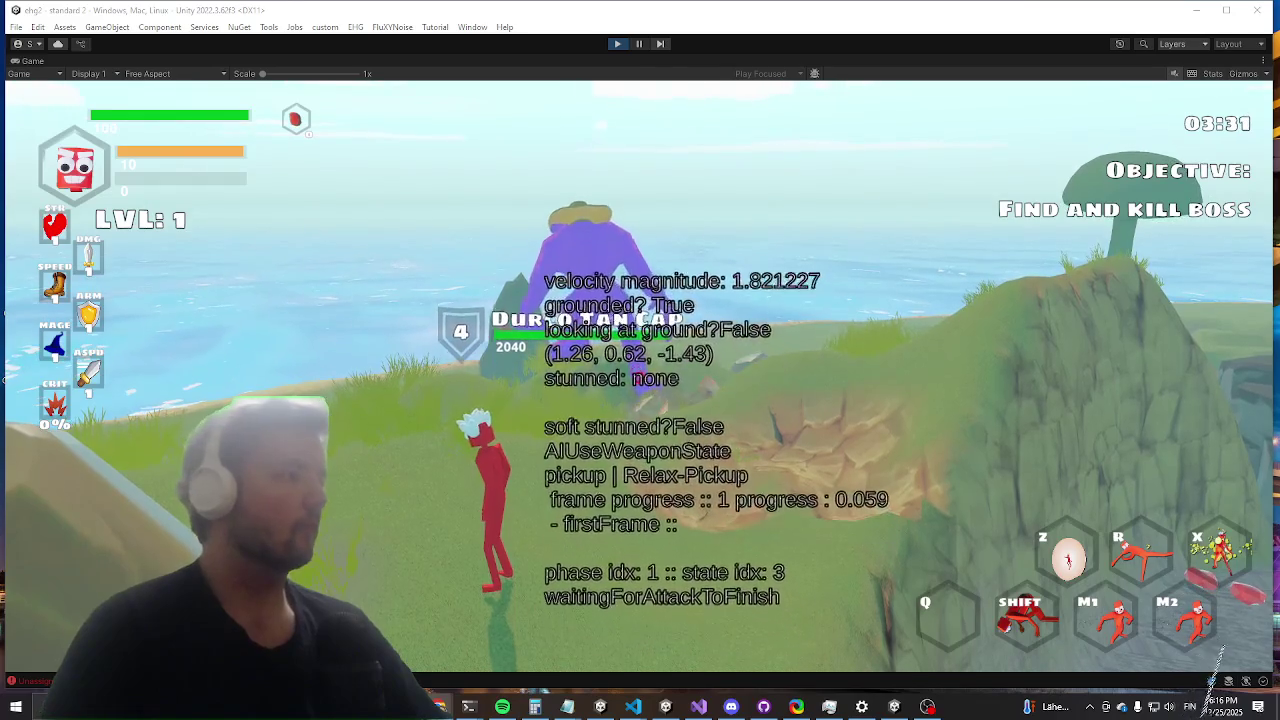
# Step: Take control in the Game view and run the red player toward the Durco boss
pyautogui.click(342, 284)
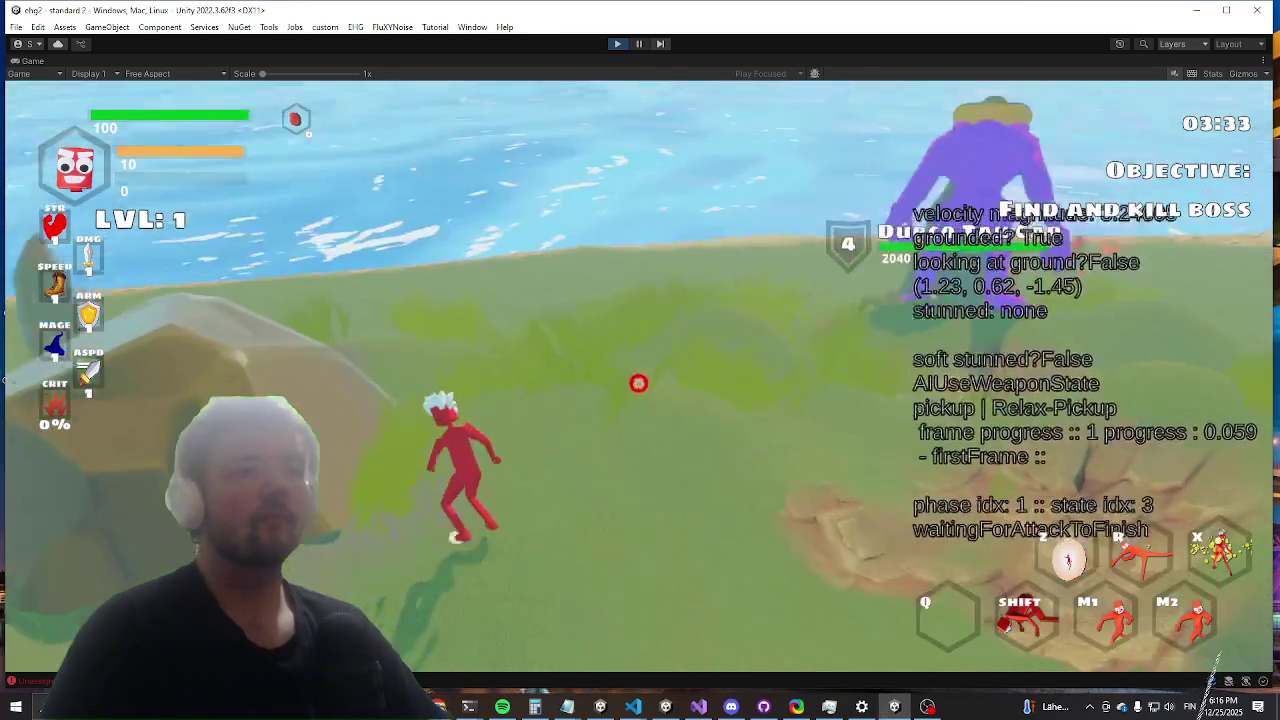
pyautogui.press('a')
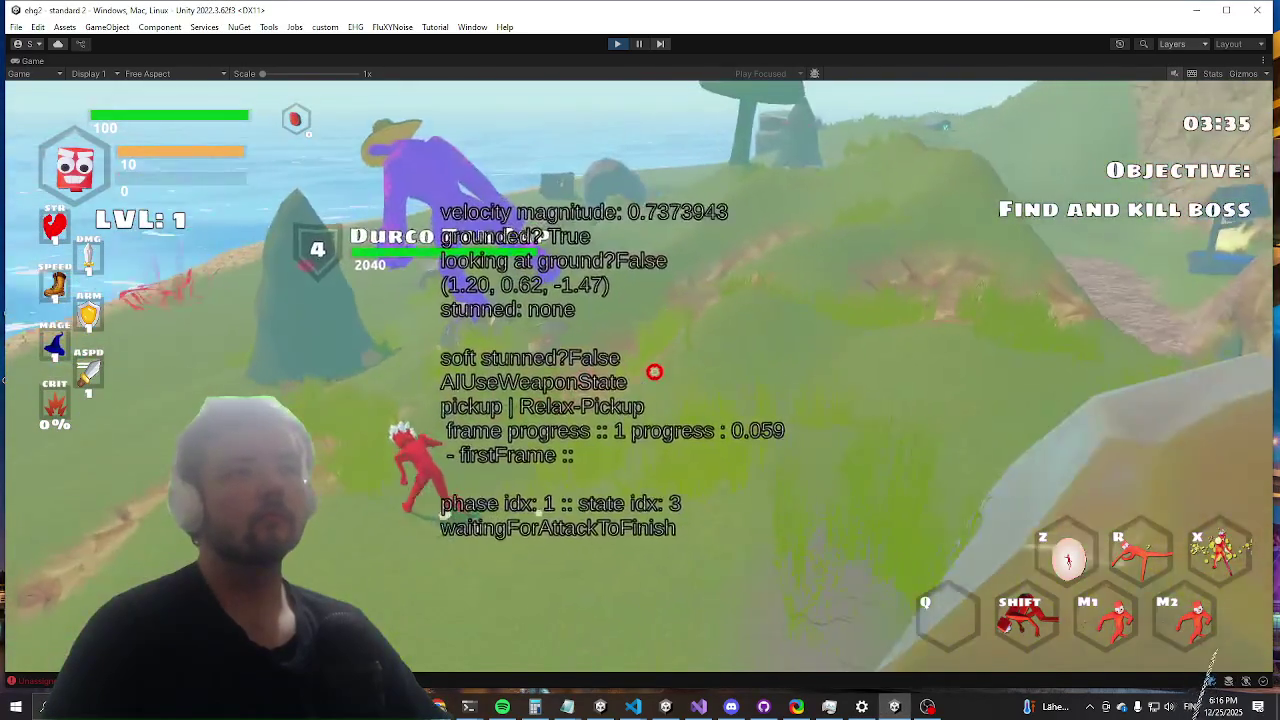
pyautogui.press('w')
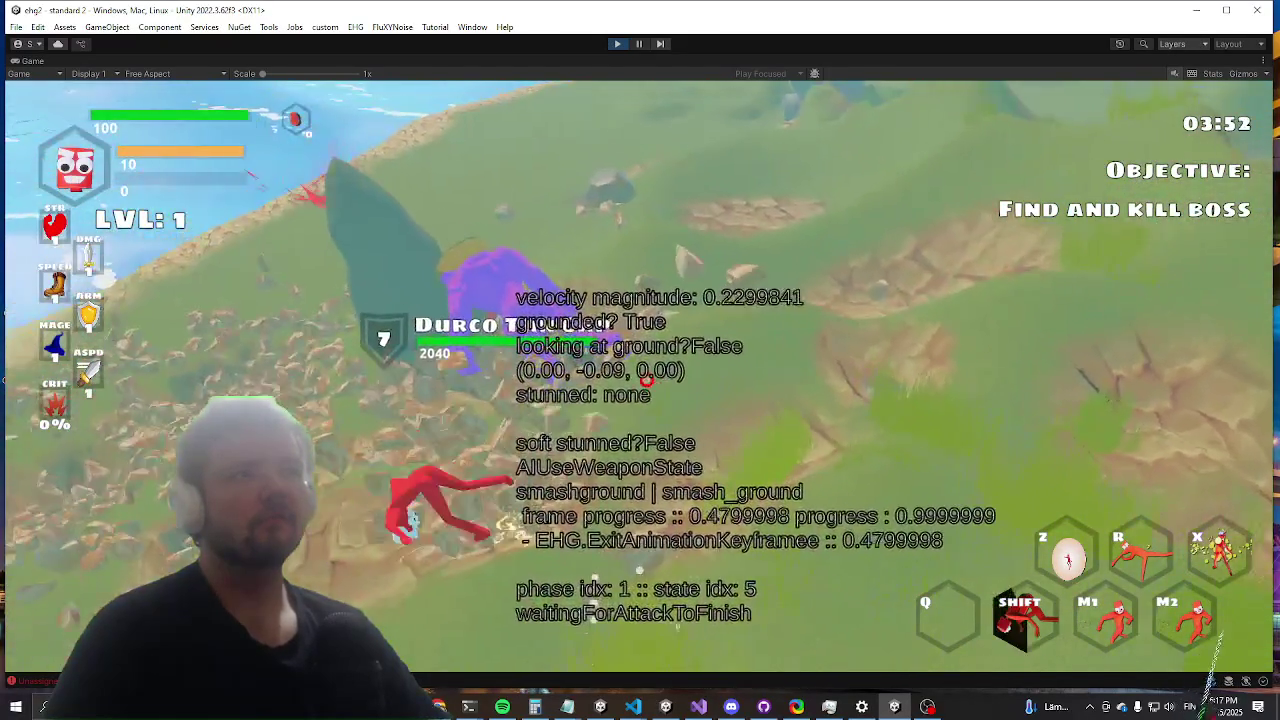
# Step: Check InteractOnHit.cs in the code editor, with the in-game settings menu shown and then closed
pyautogui.press('Escape')
pyautogui.click(699, 707)
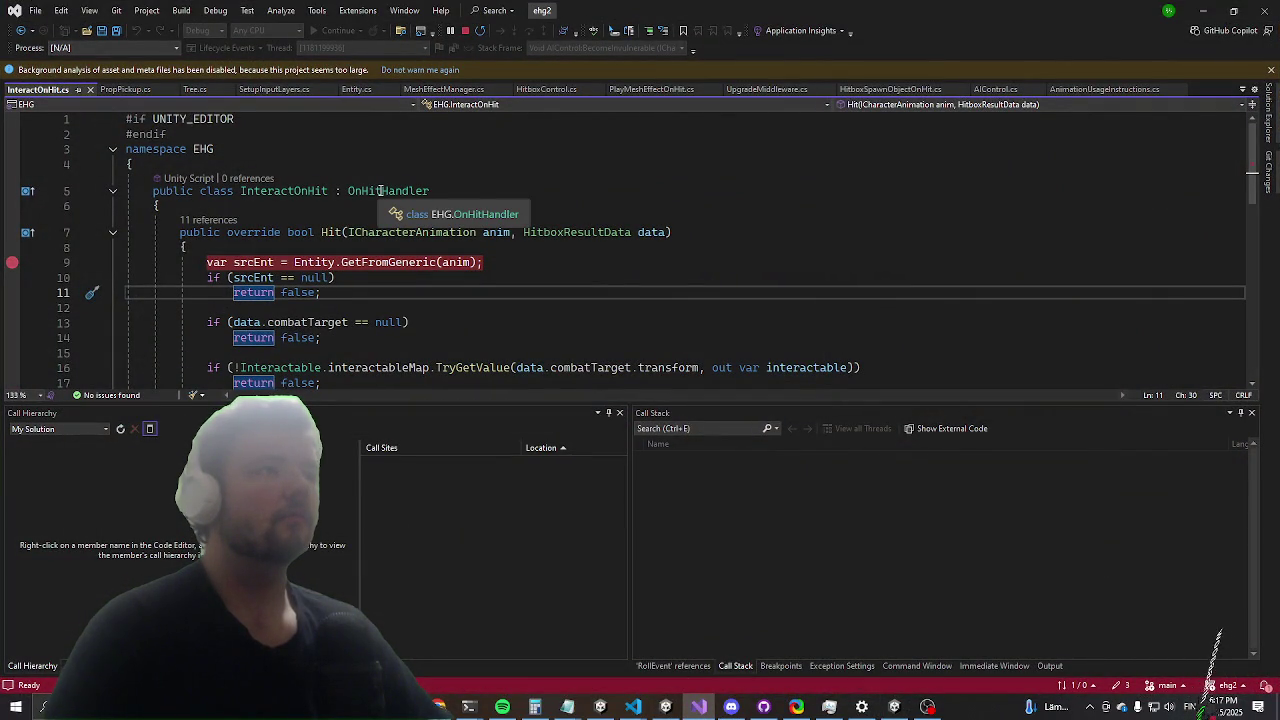
pyautogui.click(1214, 10)
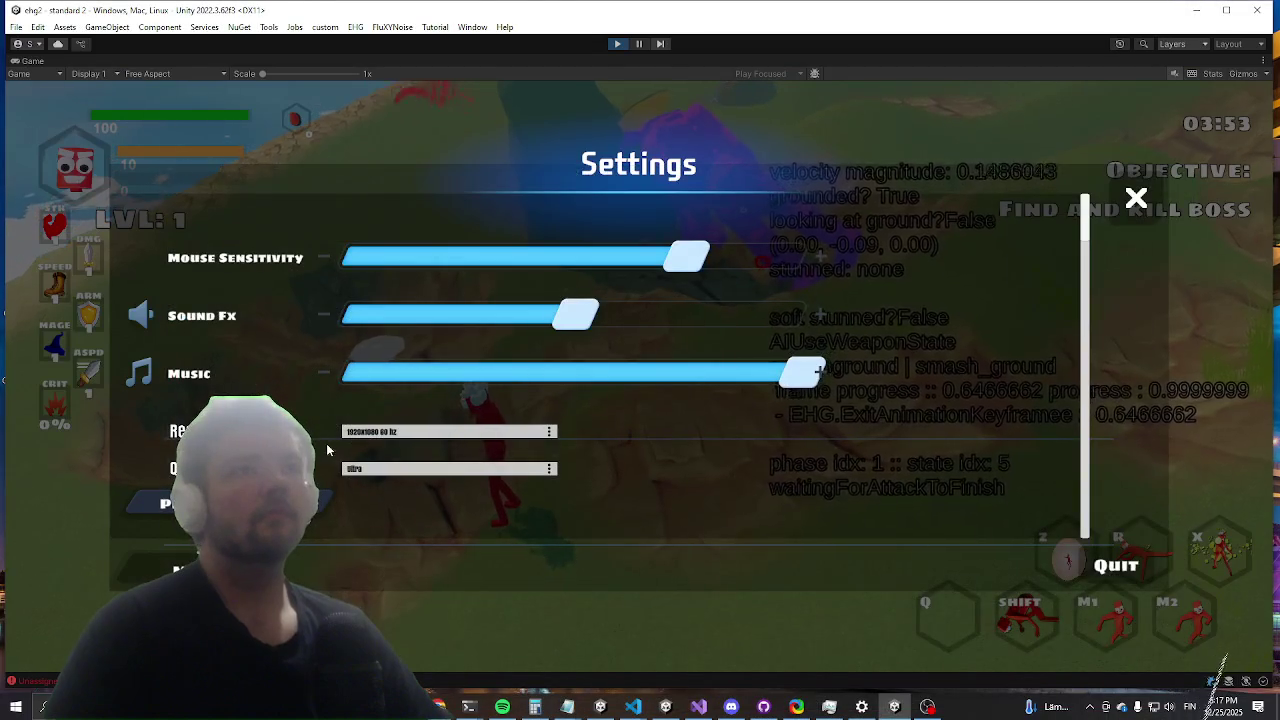
pyautogui.press('Escape')
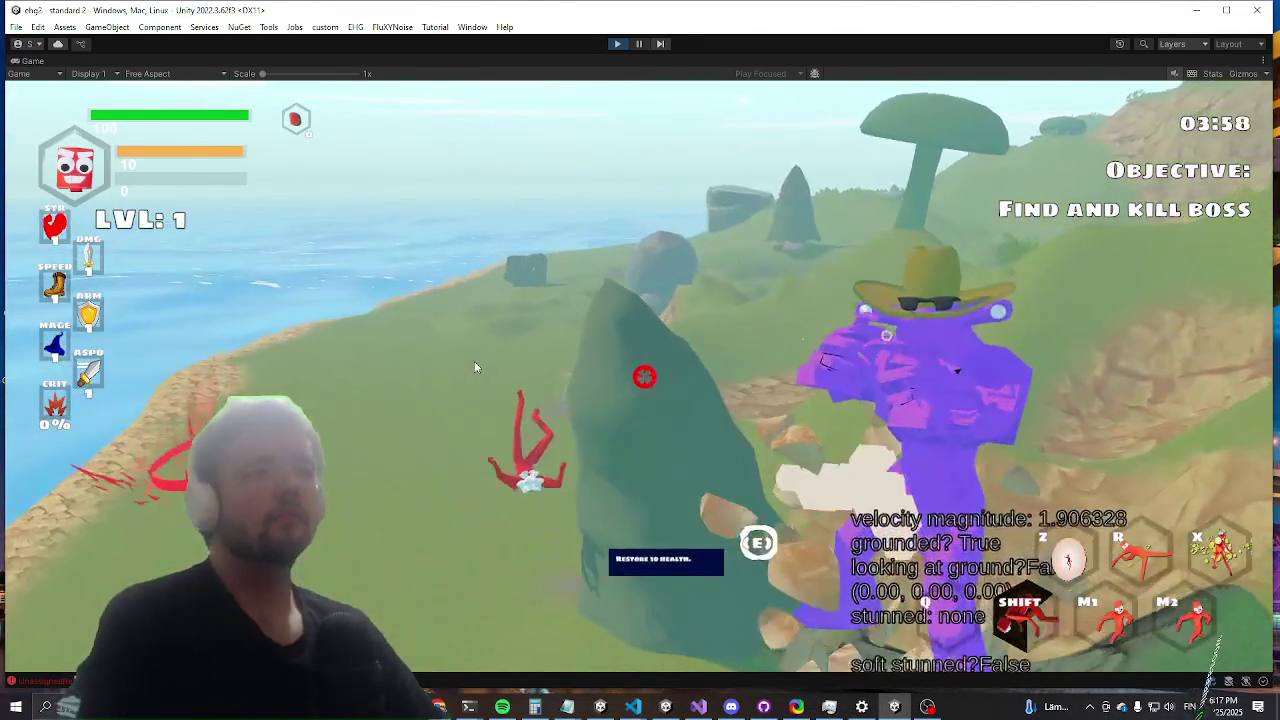
# Step: Run the pause command in the dev console, attack near the boss, and stop Play mode
pyautogui.press('`')
pyautogui.write('pause')
pyautogui.press('Return')
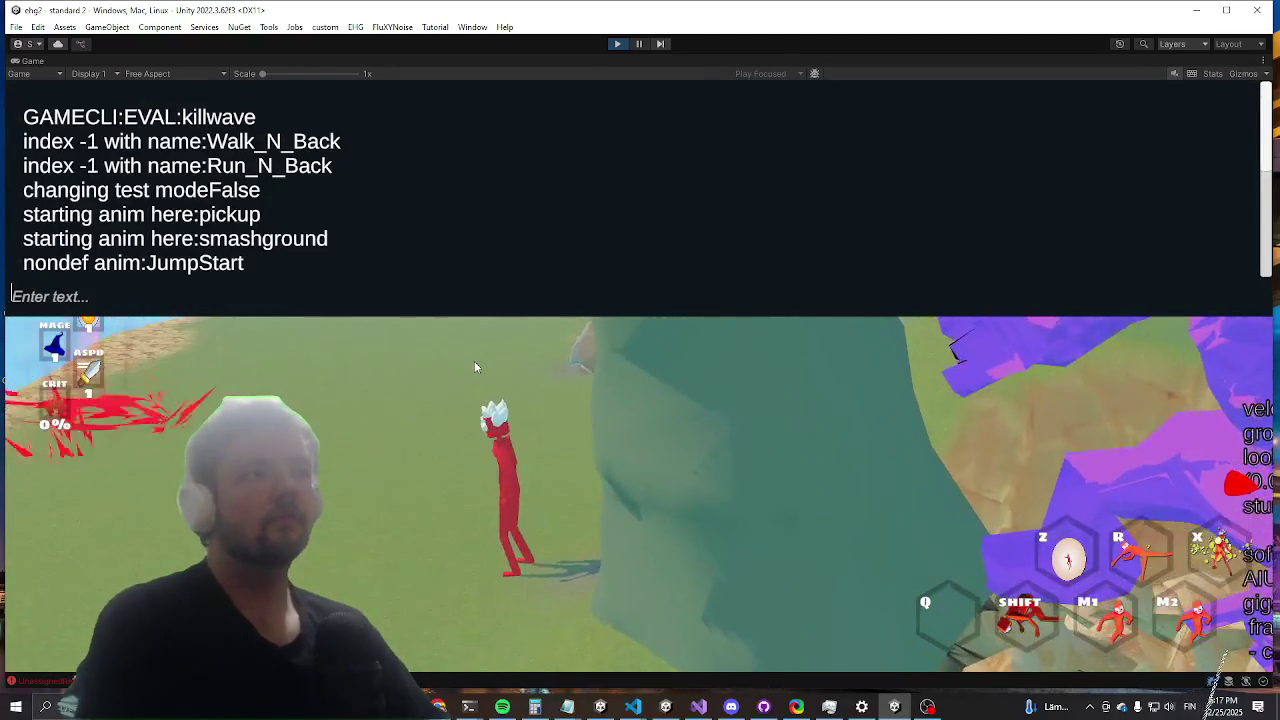
pyautogui.press('`')
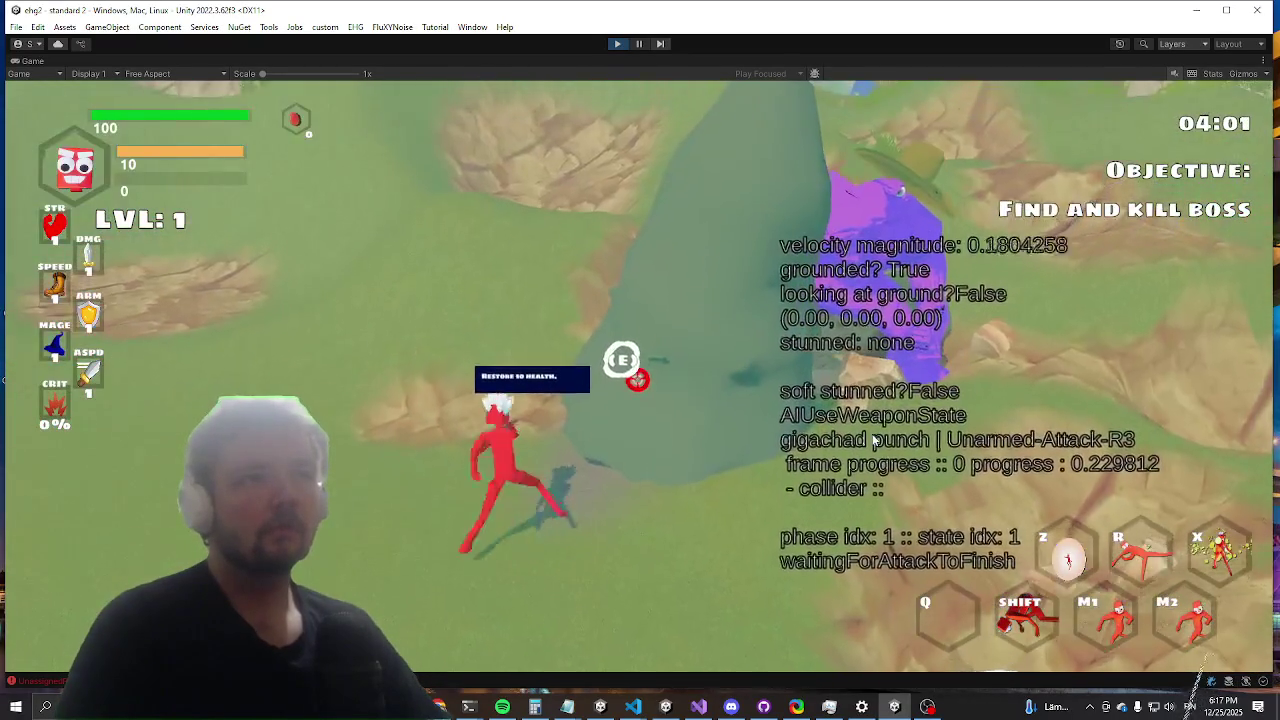
pyautogui.click(636, 375)
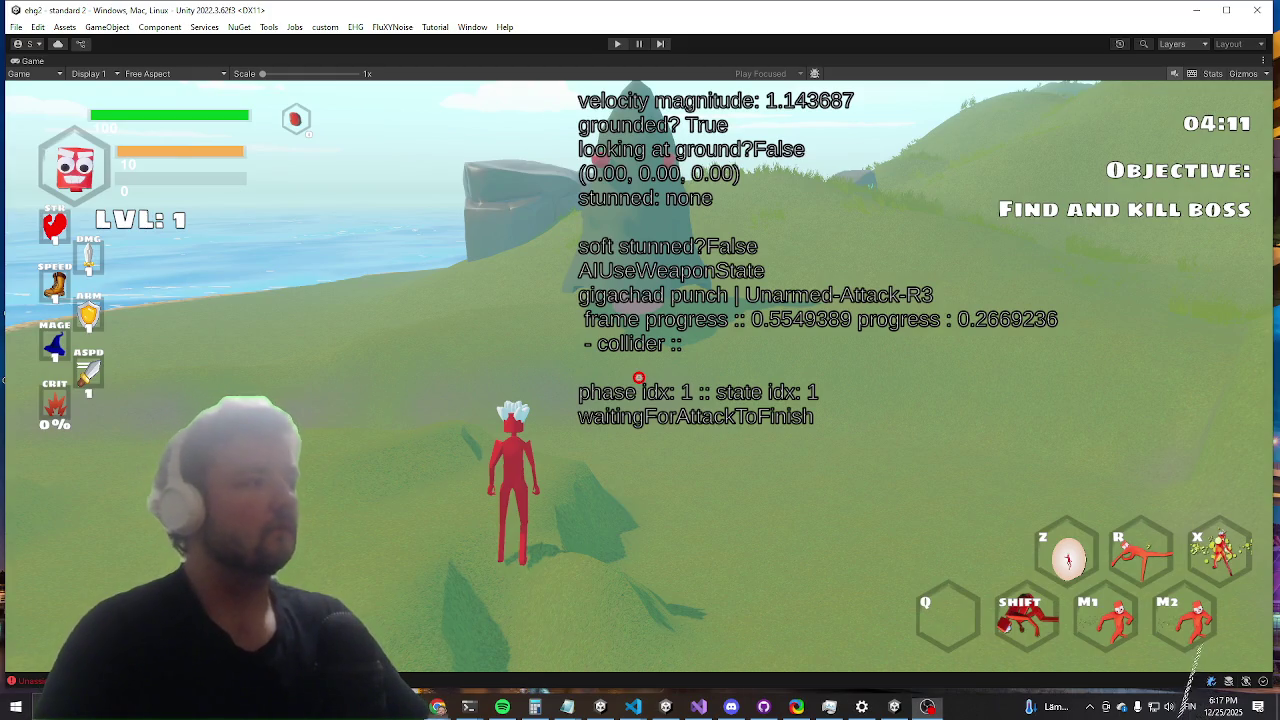
pyautogui.hotkey('ctrl', 'p')
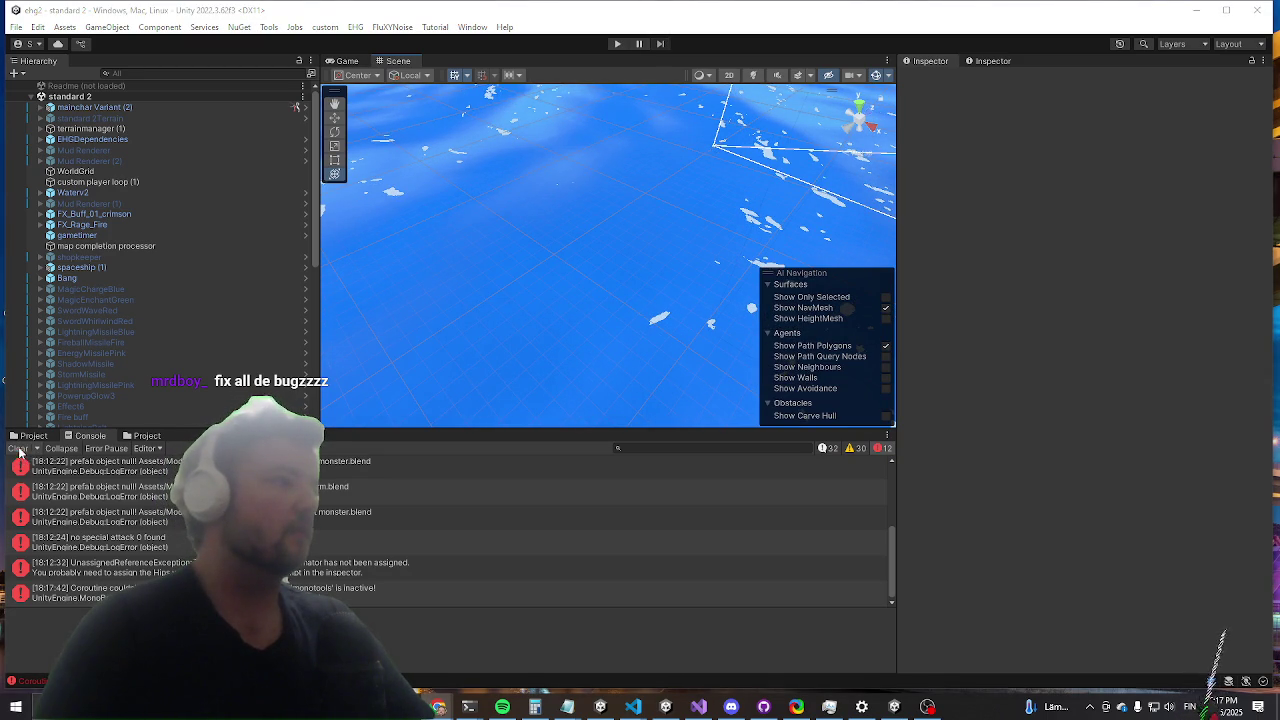
# Step: Switch the bottom panel from the Console to the Project assets and focus the search field
pyautogui.click(30, 436)
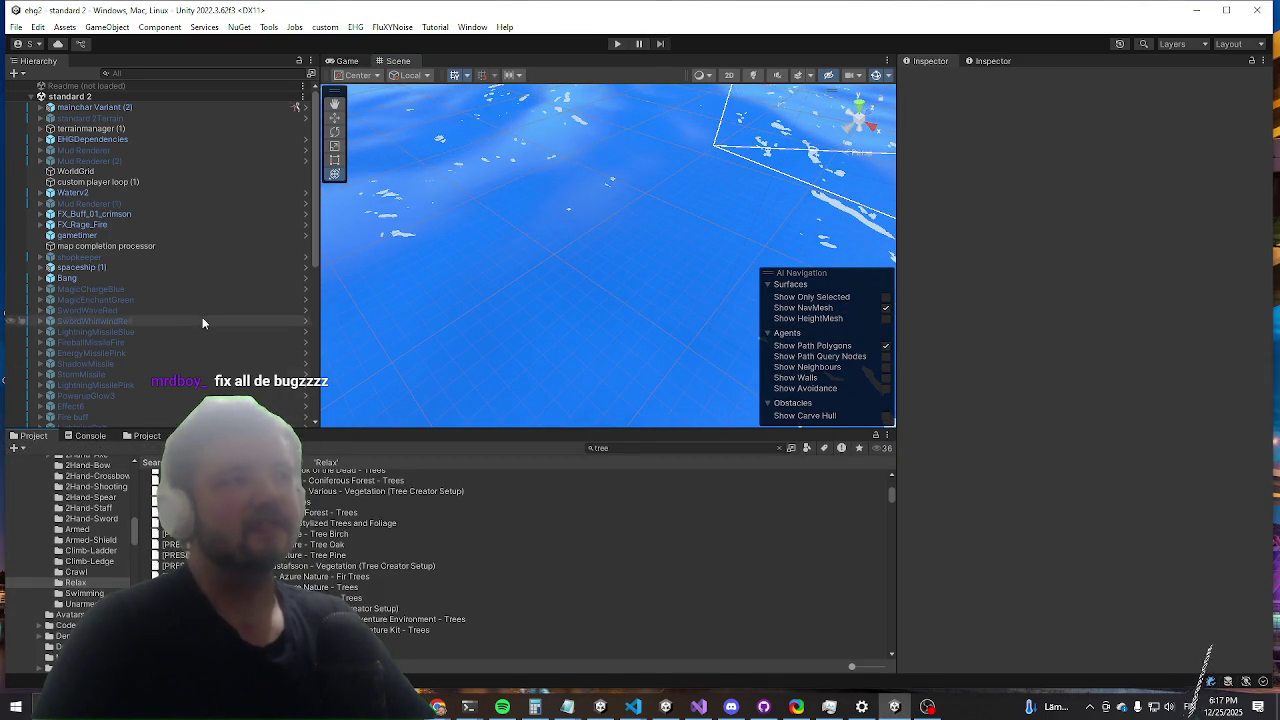
pyautogui.scroll(-5, 190, 290)
pyautogui.scroll(10, 185, 268)
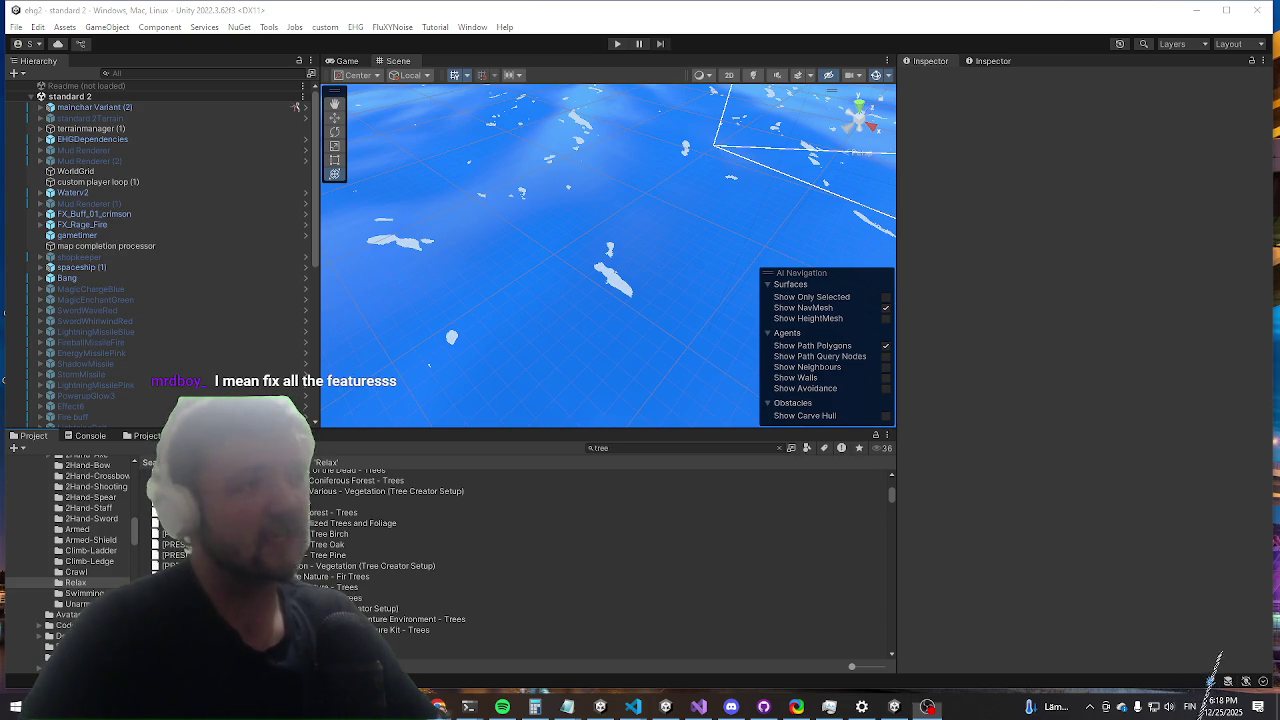
pyautogui.click(262, 73)
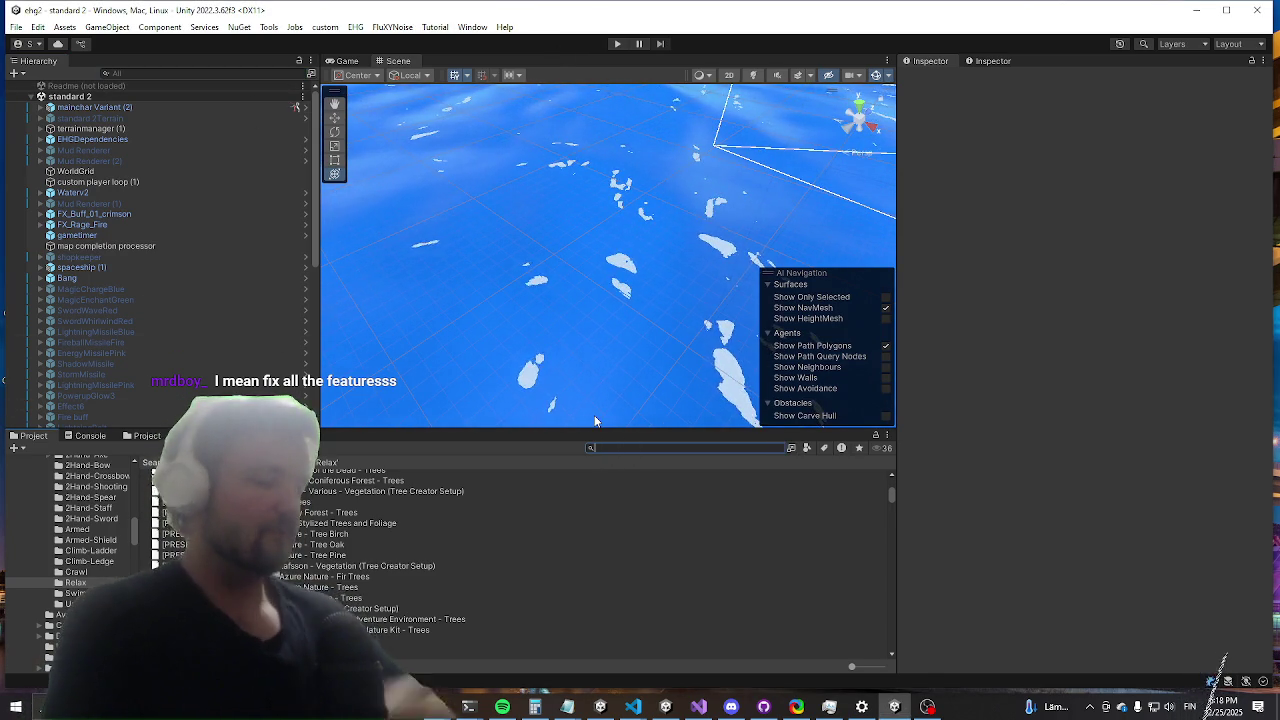
# Step: Replace the old tree query with 'durco enc' in the Project search
pyautogui.press('BackSpace')
pyautogui.press('BackSpace')
pyautogui.press('BackSpace')
pyautogui.write('durco enc')
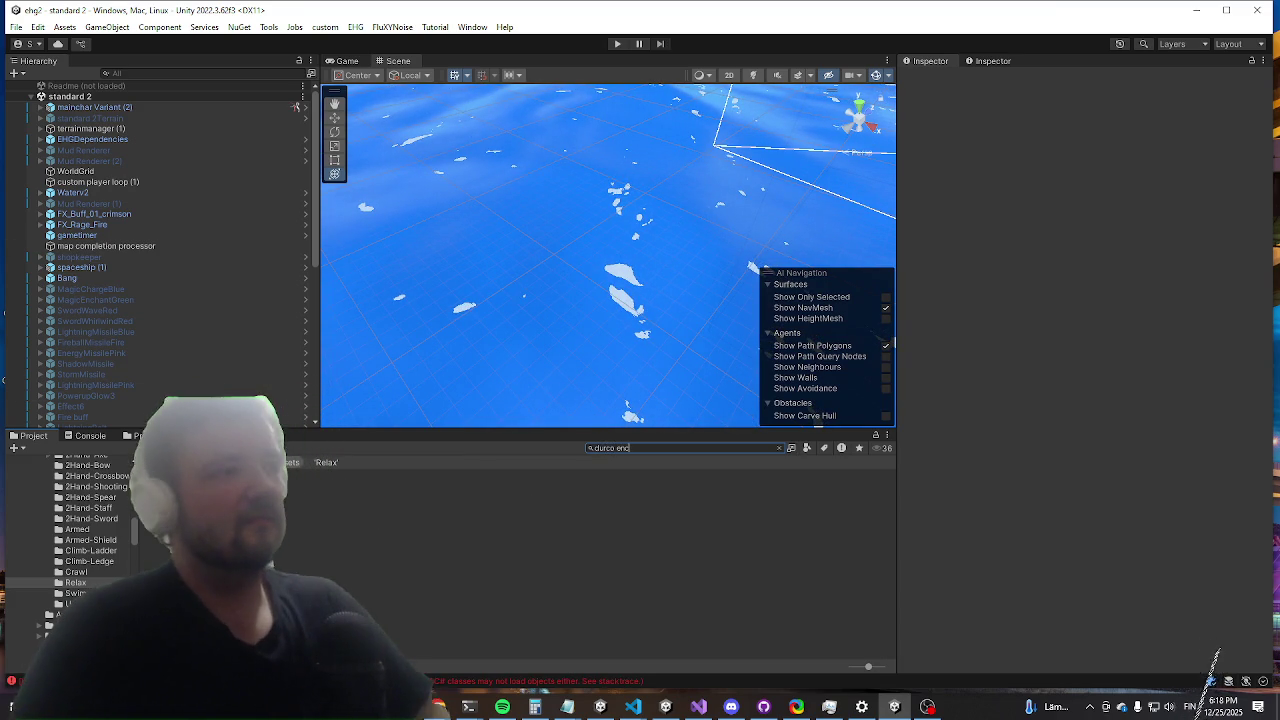
pyautogui.doubleClick(155, 521)
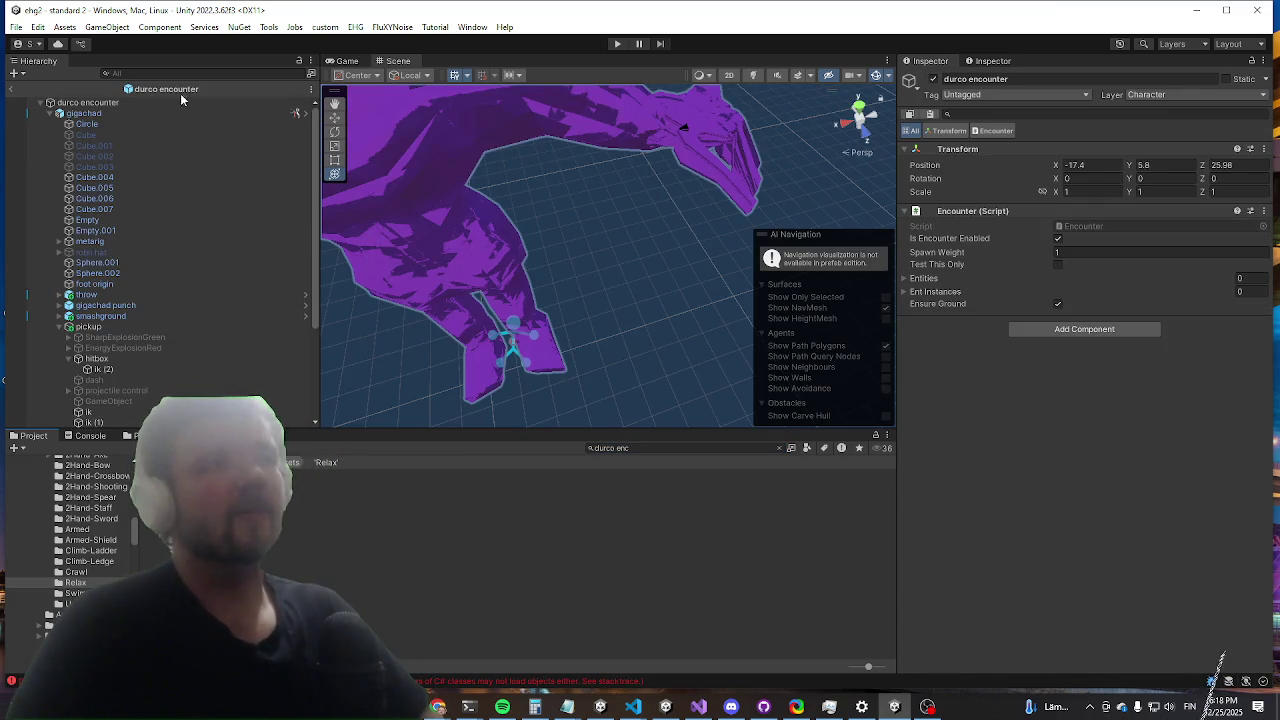
pyautogui.click(172, 360)
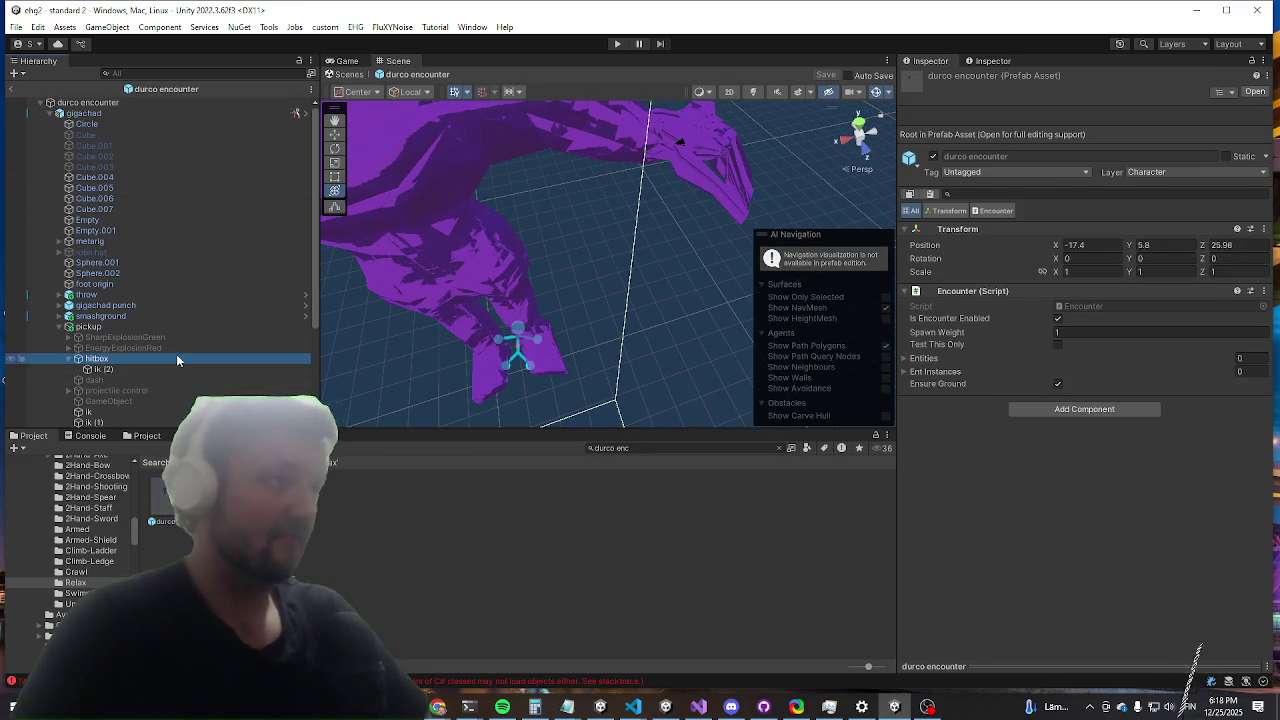
pyautogui.scroll(-10, 1047, 292)
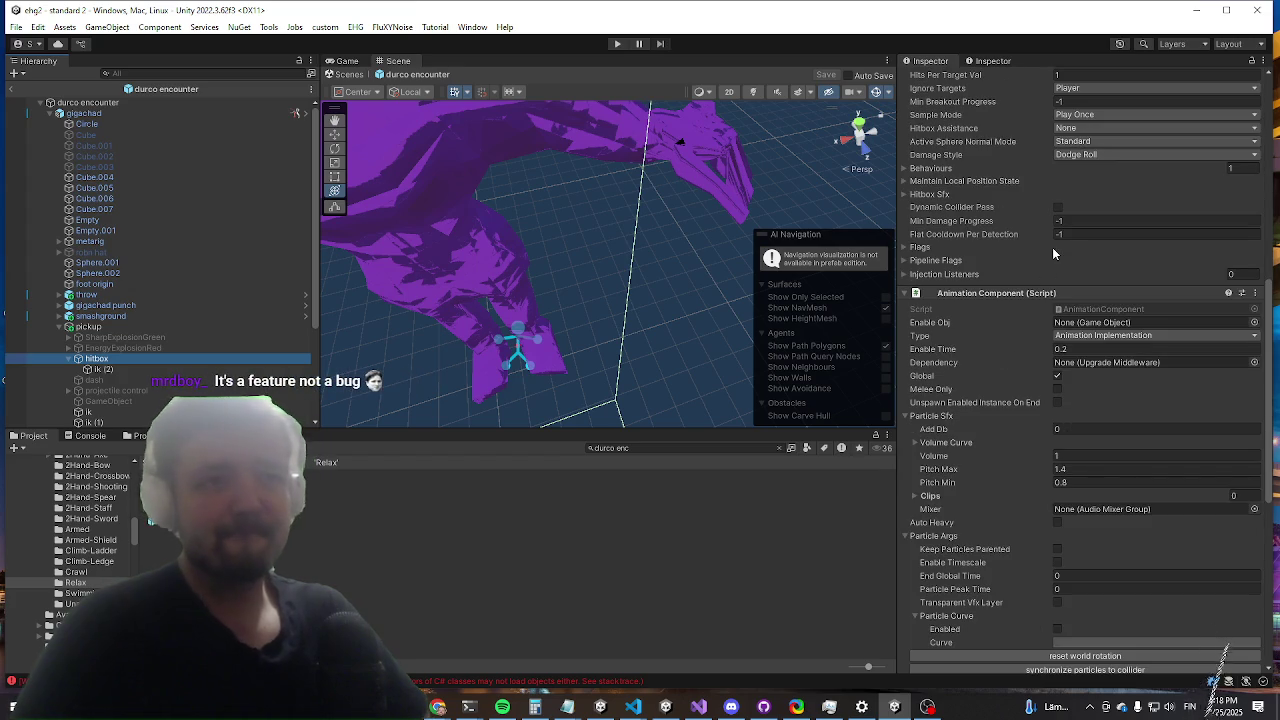
pyautogui.scroll(10, 1100, 275)
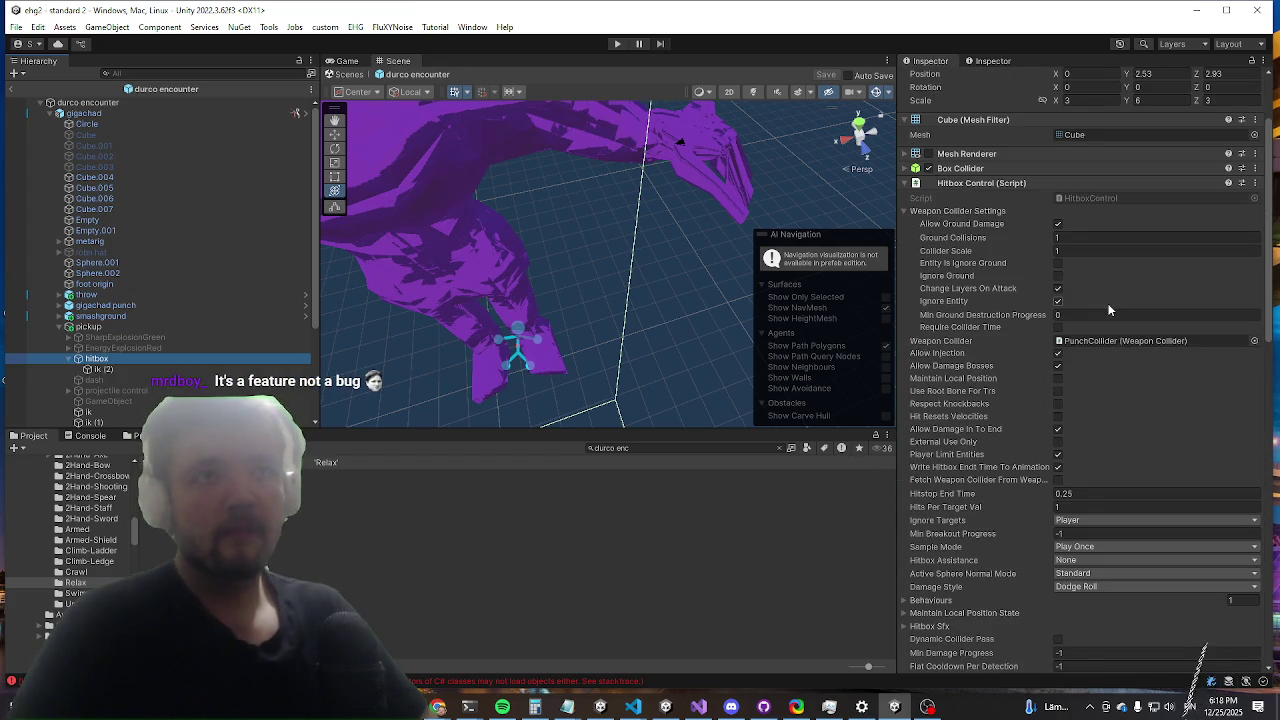
pyautogui.click(1082, 348)
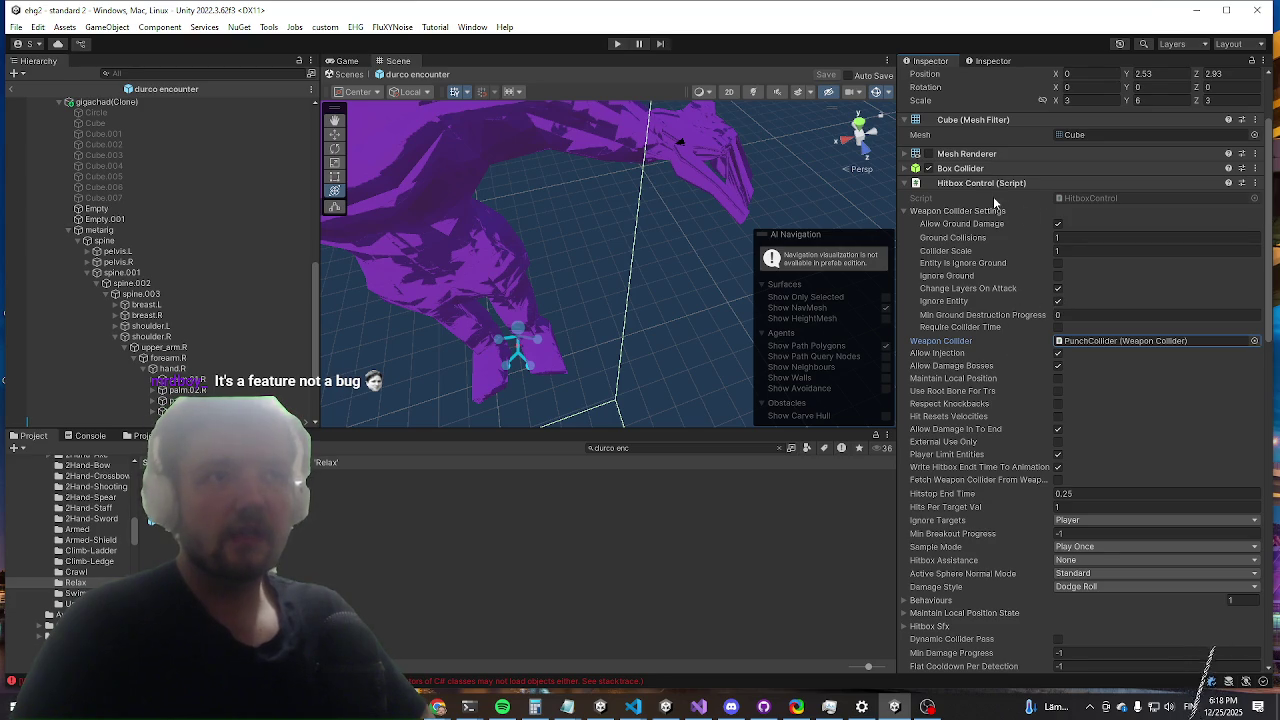
pyautogui.scroll(-8, 988, 215)
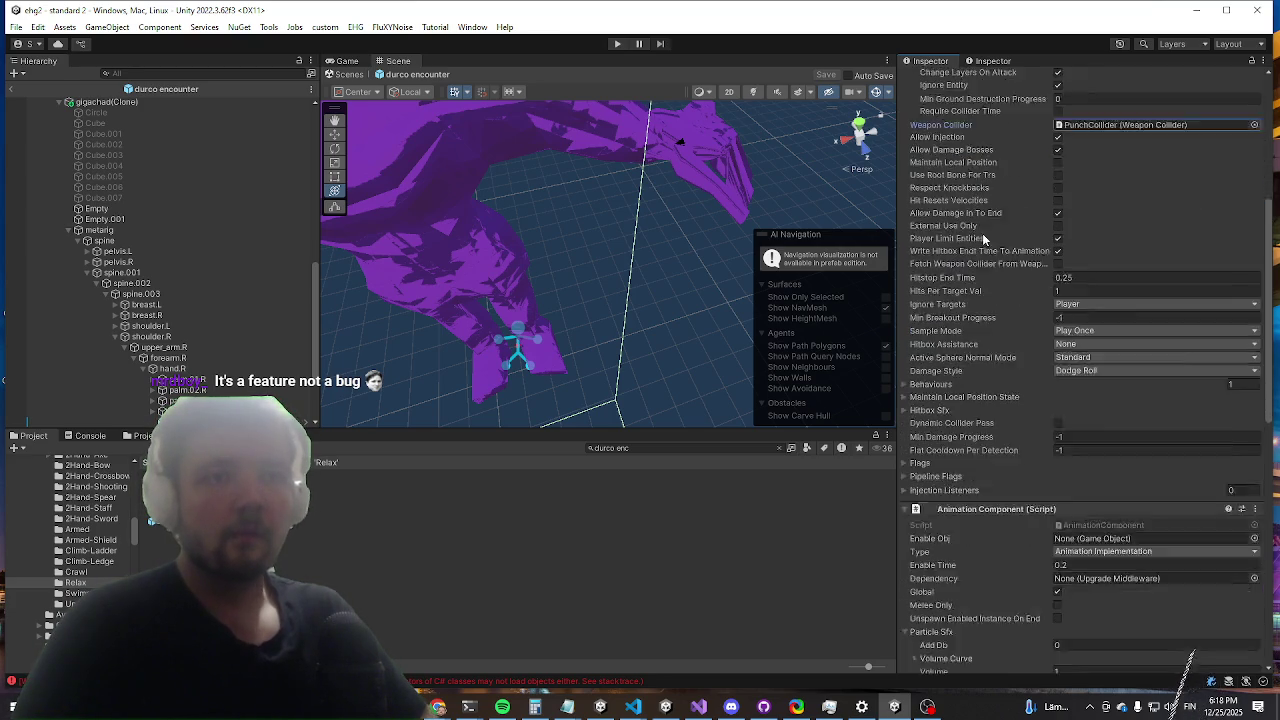
pyautogui.scroll(-7, 988, 233)
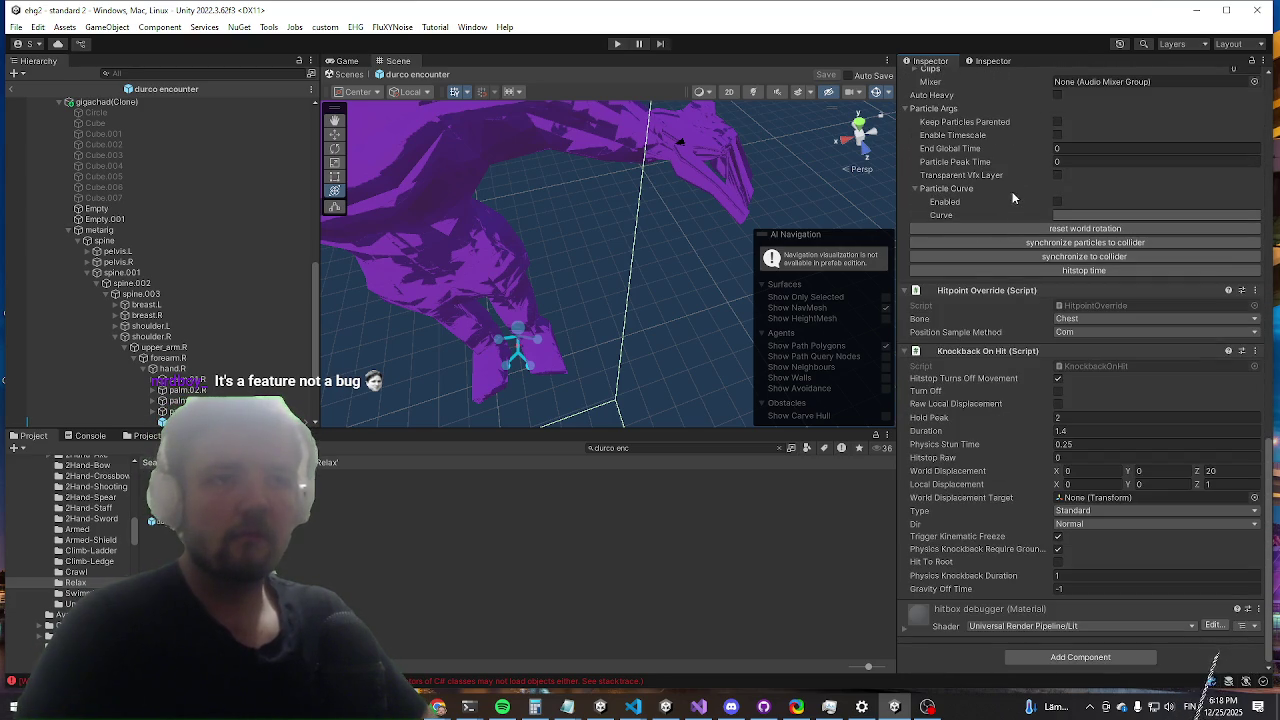
pyautogui.scroll(6, 1024, 207)
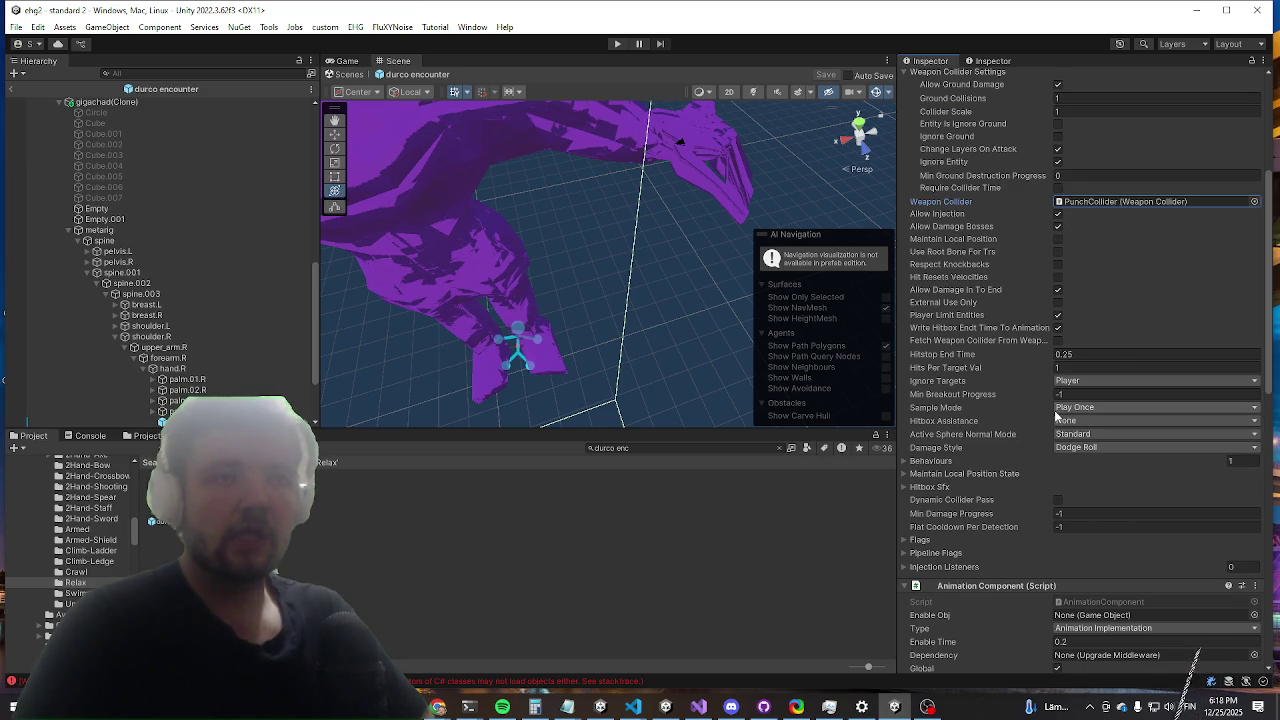
pyautogui.click(1058, 500)
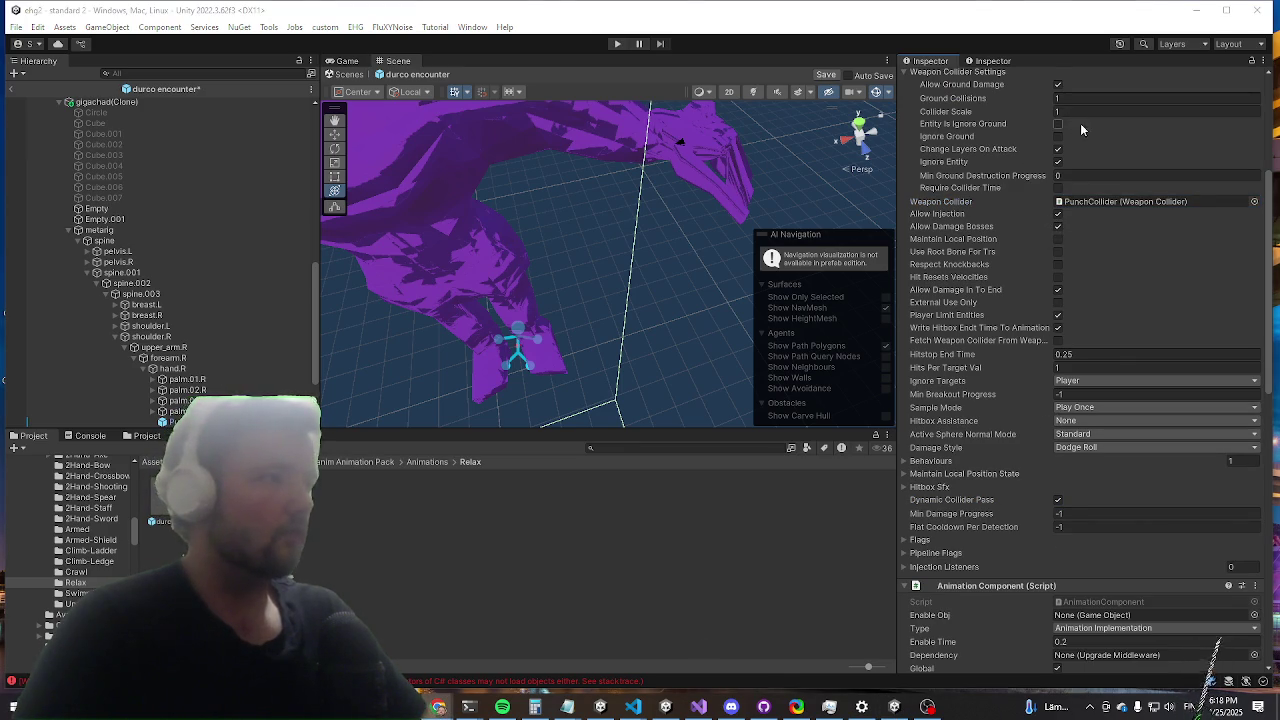
pyautogui.scroll(-15, 1081, 130)
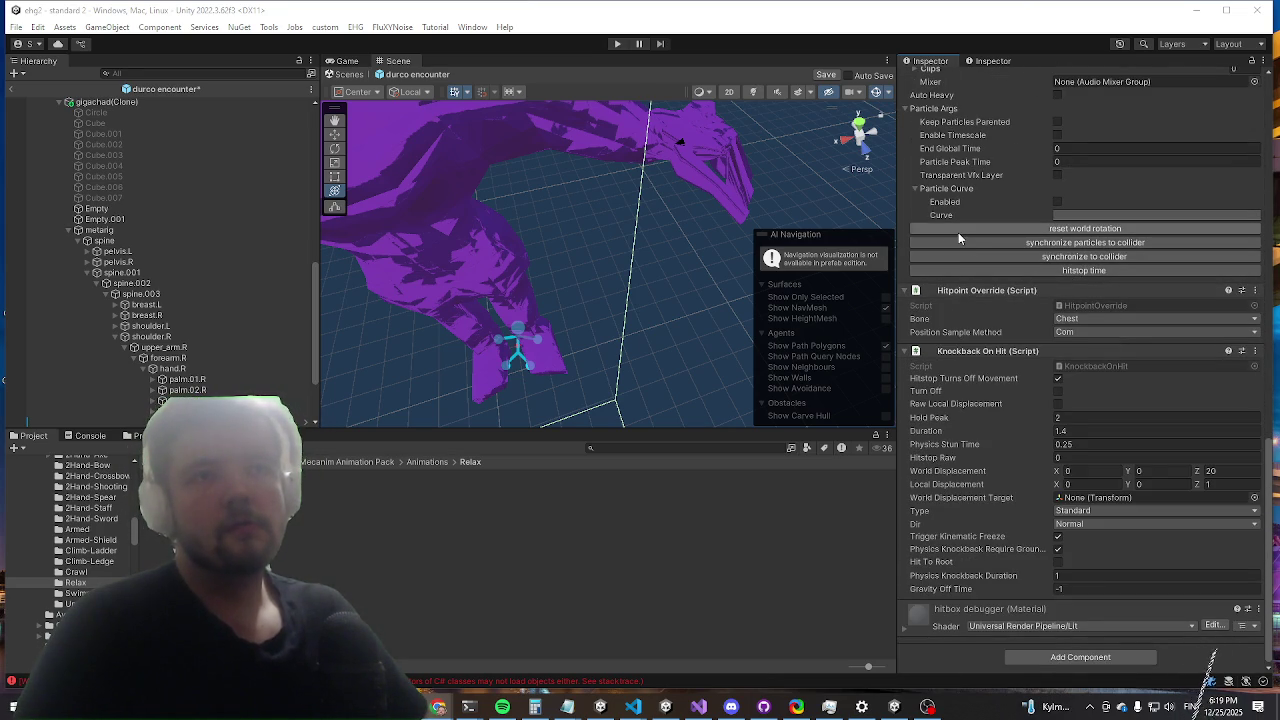
pyautogui.scroll(6, 960, 237)
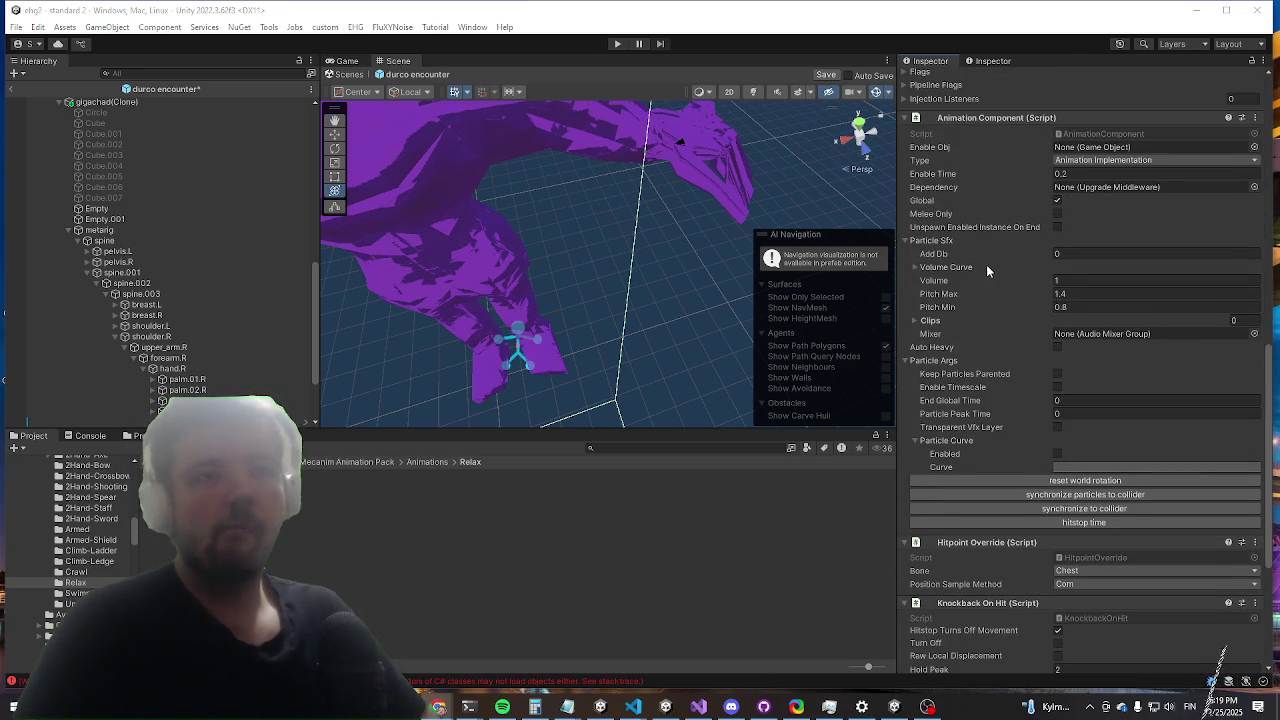
pyautogui.scroll(-2, 176, 265)
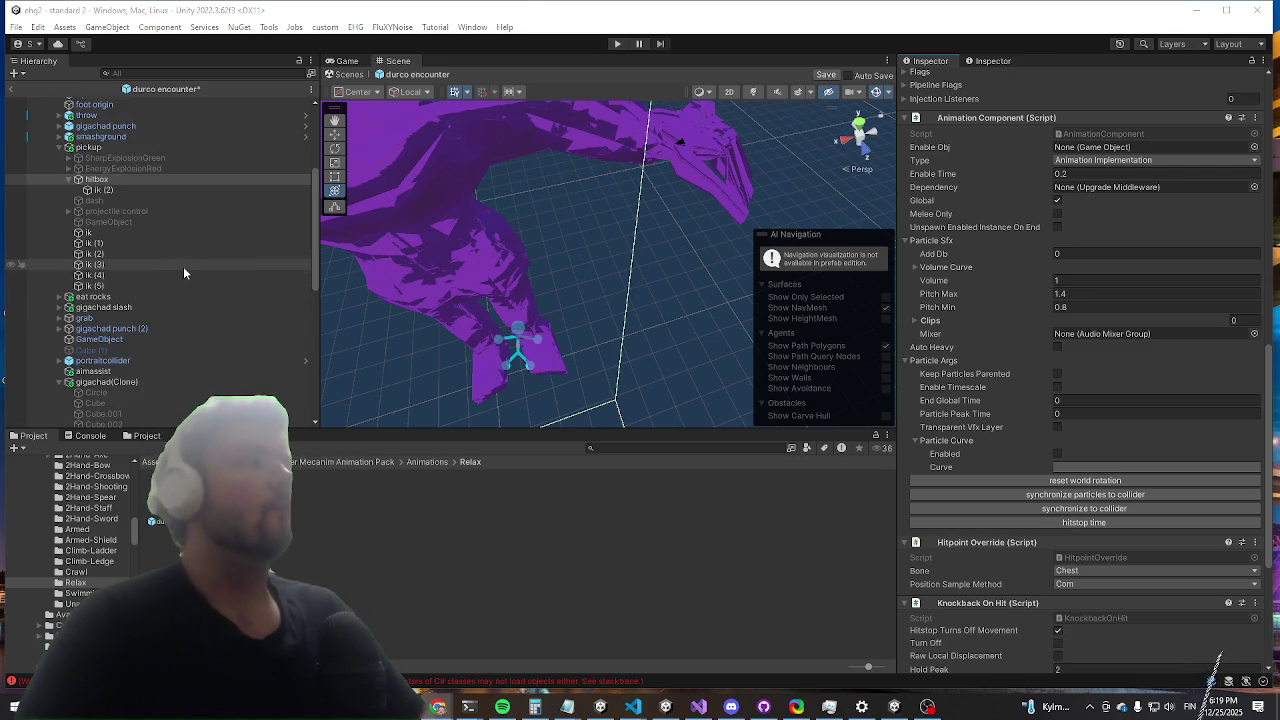
pyautogui.scroll(-2, 207, 300)
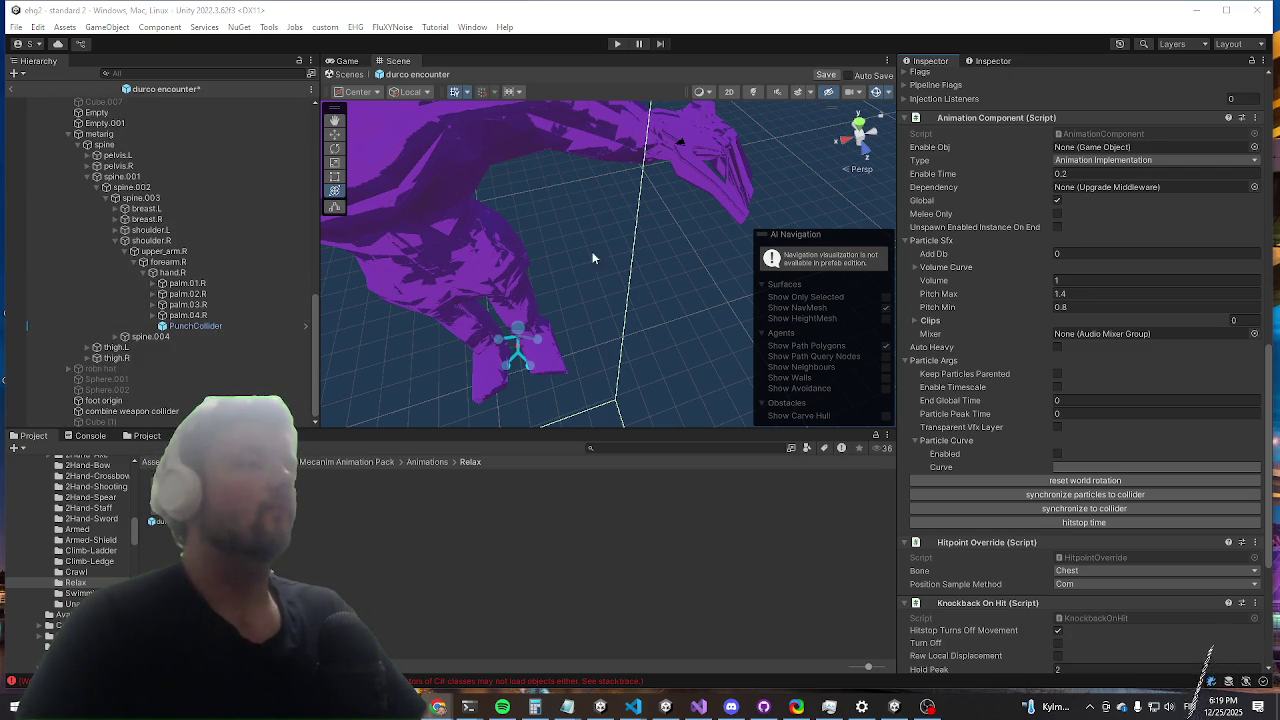
pyautogui.scroll(6, 966, 288)
pyautogui.scroll(10, 966, 288)
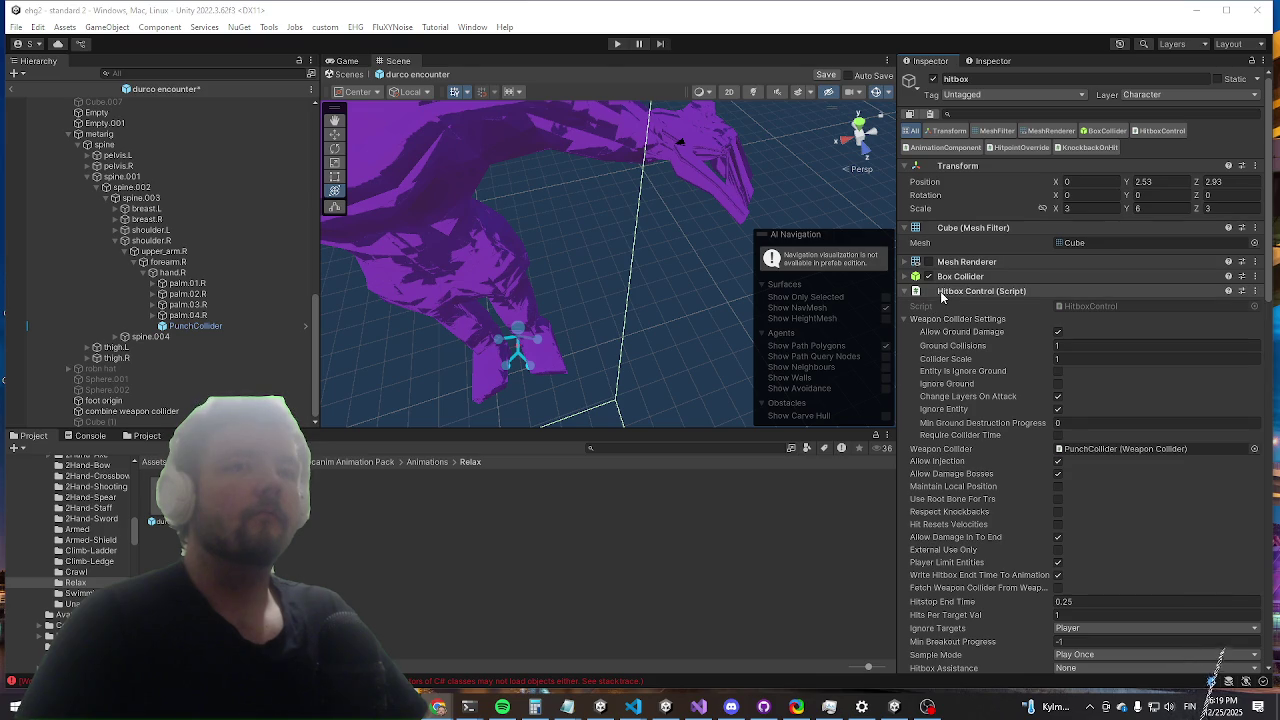
# Step: Locate and frame the PunchCollider's 0.5-radius sphere from the Weapon Collider field, then save the prefab
pyautogui.click(1120, 450)
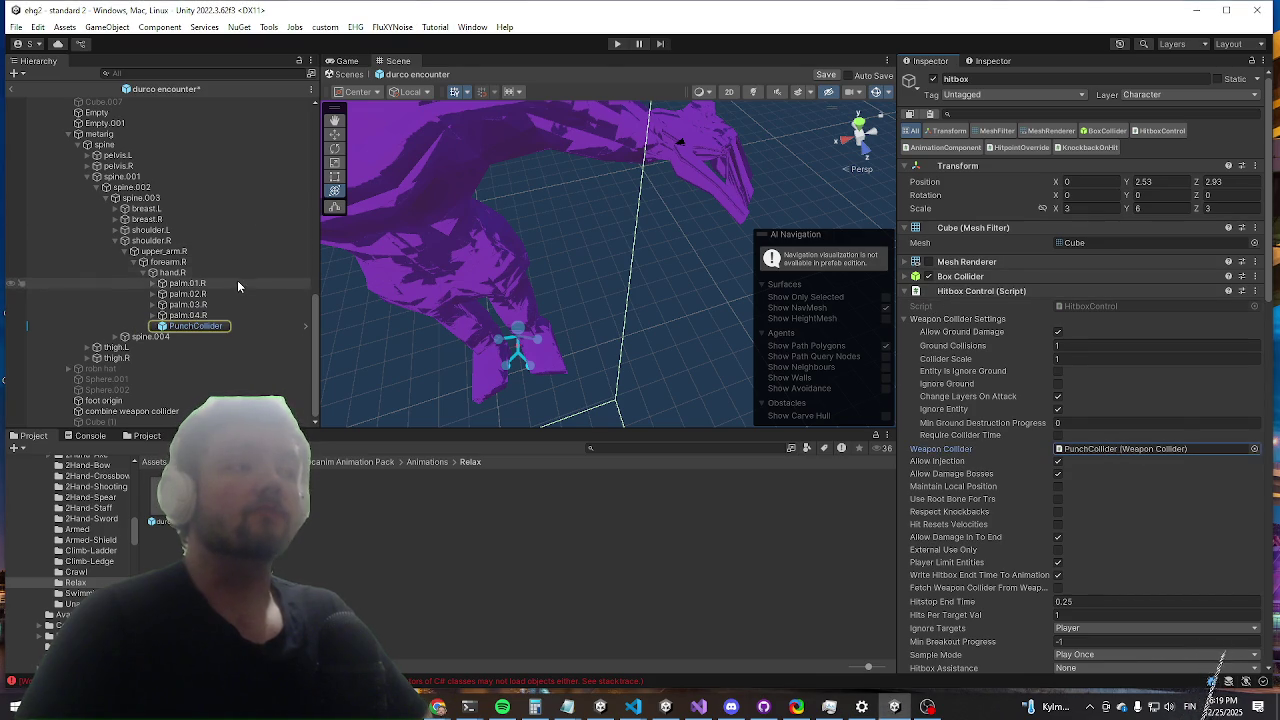
pyautogui.scroll(5, 234, 290)
pyautogui.scroll(-5, 228, 318)
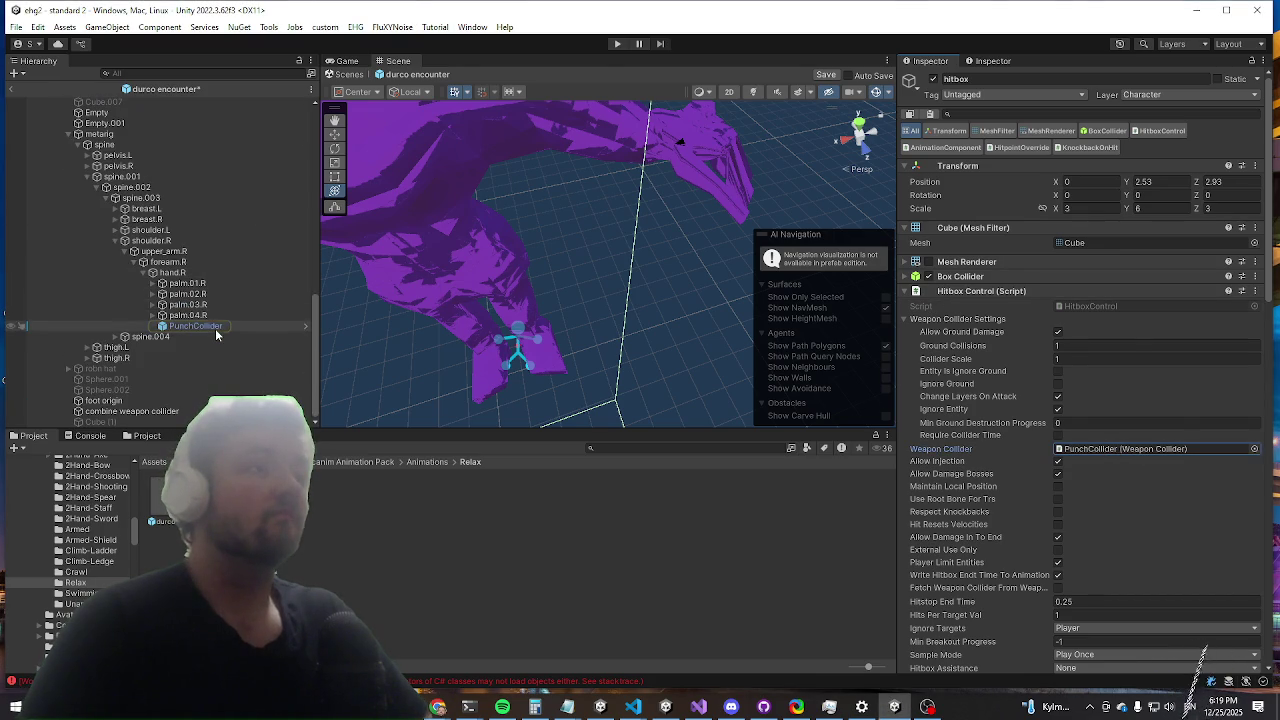
pyautogui.click(214, 326)
pyautogui.press('f')
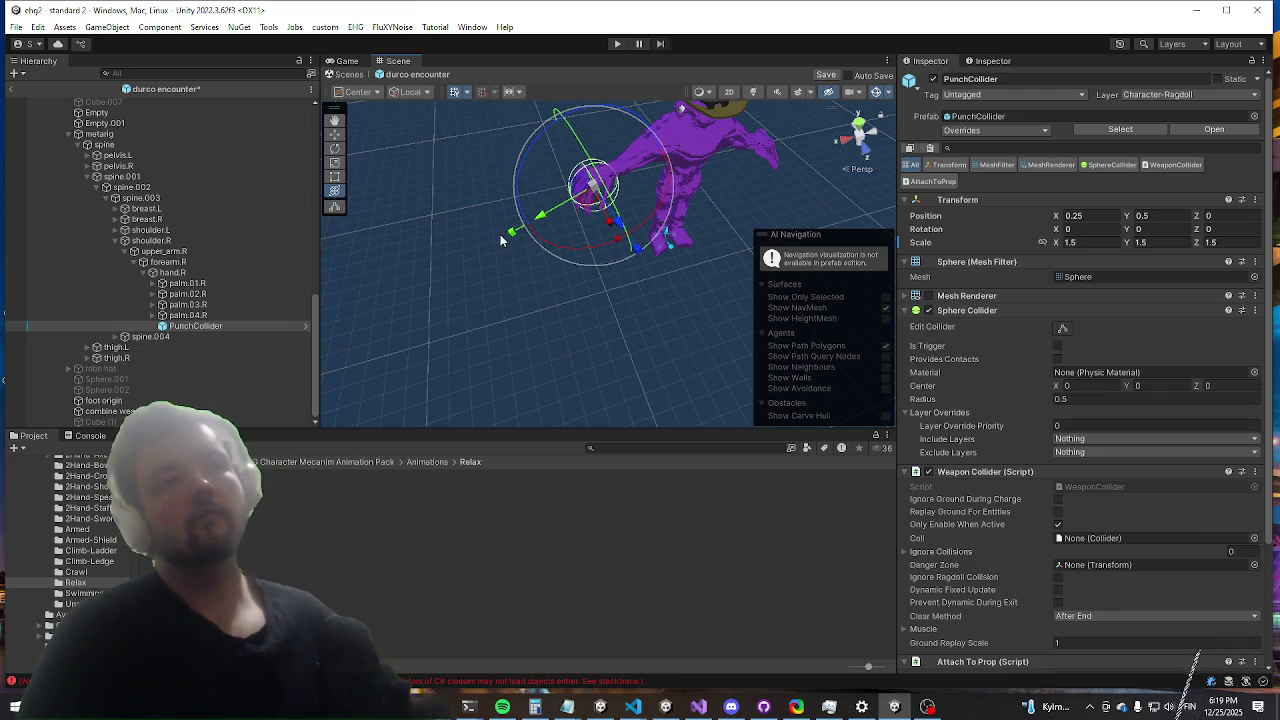
pyautogui.moveTo(500, 234); pyautogui.dragTo(443, 224)
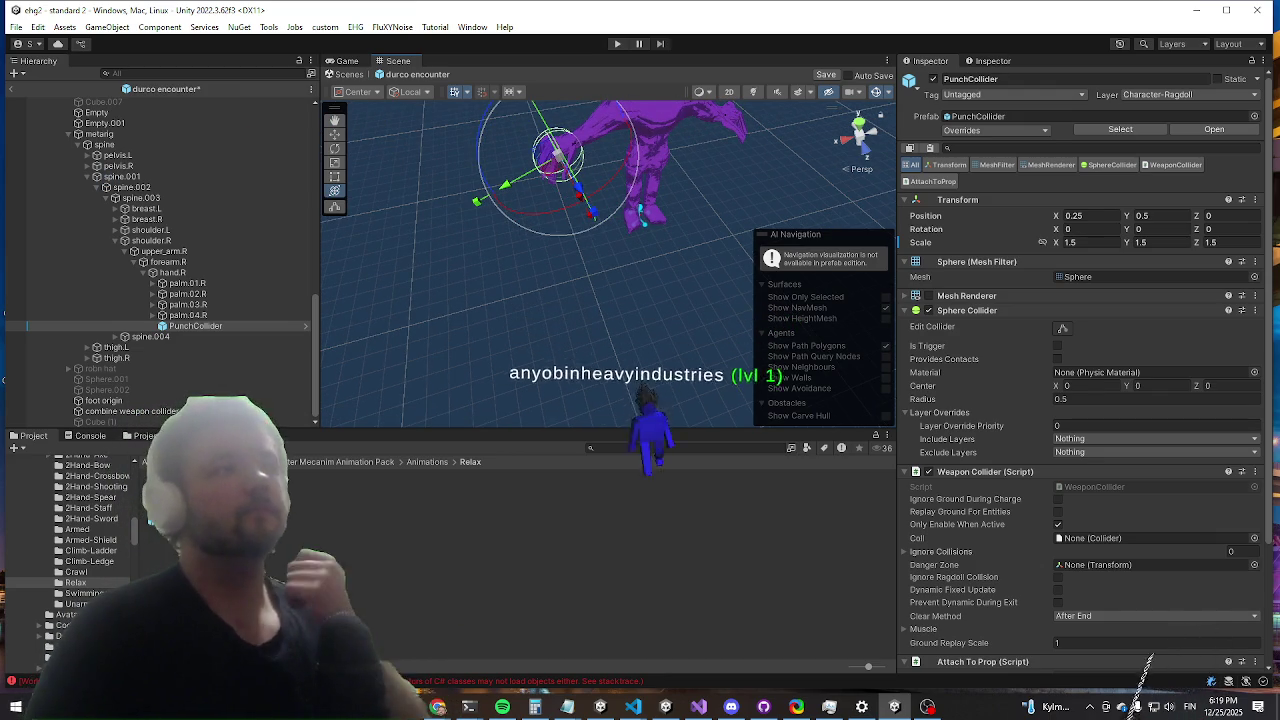
pyautogui.hotkey('ctrl', 's')
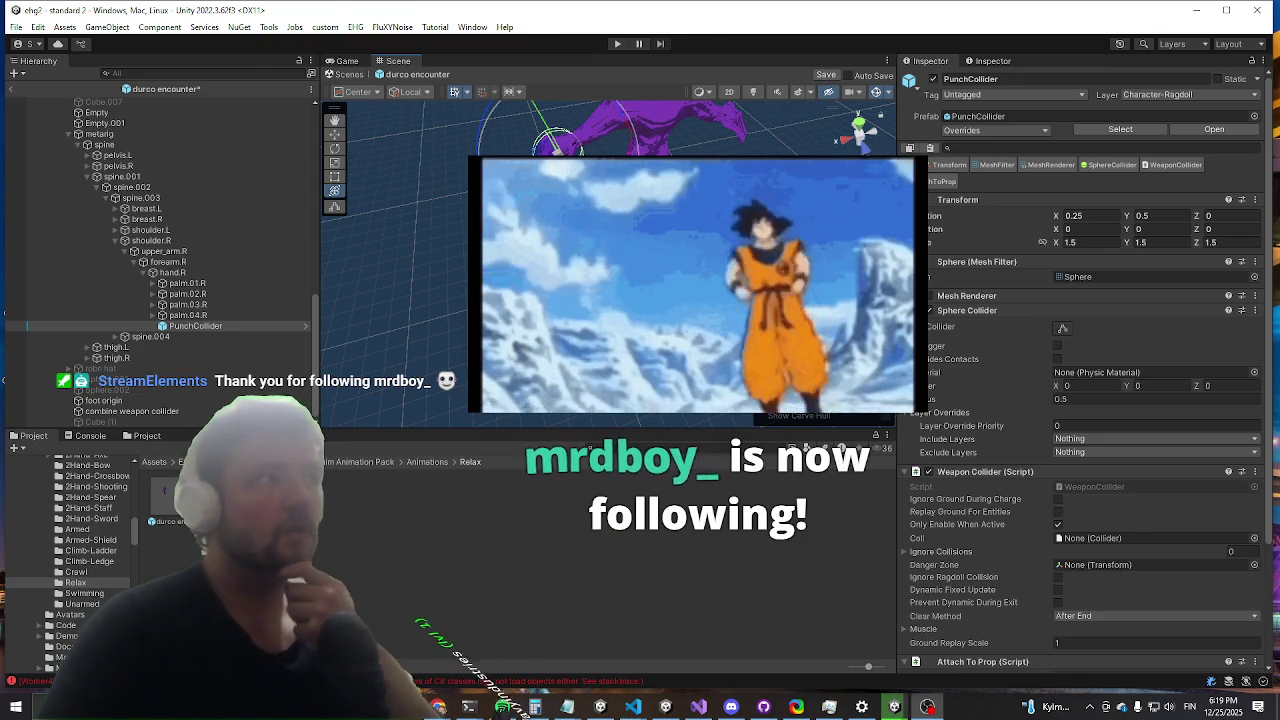
# Step: Exit prefab mode back to the game scene
pyautogui.click(12, 91)
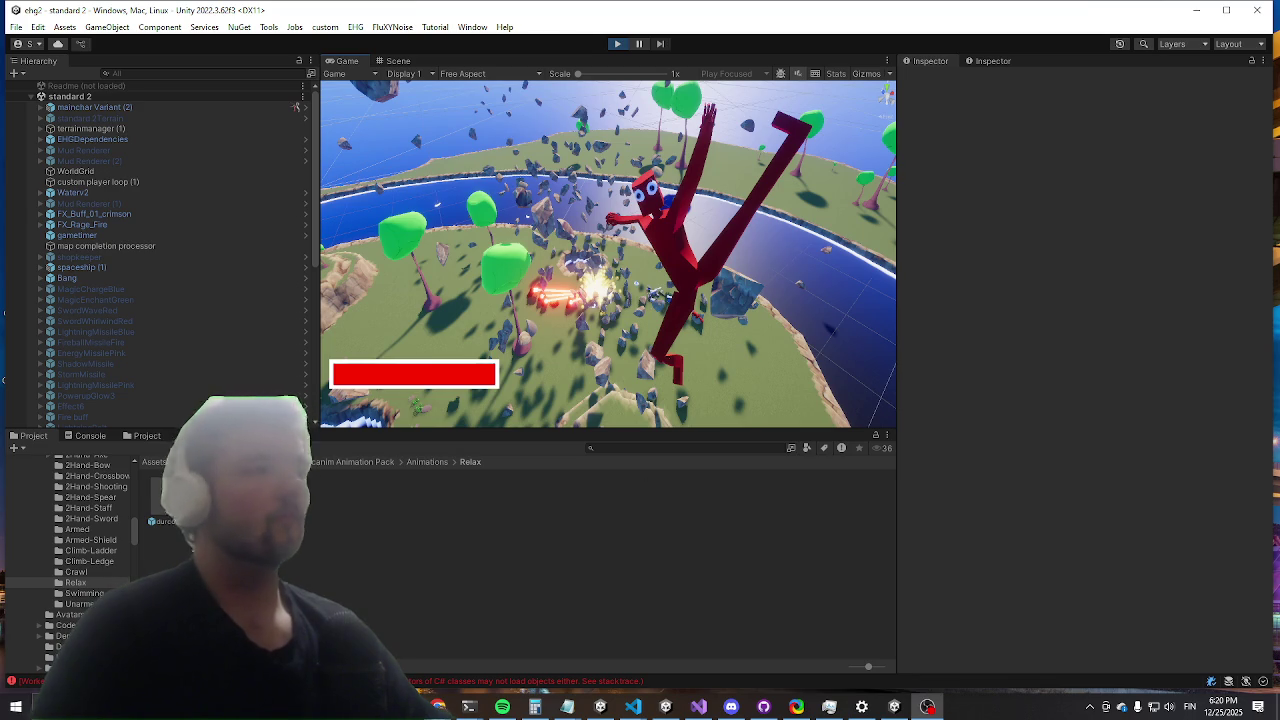
# Step: Maximize the Game view, run forward, and enter the killwave console command
pyautogui.hotkey('shift', 'space')
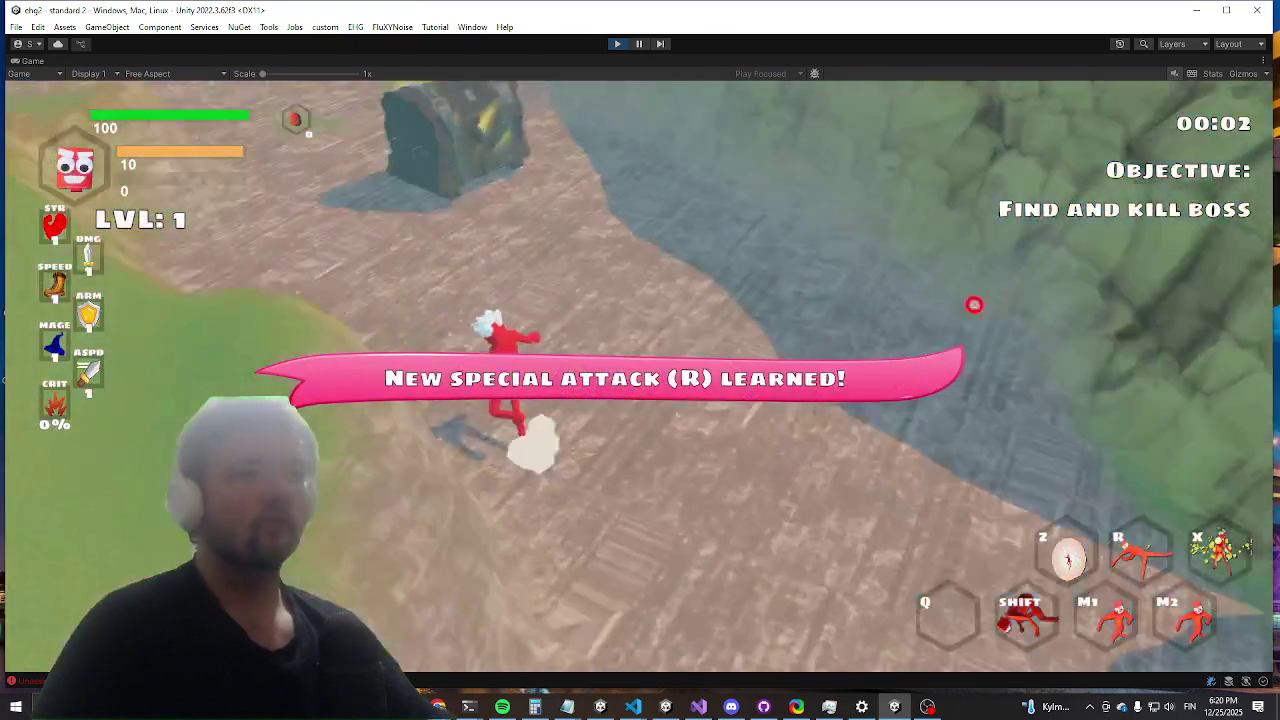
pyautogui.press('w')
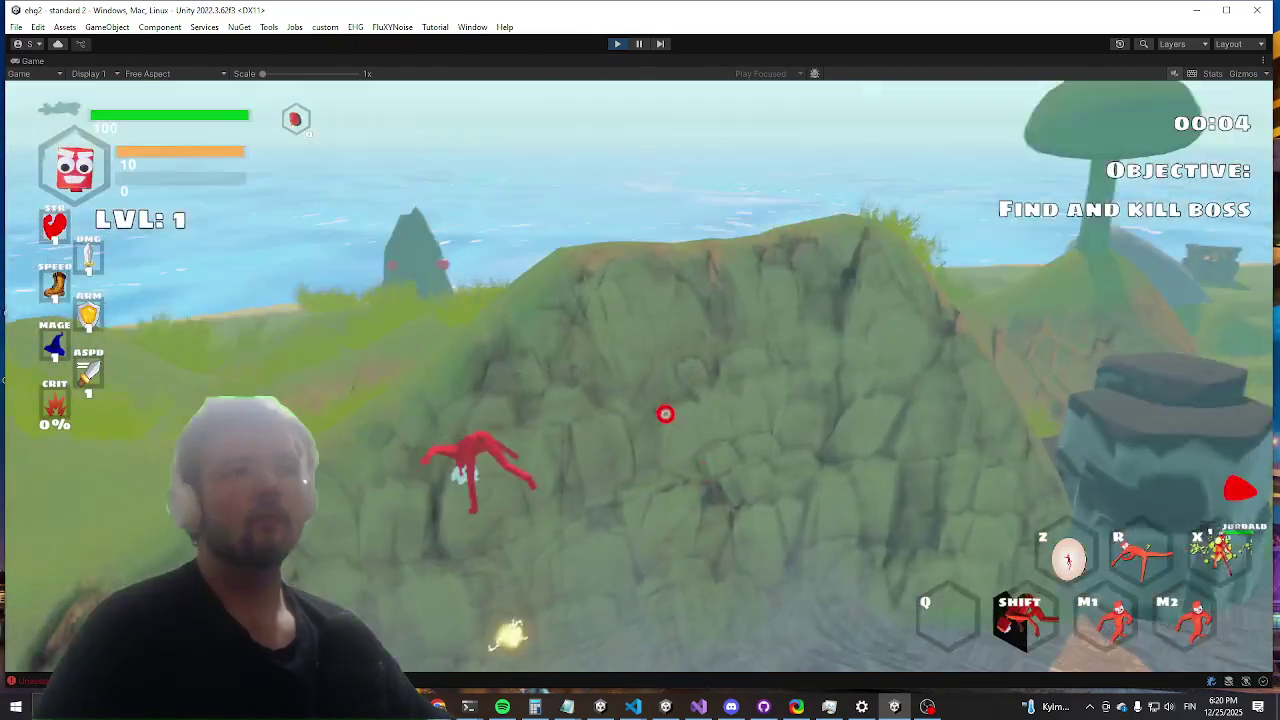
pyautogui.press('w')
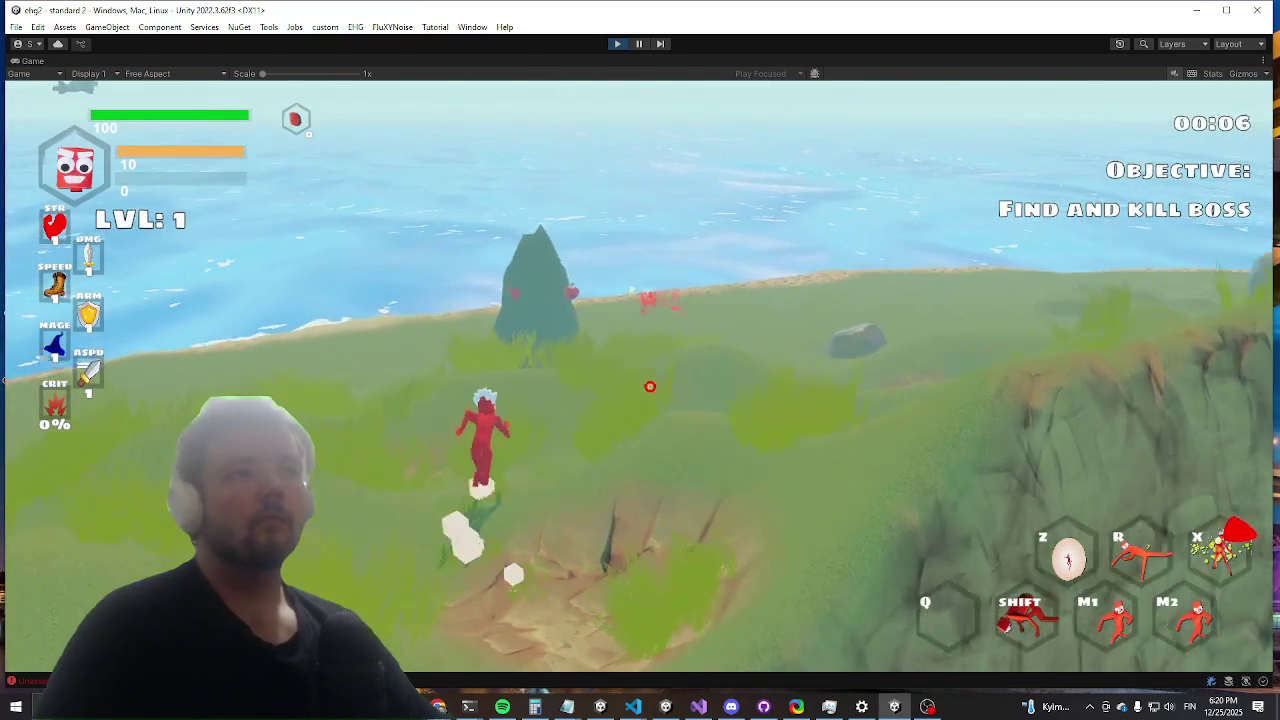
pyautogui.press('`')
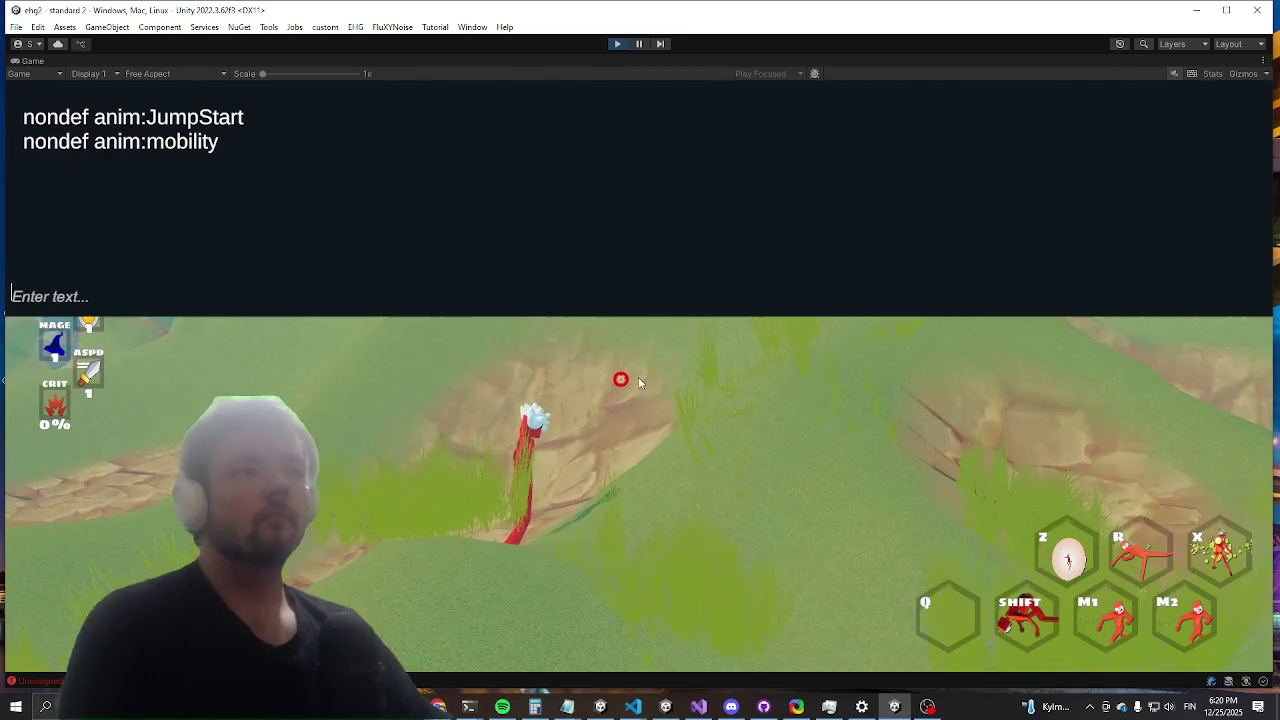
pyautogui.write('killwave')
pyautogui.press('Return')
# Step: Run the red player across the hillside and past the tower toward Durco Tan Cap
pyautogui.press('w')
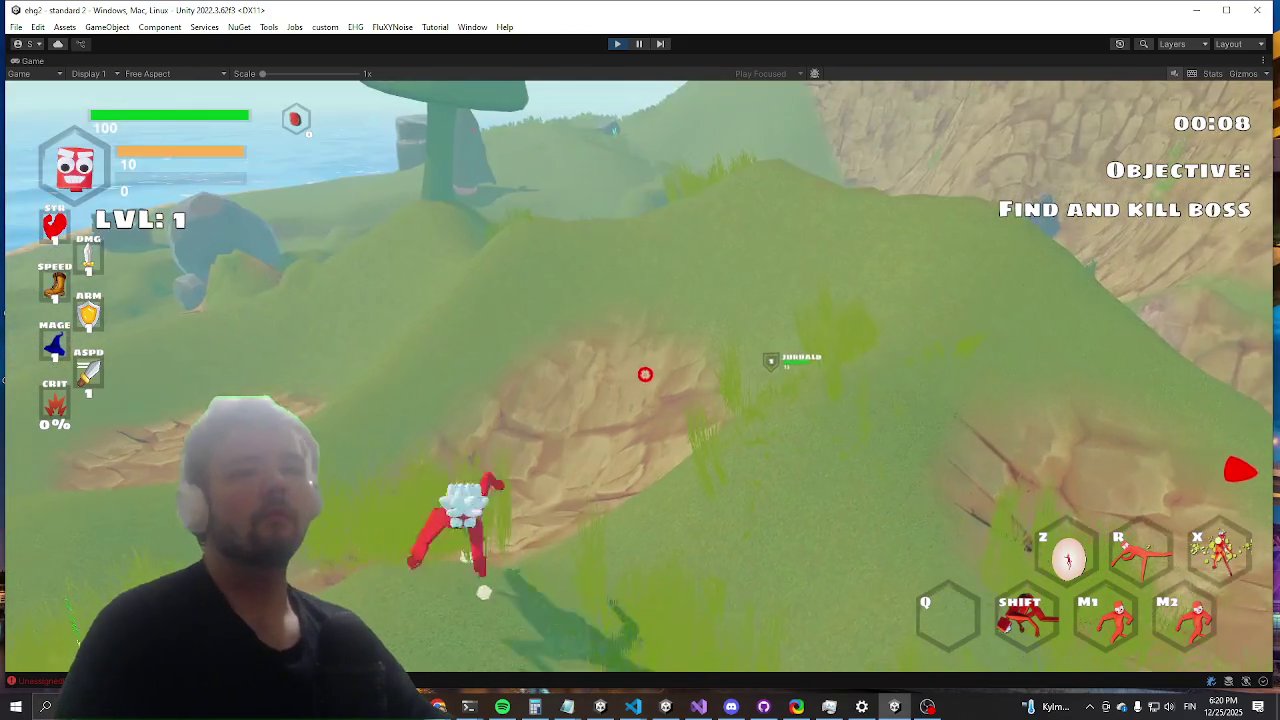
pyautogui.press('w')
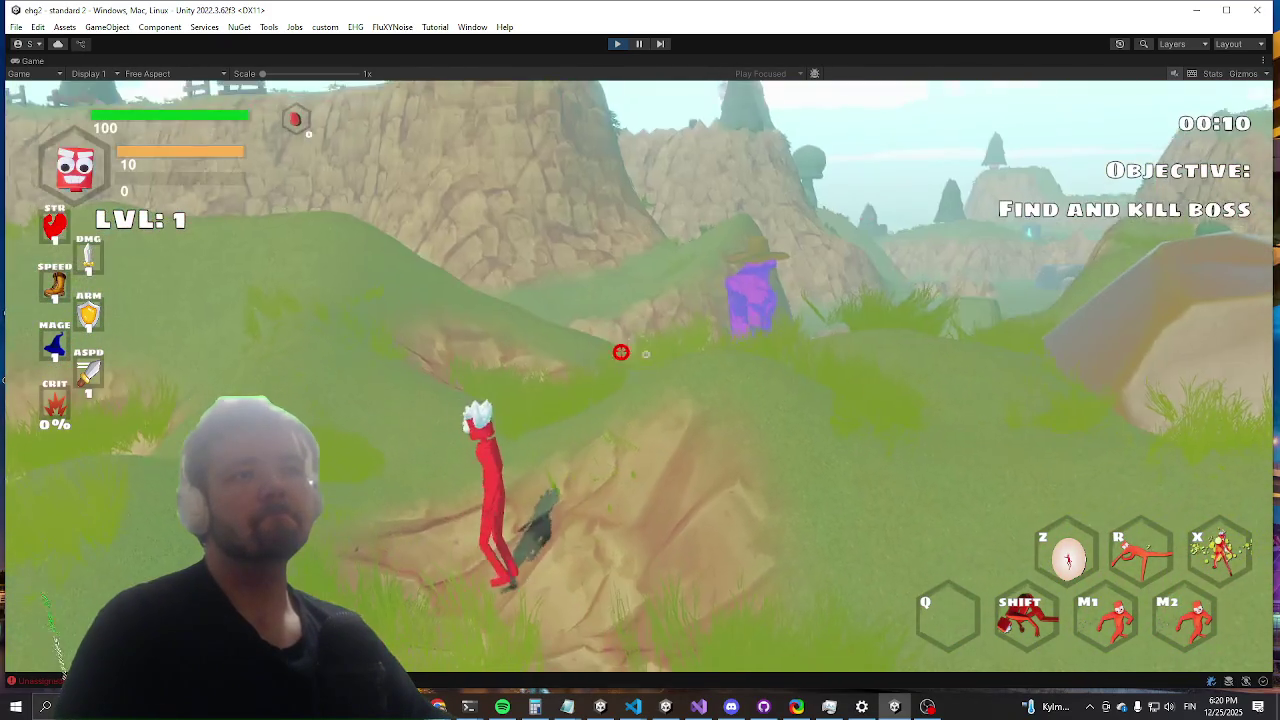
pyautogui.press('w')
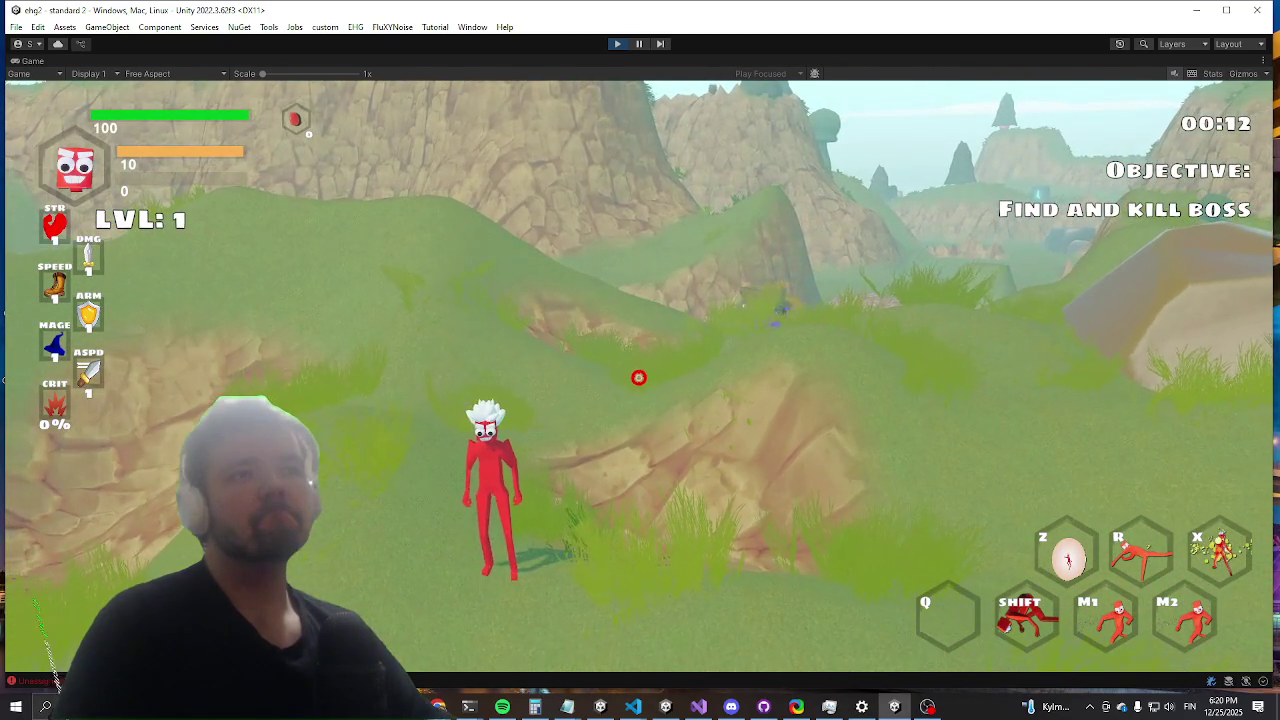
pyautogui.press('w')
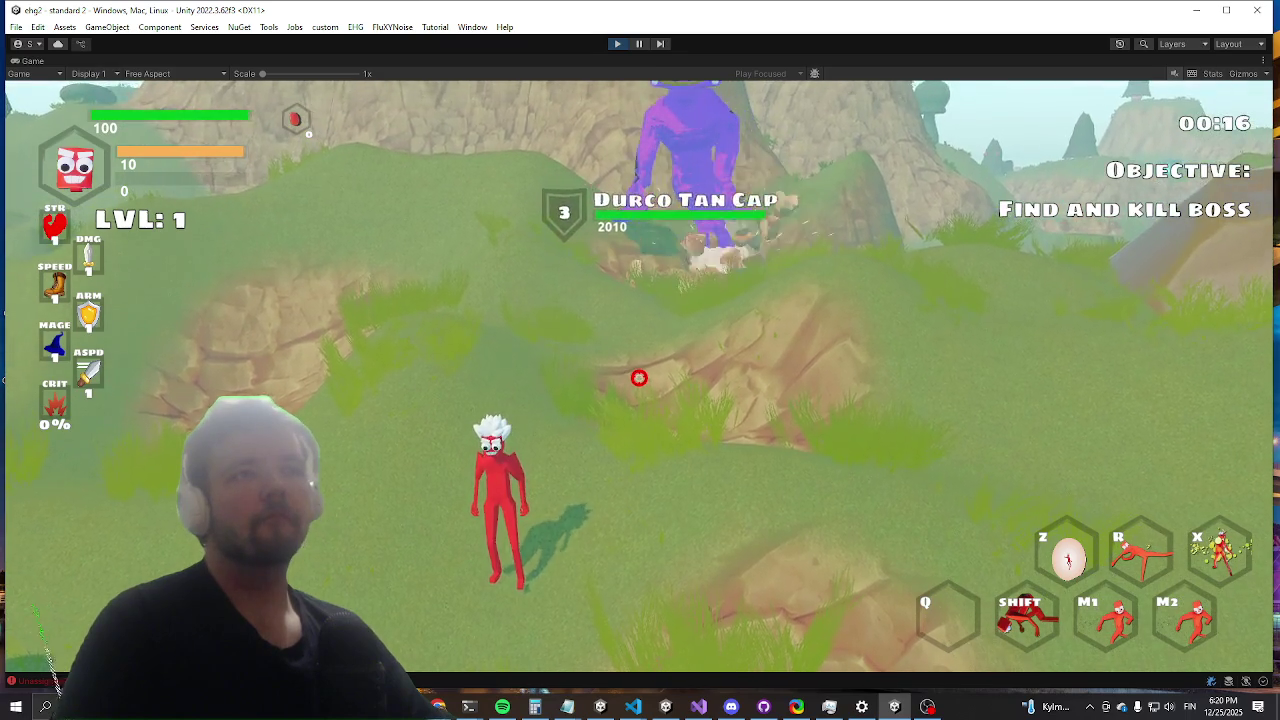
pyautogui.press('s')
pyautogui.press('w')
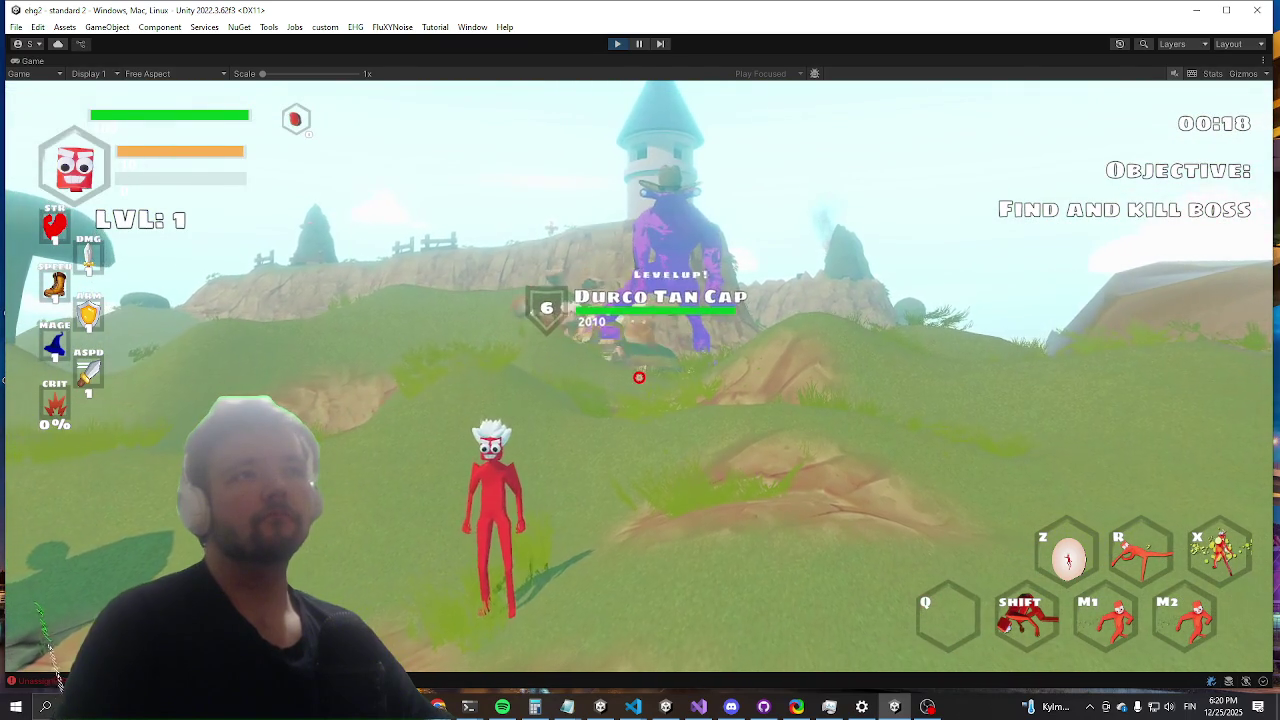
pyautogui.press('a')
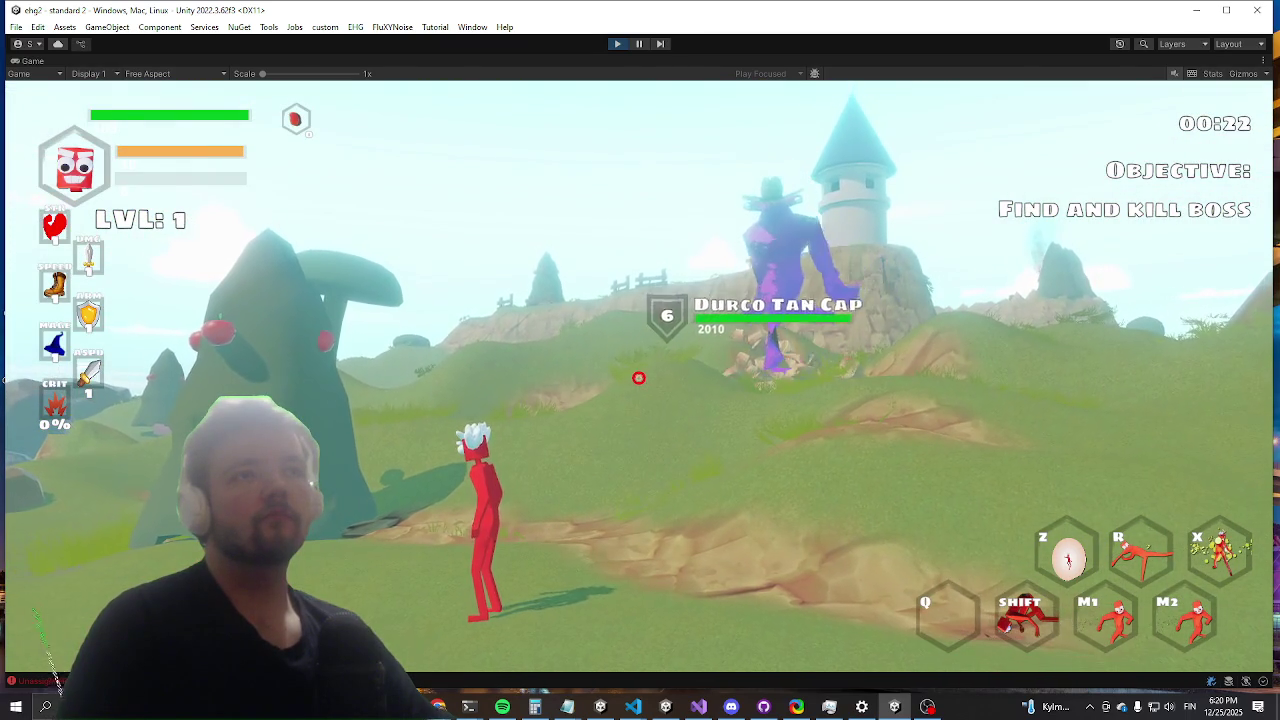
pyautogui.press('a')
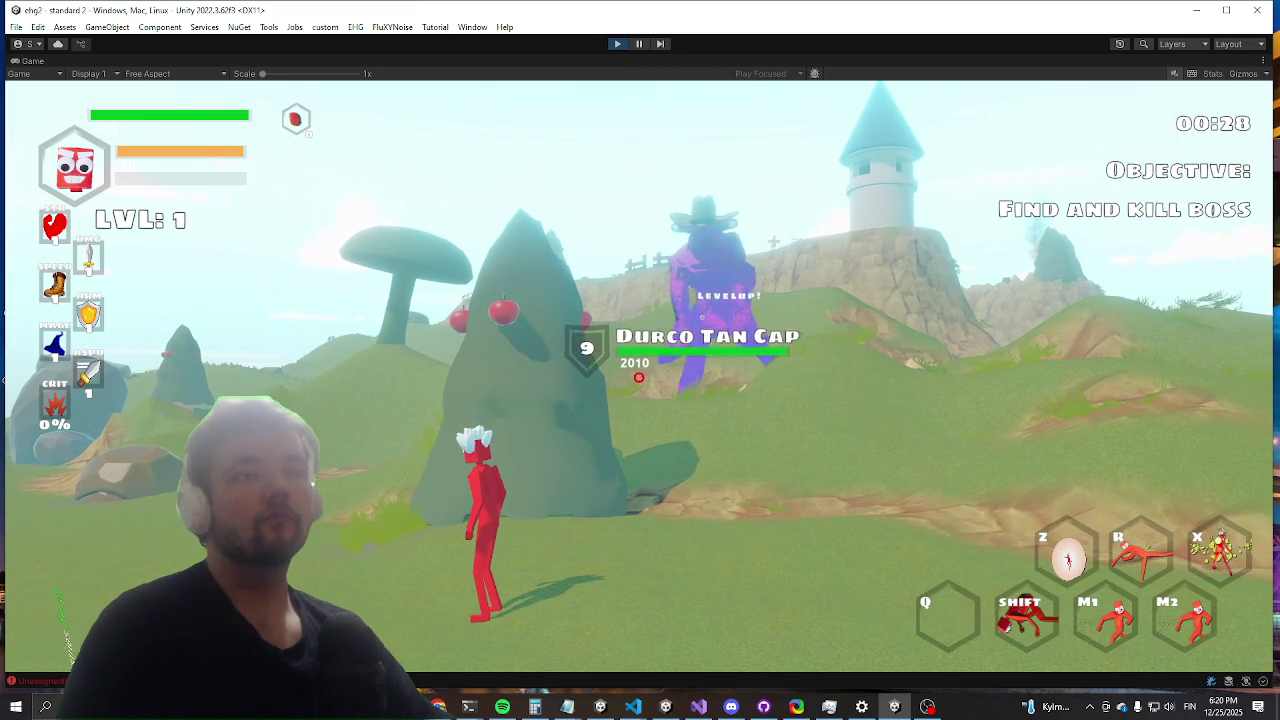
pyautogui.press('a')
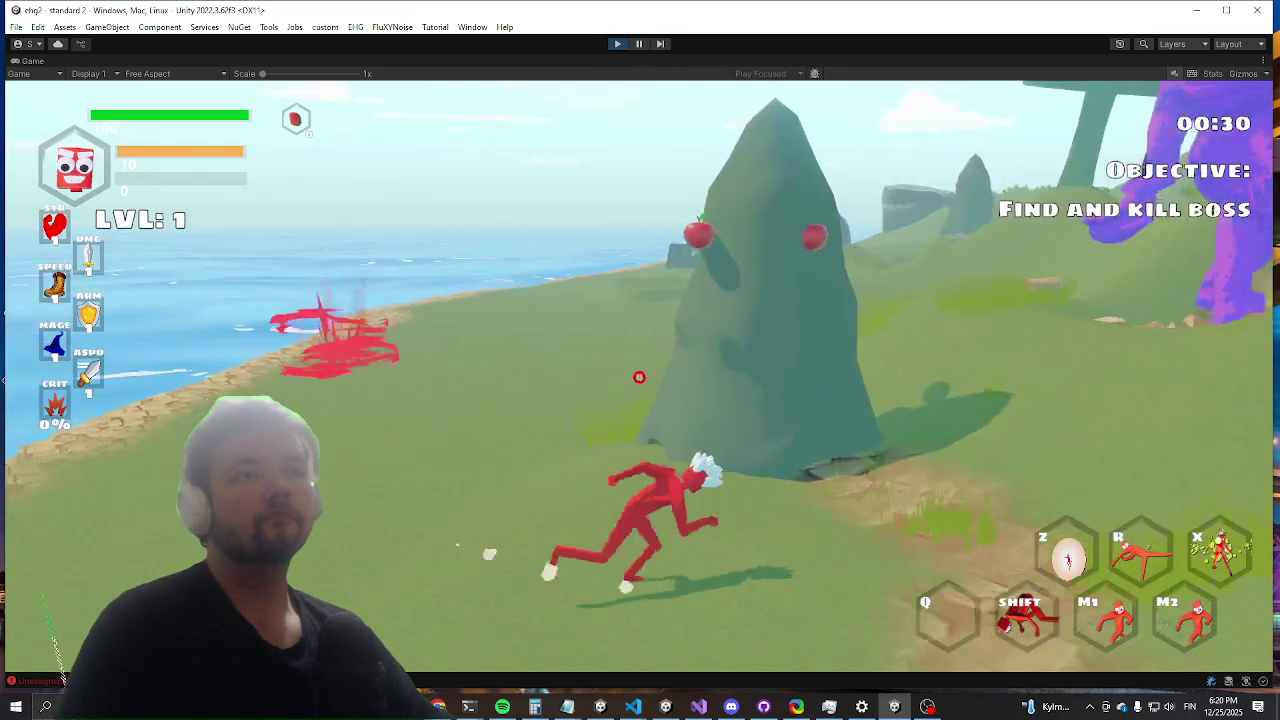
pyautogui.press('a')
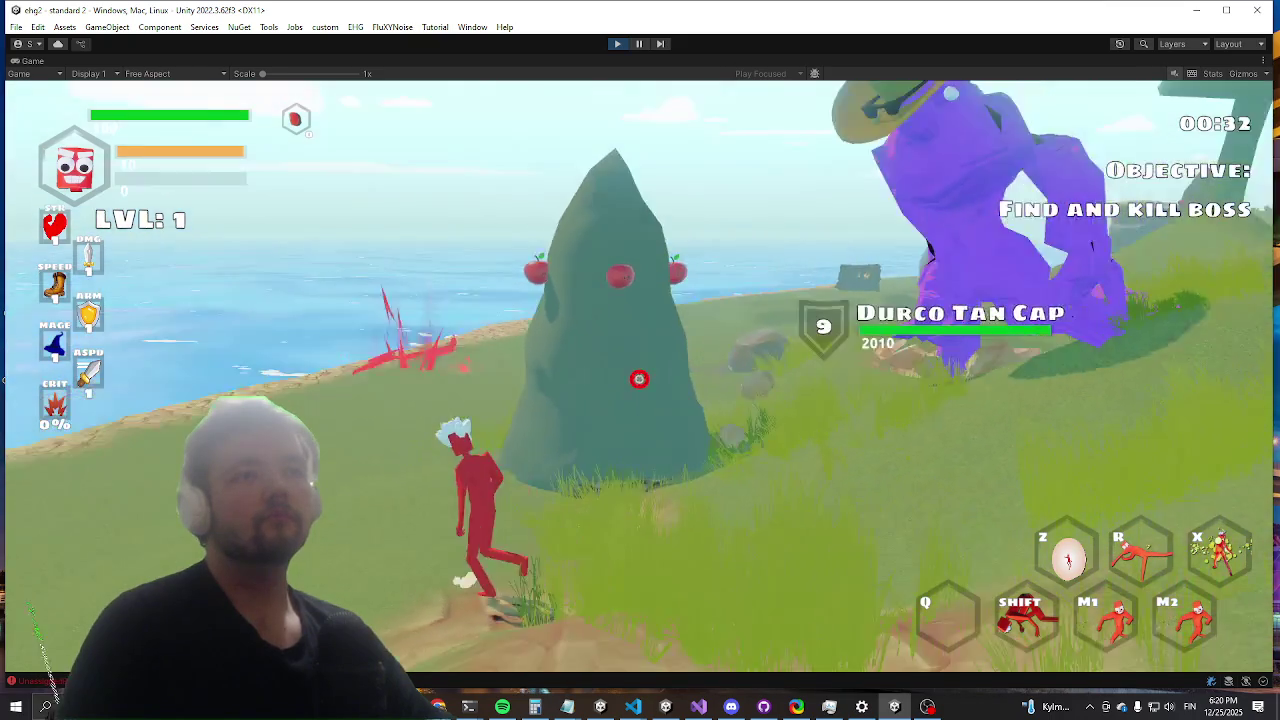
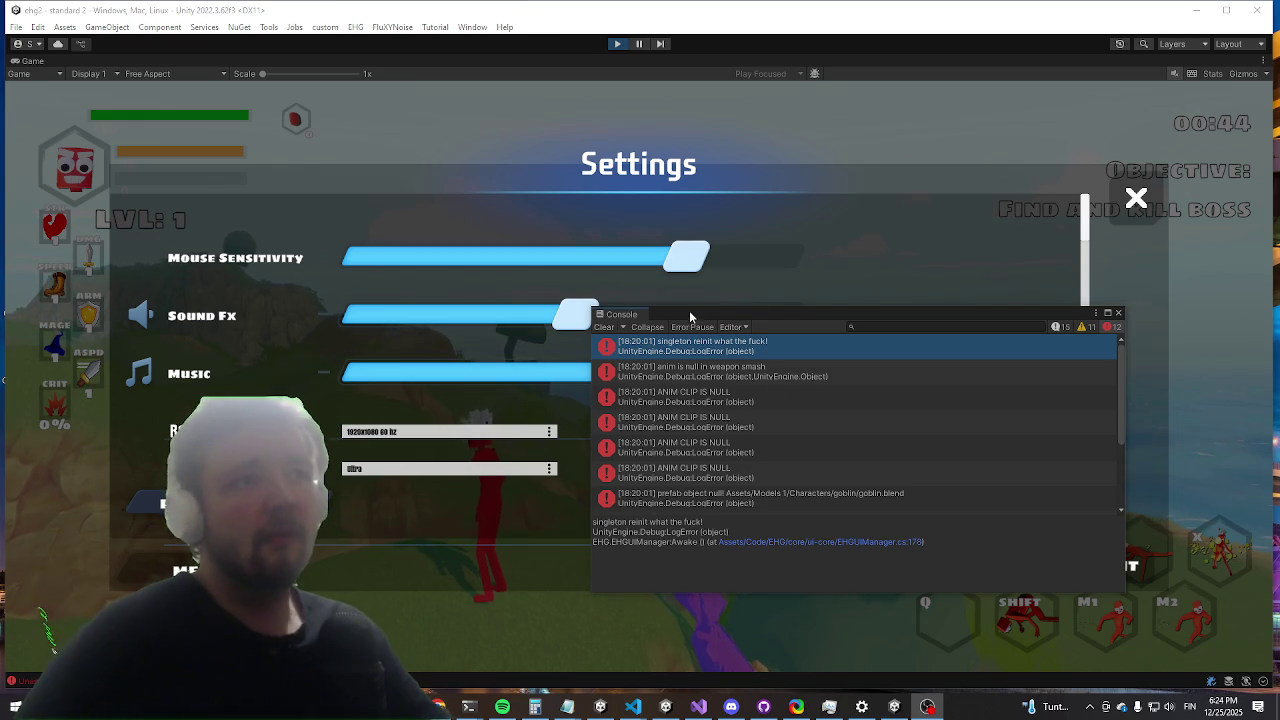
# Step: Turn the game's Music volume up to maximum and resume play
pyautogui.click(805, 372)
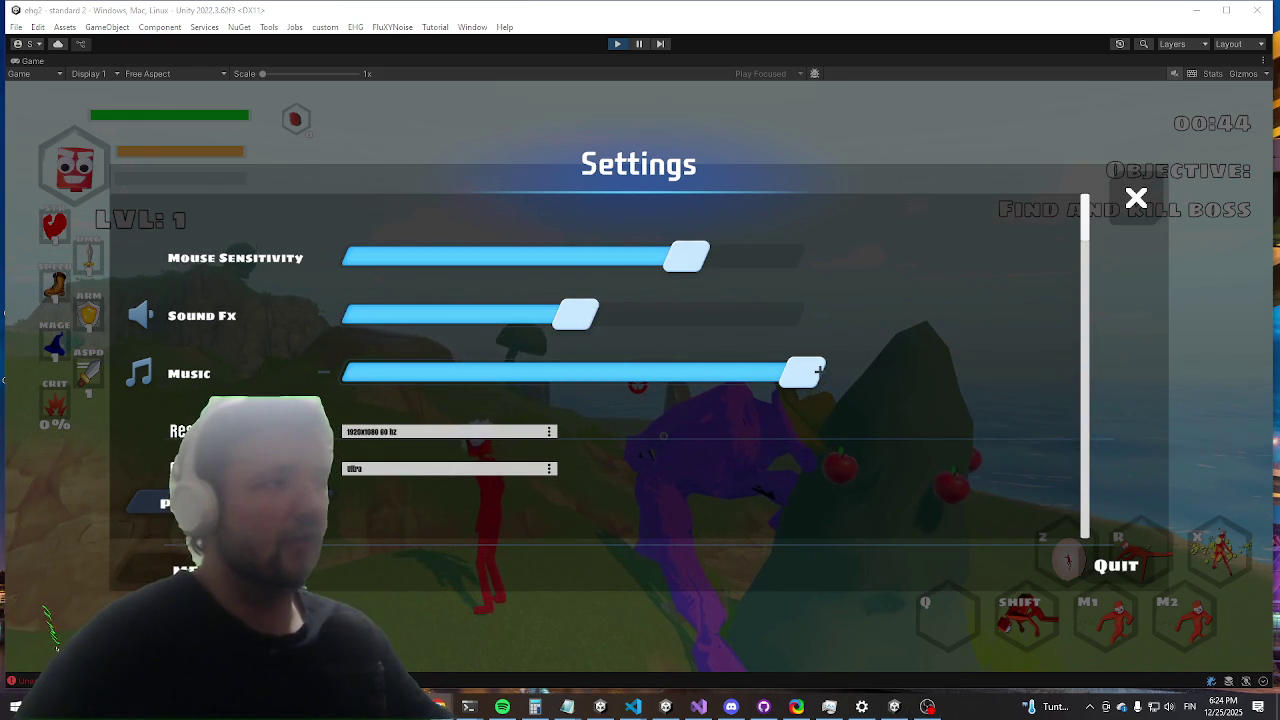
pyautogui.press('Escape')
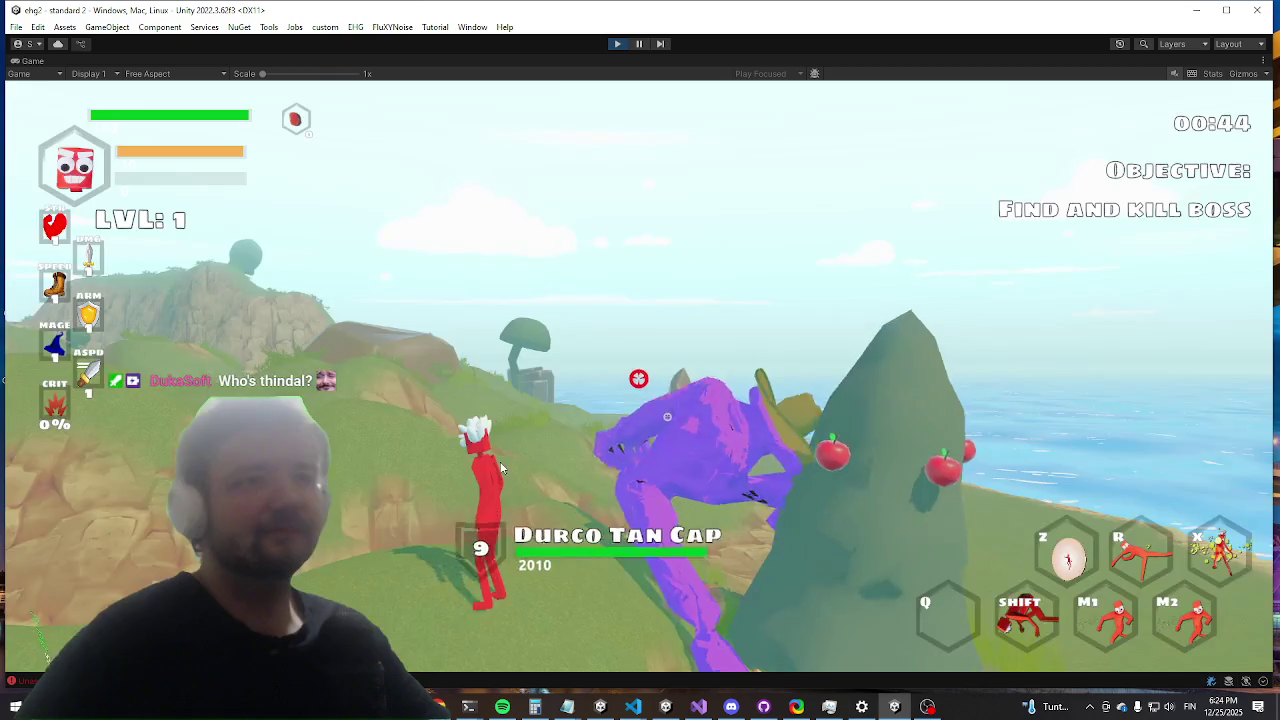
pyautogui.press('shift')
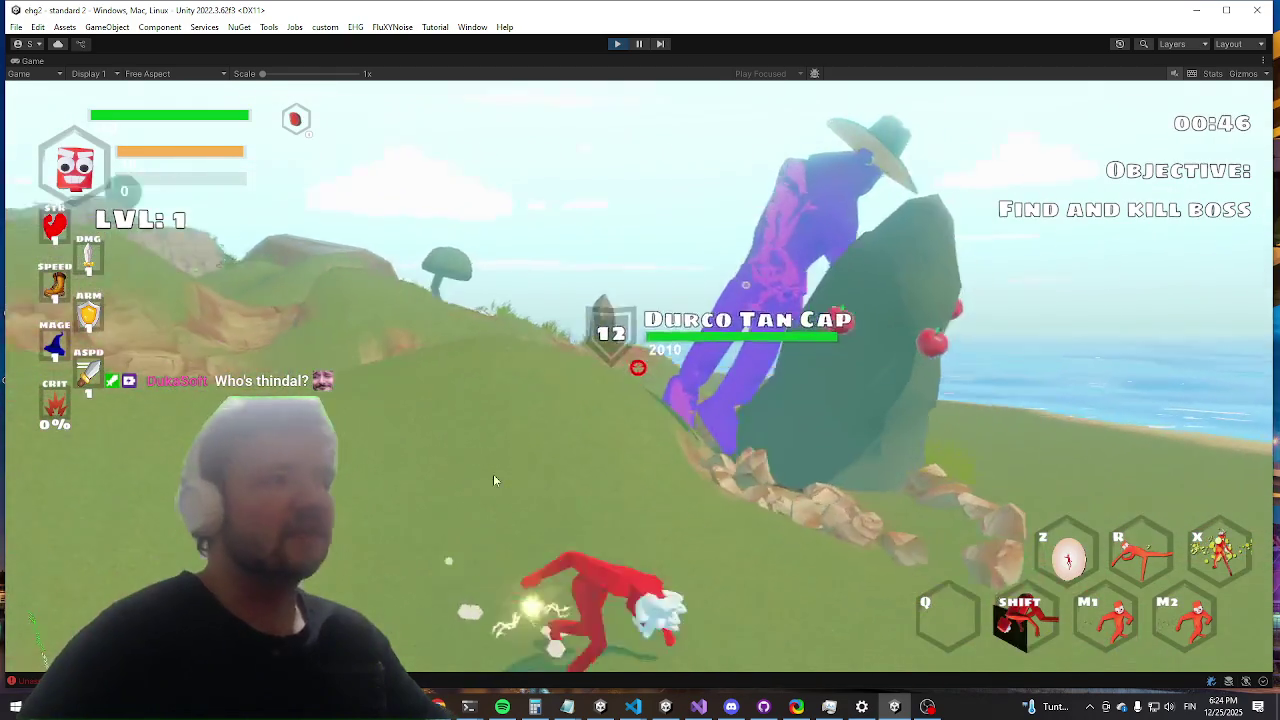
# Step: Attack the Durco Tan Cap boss twice, dash past it, then pause on the Settings menu
pyautogui.press('w')
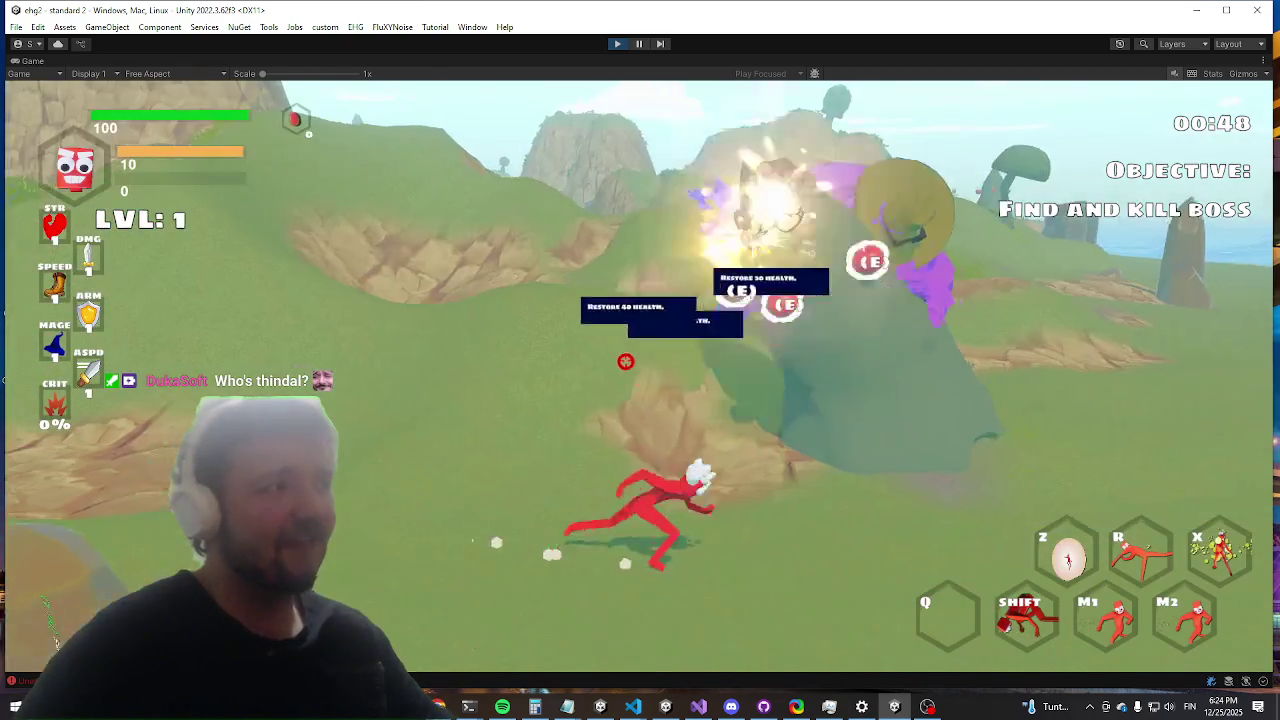
pyautogui.click(626, 361)
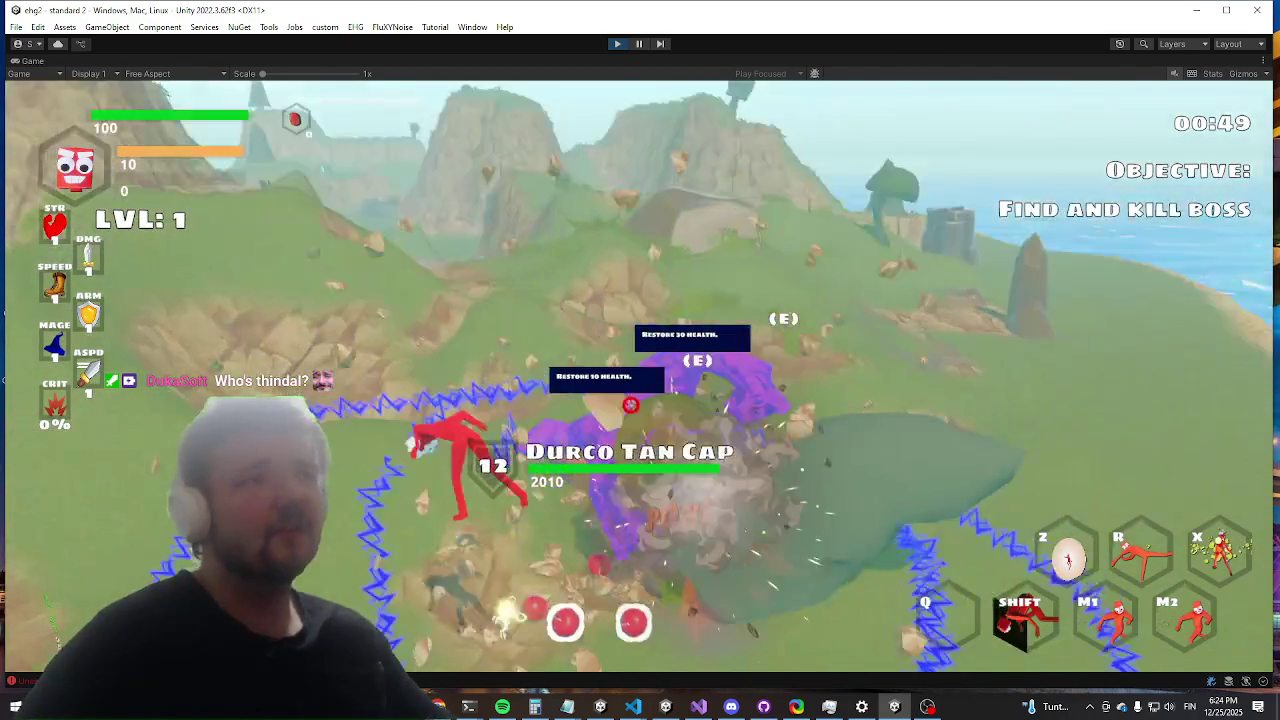
pyautogui.click(640, 385)
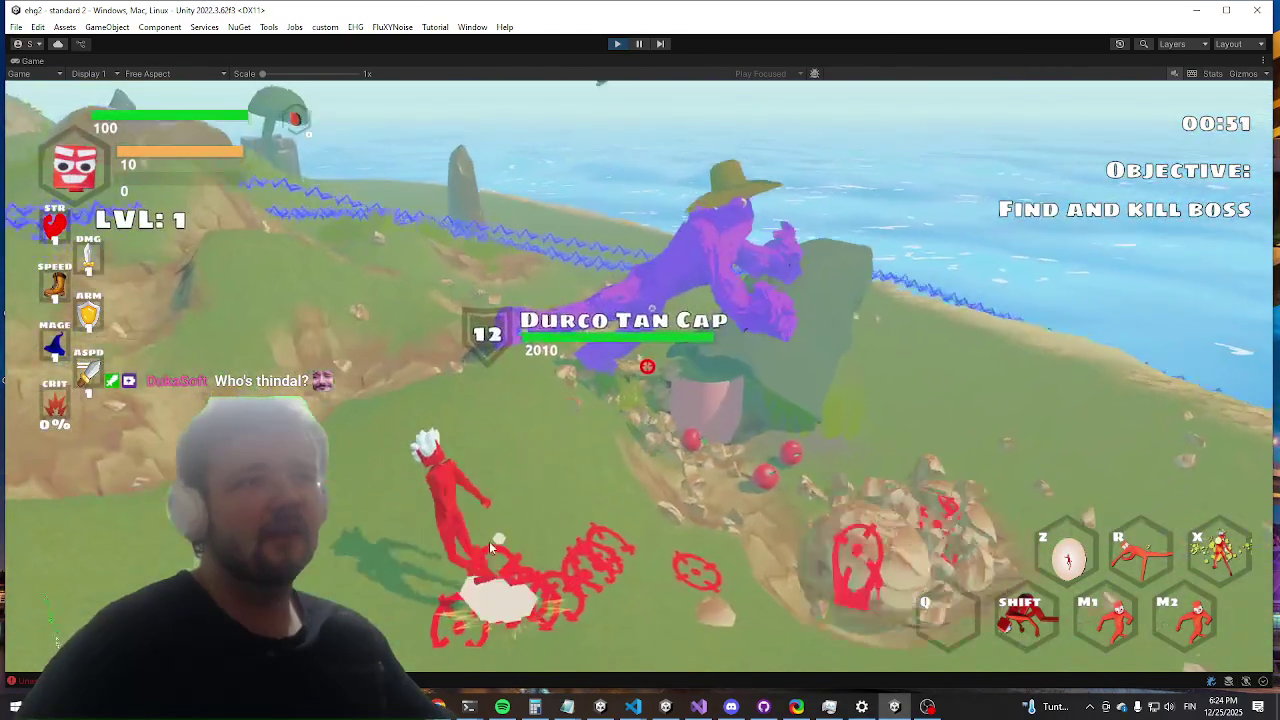
pyautogui.press('shift')
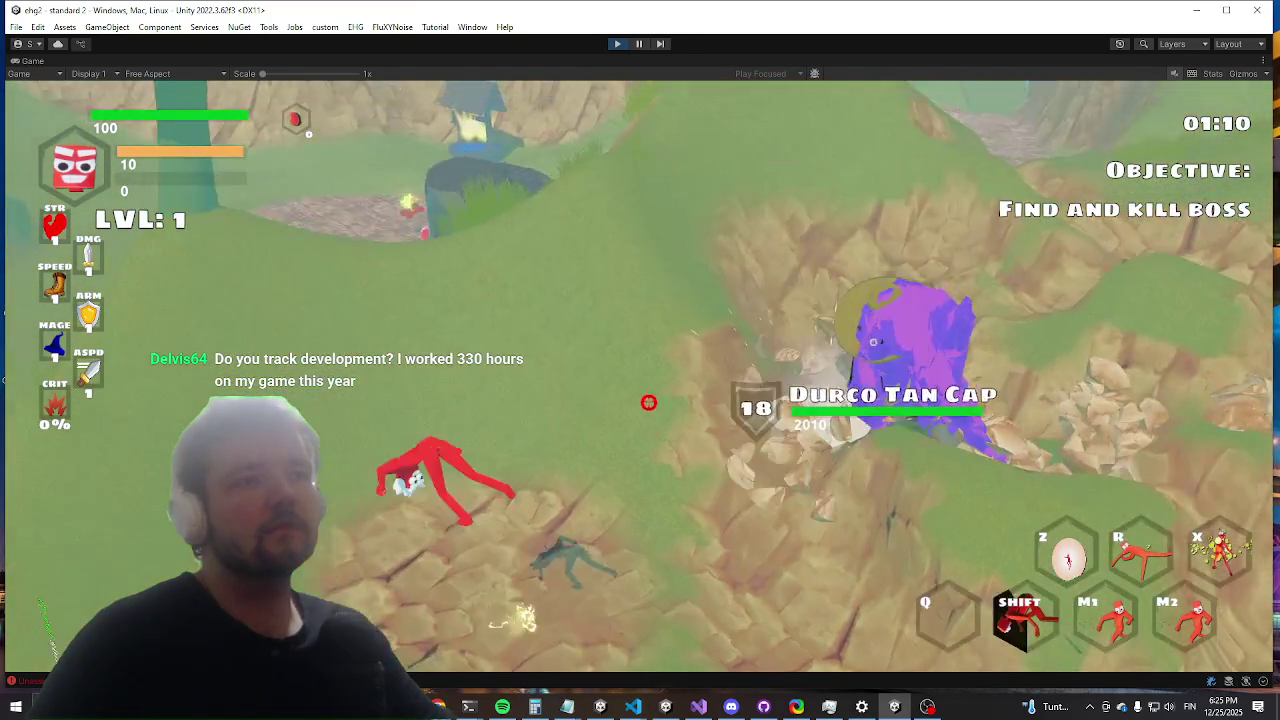
pyautogui.press('Escape')
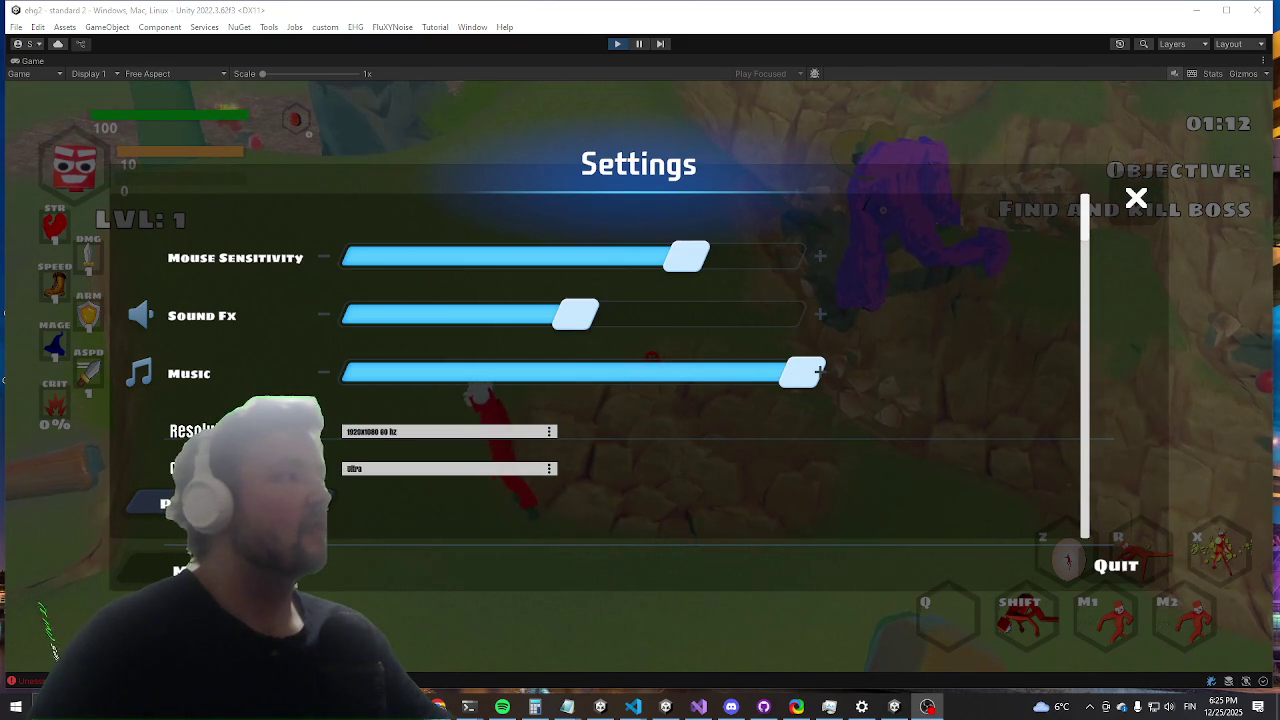
# Step: Browse the ehg2 commit history in GitHub Desktop and open the repository on GitHub
pyautogui.hotkey('alt', 'Tab')
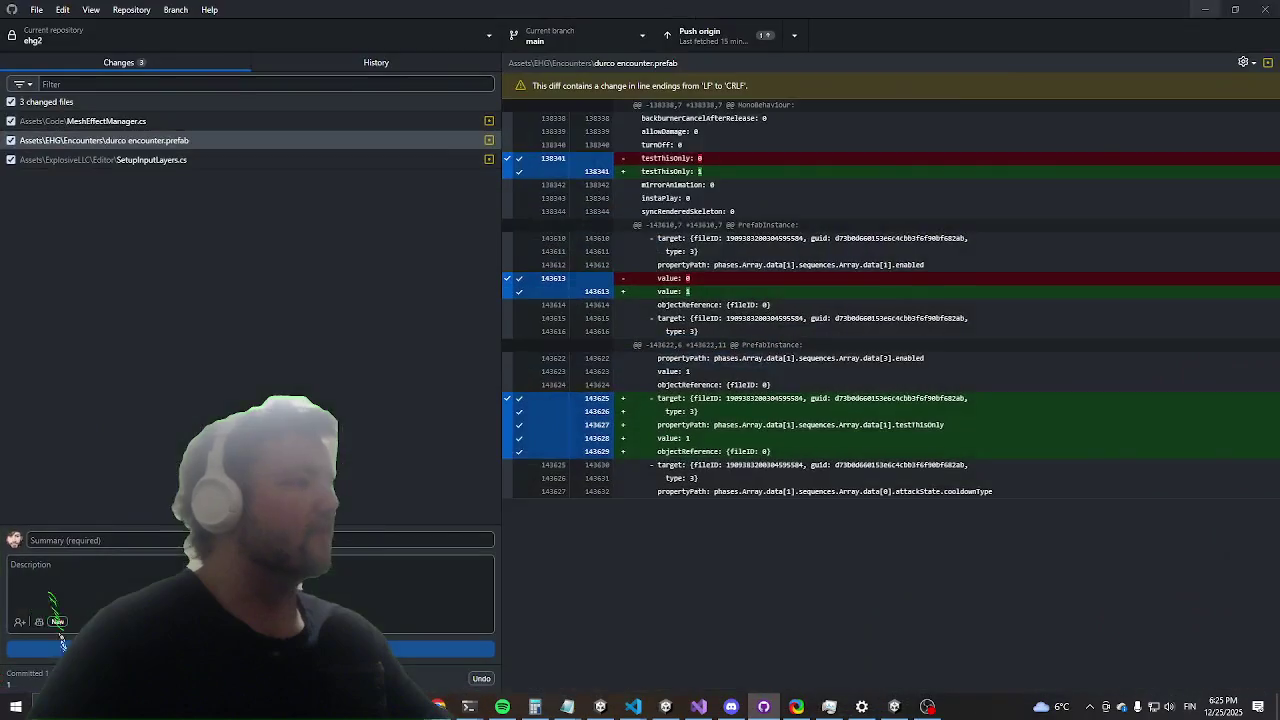
pyautogui.click(360, 68)
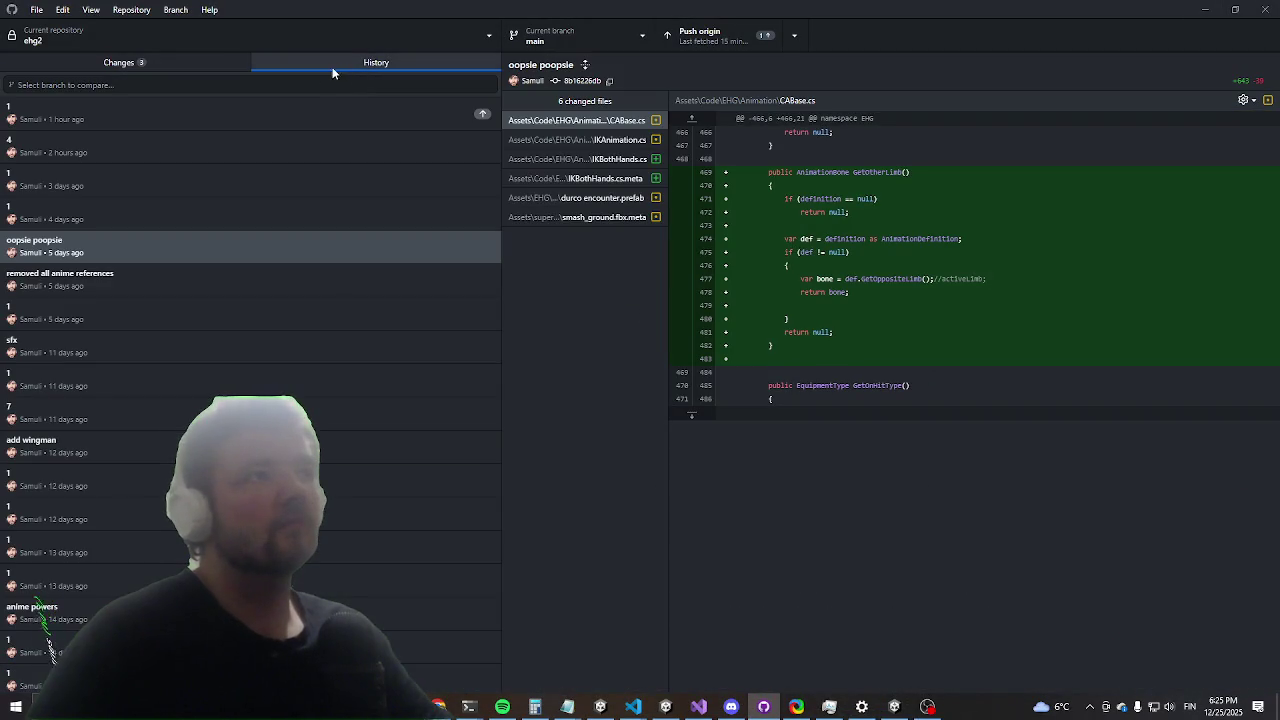
pyautogui.click(131, 10)
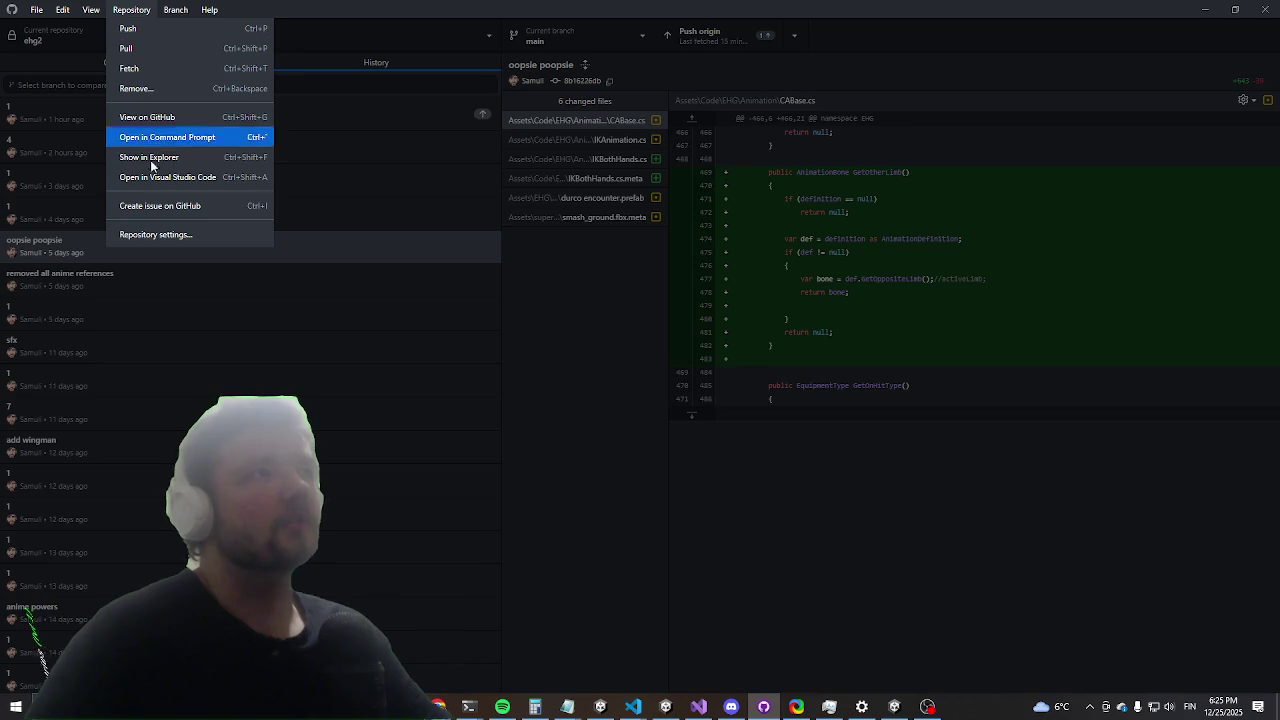
pyautogui.click(196, 118)
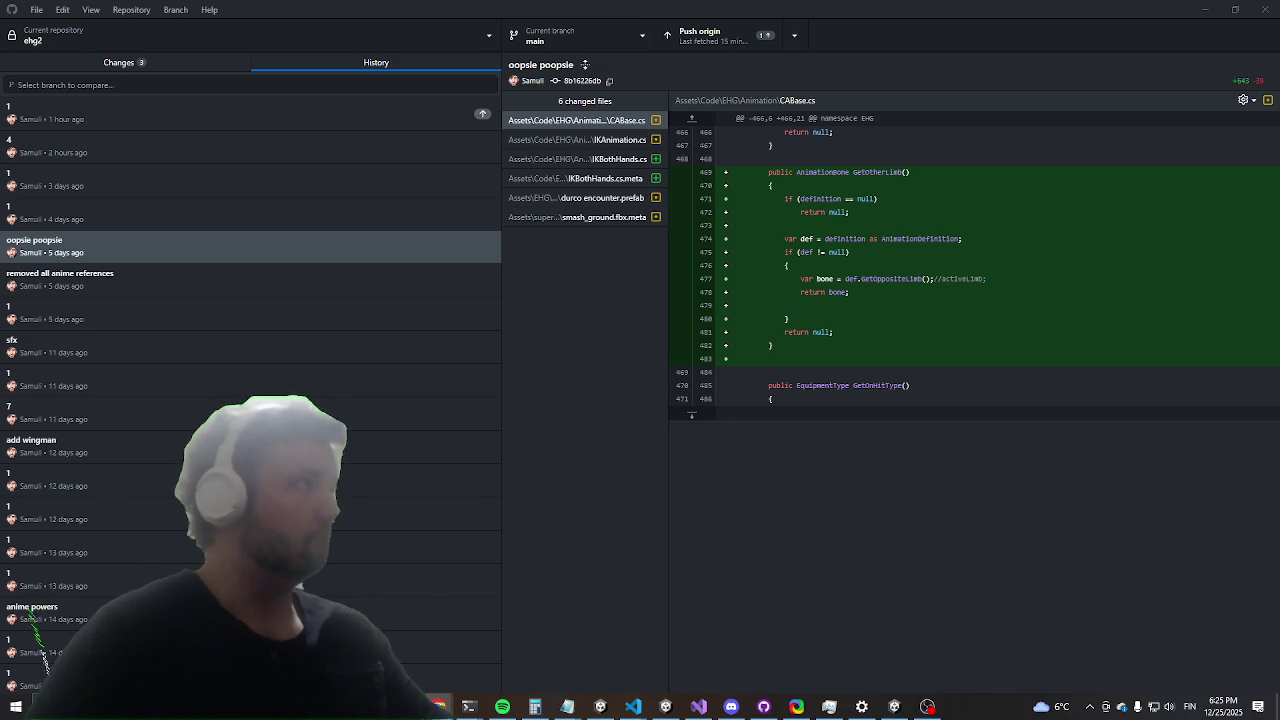
pyautogui.hotkey('ctrl', 'shift', 'g')
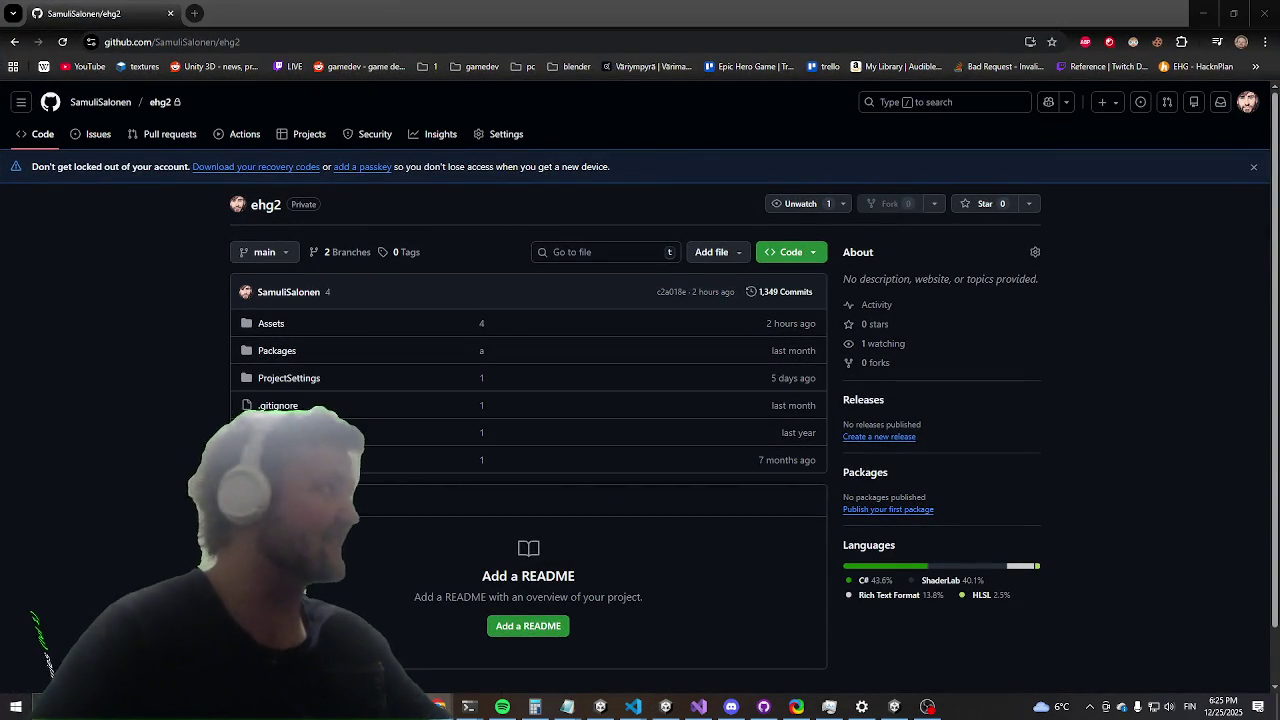
# Step: Return from the browser to GitHub Desktop's History view of the 'oopsie poopsie' commit
pyautogui.hotkey('alt', 'Tab')
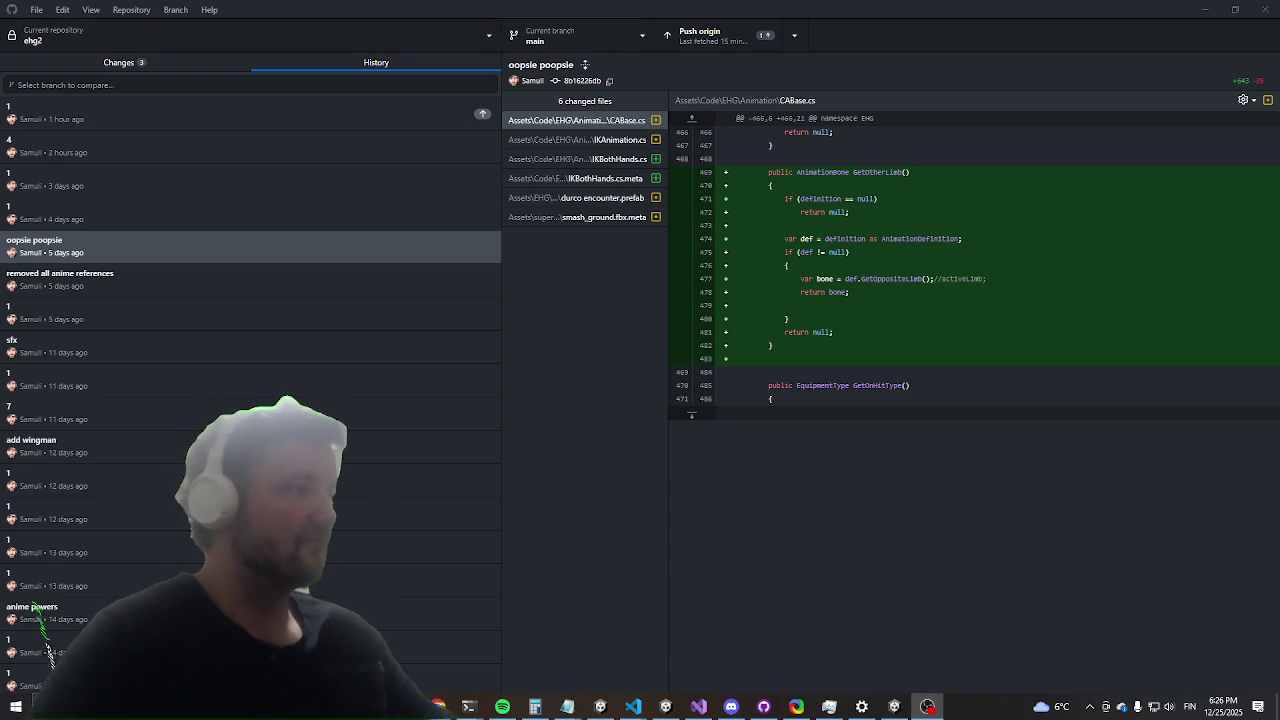
# Step: Get back to the running Unity game after glancing at InteractOnHit.cs, and resume play
pyautogui.click(1215, 7)
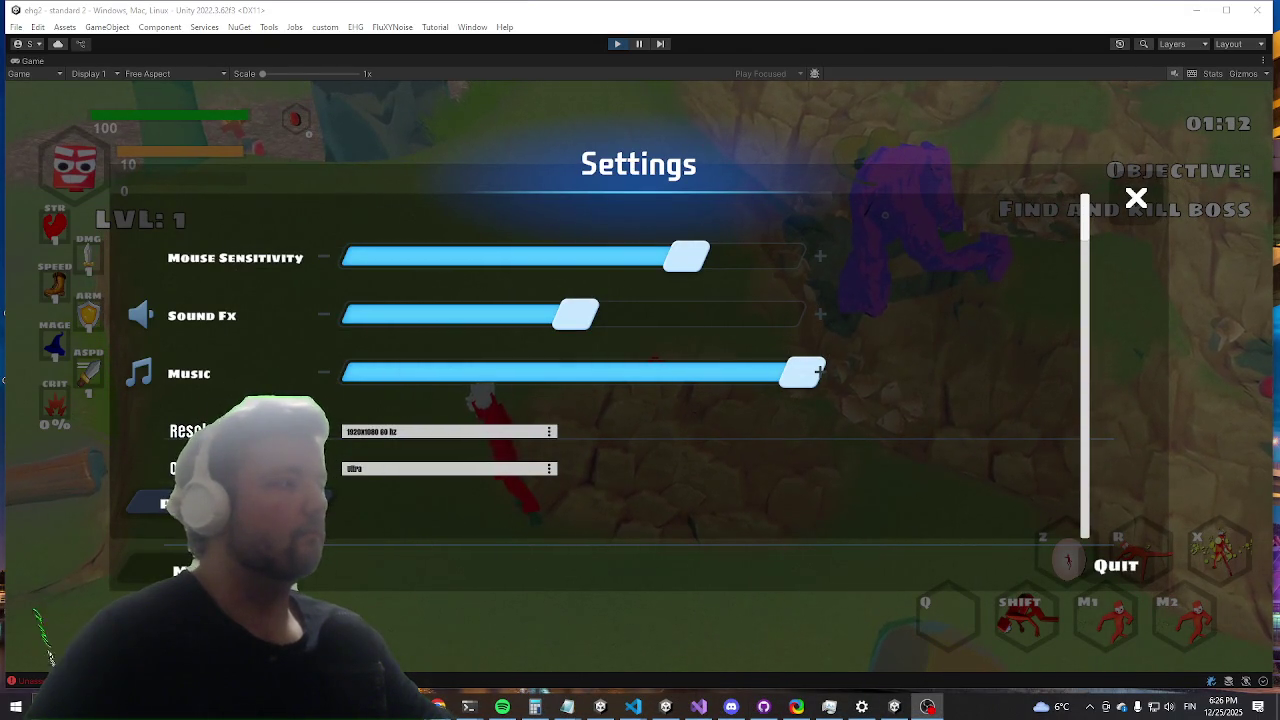
pyautogui.hotkey('alt', 'Tab')
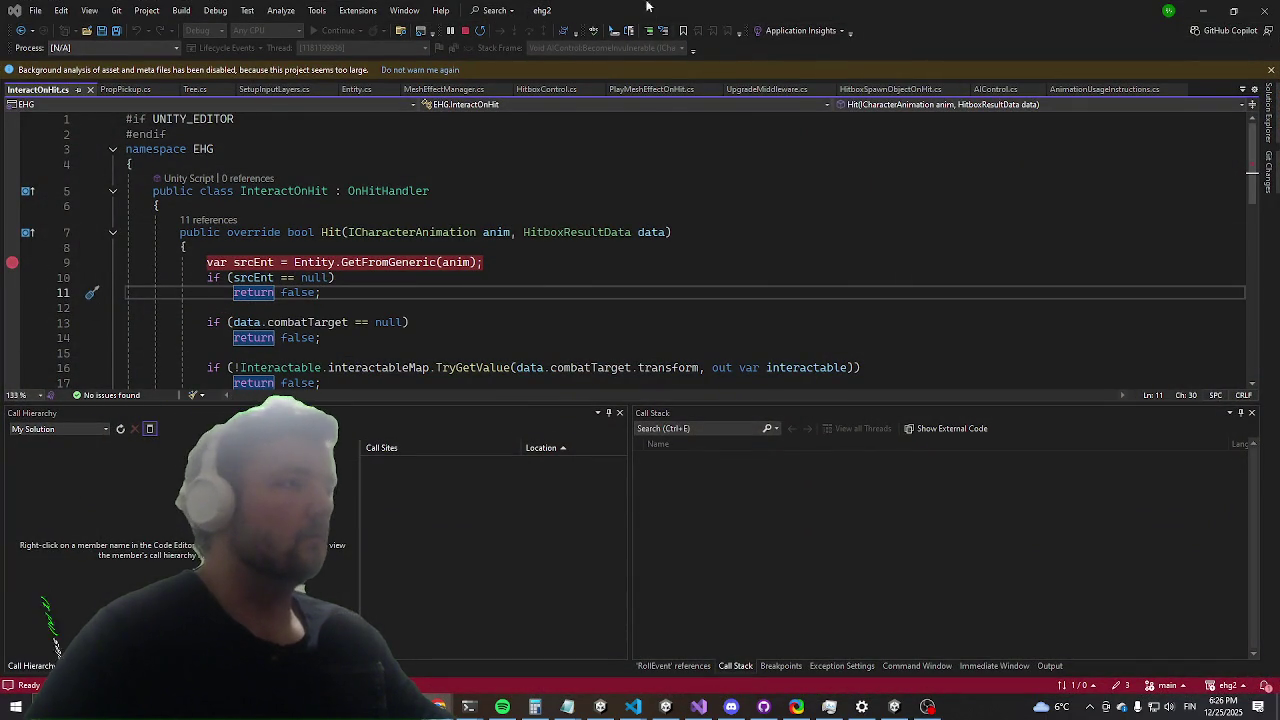
pyautogui.hotkey('alt', 'Tab')
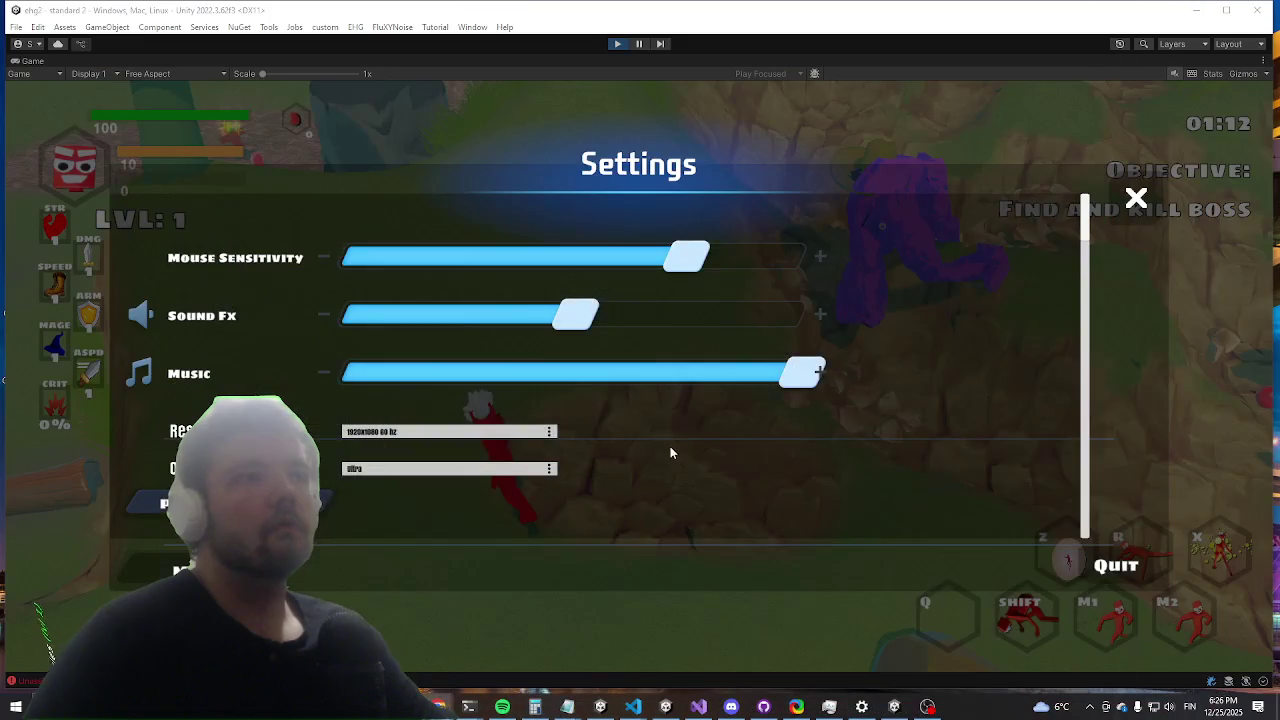
pyautogui.rightClick(438, 706)
pyautogui.click(608, 558)
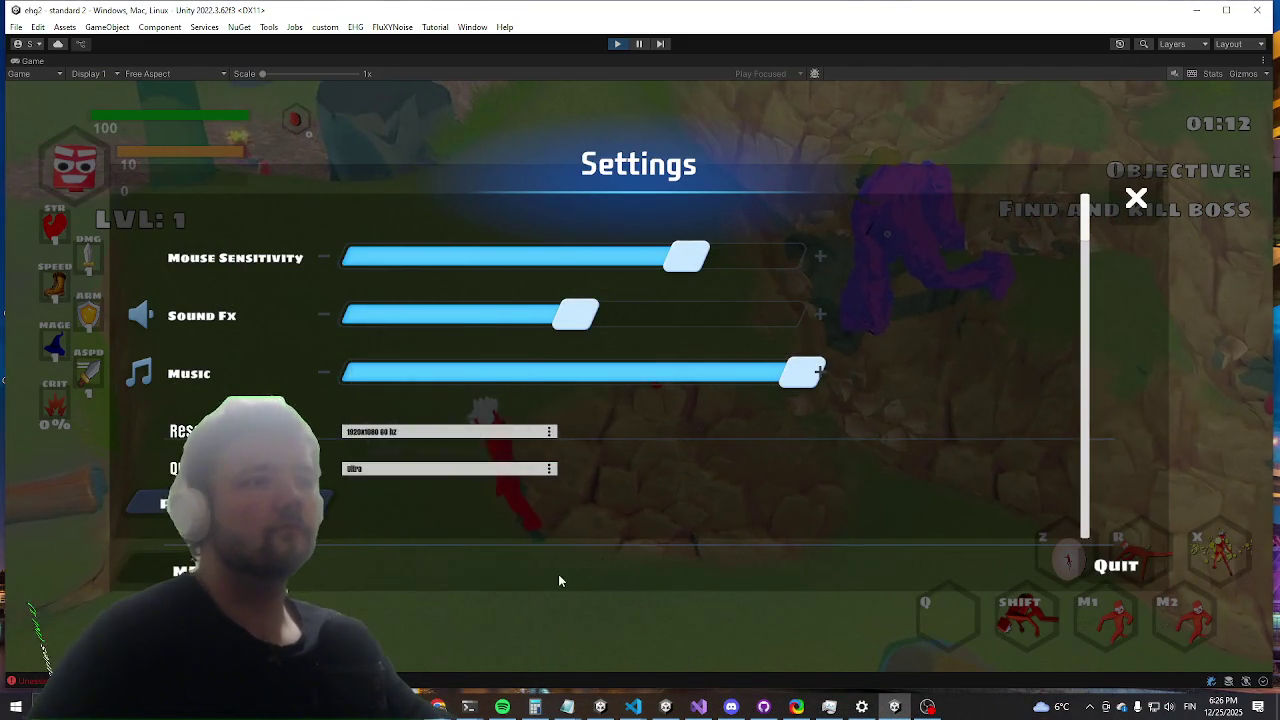
pyautogui.press('Escape')
# Step: Dash and run the character in circles around the Durco Tan Cap boss
pyautogui.press('shift')
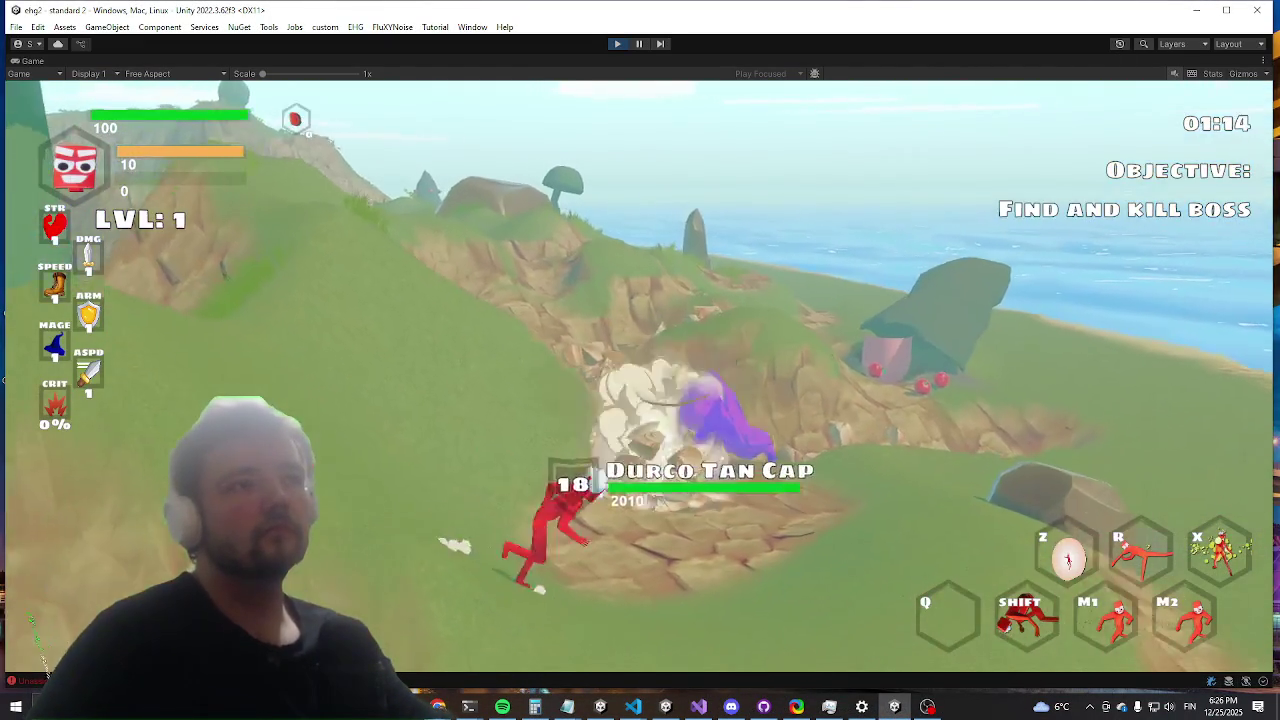
pyautogui.press('a')
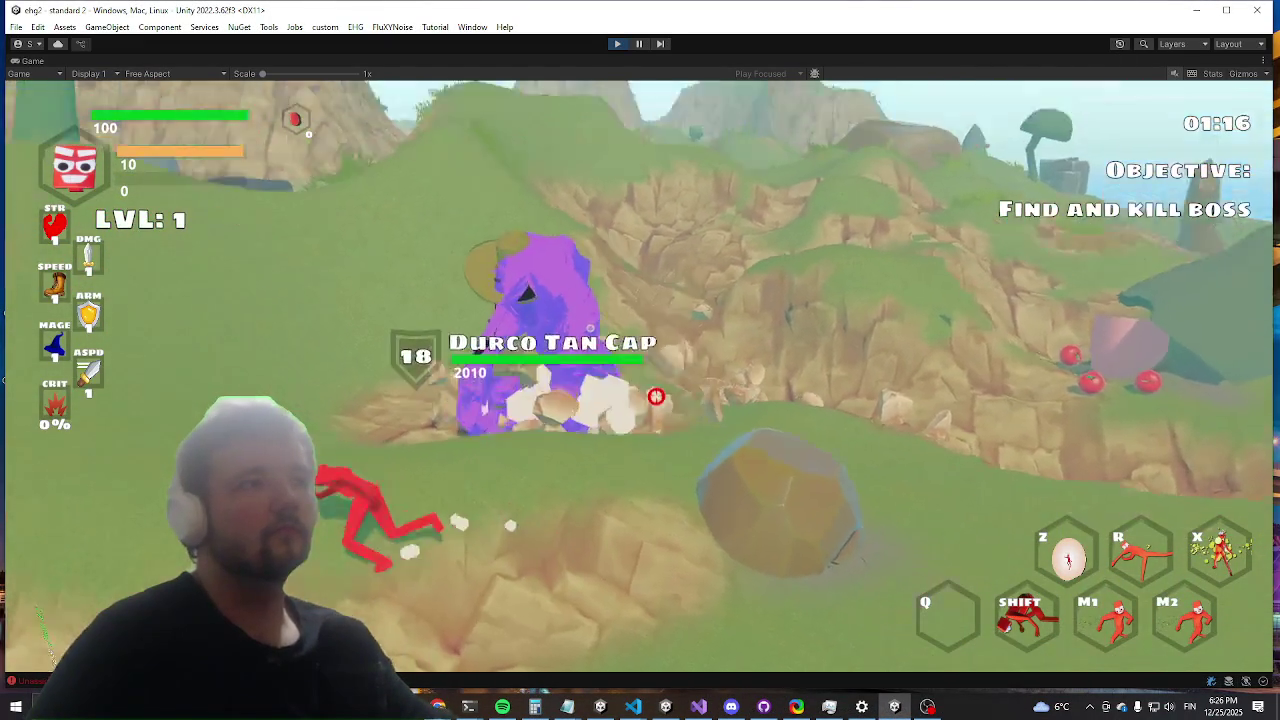
pyautogui.press('a')
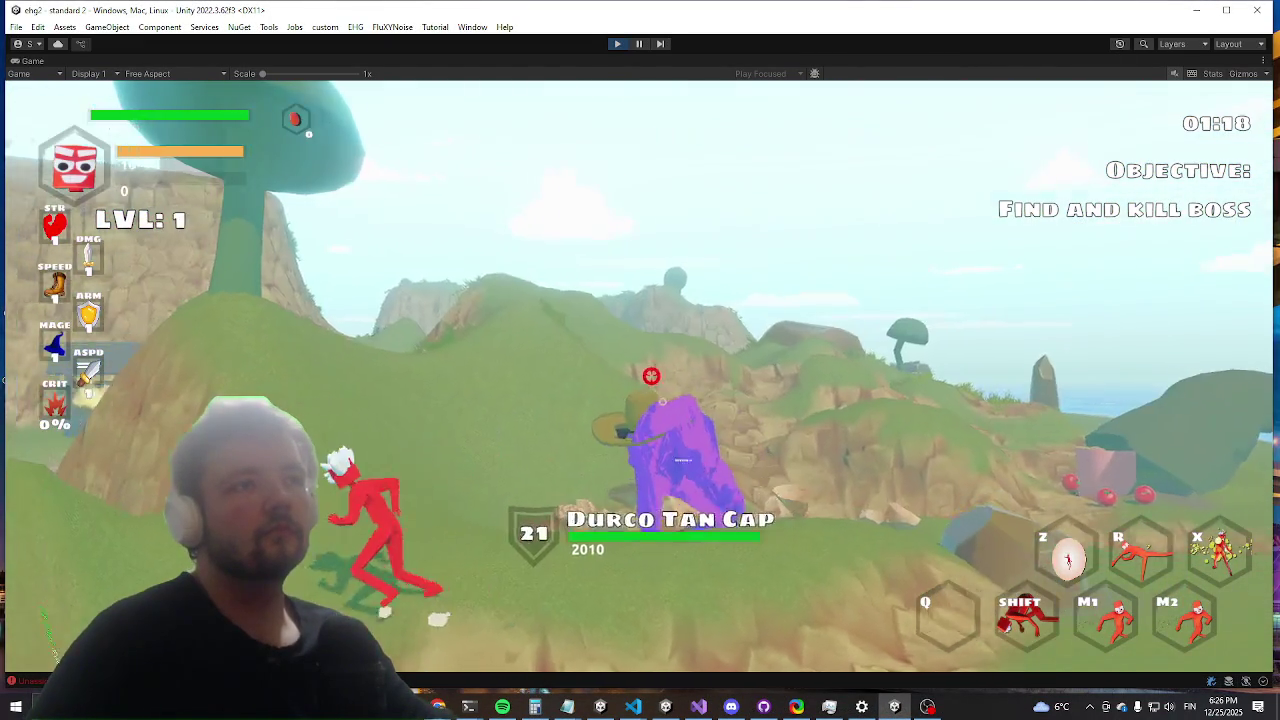
pyautogui.press('s')
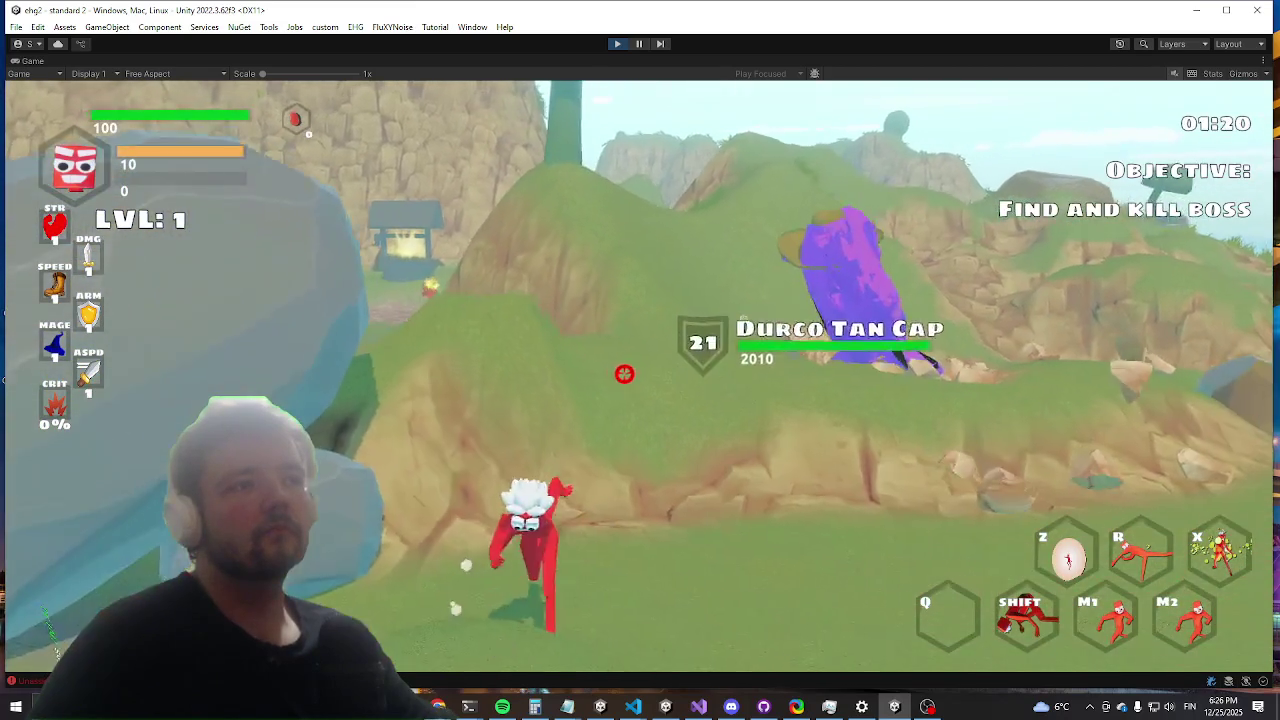
pyautogui.press('a')
pyautogui.press('s')
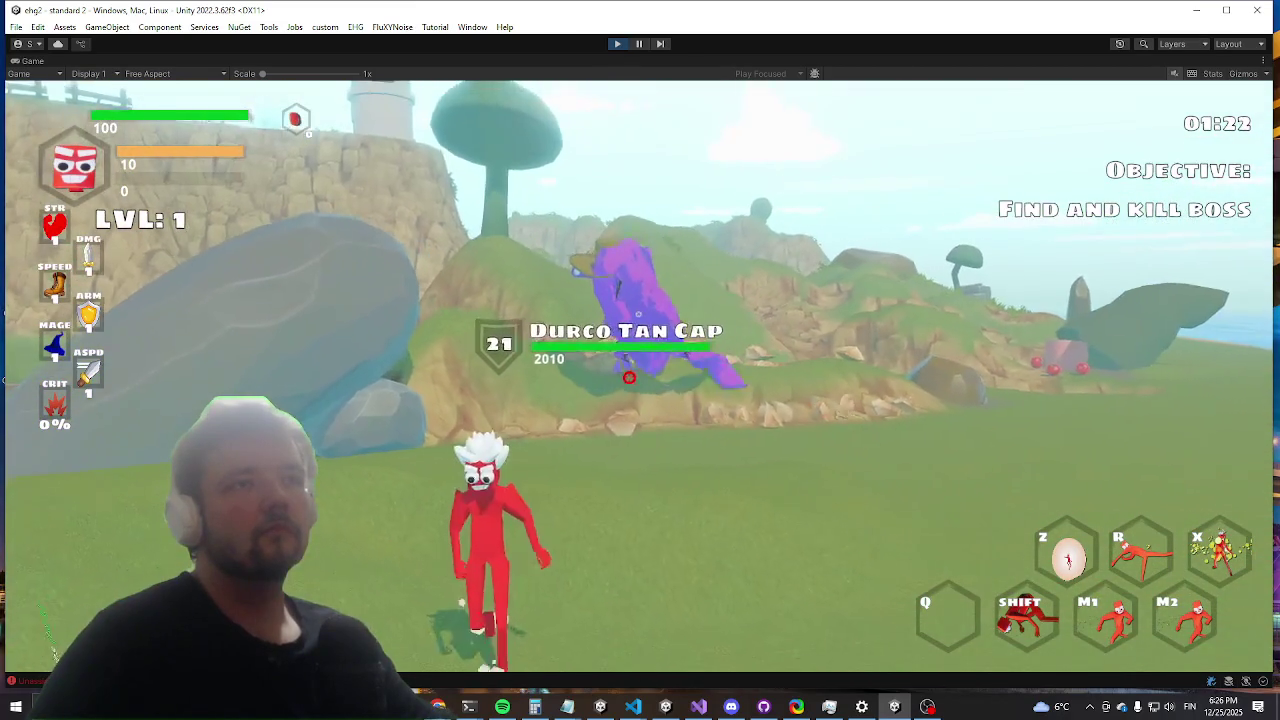
pyautogui.press('d')
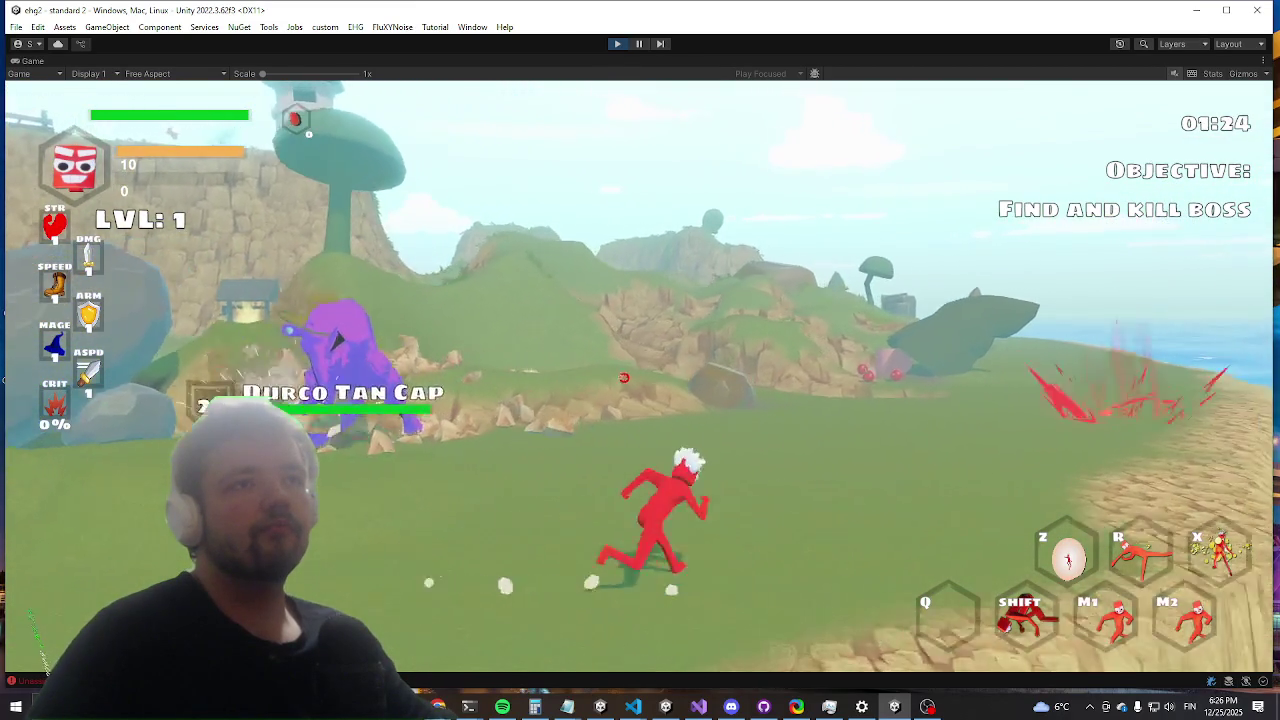
pyautogui.press('w')
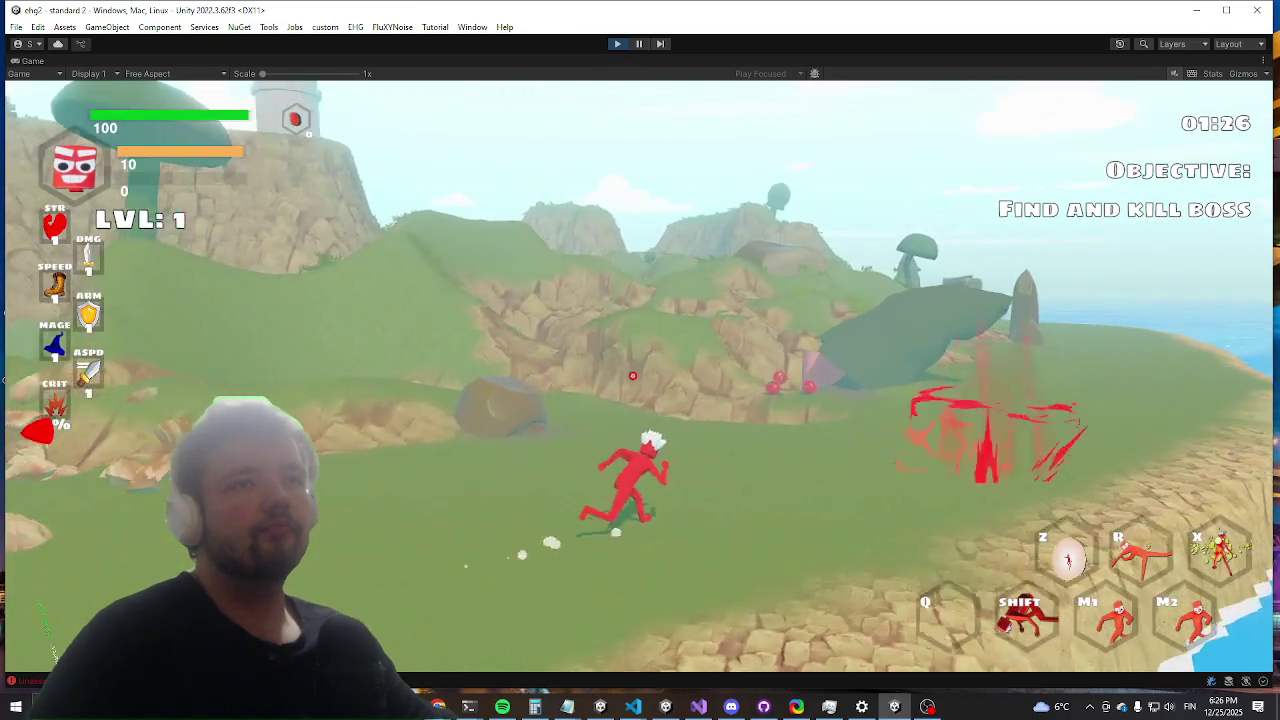
# Step: Run over the ridge and across the grass to the boss rock, then switch to Visual Studio
pyautogui.press('s')
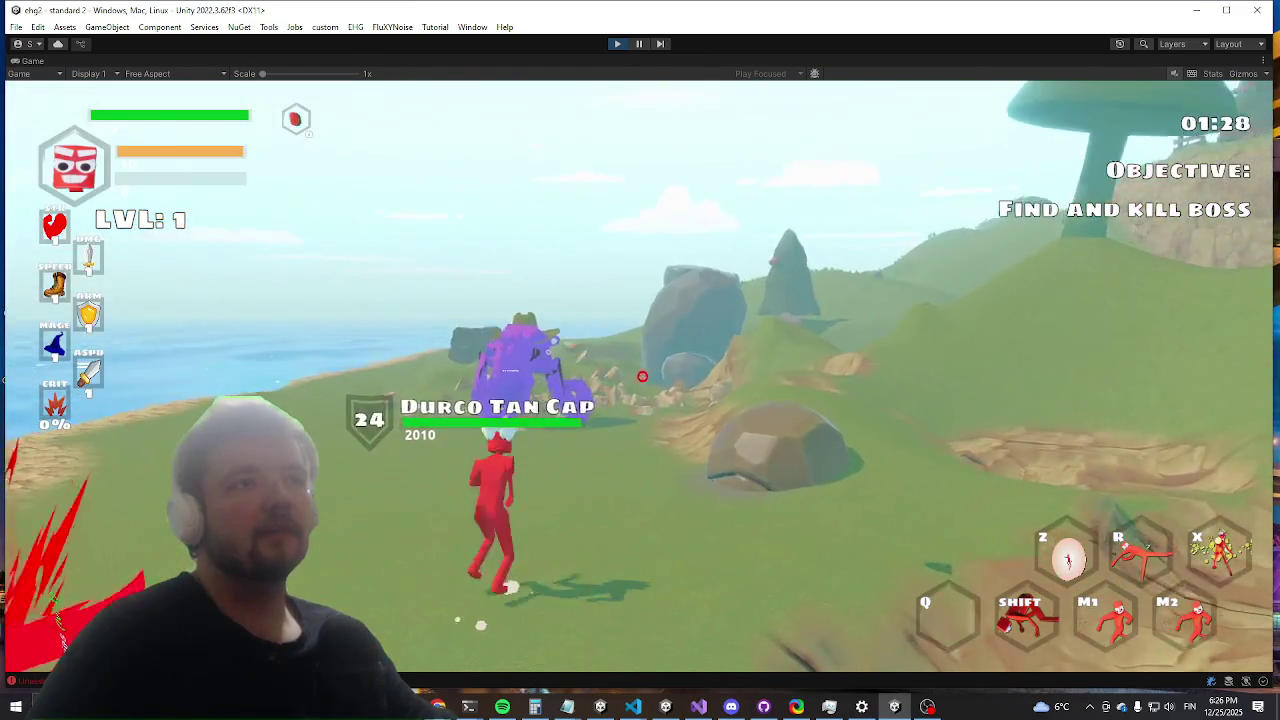
pyautogui.press('shift')
pyautogui.press('w')
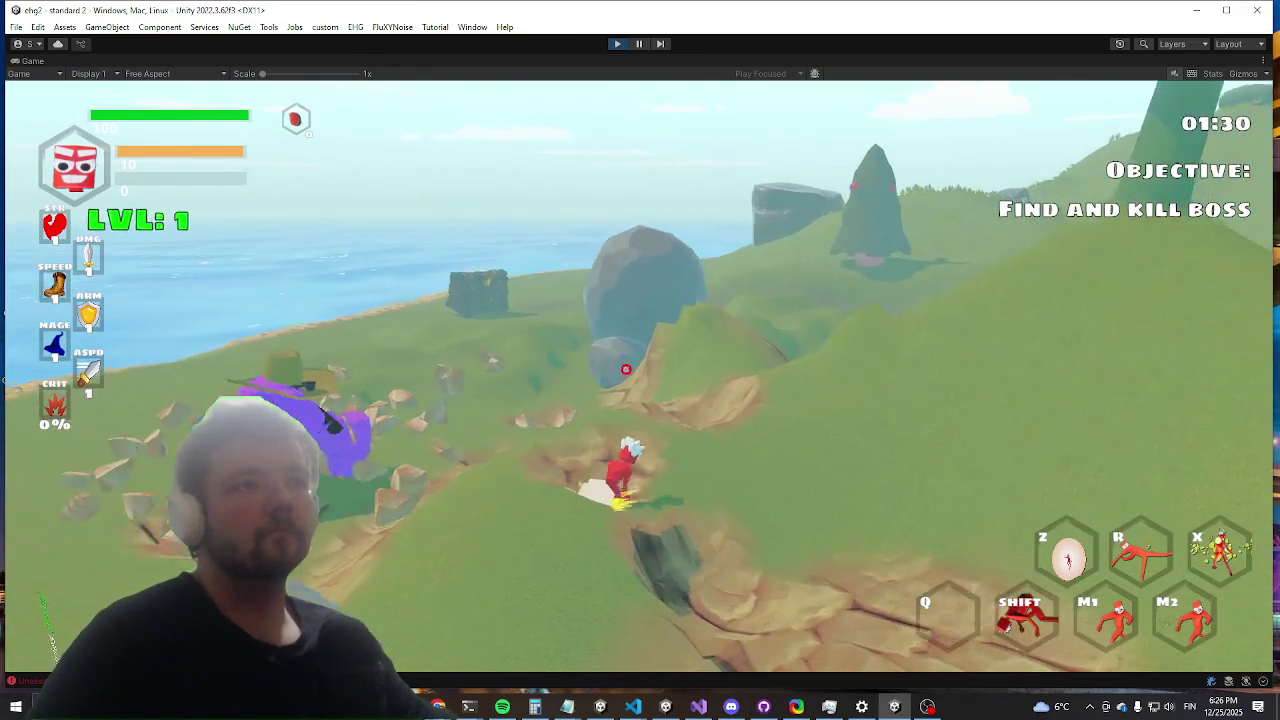
pyautogui.press('w')
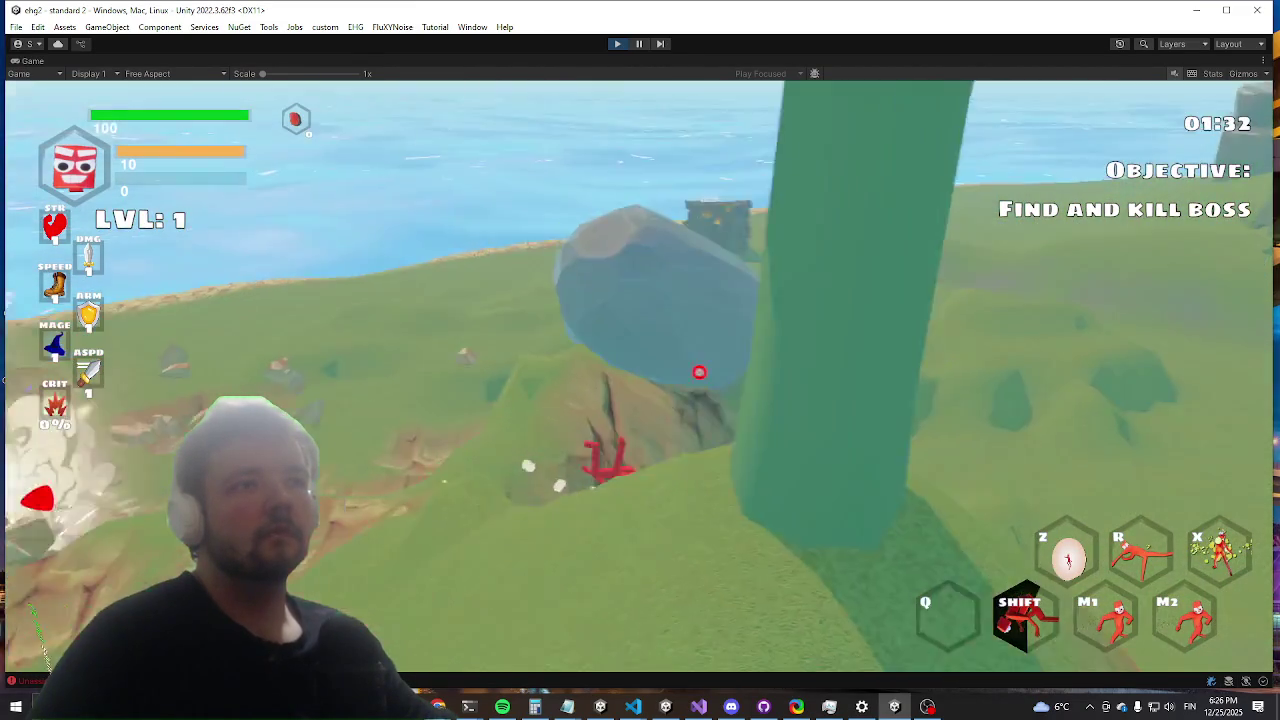
pyautogui.press('w')
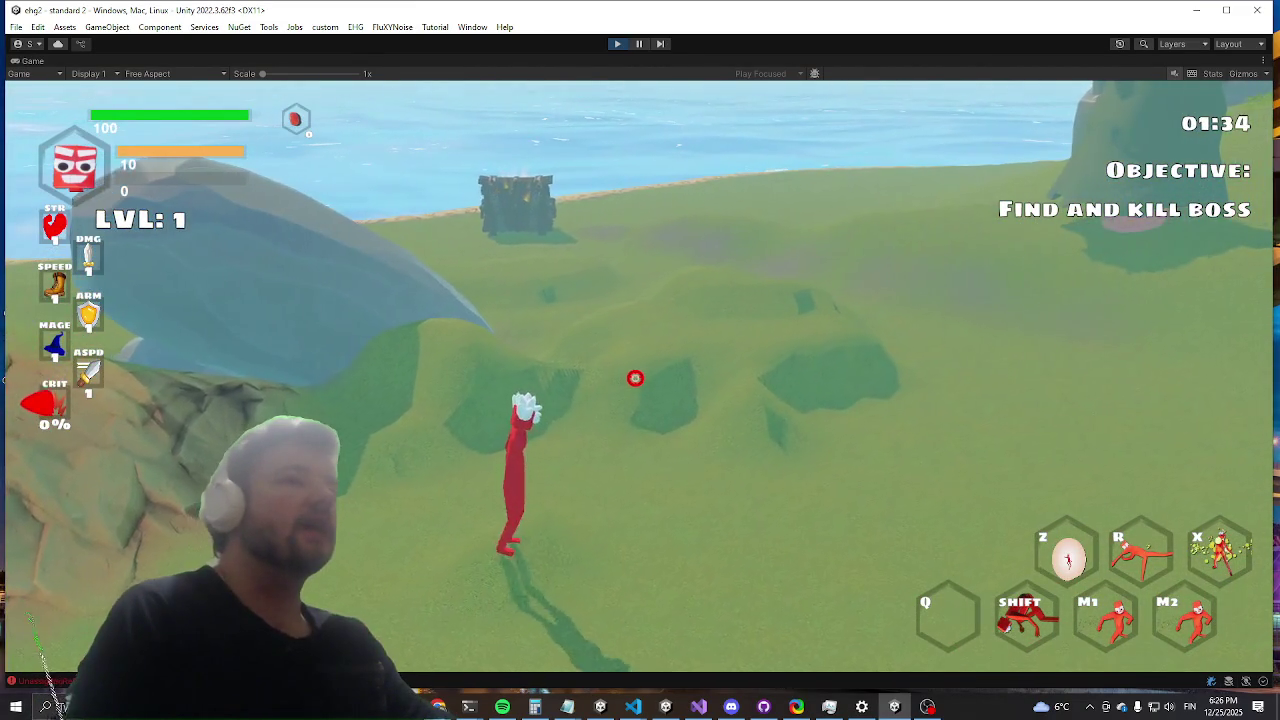
pyautogui.press('w')
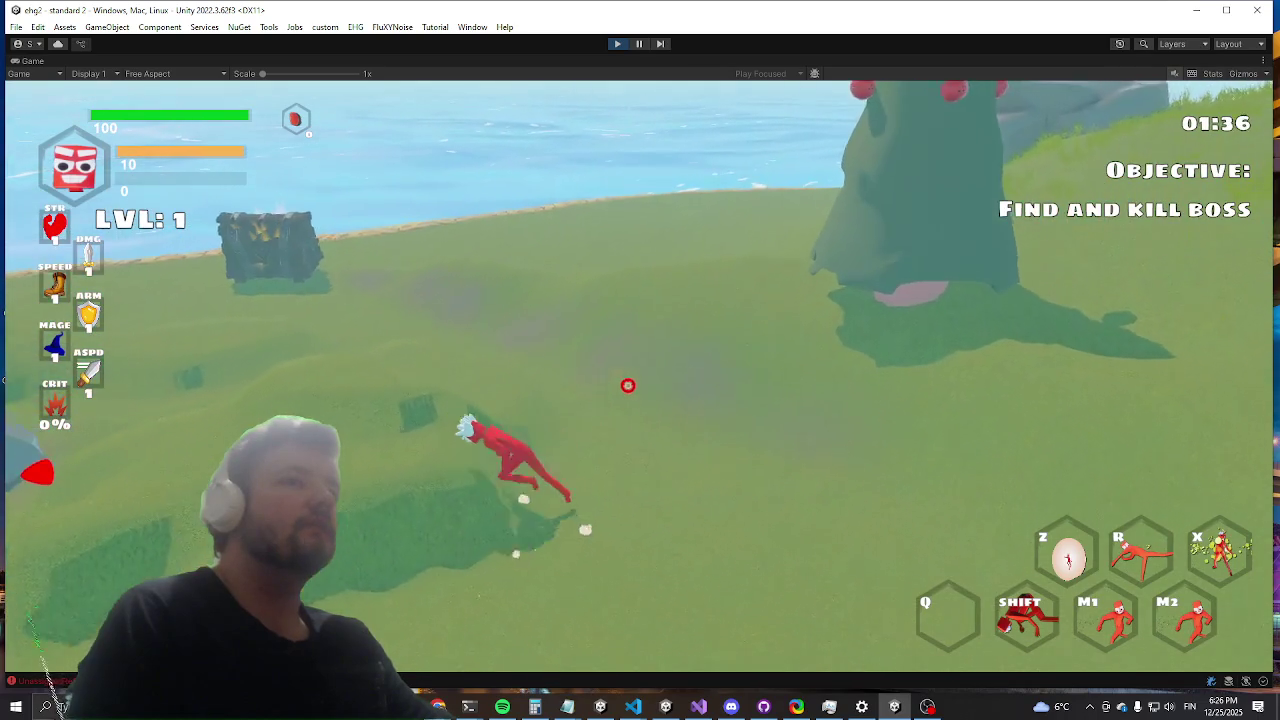
pyautogui.press('w')
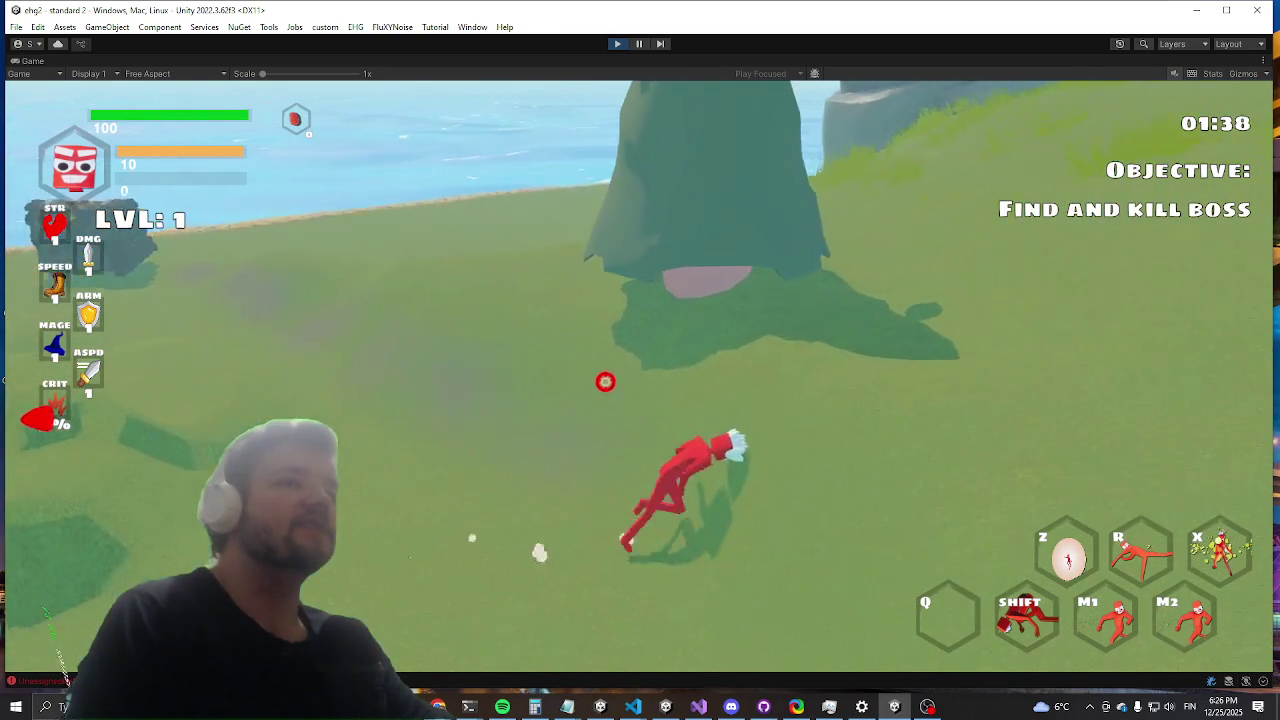
pyautogui.press('w')
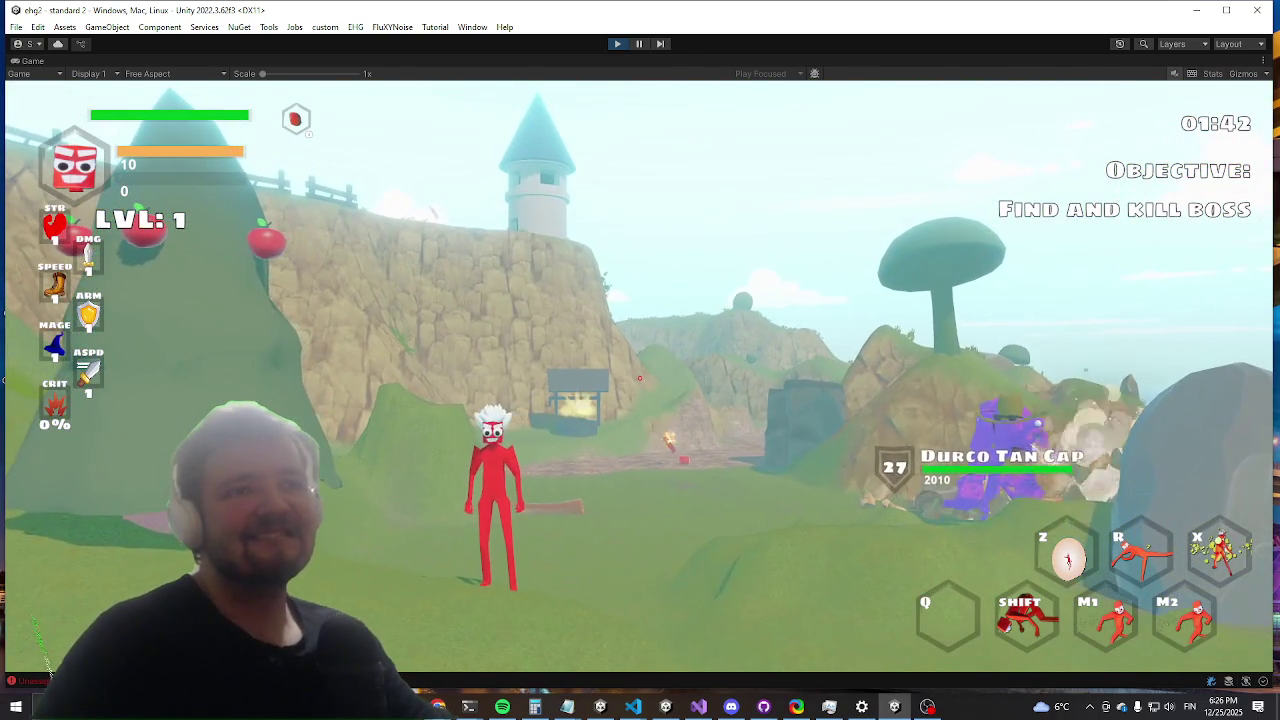
pyautogui.hotkey('alt', 'Tab')
pyautogui.hotkey('alt', 'Tab')
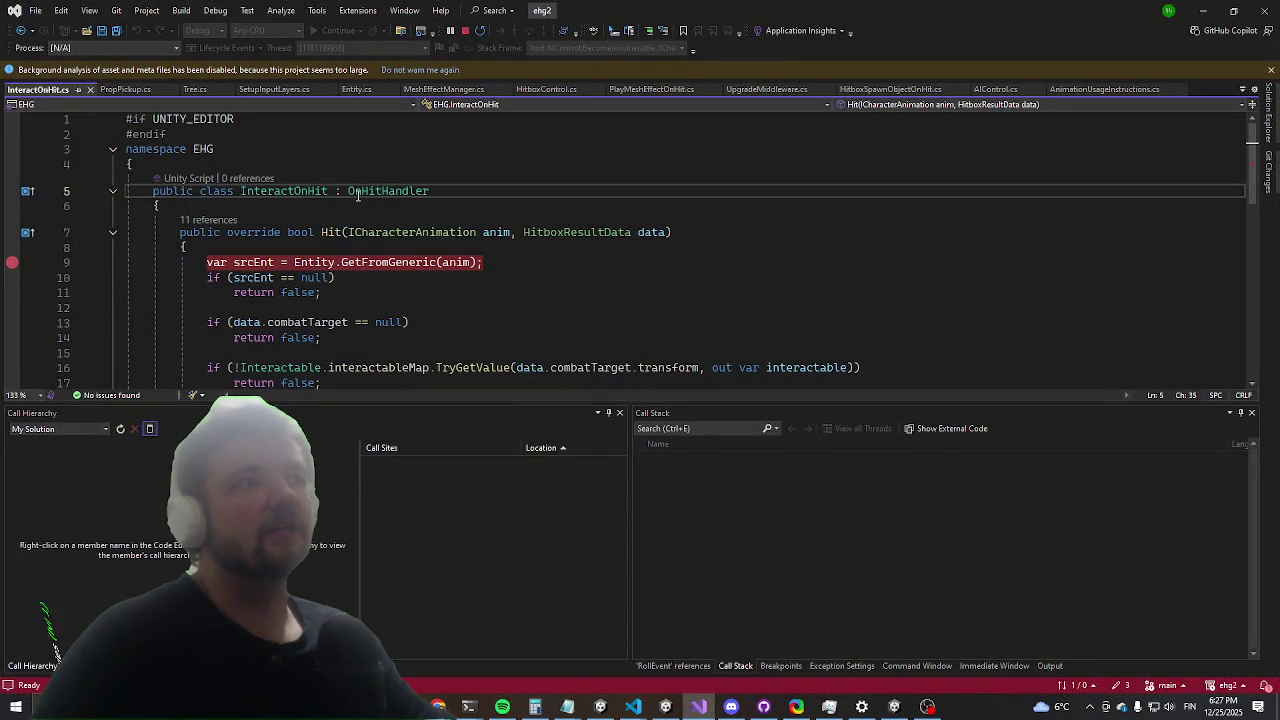
# Step: Scroll through the InteractOnHit.cs Hit method, then minimize Visual Studio
pyautogui.scroll(-3, 372, 138)
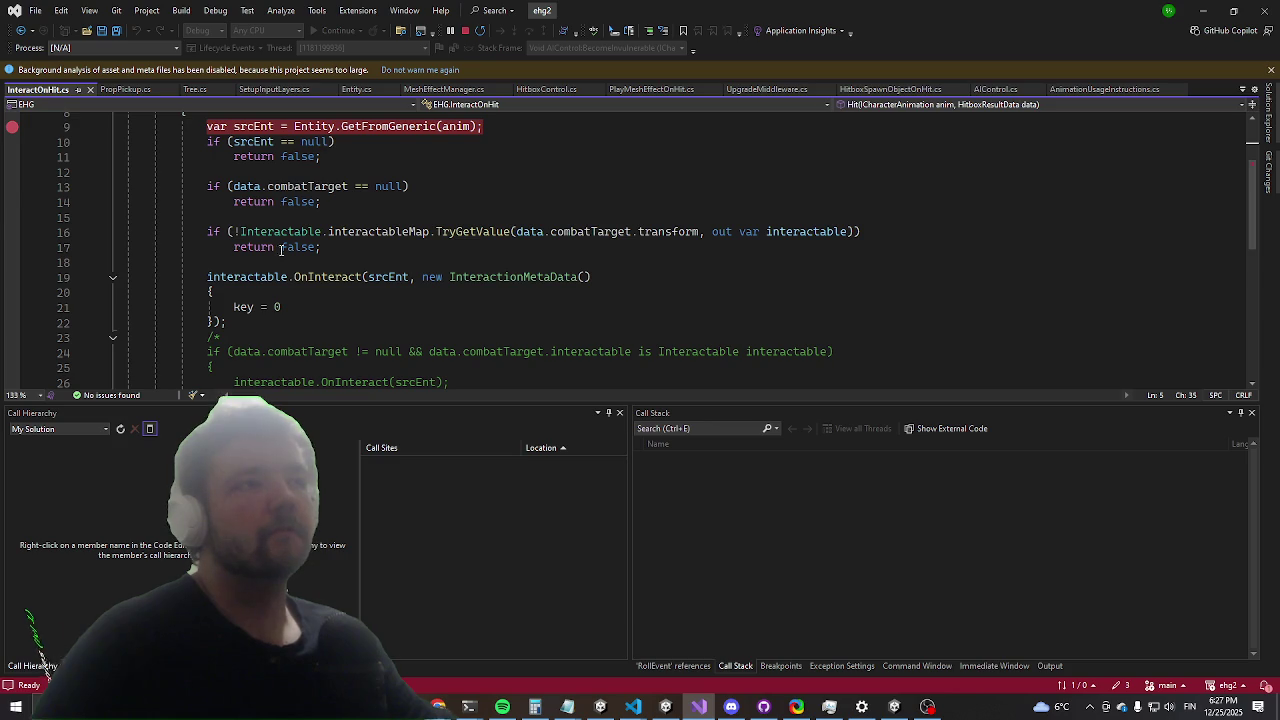
pyautogui.scroll(2, 281, 249)
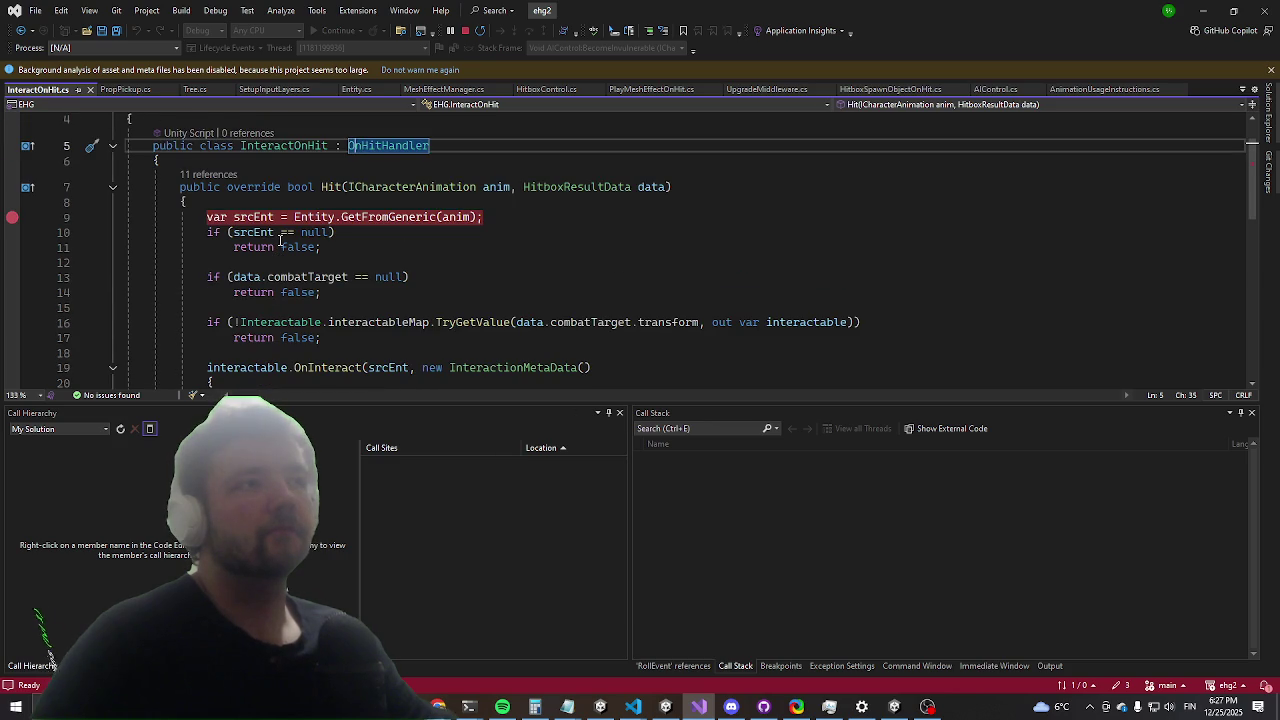
pyautogui.click(1218, 10)
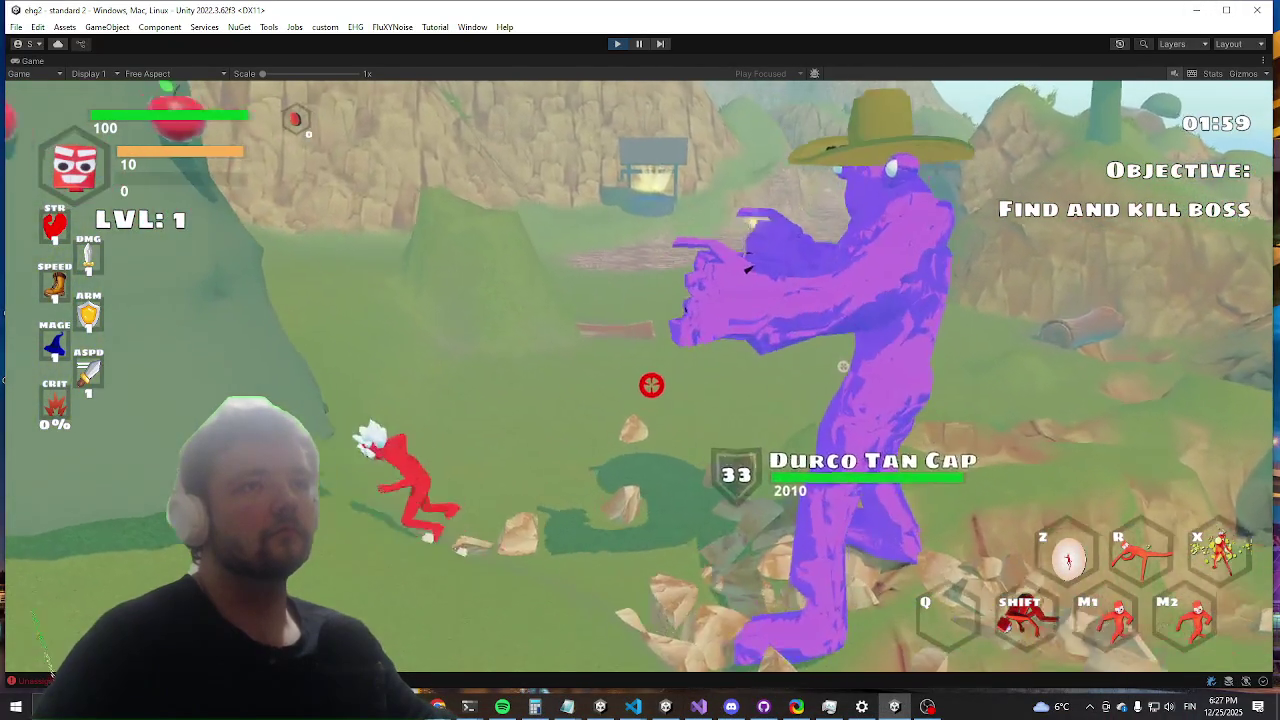
# Step: Dive away from the boss's explosion and collect the health pickups beside it
pyautogui.press('shift')
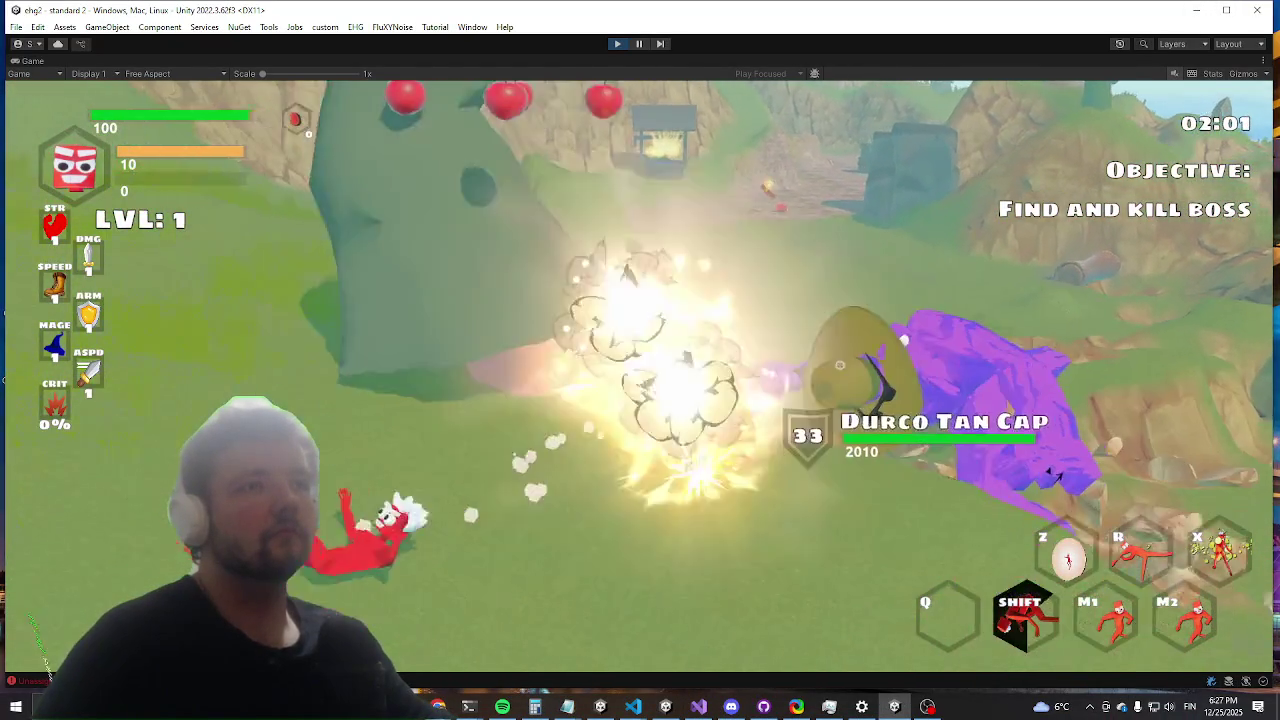
pyautogui.press('w')
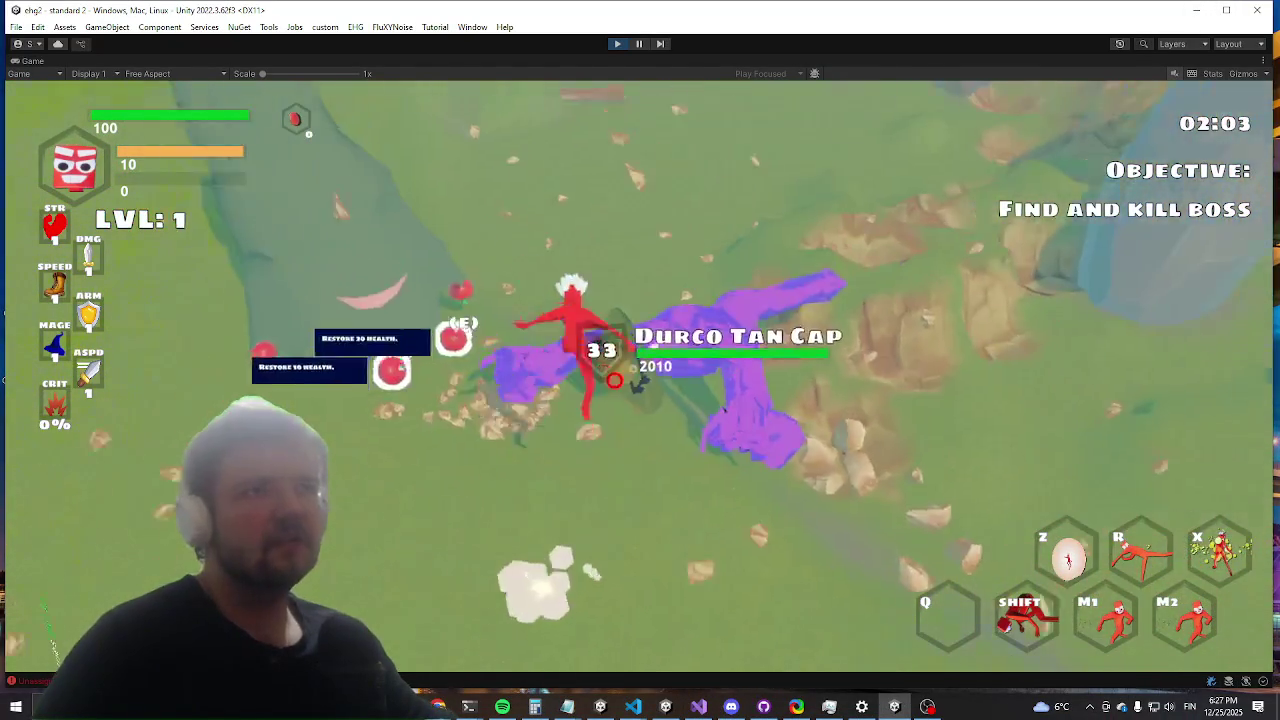
pyautogui.press('a')
pyautogui.press('e')
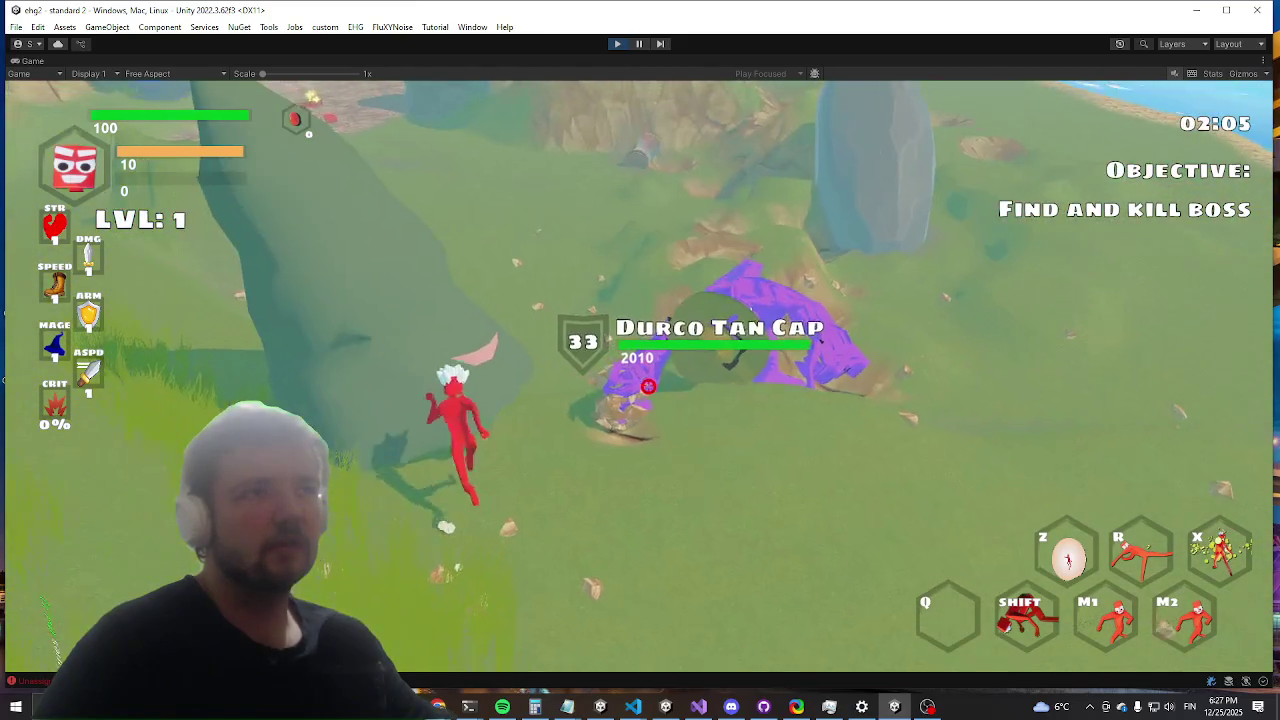
pyautogui.press('a')
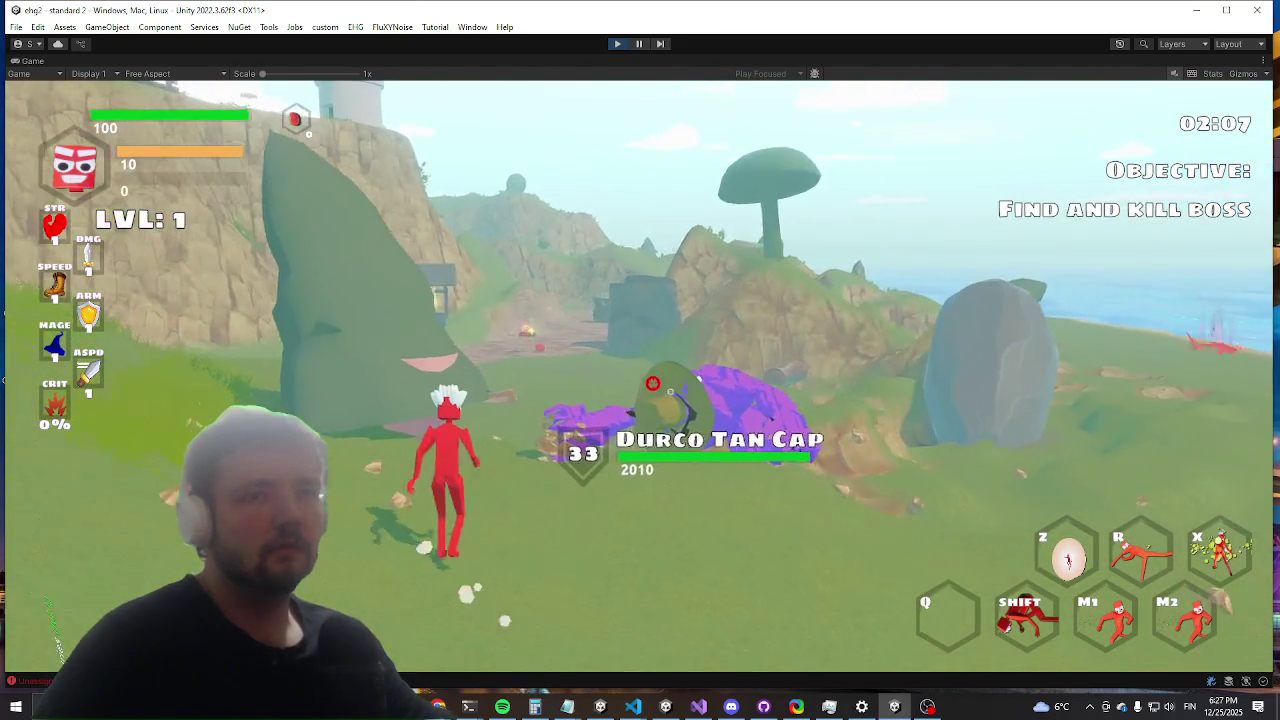
pyautogui.press('a')
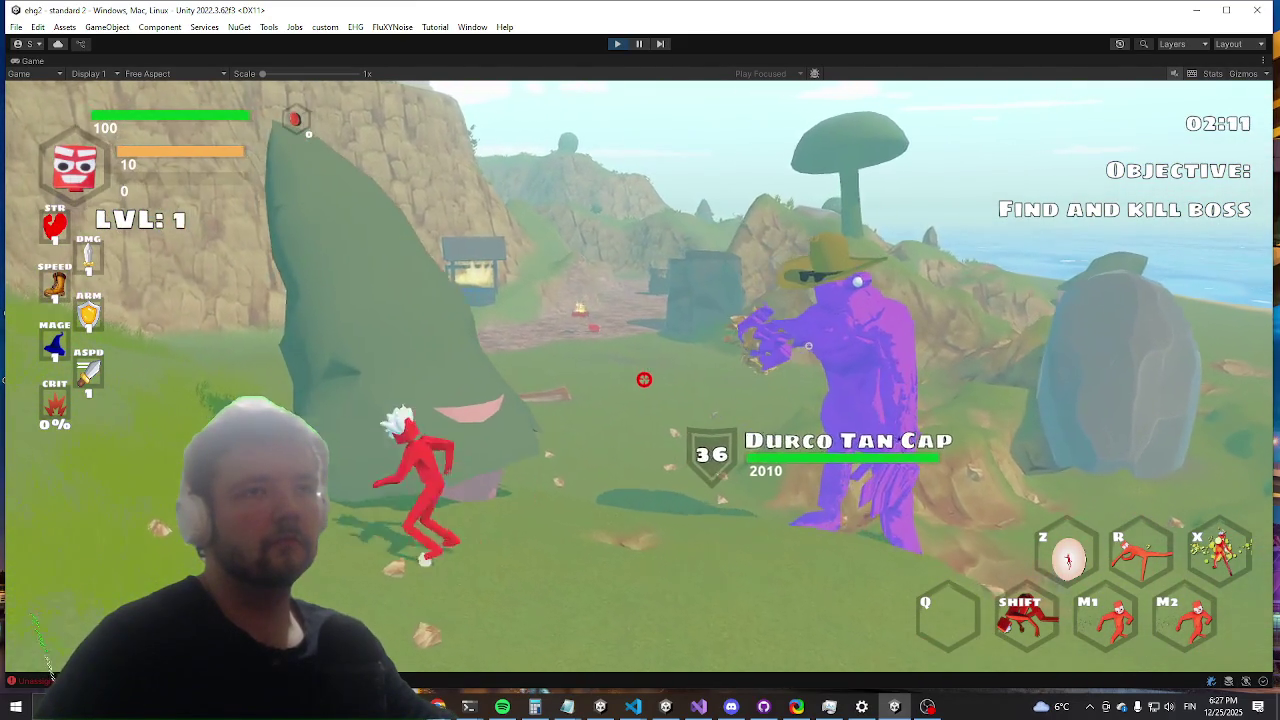
pyautogui.press('a')
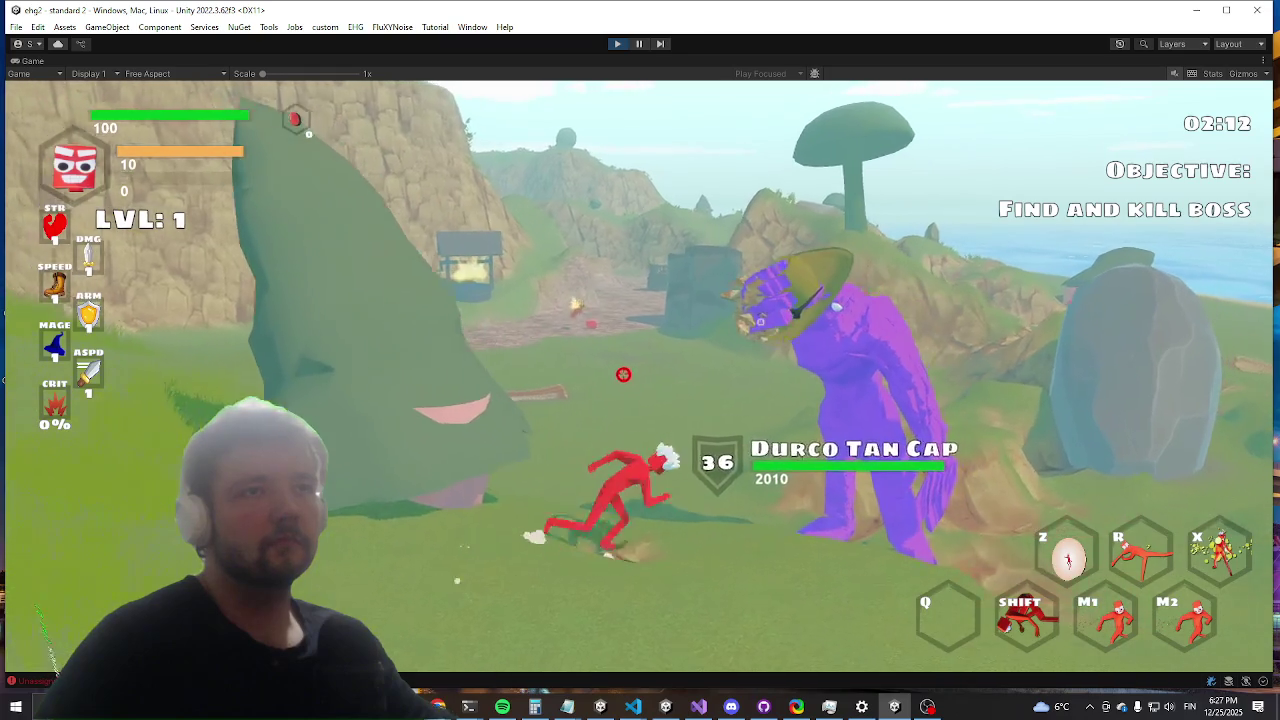
pyautogui.press('a')
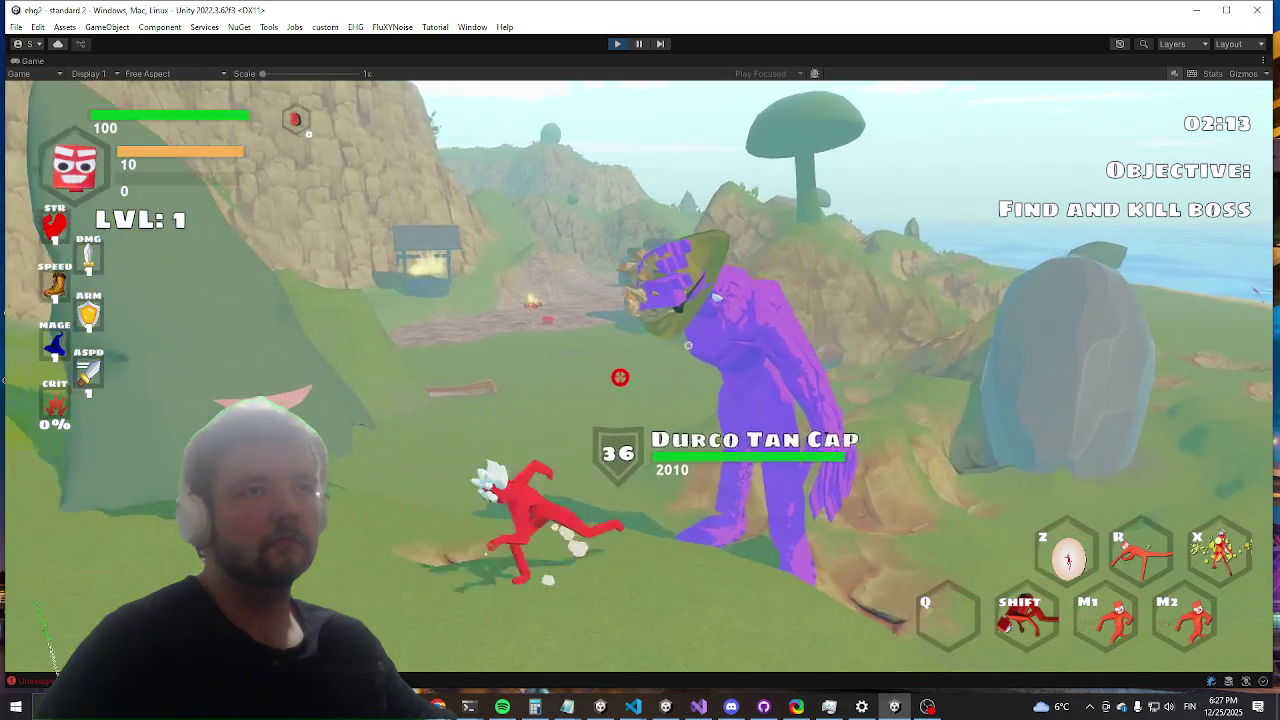
pyautogui.press('a')
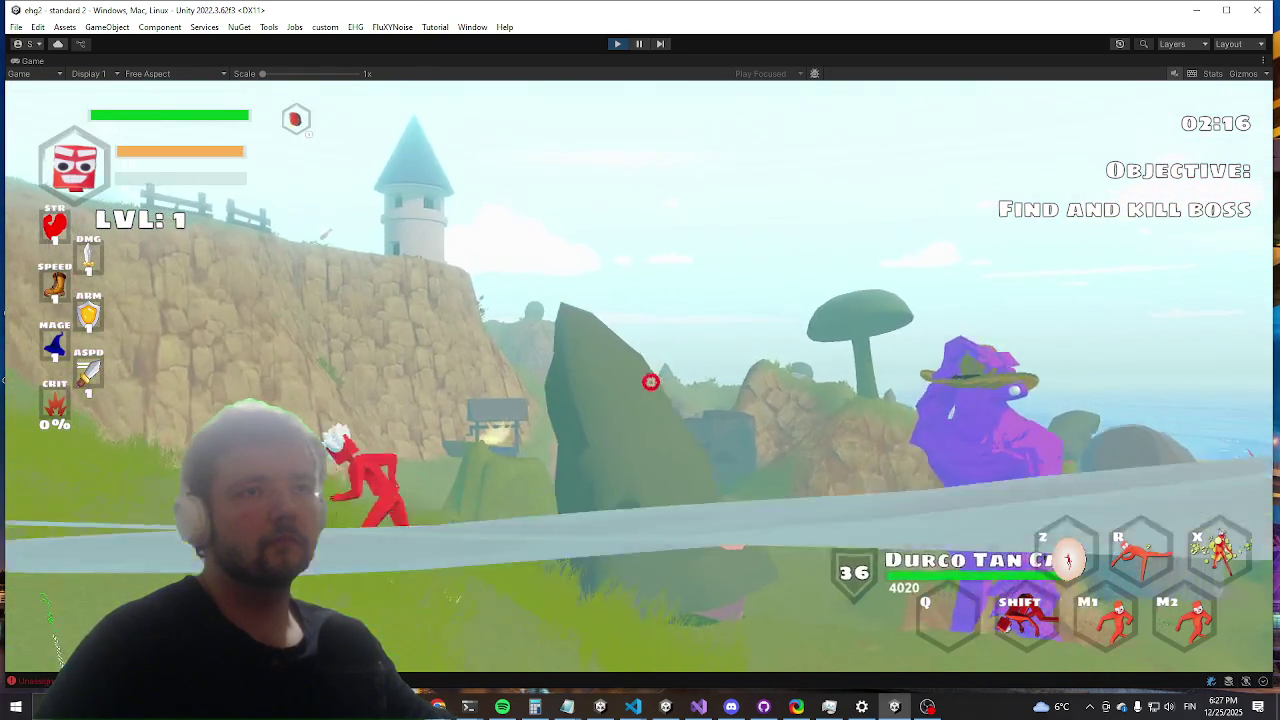
# Step: Run back to the boss past the treasure chest, jumping in and rolling away
pyautogui.press('d')
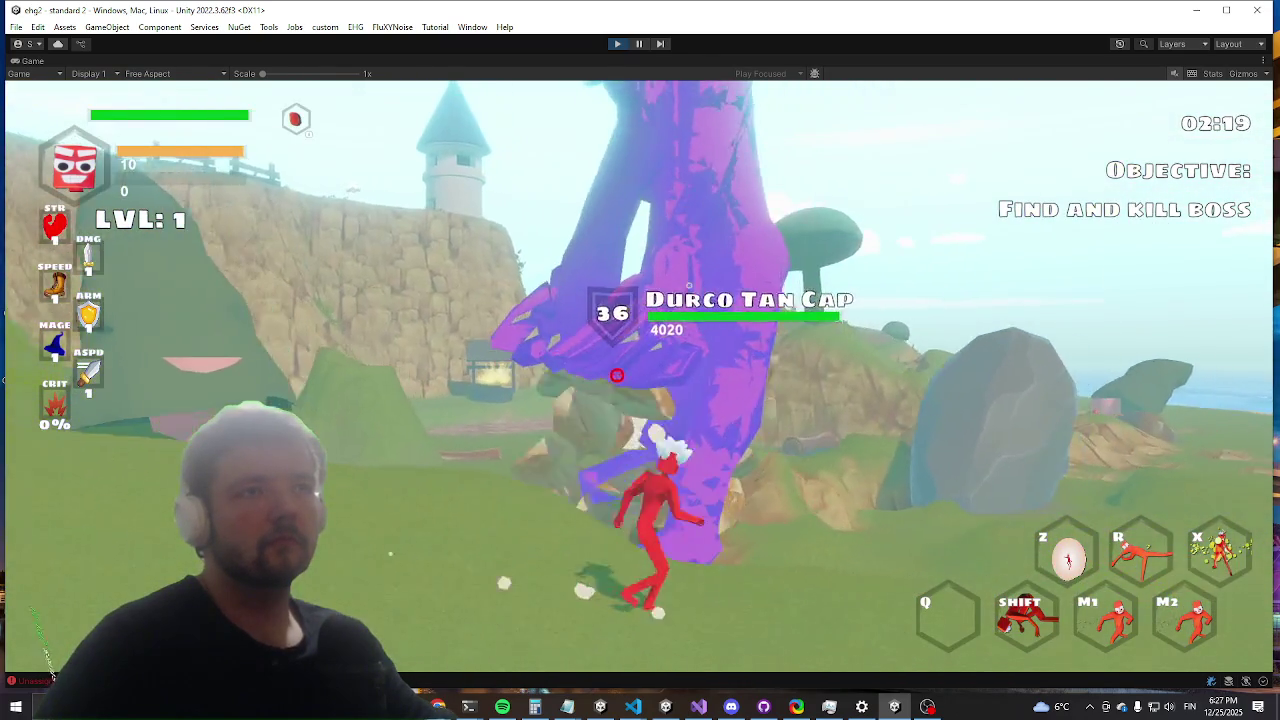
pyautogui.press('d')
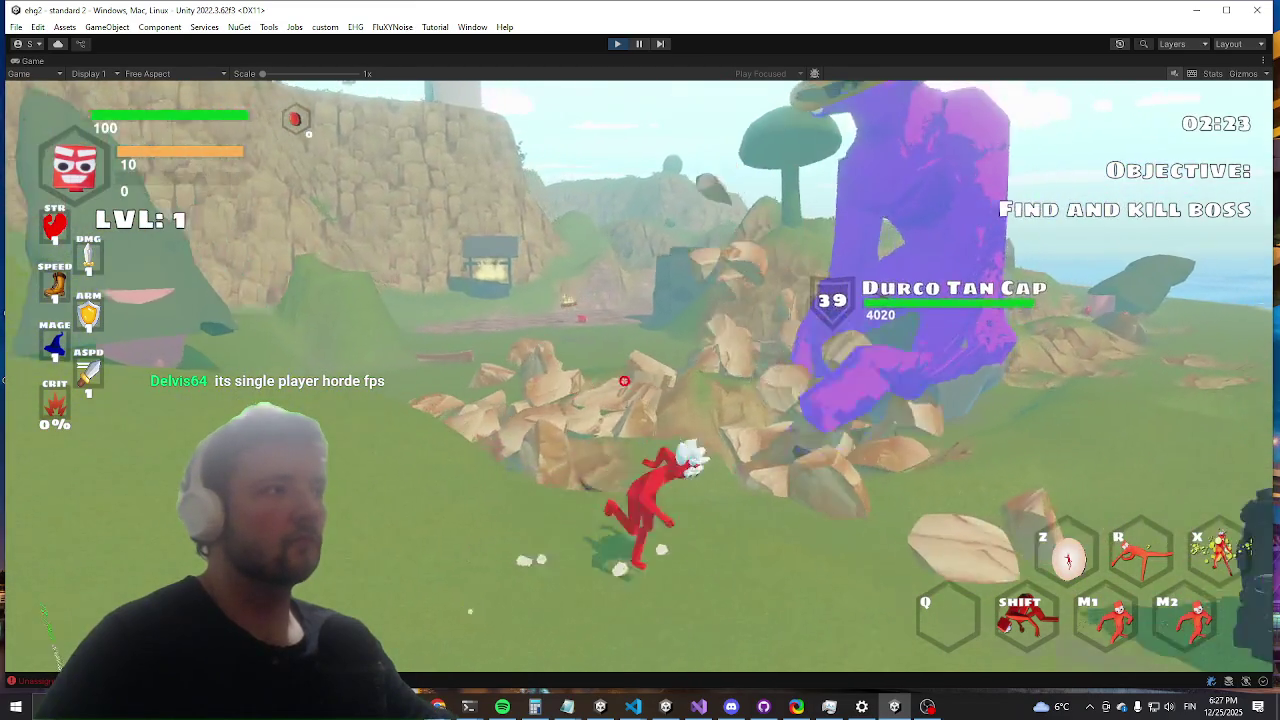
pyautogui.press('a')
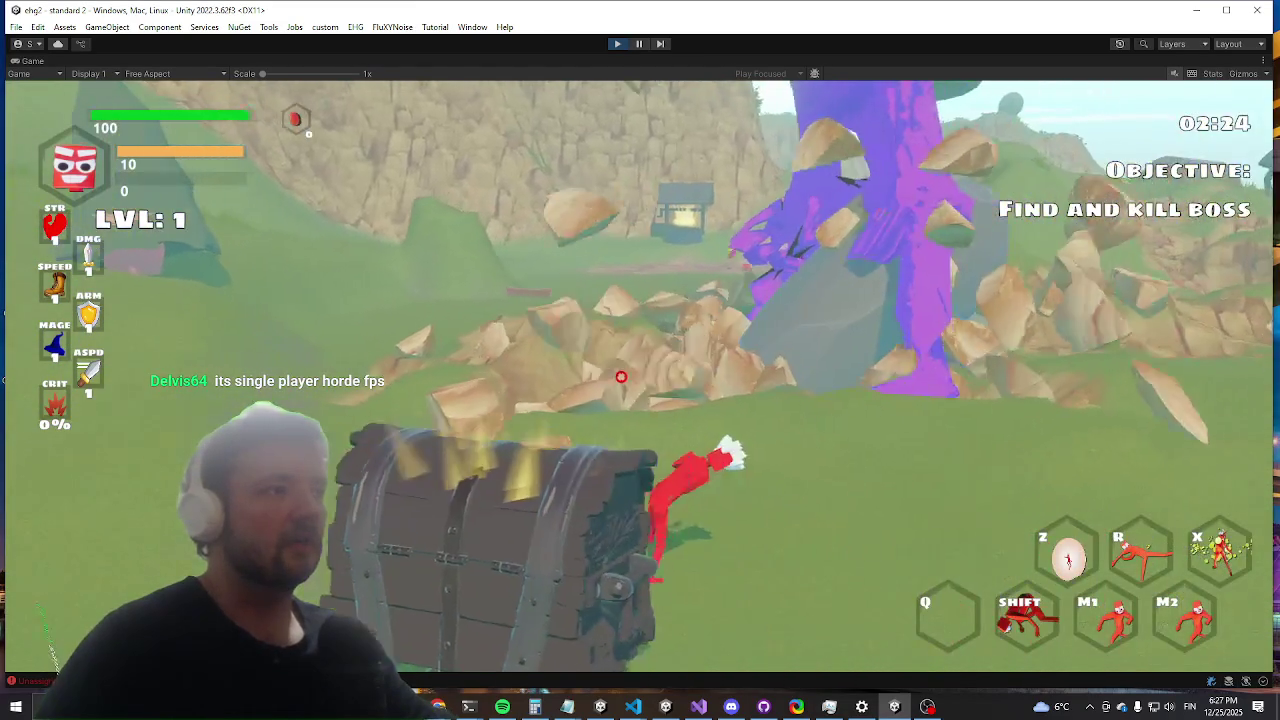
pyautogui.press('d')
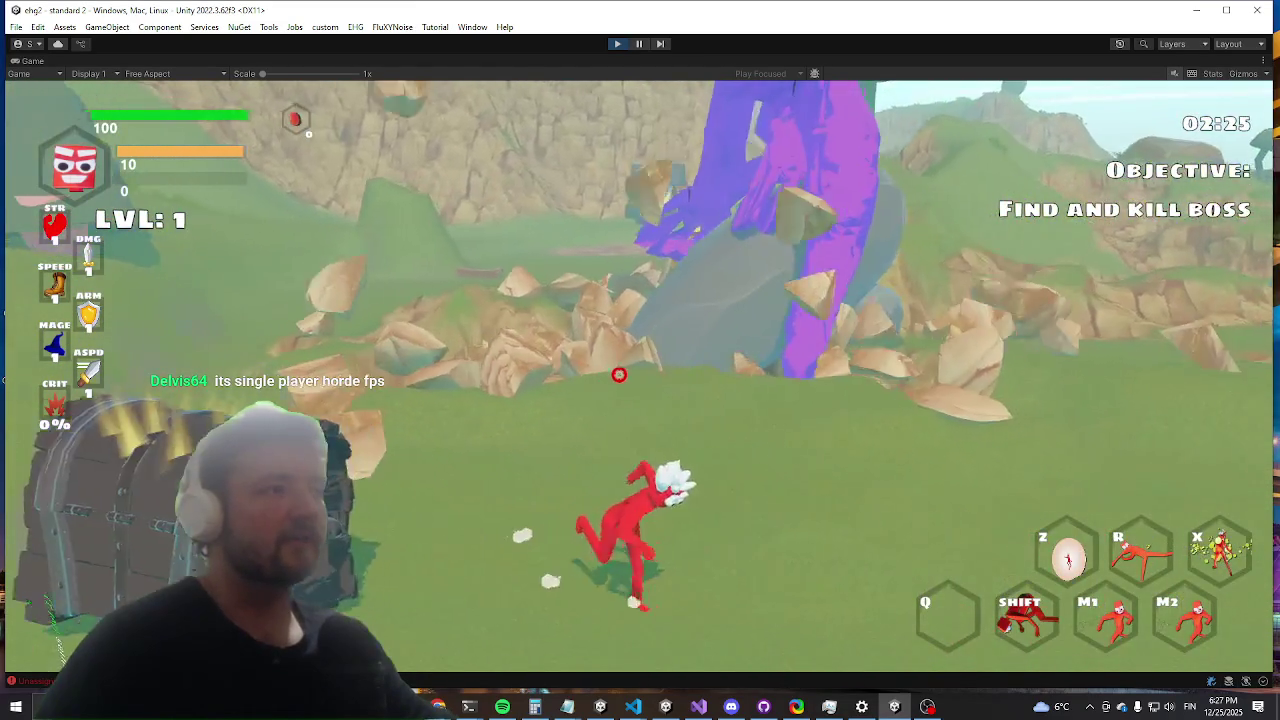
pyautogui.press('w')
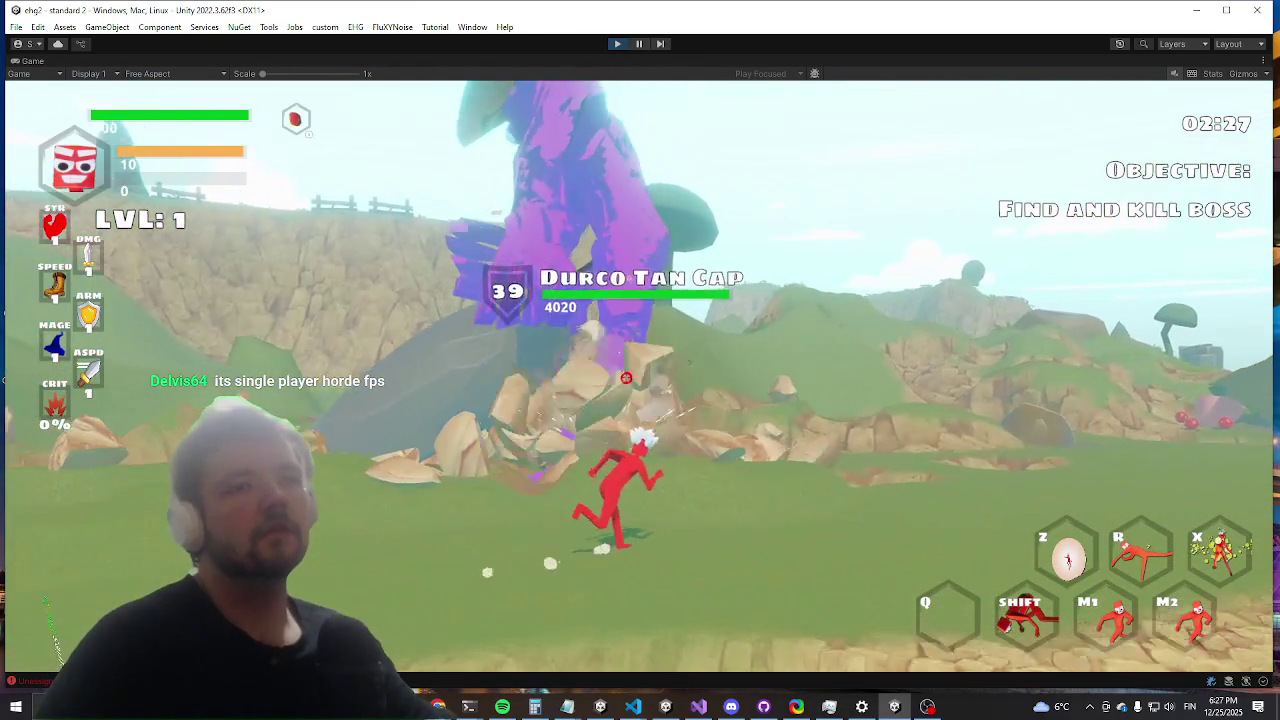
pyautogui.press('space')
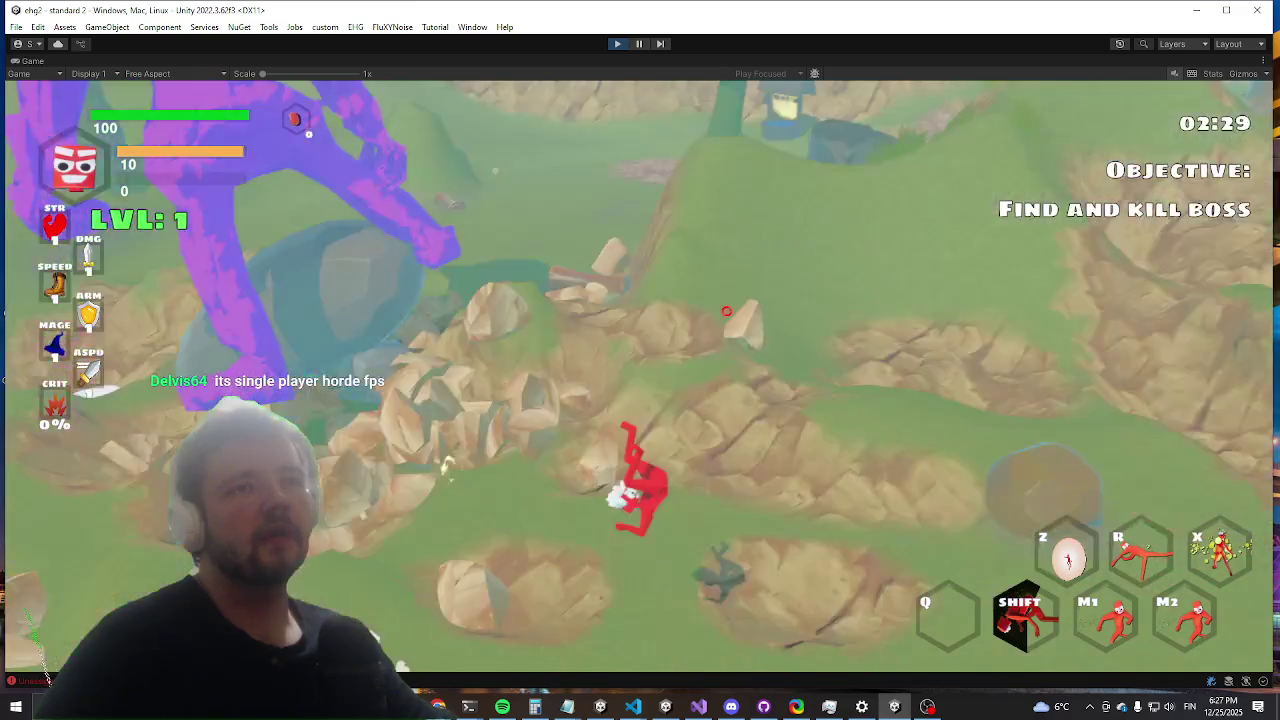
pyautogui.press('shift')
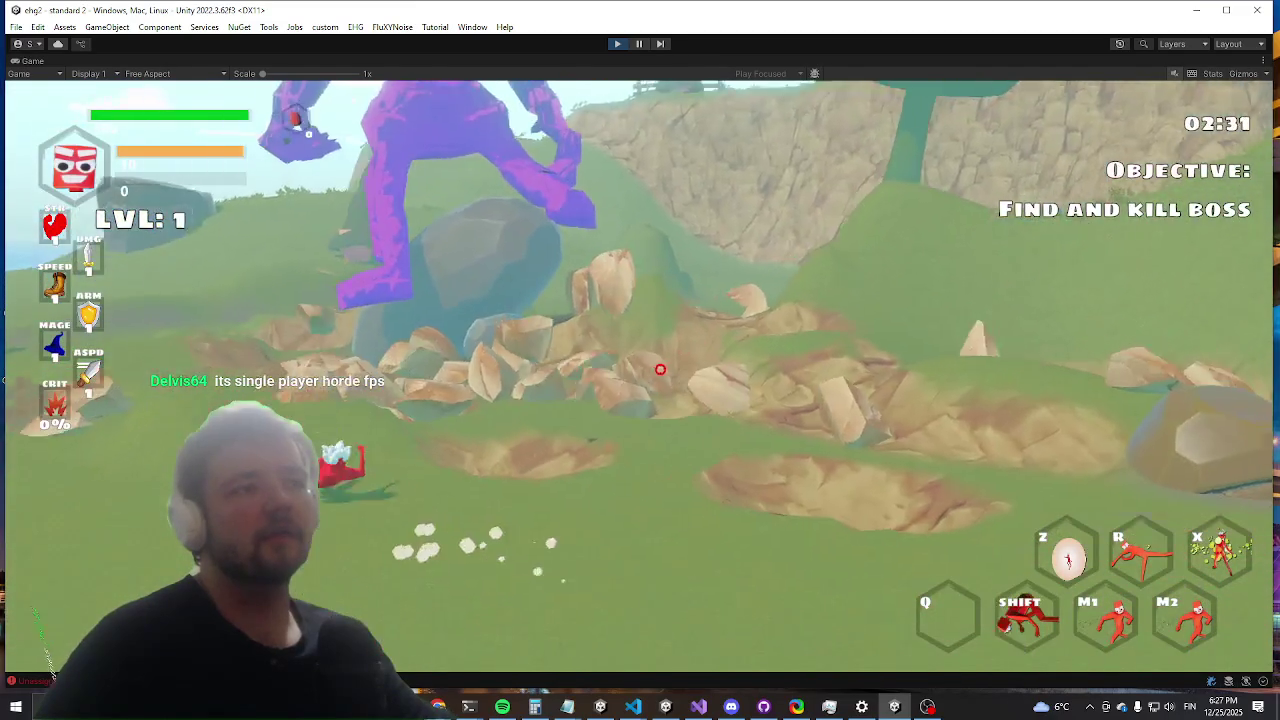
pyautogui.press('w')
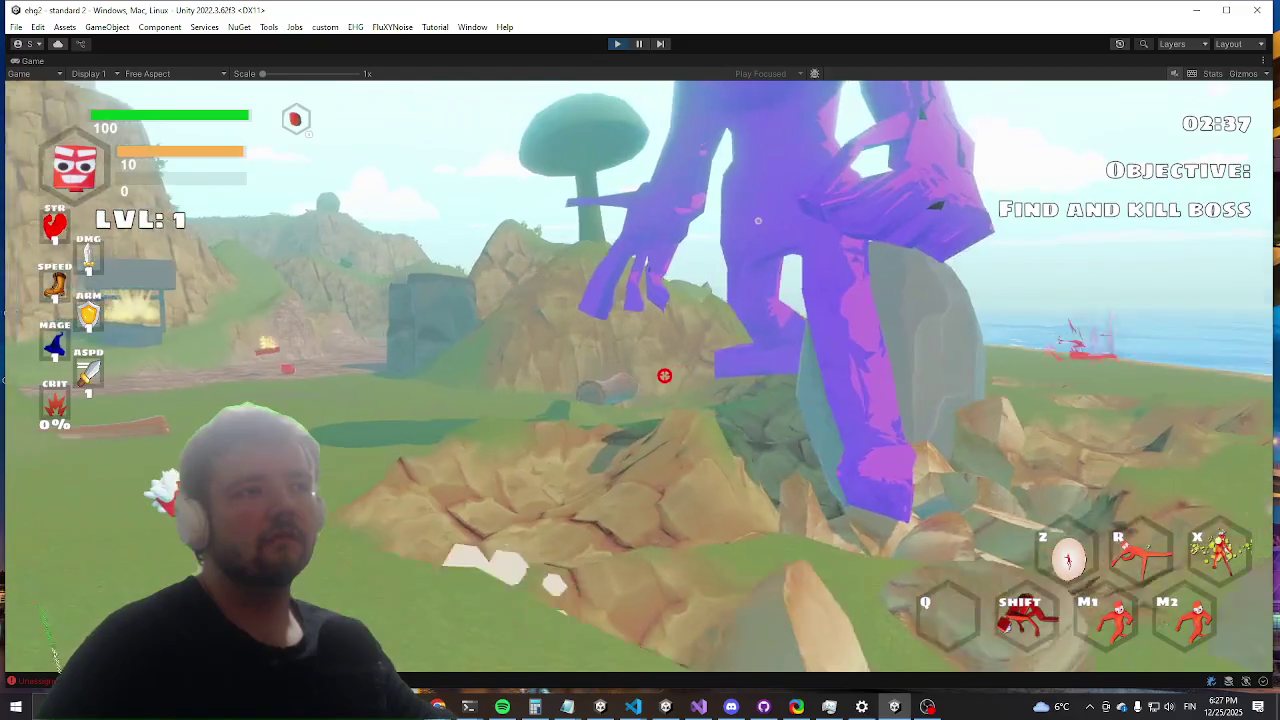
# Step: Keep dashing and circling the boss, ending with a dash into its shield bubble
pyautogui.press('shift')
pyautogui.press('w')
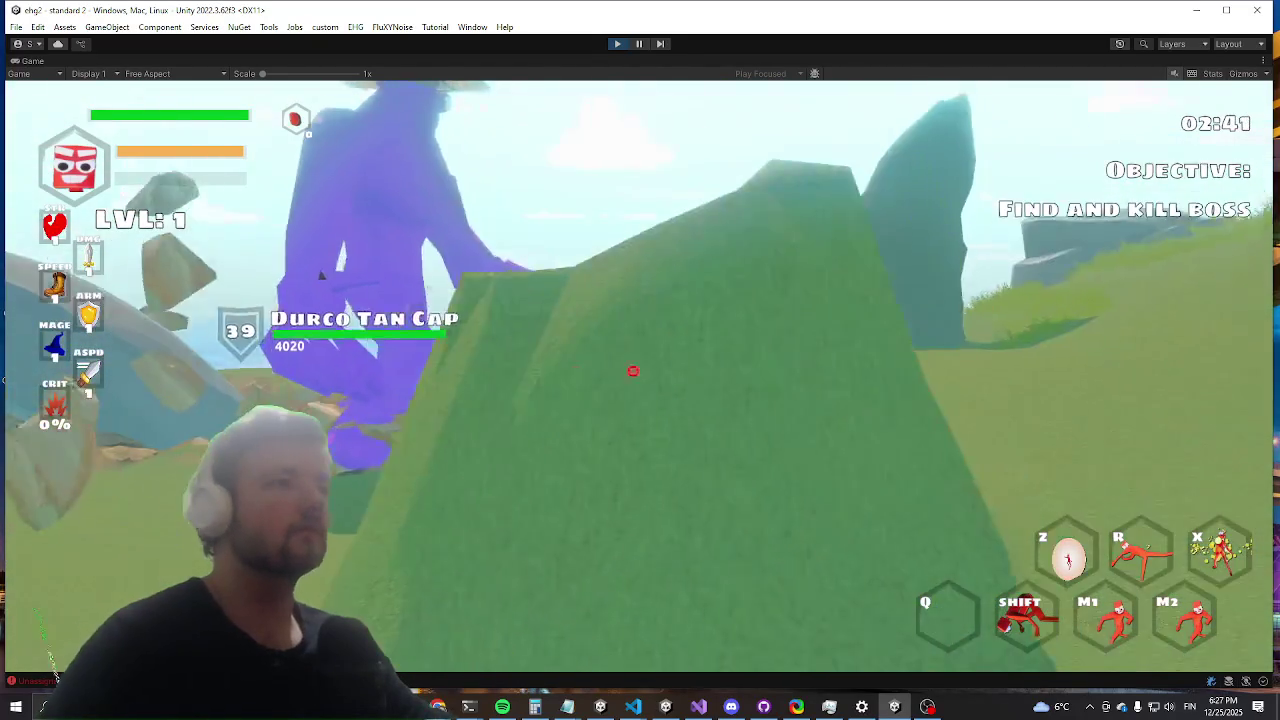
pyautogui.press('shift')
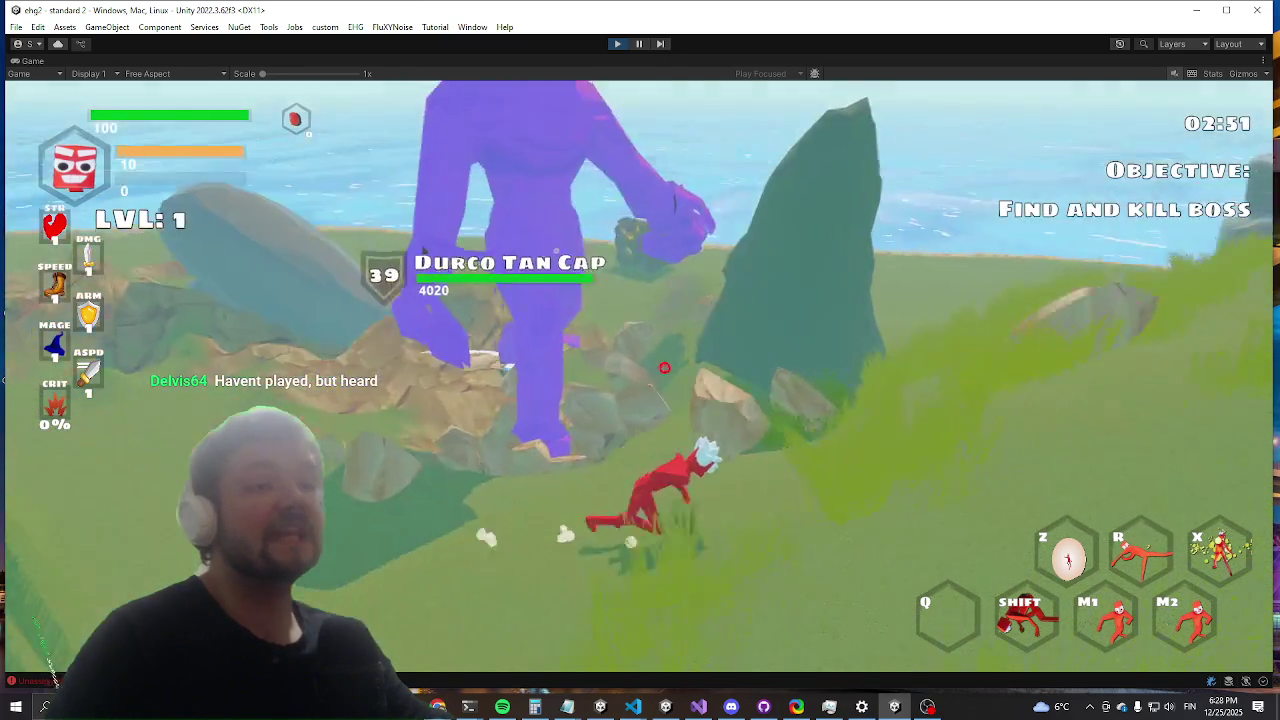
pyautogui.press('a')
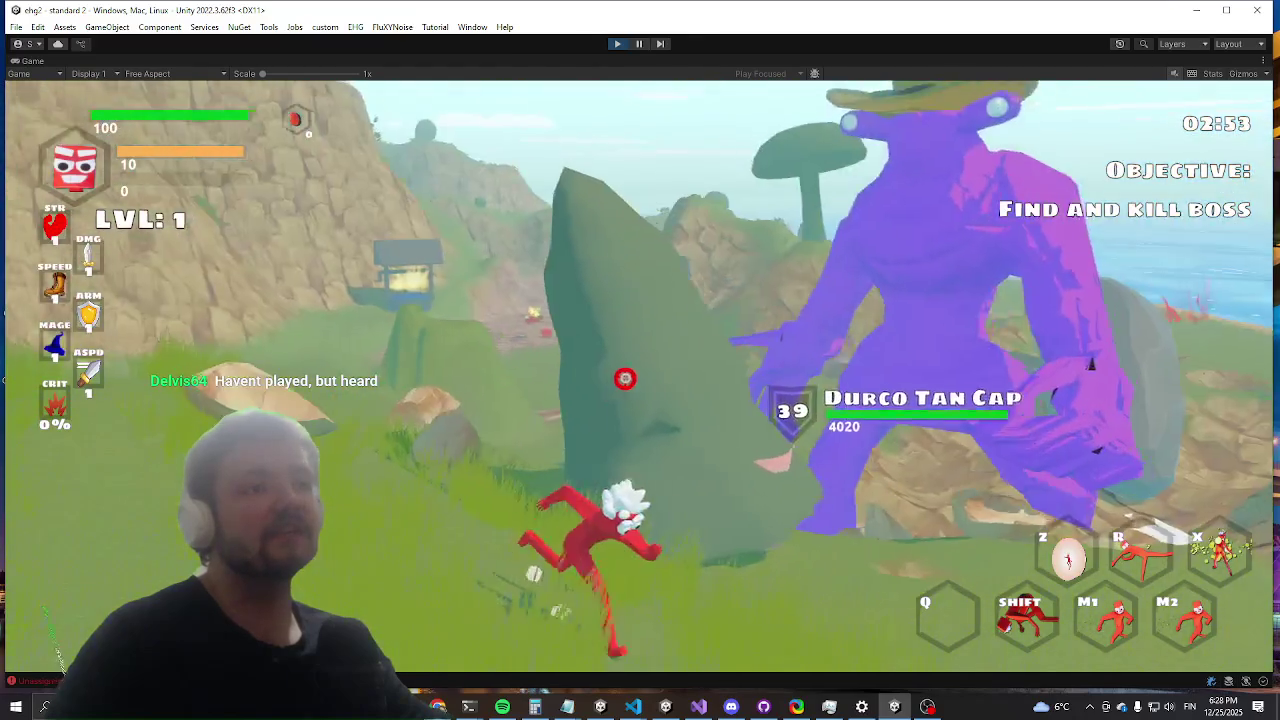
pyautogui.press('a')
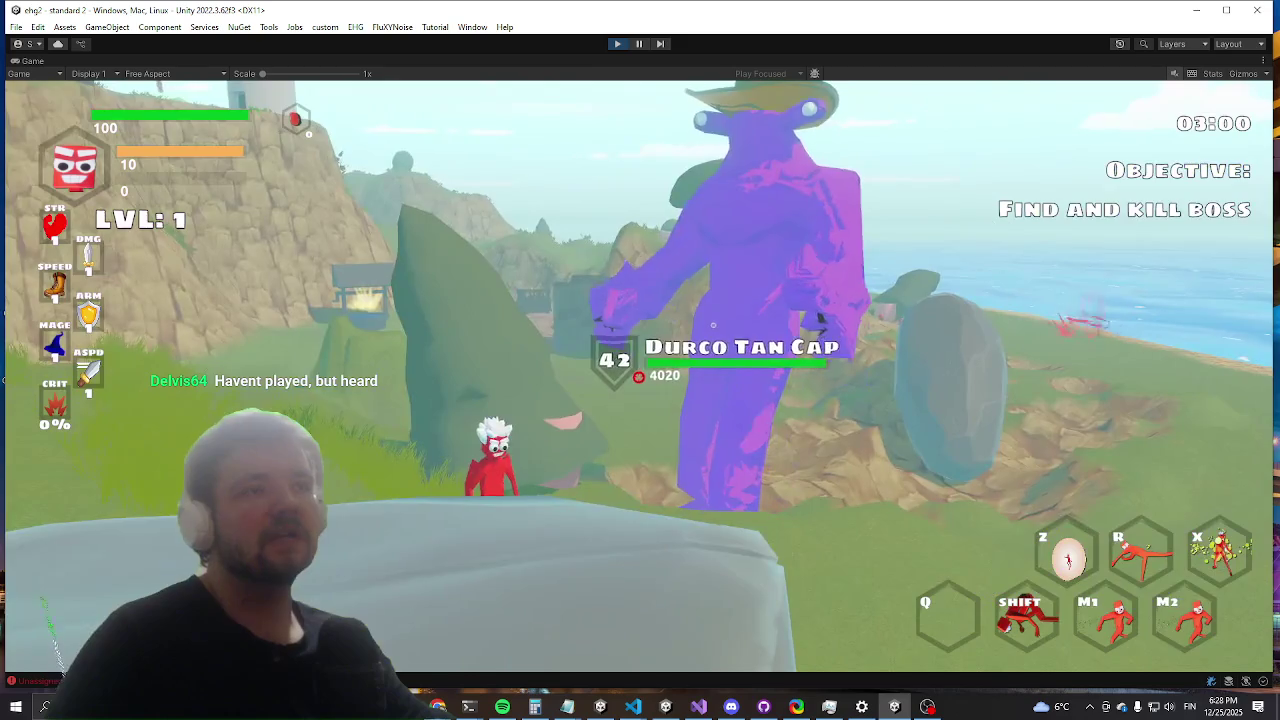
pyautogui.press('a')
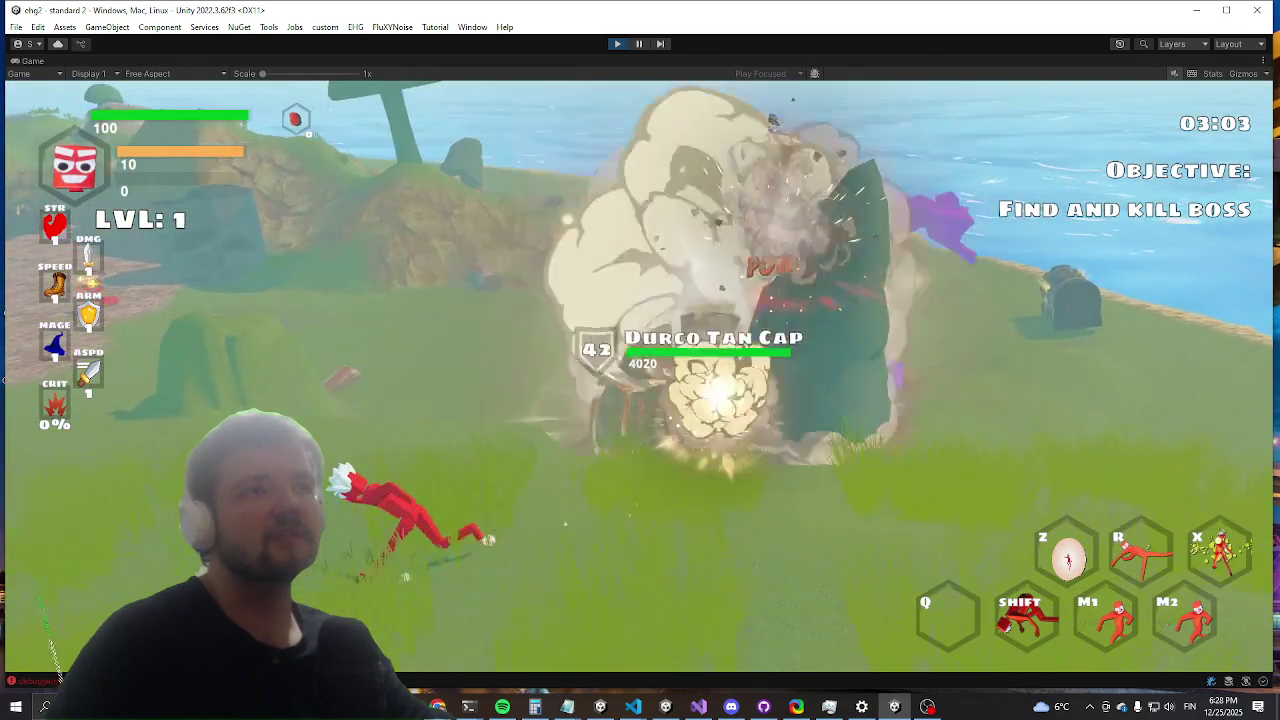
pyautogui.press('shift')
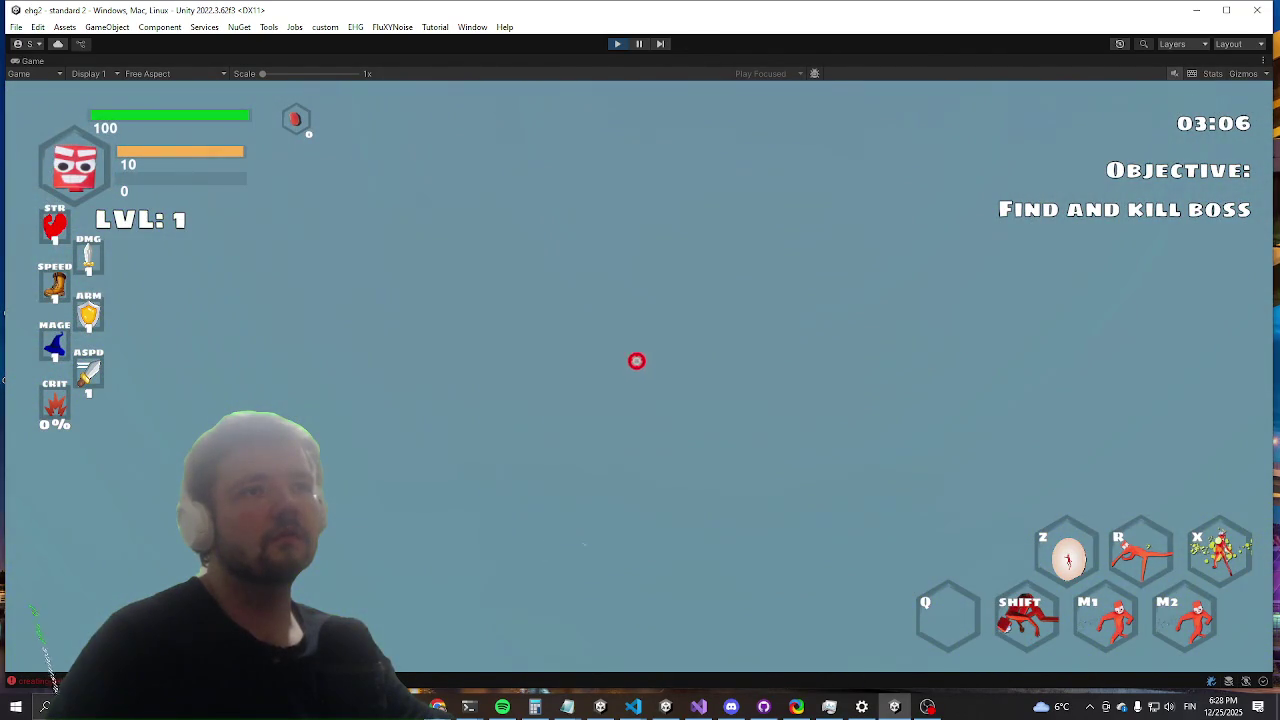
# Step: Run the 'collider' command in the in-game debug console and resume play
pyautogui.press('Escape')
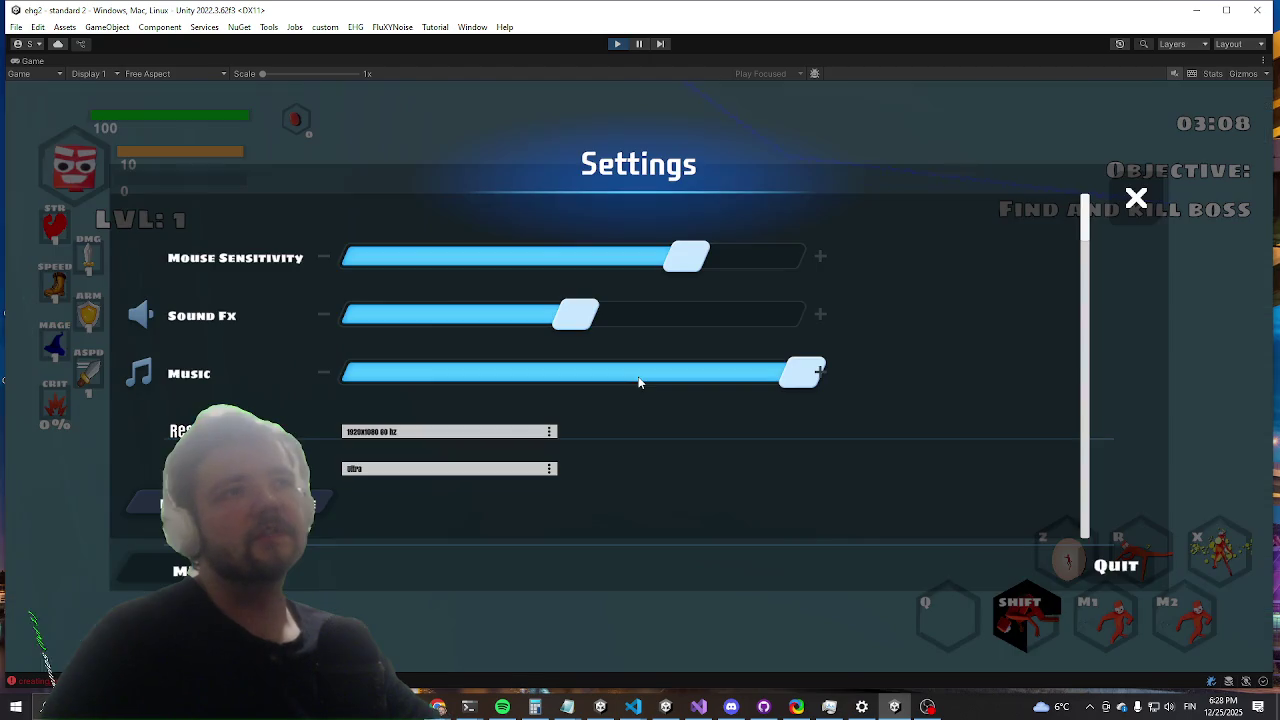
pyautogui.scroll(-3, 551, 352)
pyautogui.press('Escape')
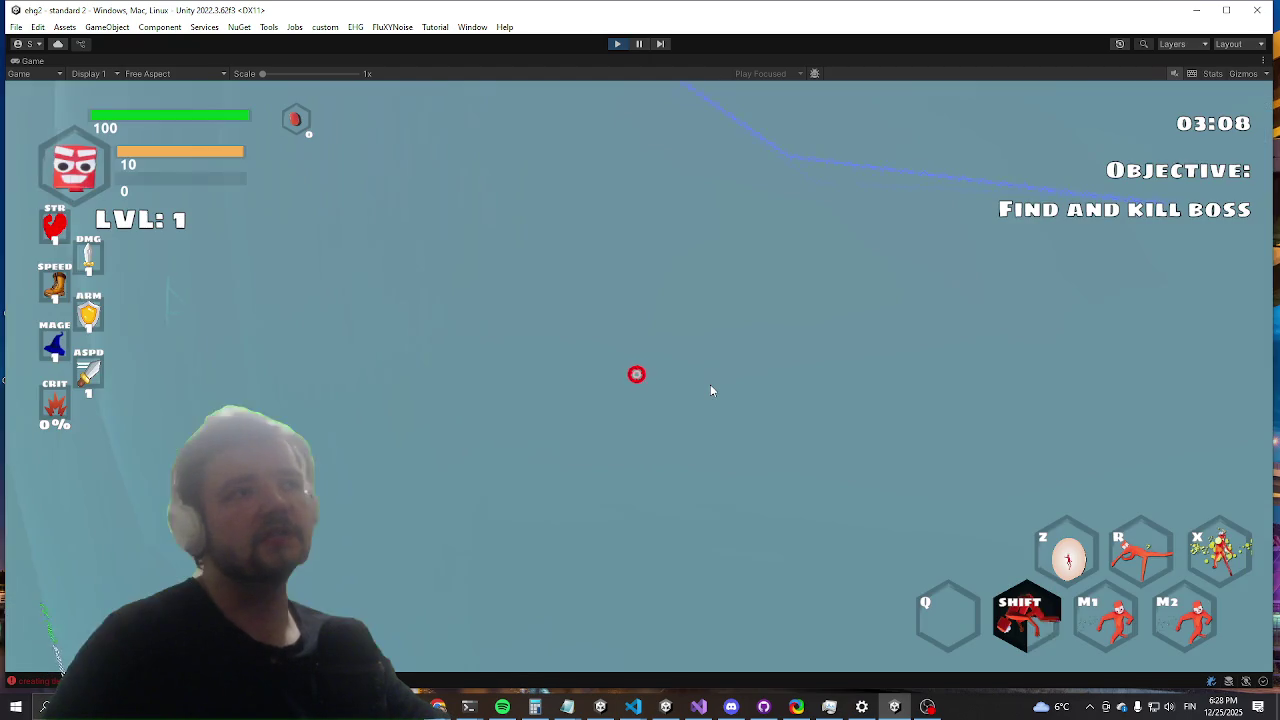
pyautogui.press('`')
pyautogui.write('collider')
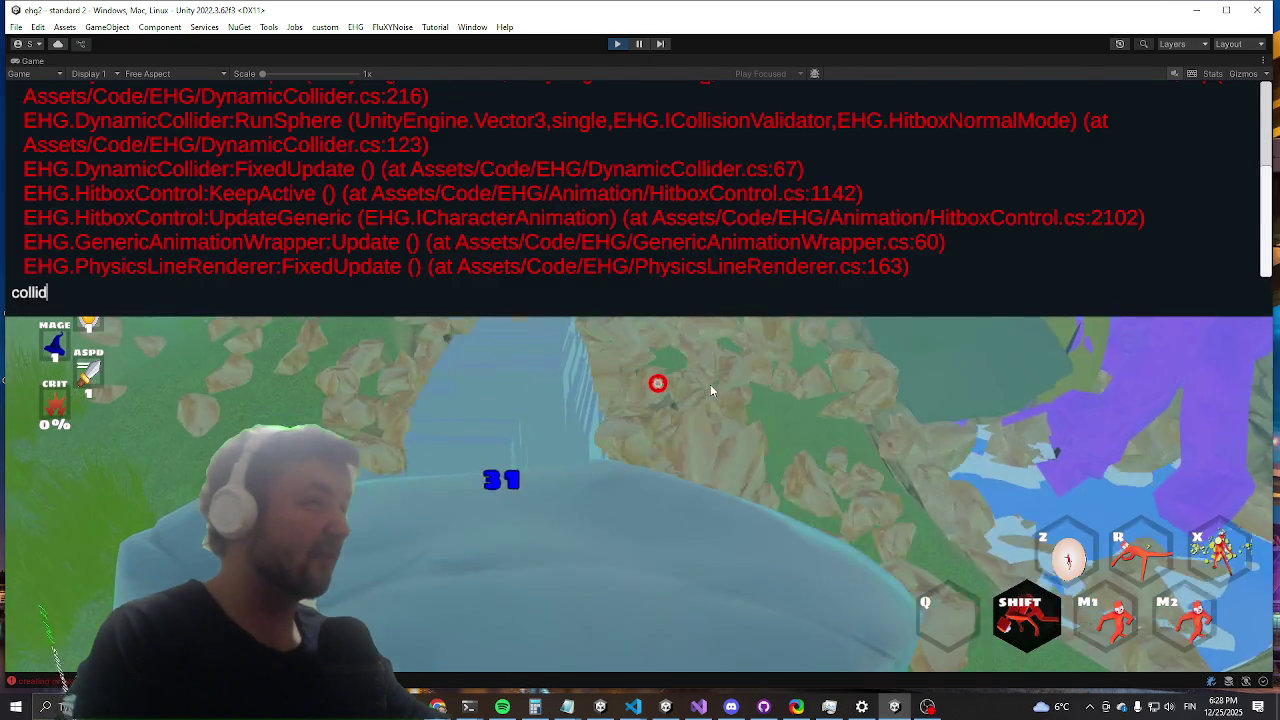
pyautogui.press('Return')
pyautogui.press('`')
# Step: Run the character across the field, circling the purple boss
pyautogui.press('w')
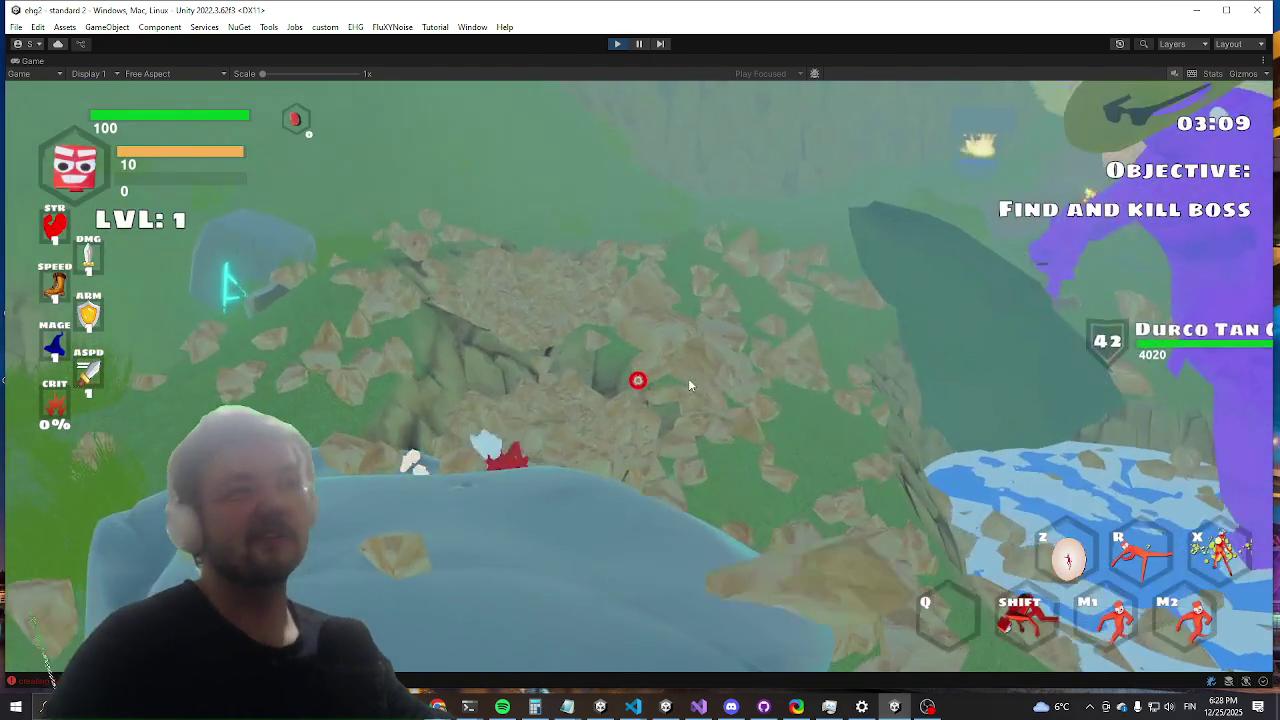
pyautogui.press('w')
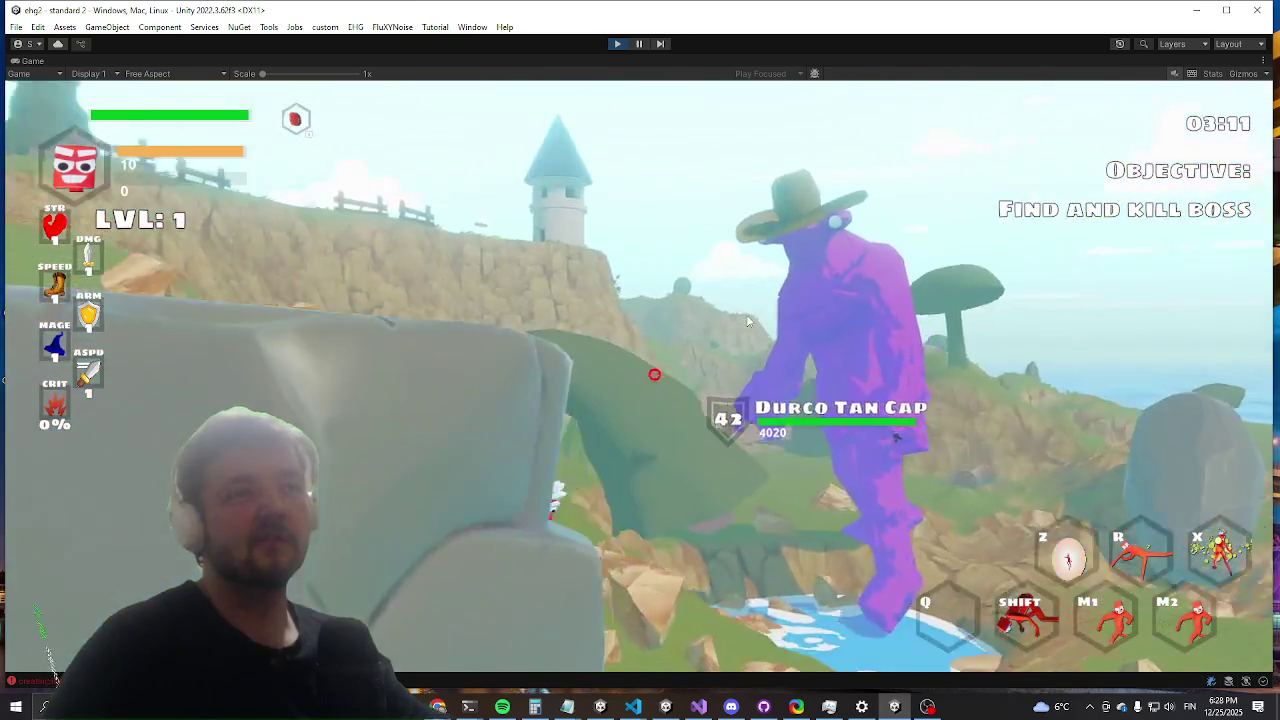
pyautogui.press('w')
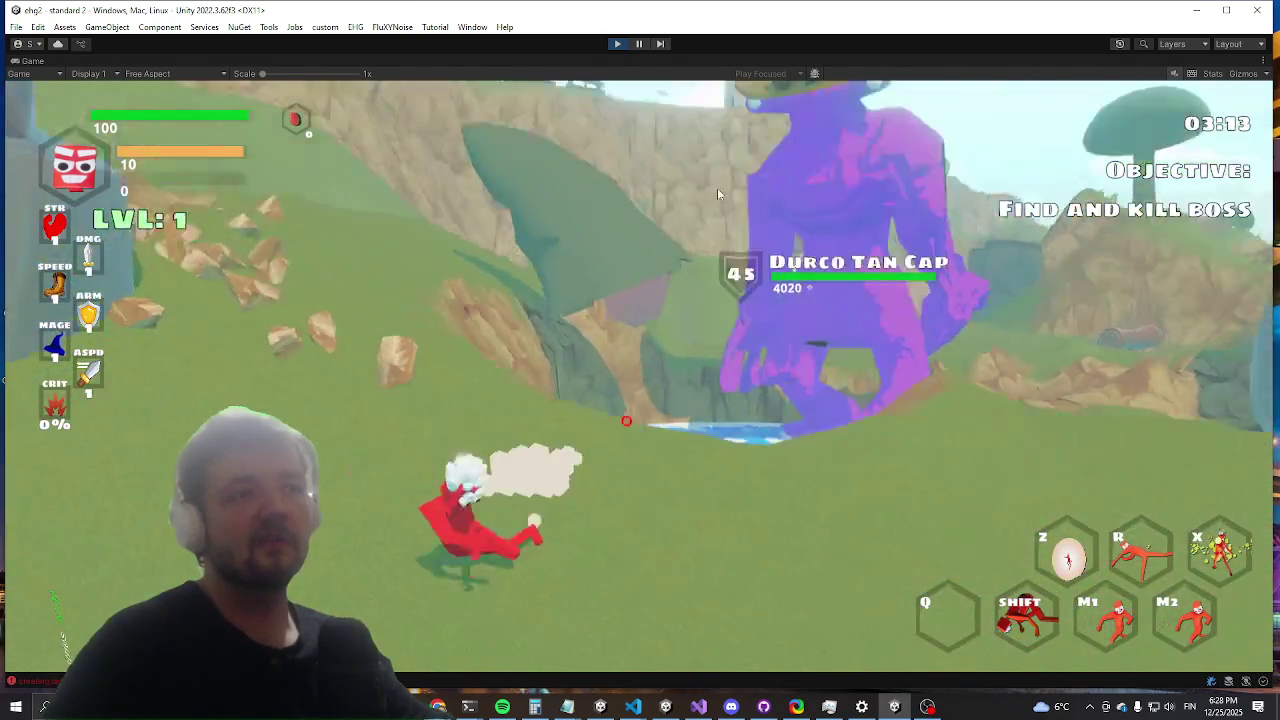
pyautogui.press('w')
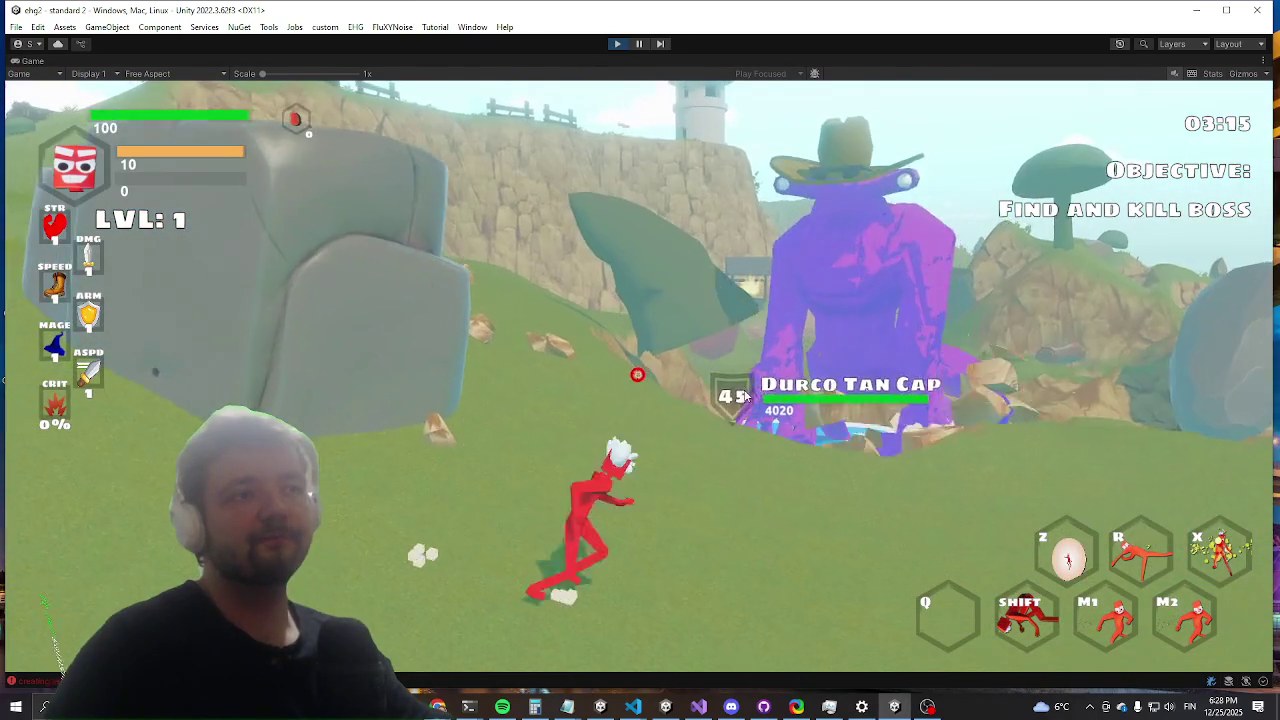
pyautogui.press('w')
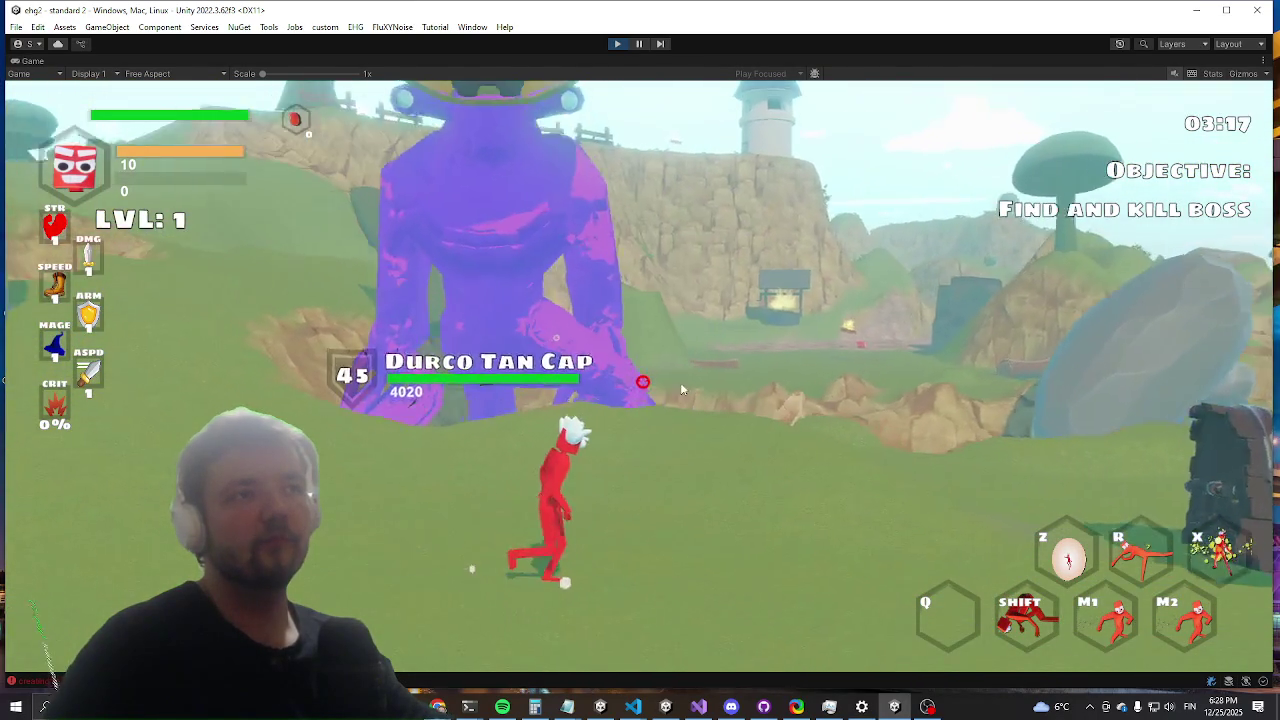
pyautogui.press('a')
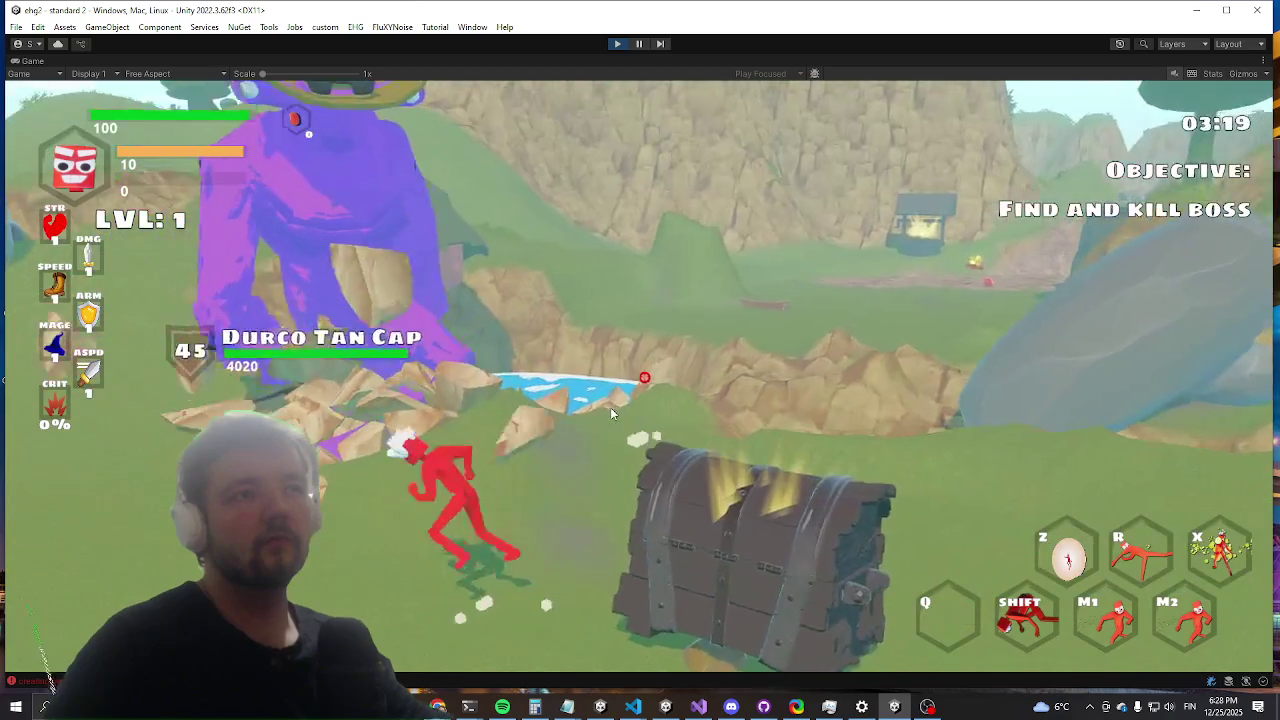
pyautogui.press('d')
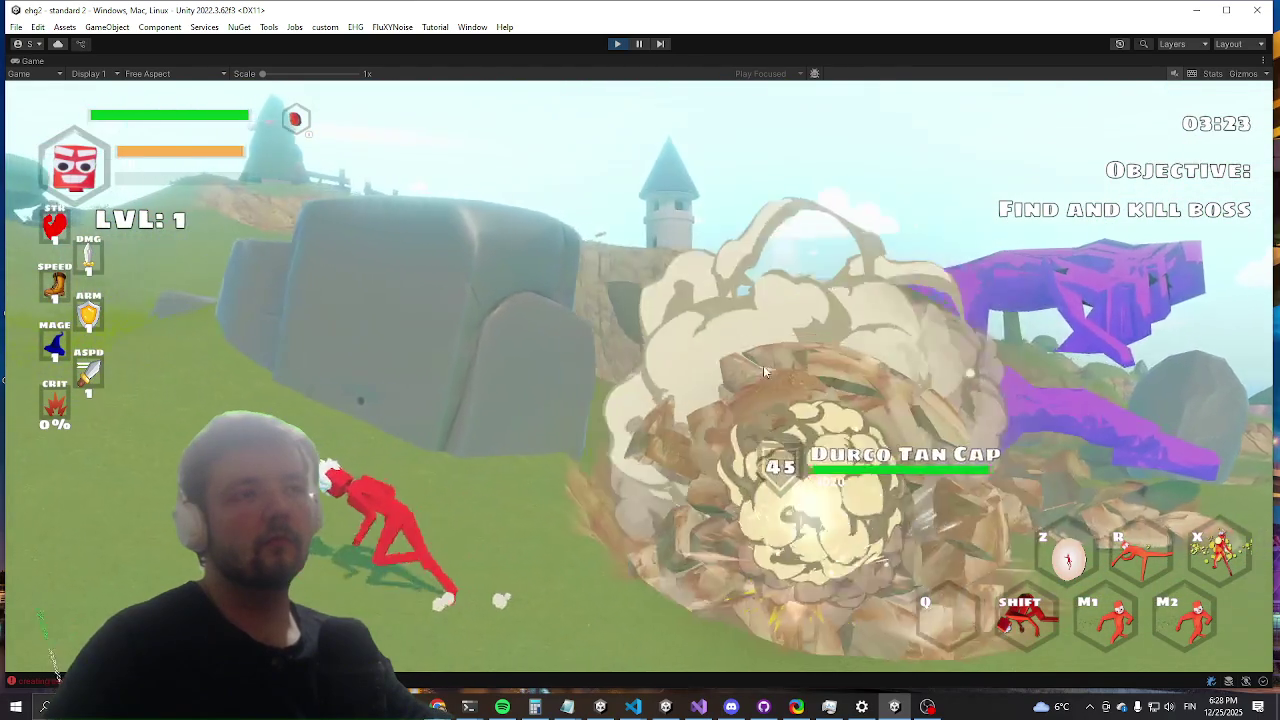
# Step: Jump onto the rock, hit the boss with primary and secondary attacks, then dash into the pool
pyautogui.press('space')
pyautogui.press('w')
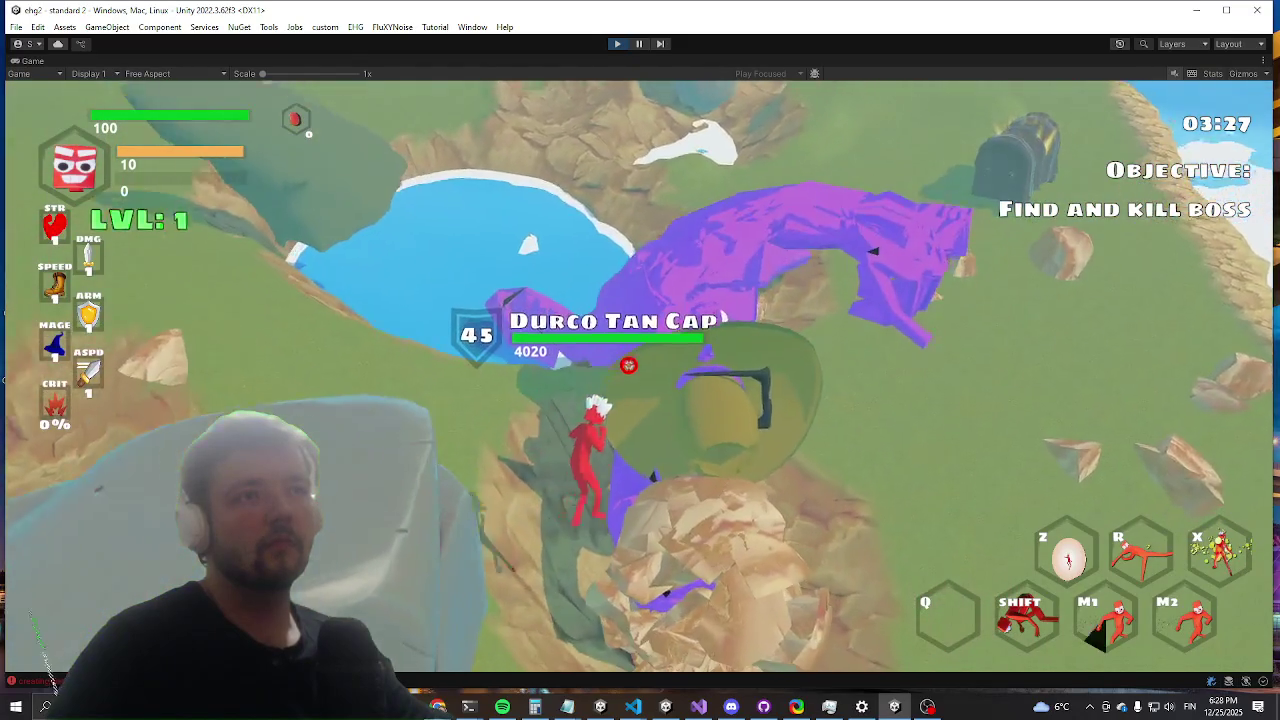
pyautogui.click(1023, 502)
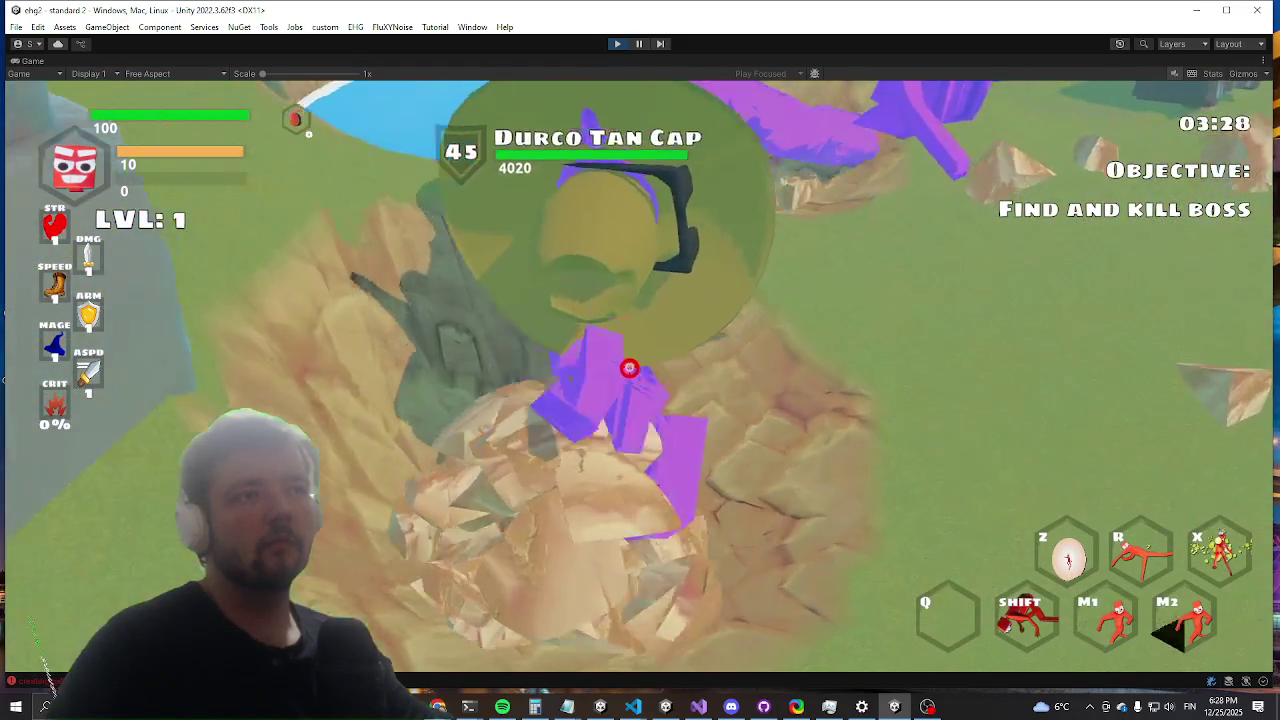
pyautogui.rightClick(634, 377)
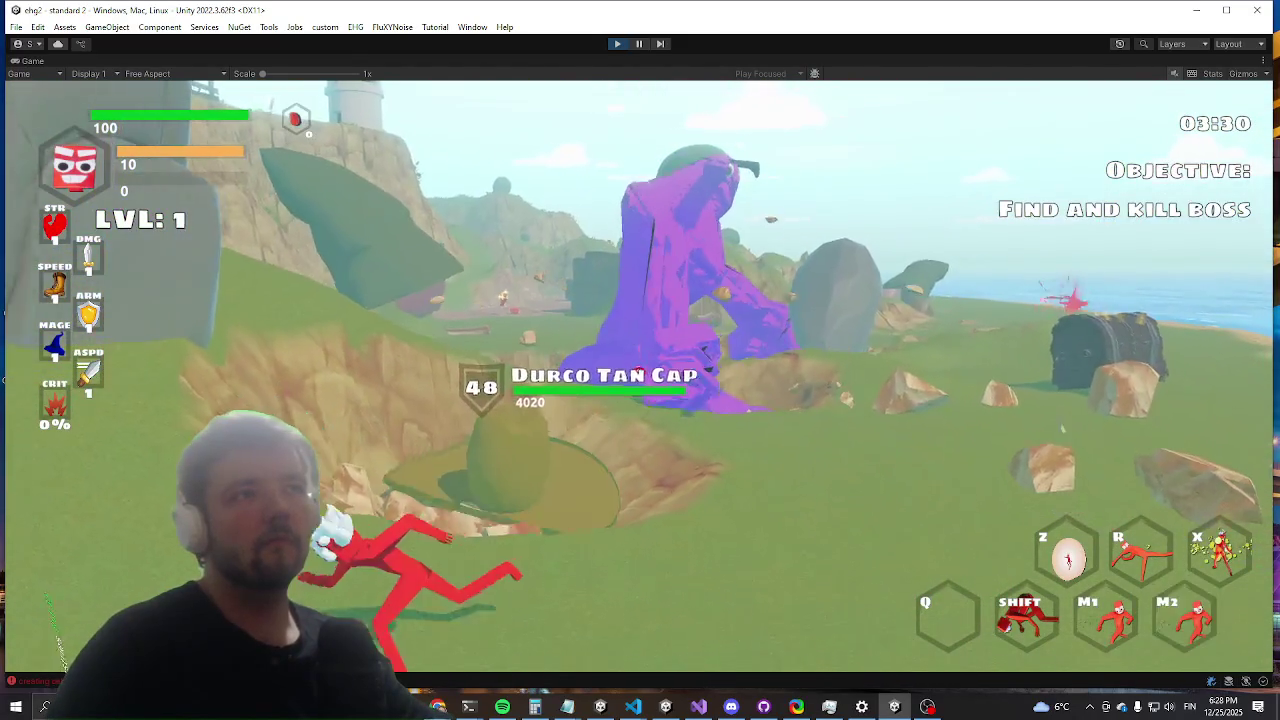
pyautogui.press('shift')
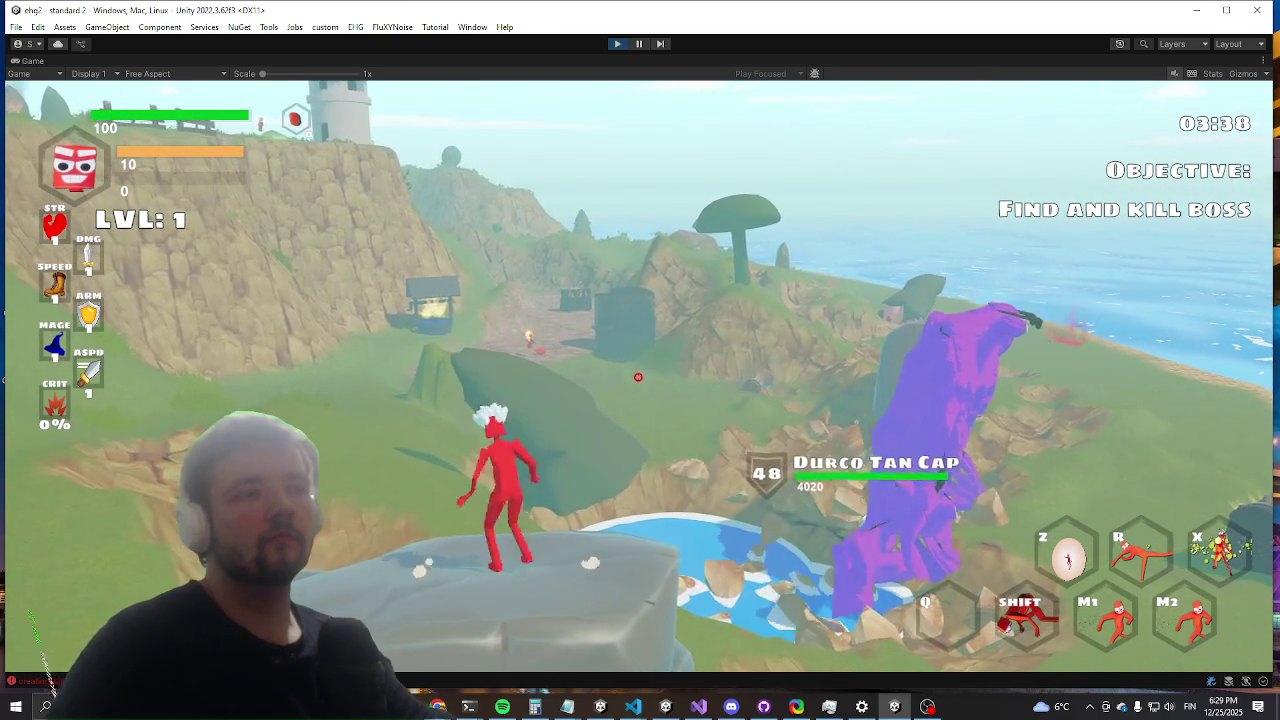
pyautogui.press('shift')
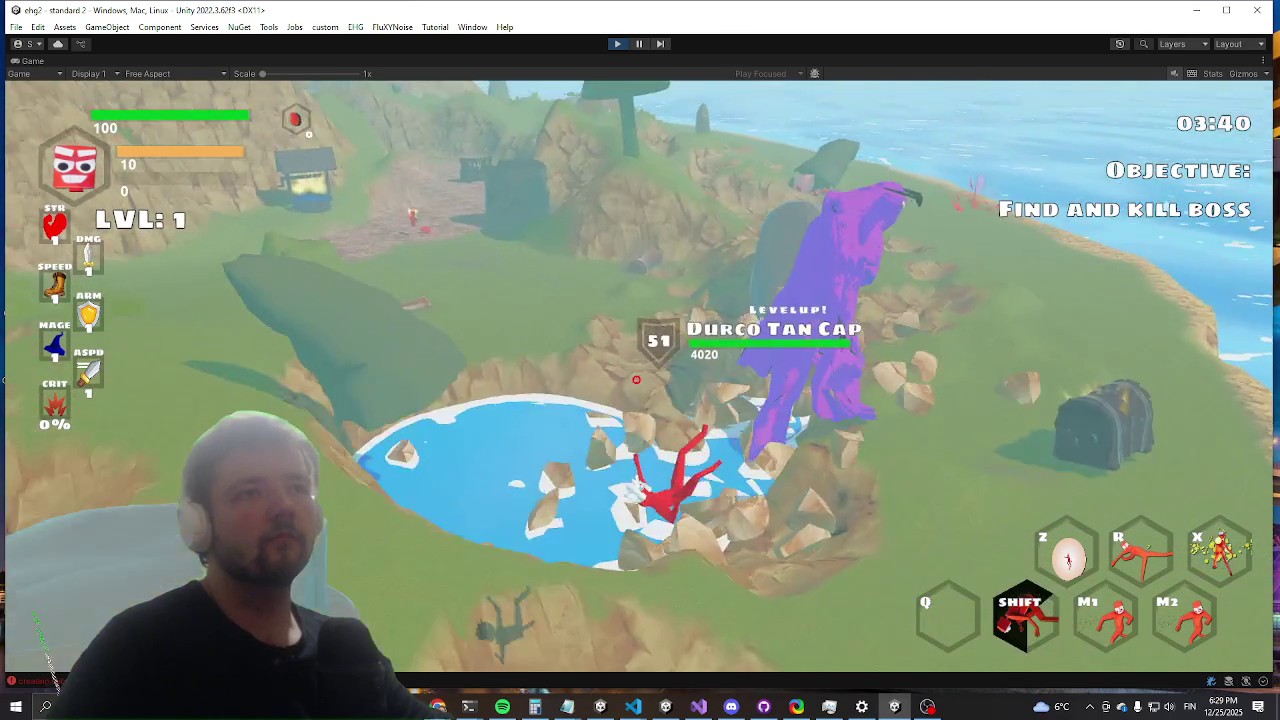
pyautogui.press('w')
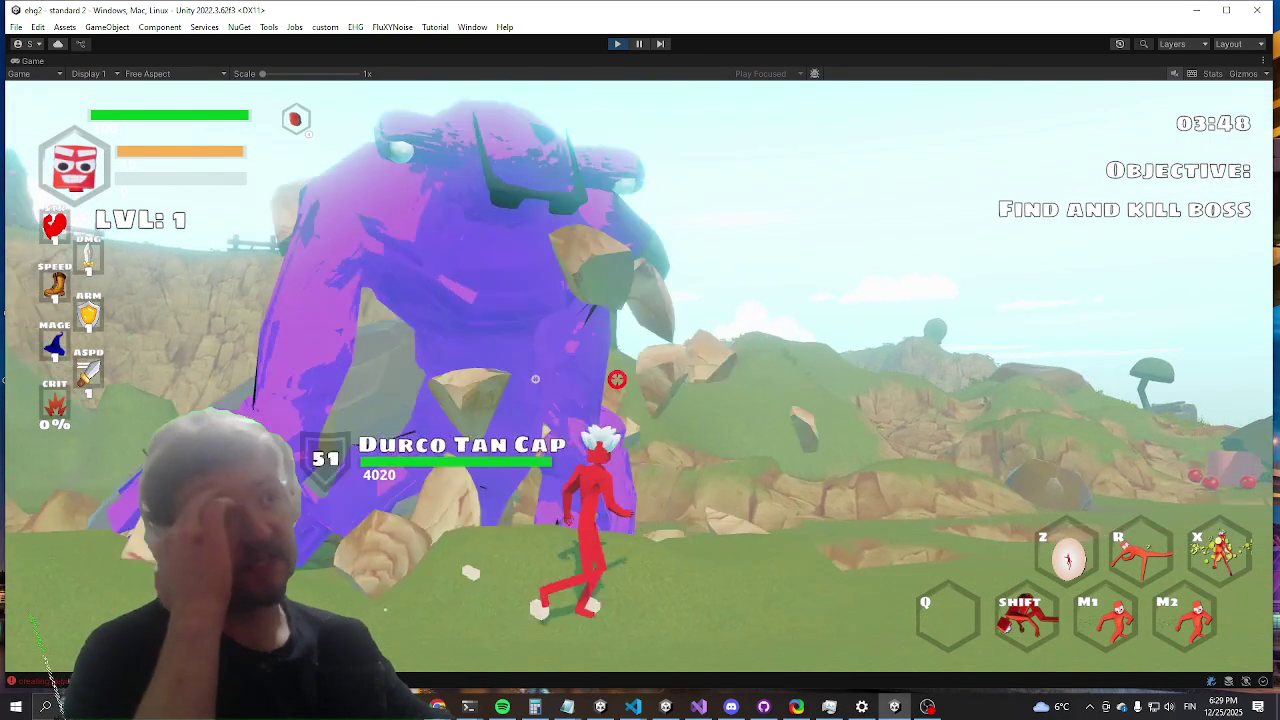
# Step: Keep fighting by the chest and water, then un-maximize the Game view with Shift+Space
pyautogui.press('w')
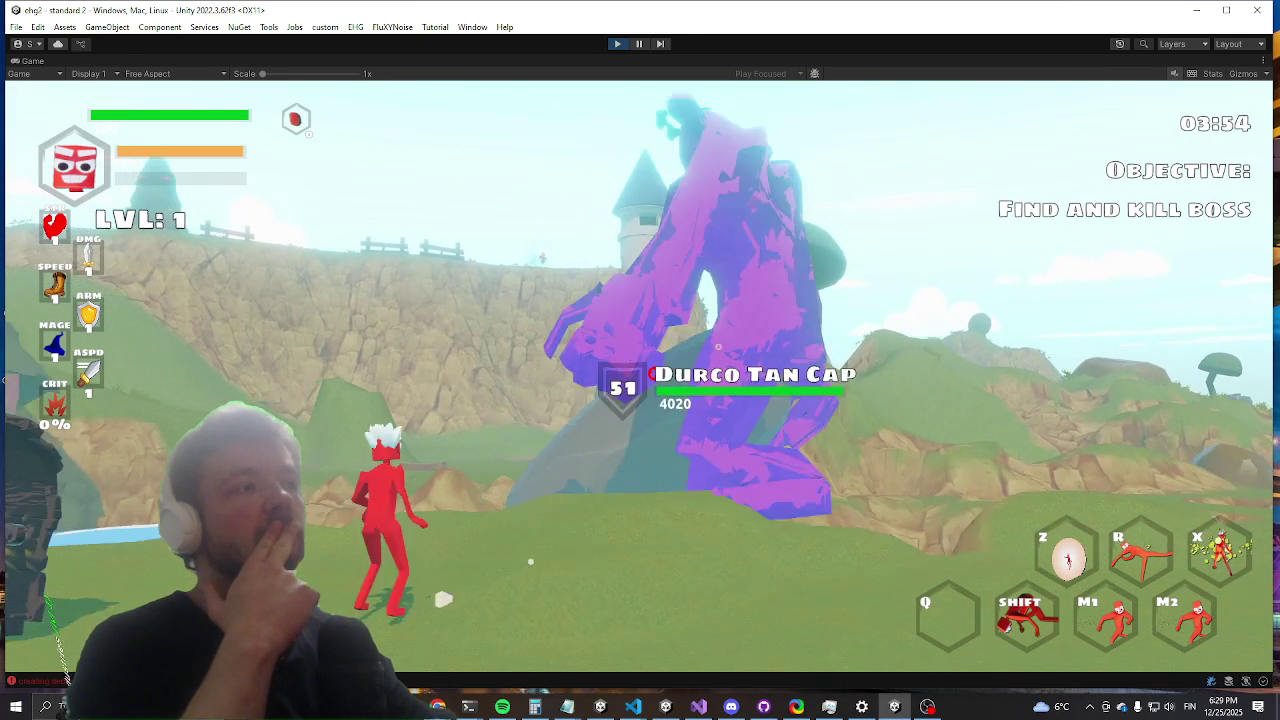
pyautogui.press('w')
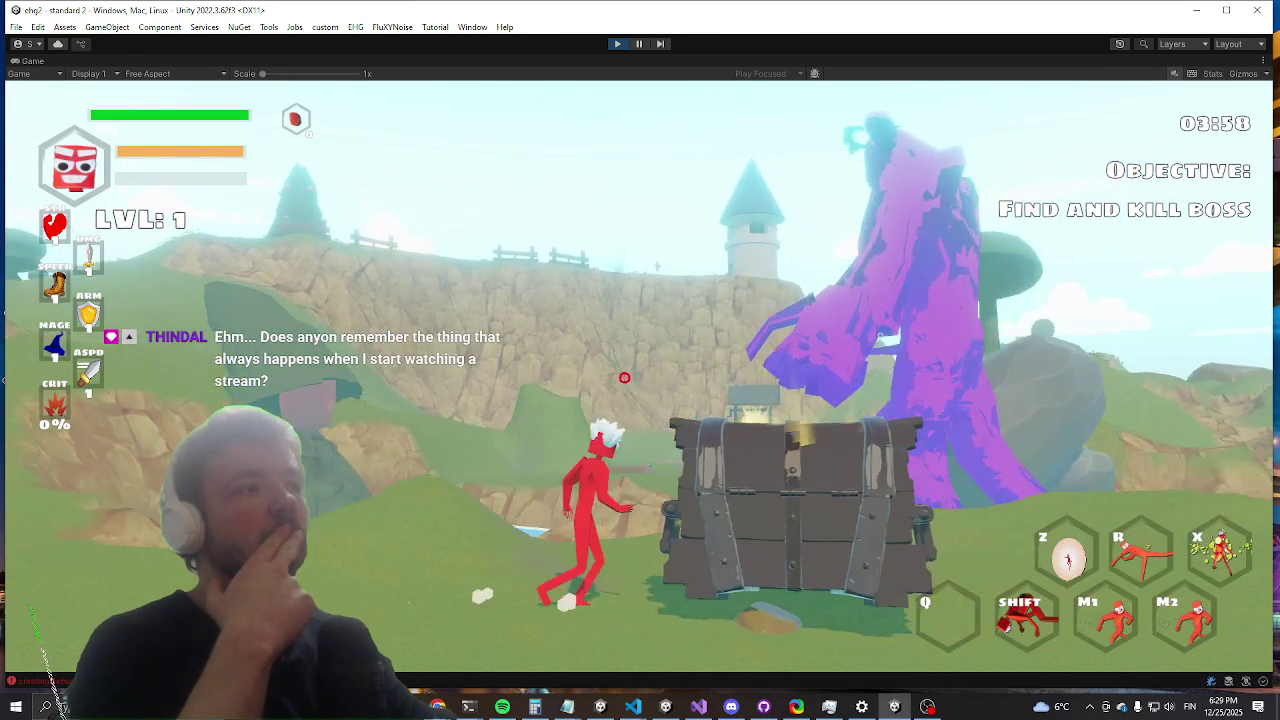
pyautogui.press('a')
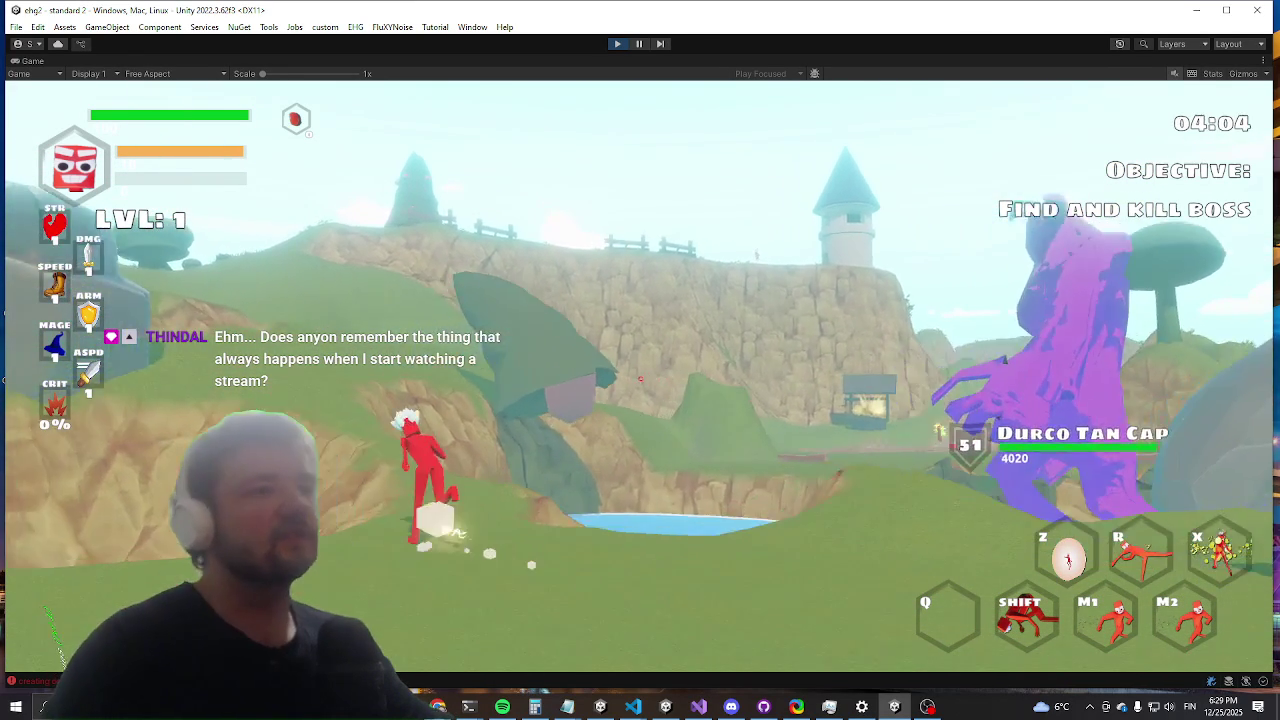
pyautogui.press('shift')
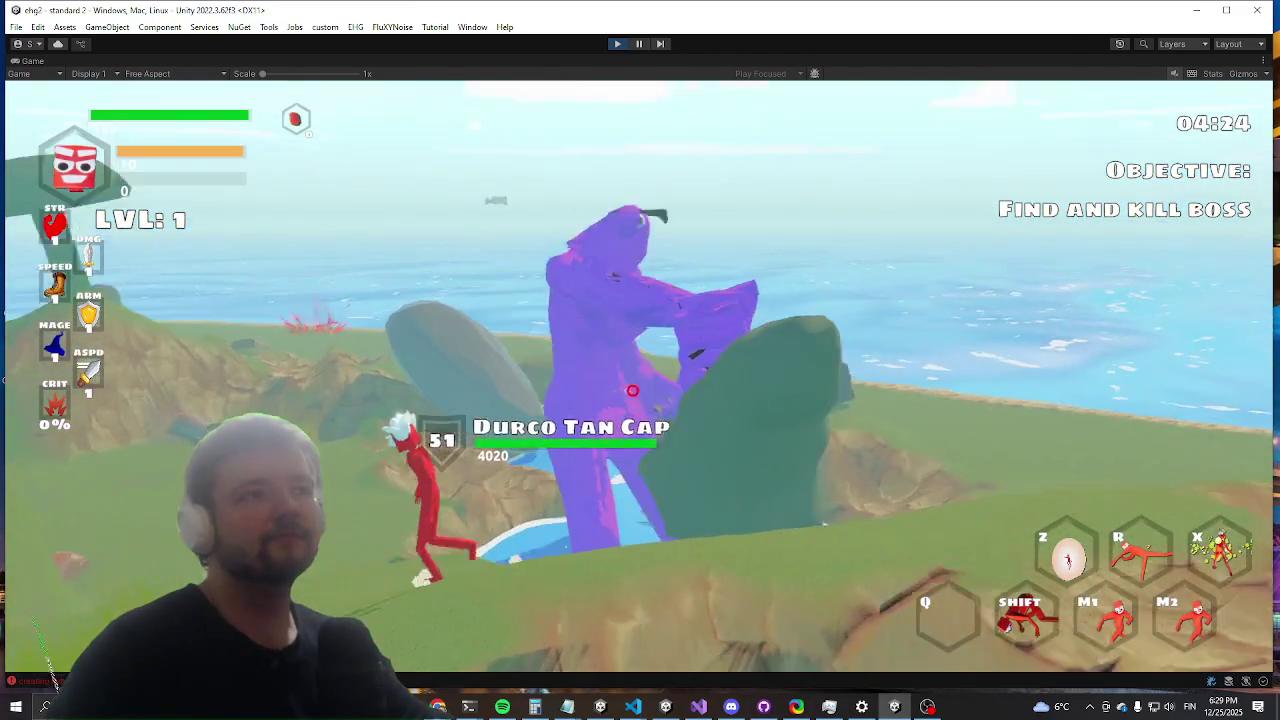
pyautogui.hotkey('shift', 'space')
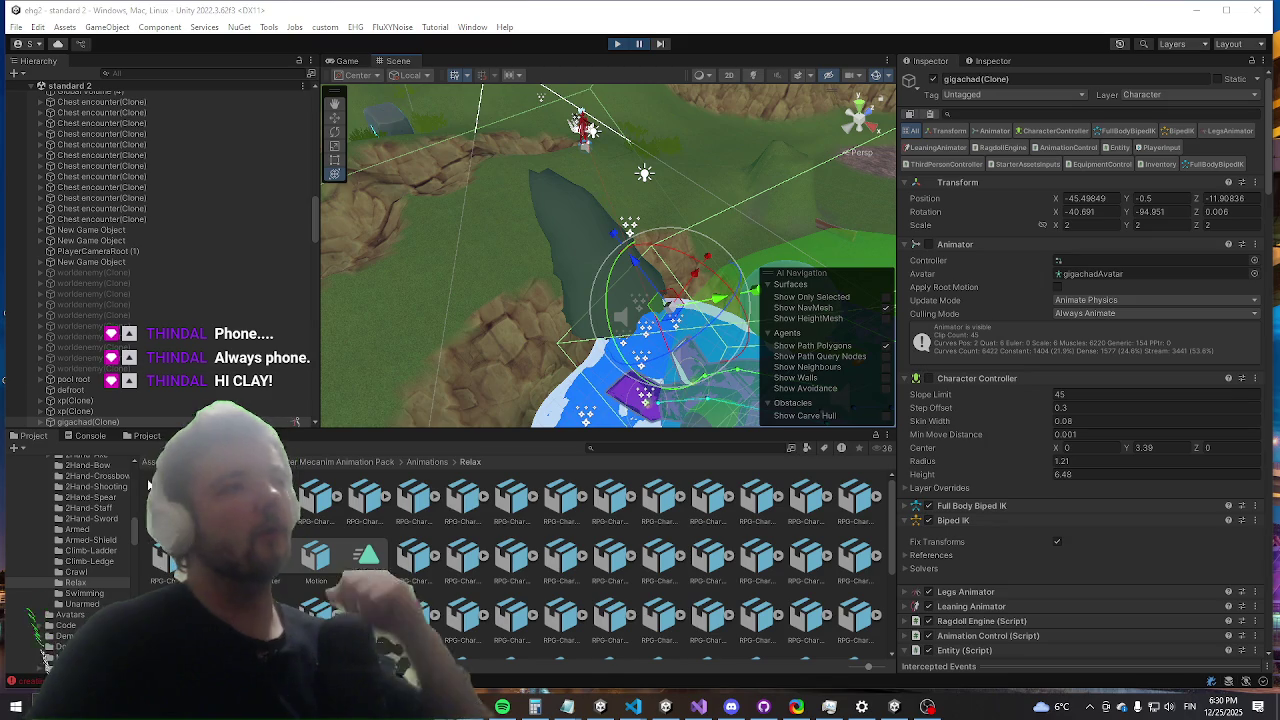
# Step: Inspect a creating debug cube error's stack trace in the Console
pyautogui.click(90, 436)
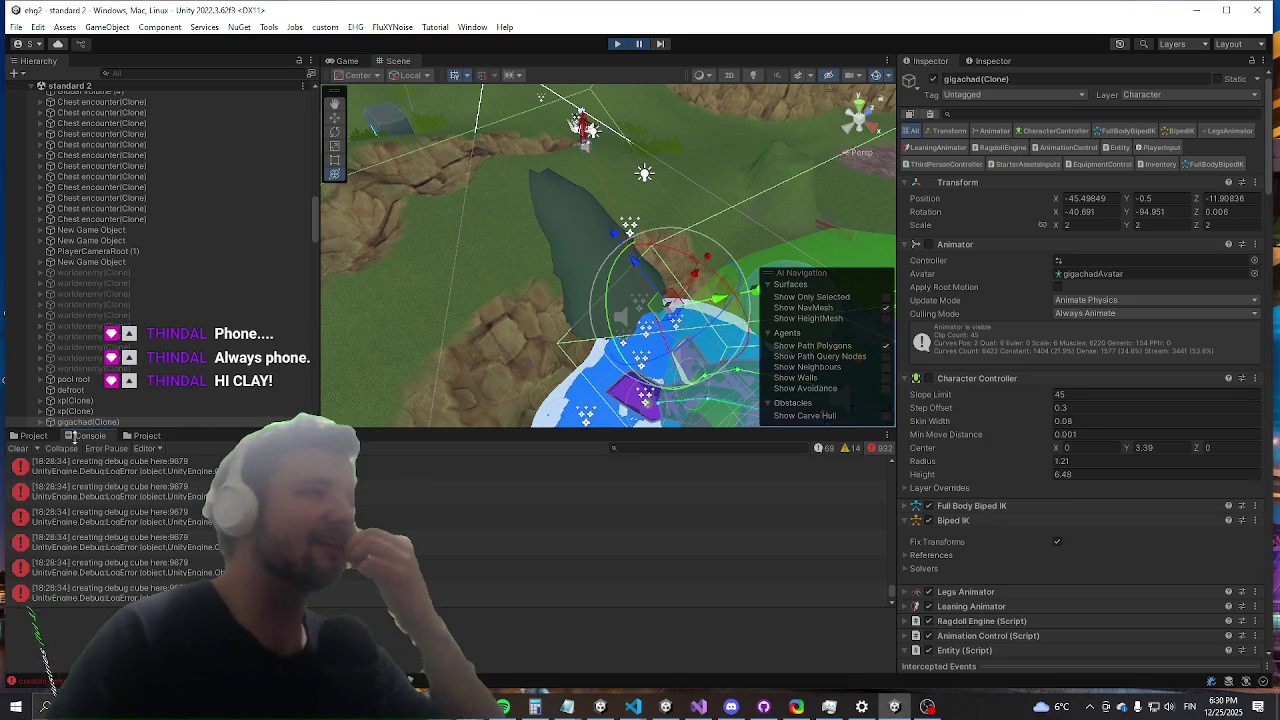
pyautogui.click(140, 494)
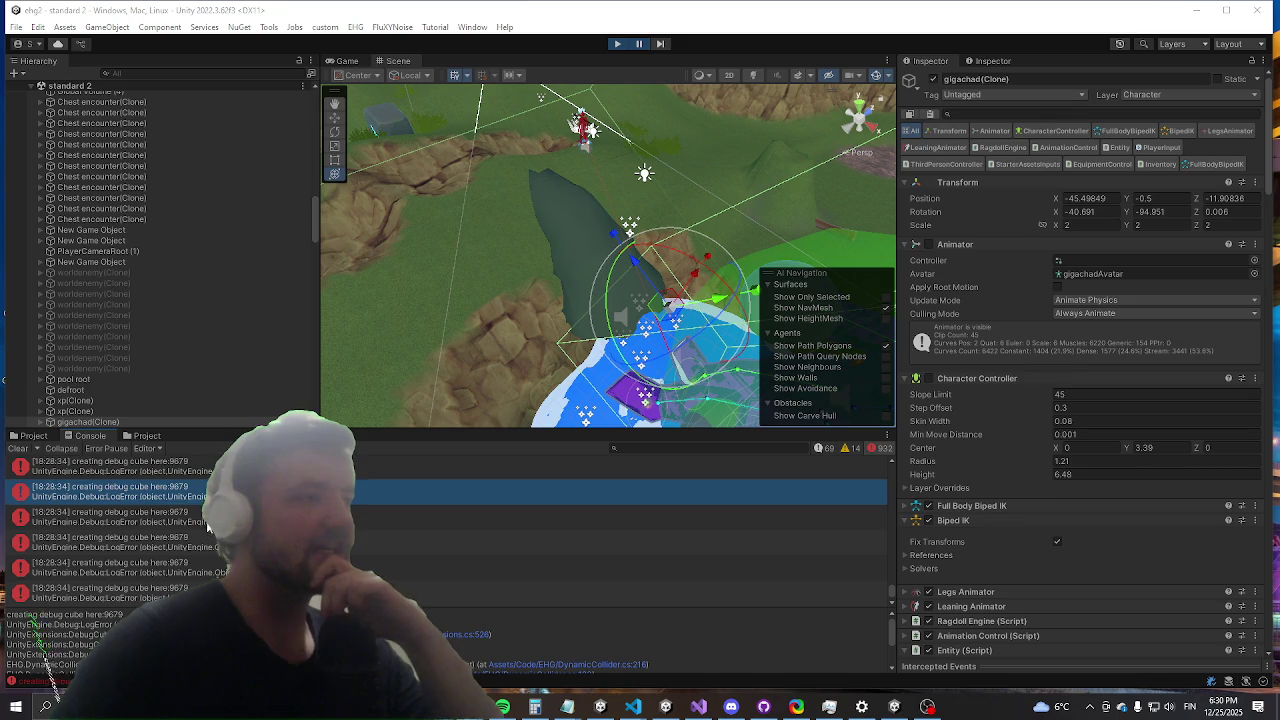
pyautogui.scroll(3, 207, 527)
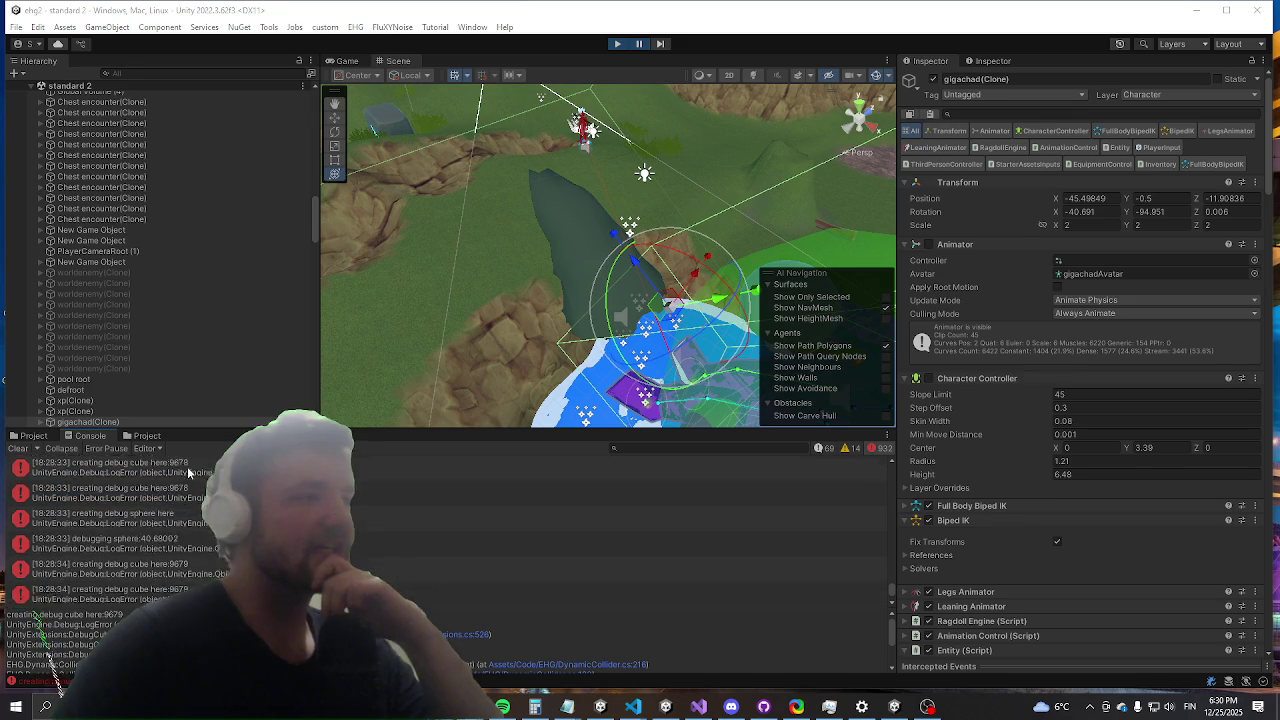
# Step: Clear the Console log, return to the Project tab, and bring up Visual Studio
pyautogui.click(20, 448)
pyautogui.click(32, 436)
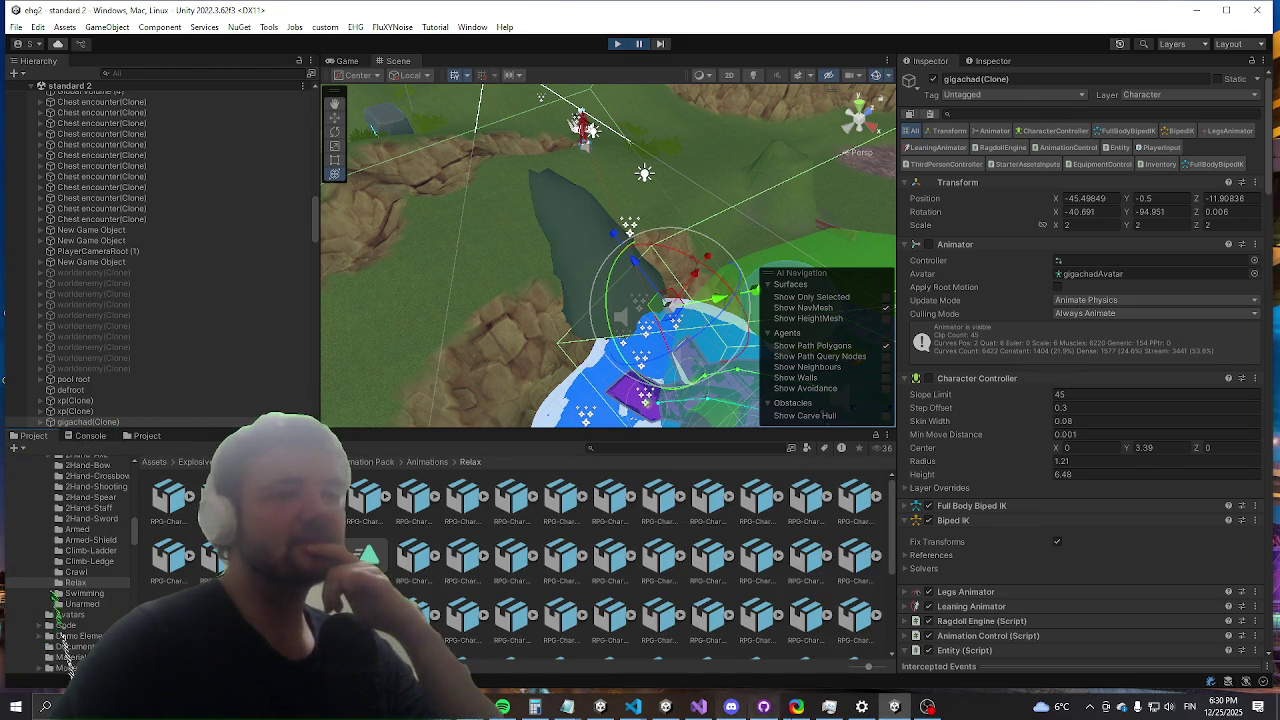
pyautogui.click(698, 707)
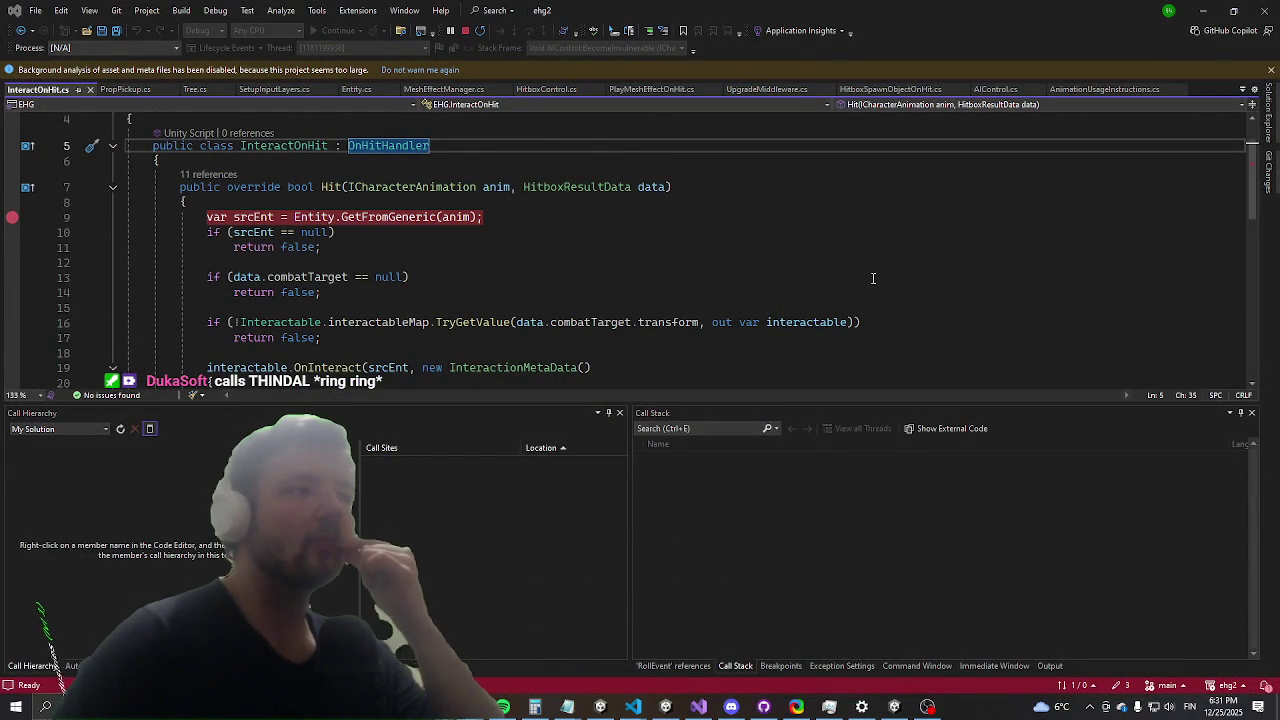
pyautogui.scroll(-1, 873, 278)
pyautogui.scroll(2, 868, 280)
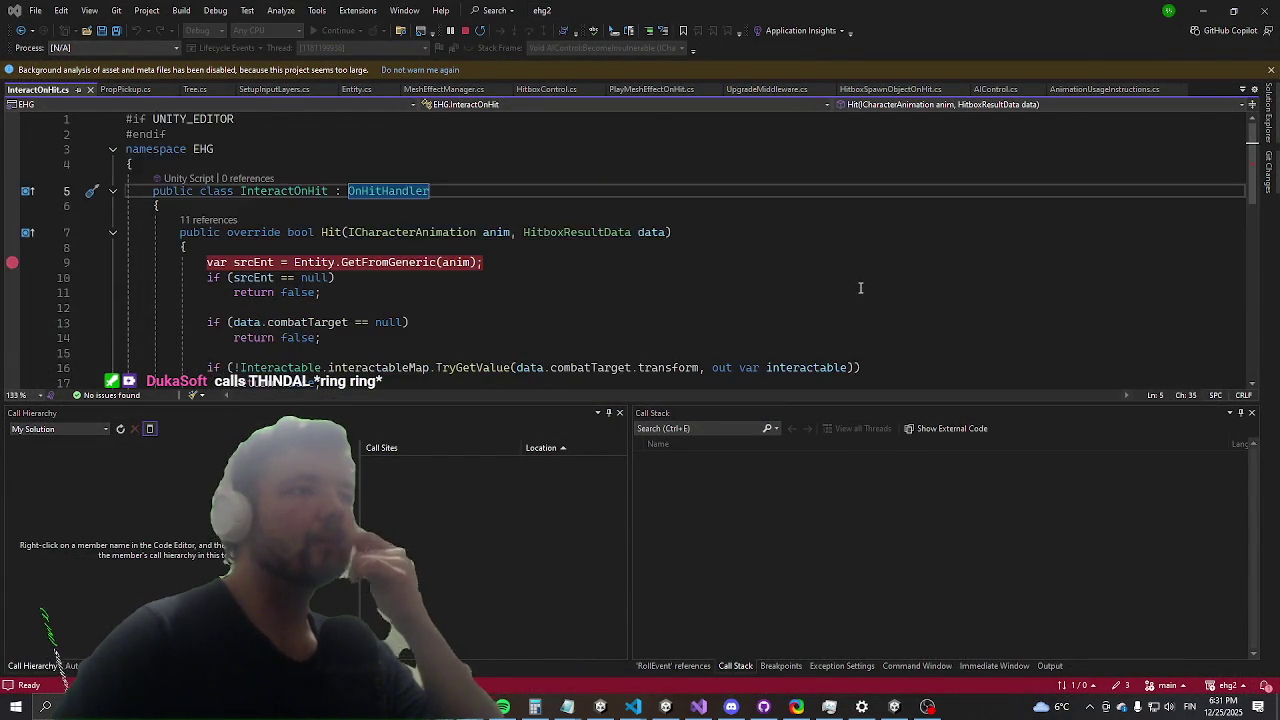
pyautogui.scroll(-5, 862, 288)
pyautogui.scroll(5, 871, 292)
pyautogui.scroll(-6, 800, 170)
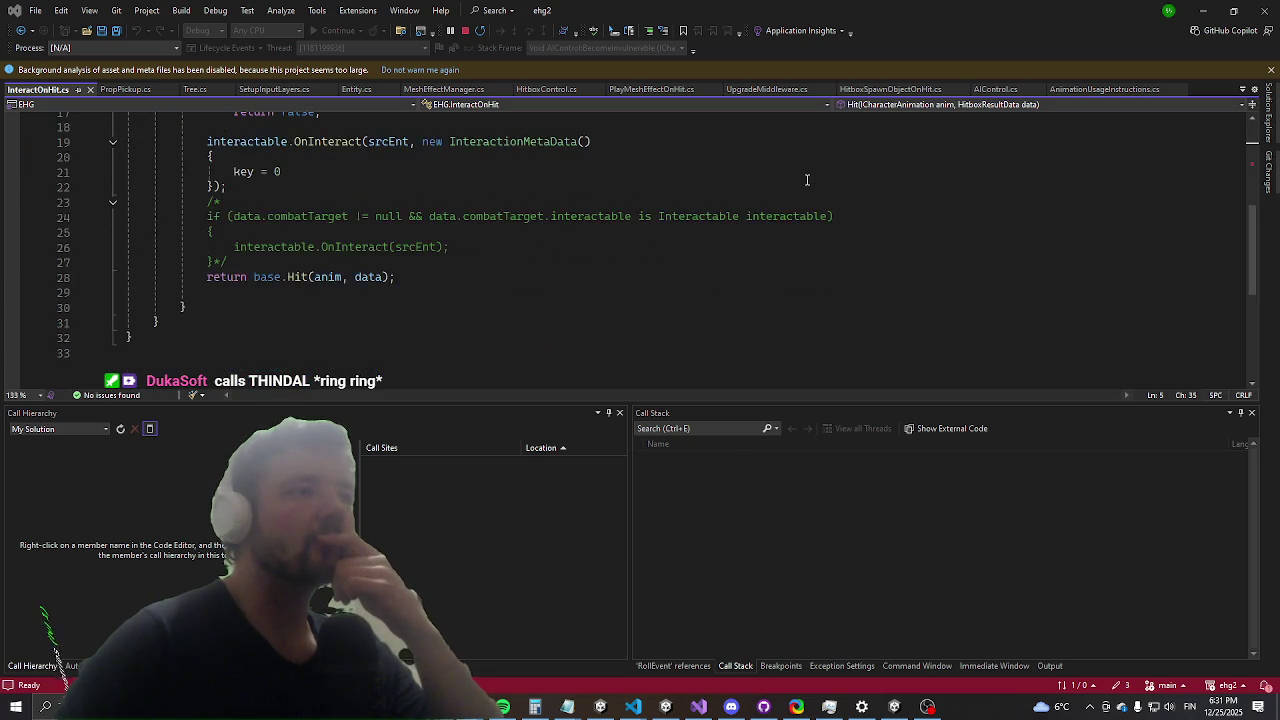
pyautogui.scroll(6, 800, 168)
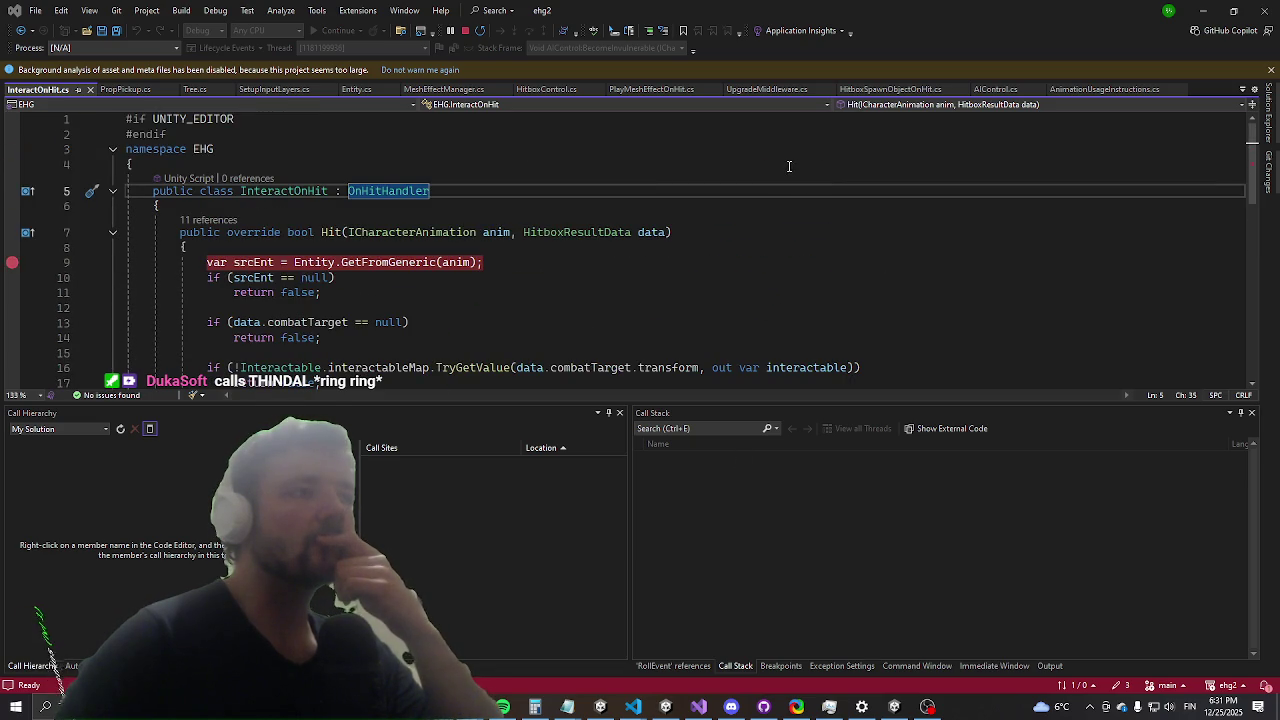
# Step: Return to Unity, orbit the Scene view down onto the character, and hide the gizmos
pyautogui.click(1203, 10)
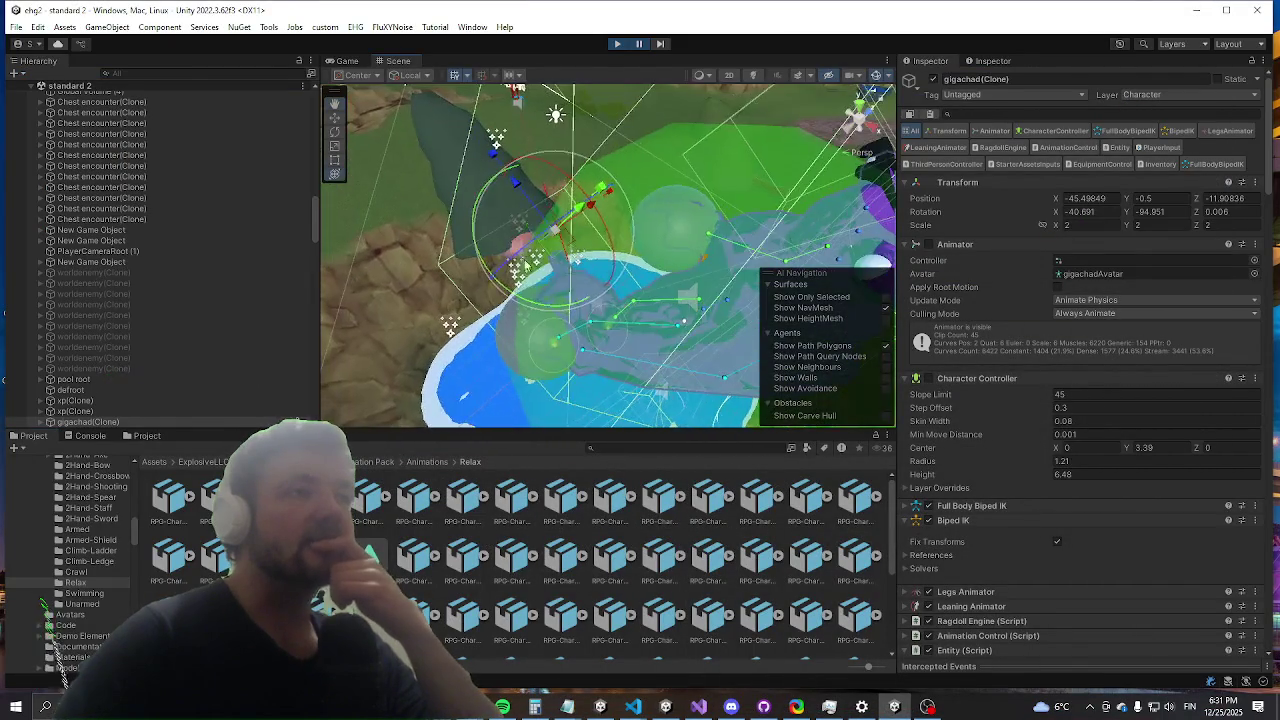
pyautogui.moveTo(536, 320); pyautogui.dragTo(760, 152)
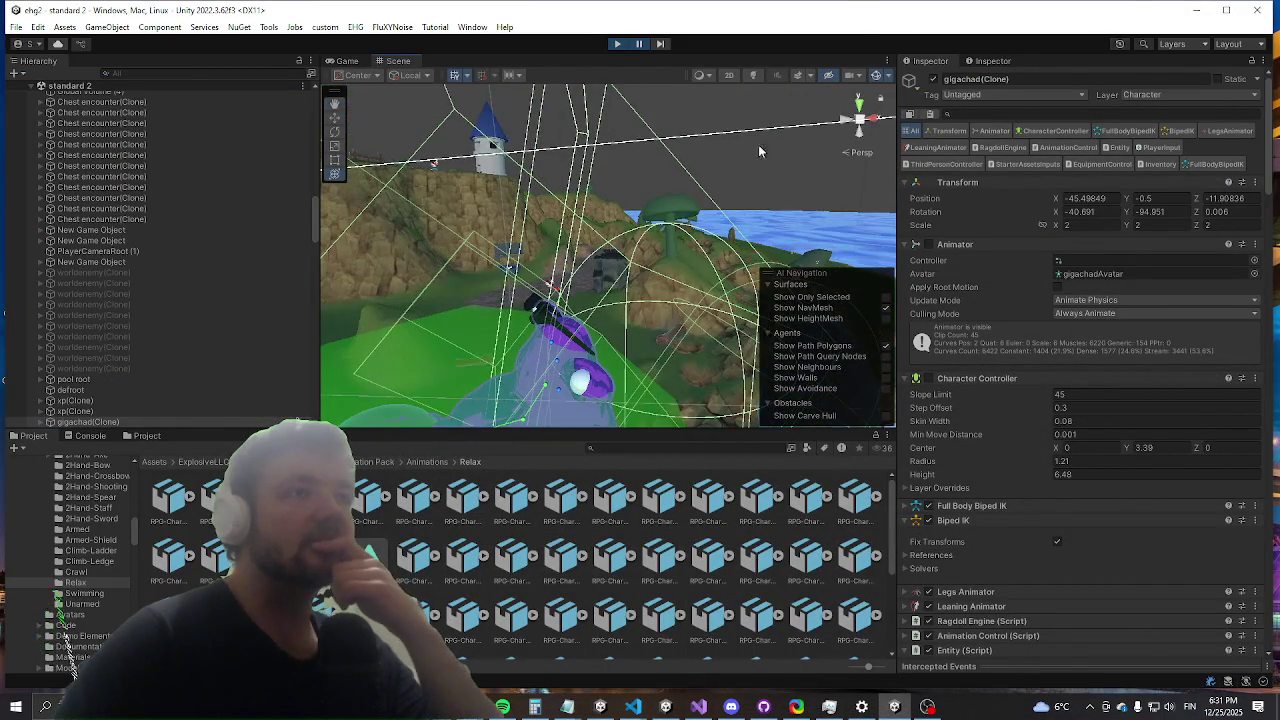
pyautogui.click(875, 77)
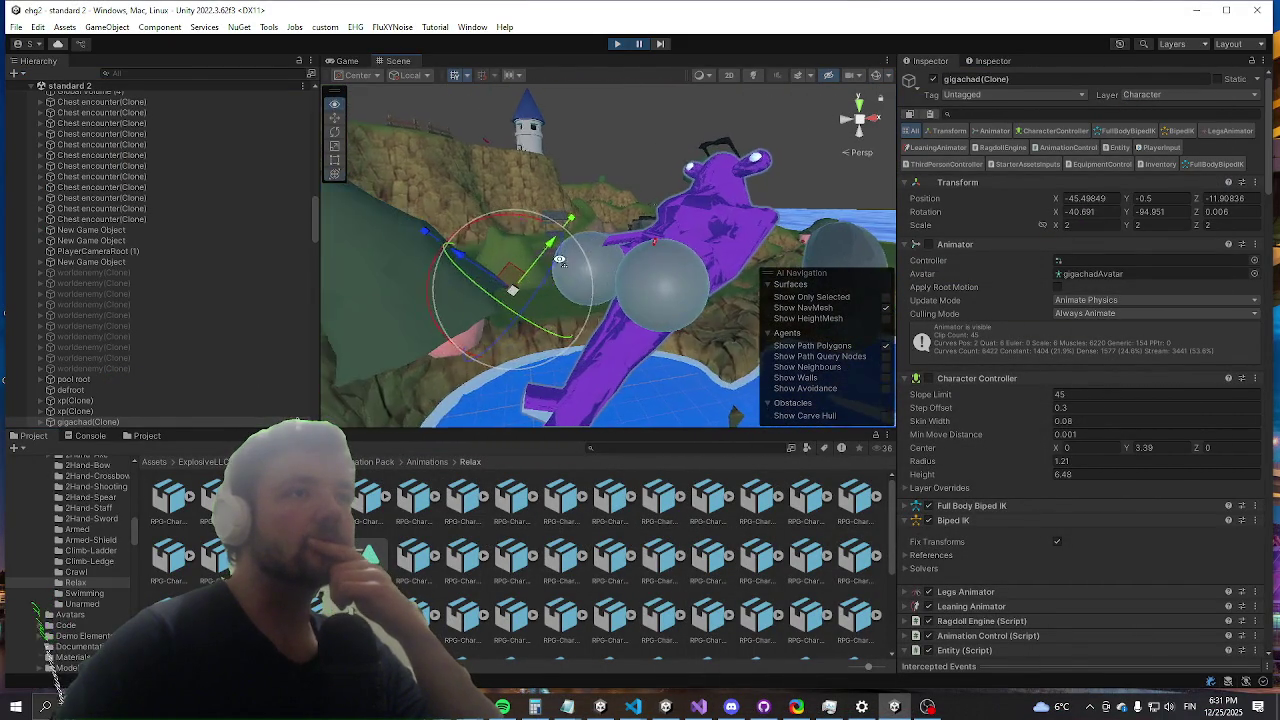
pyautogui.moveTo(560, 260); pyautogui.dragTo(557, 193)
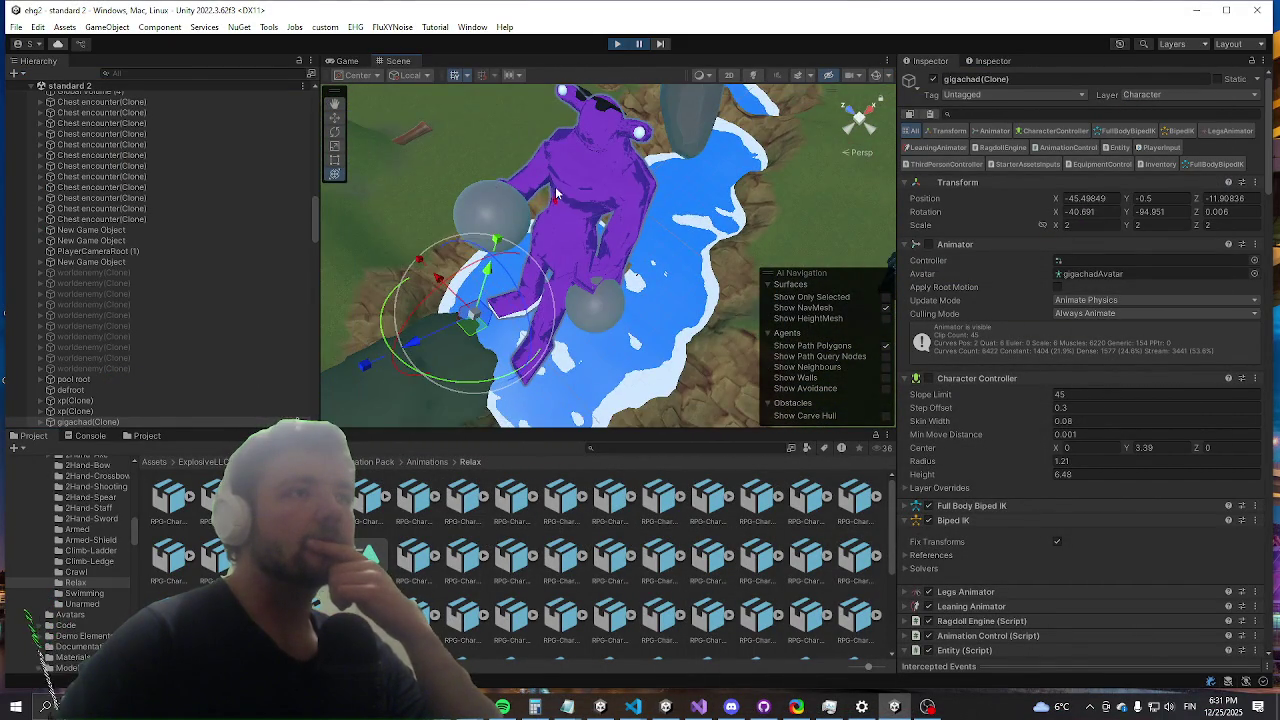
pyautogui.click(583, 172)
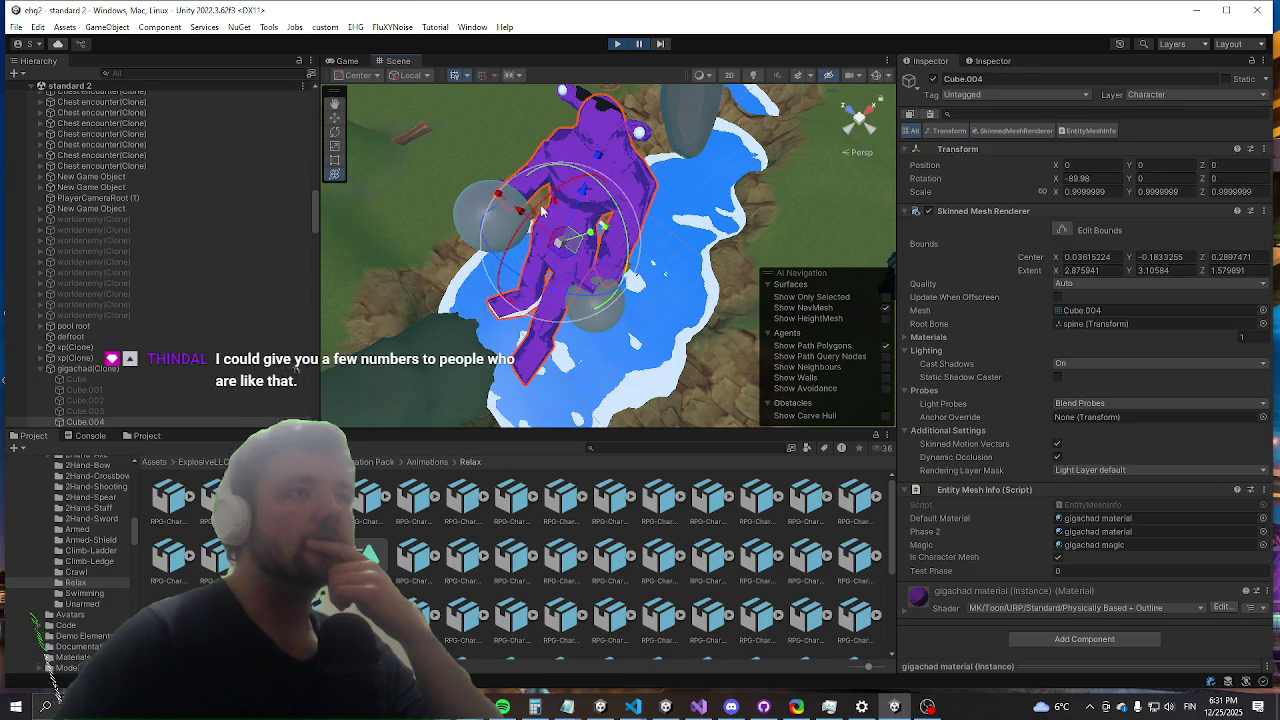
# Step: Expand the second gigachad(Clone) in the Hierarchy down to its pickup children
pyautogui.click(150, 369)
pyautogui.scroll(-3, 150, 372)
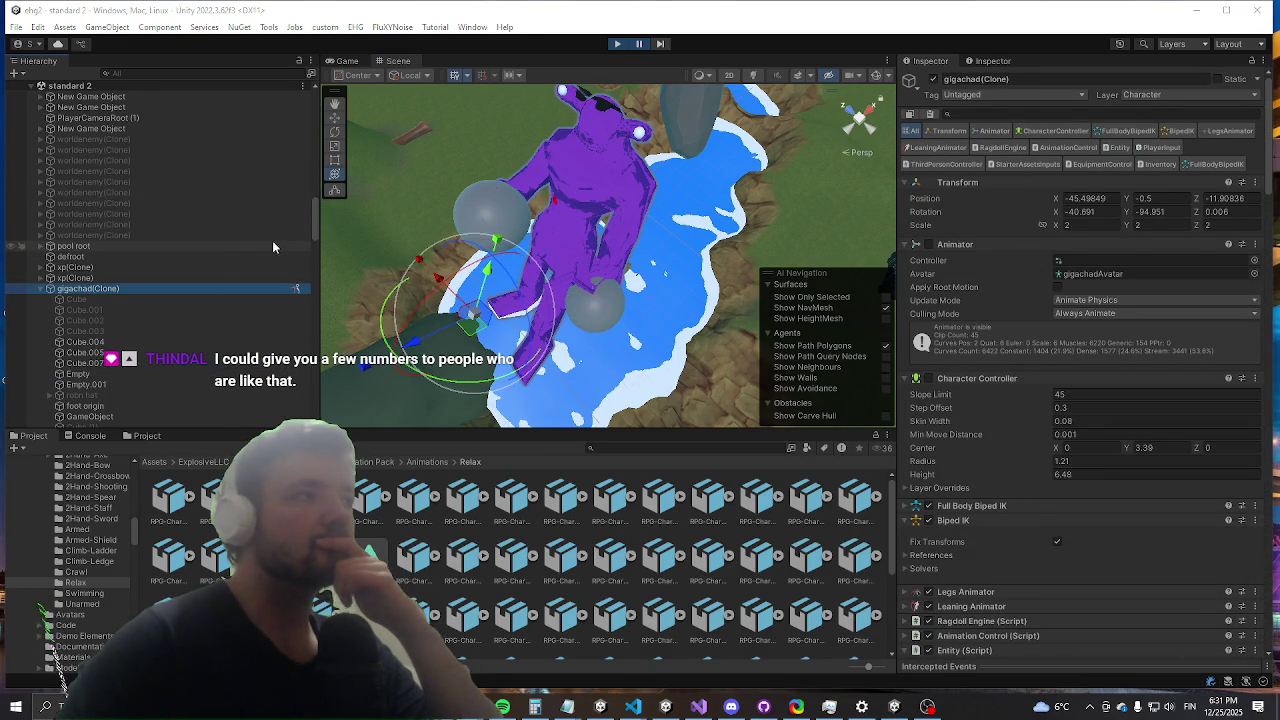
pyautogui.scroll(-3, 130, 320)
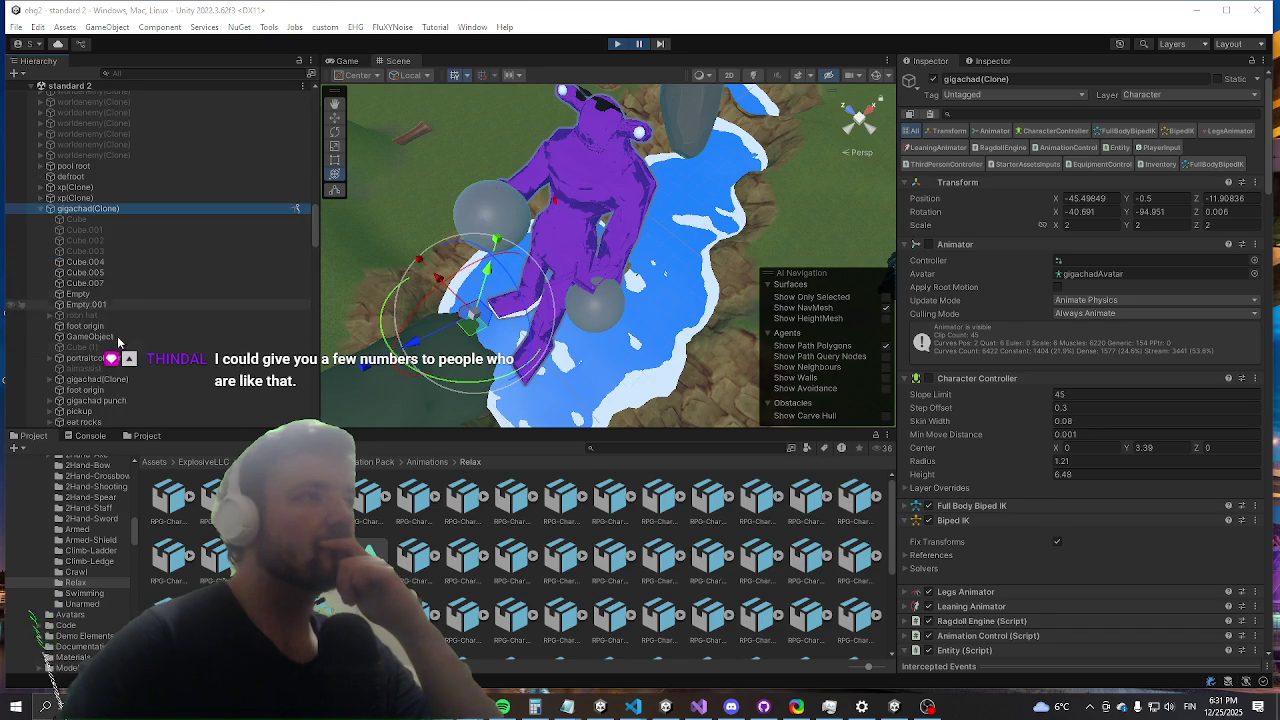
pyautogui.click(90, 381)
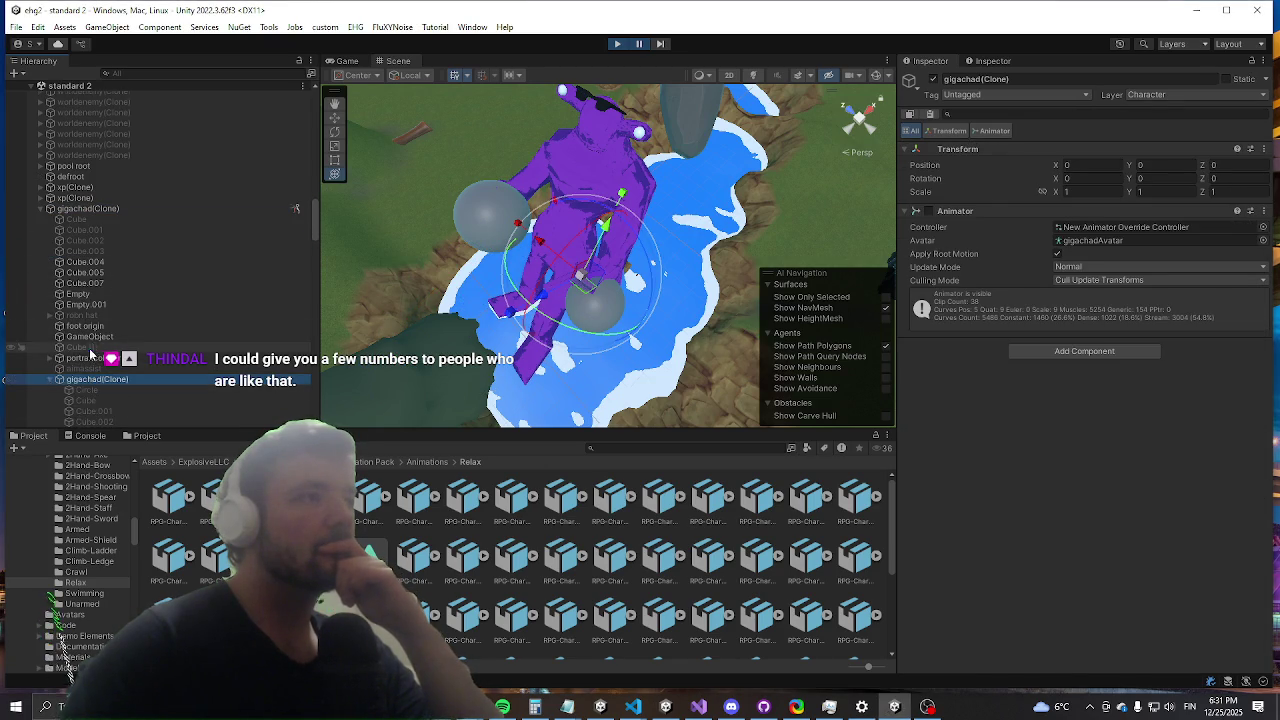
pyautogui.click(48, 380)
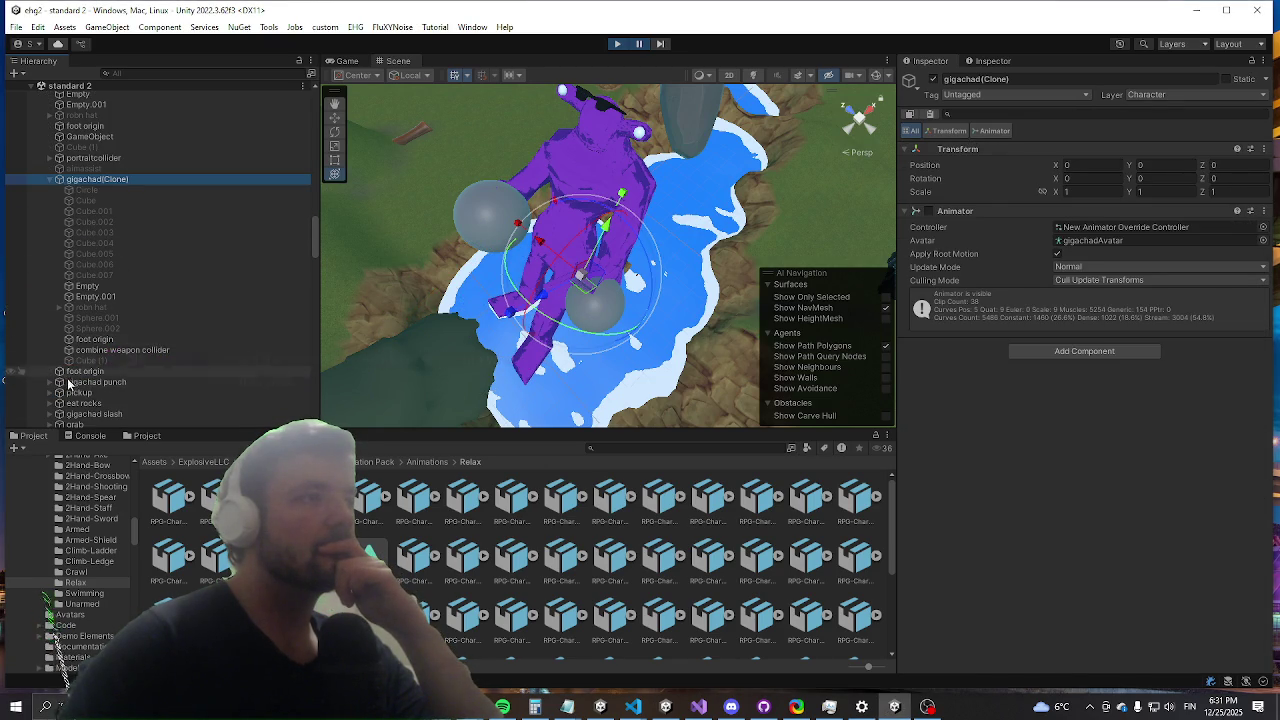
pyautogui.scroll(-3, 107, 300)
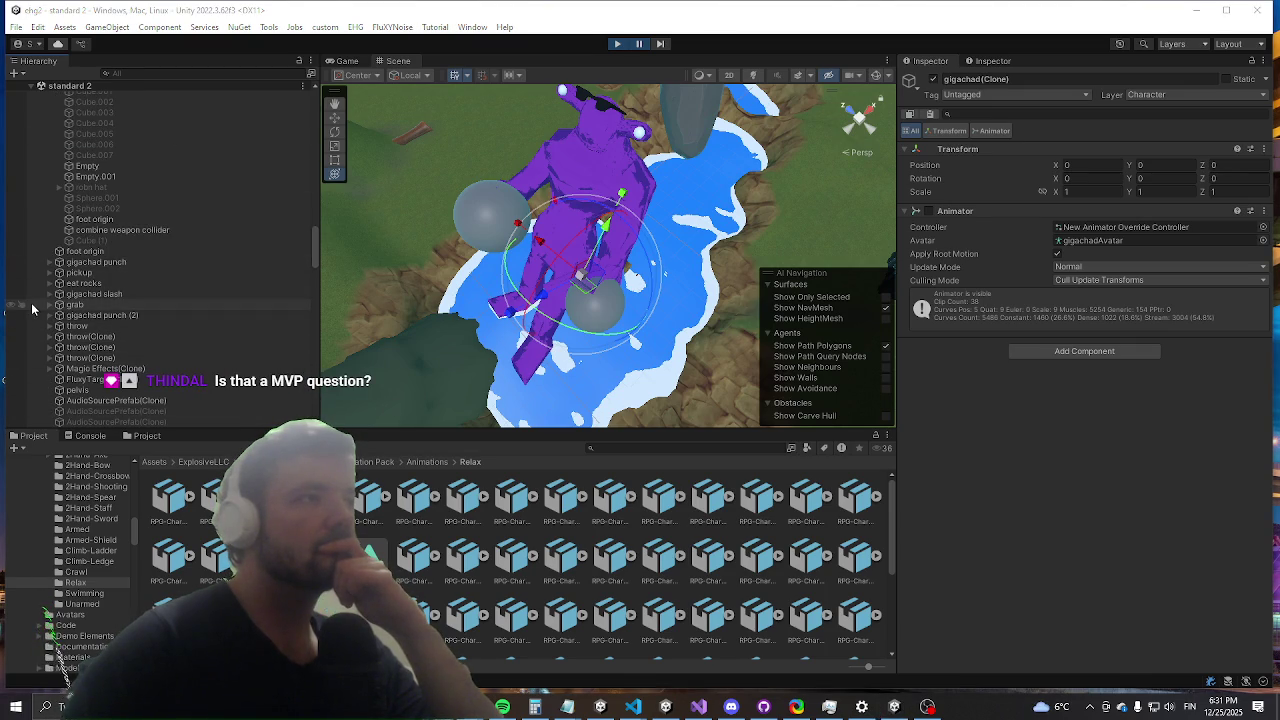
pyautogui.click(49, 273)
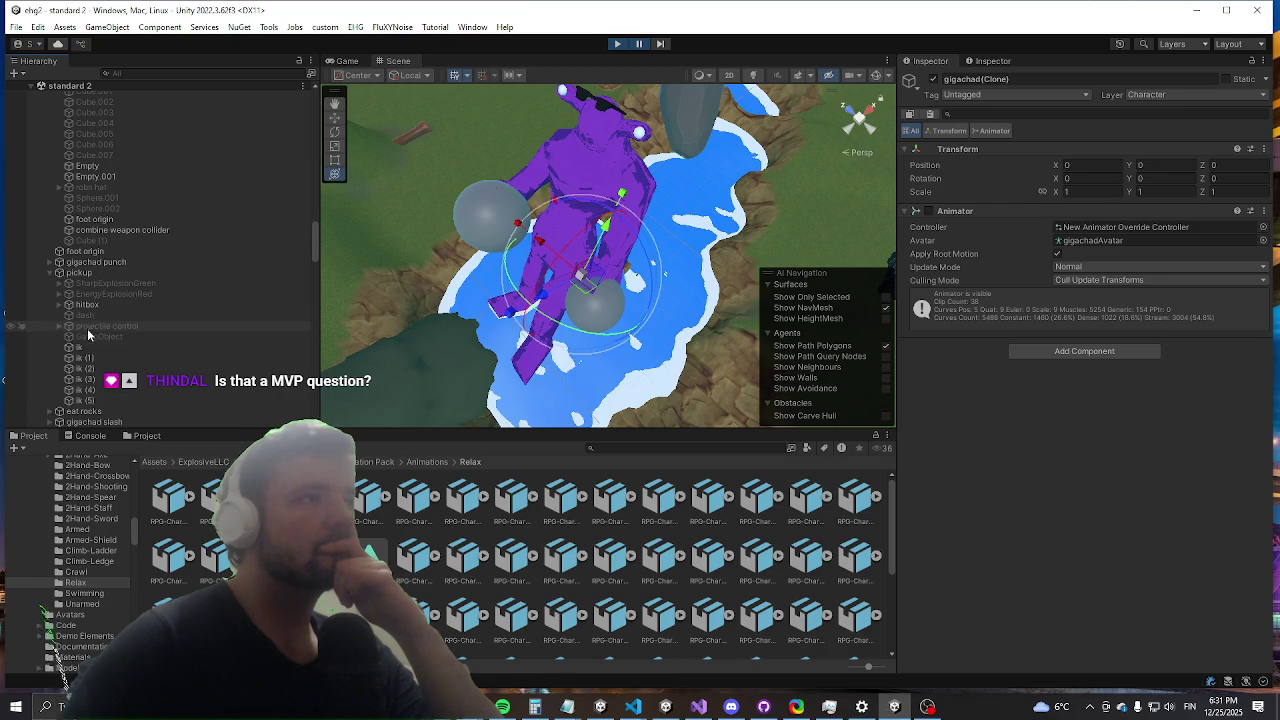
# Step: Inspect the pickup hitbox (3×6×3 Box Collider, PunchCollider, knockback) and turn scene gizmos back on
pyautogui.click(84, 305)
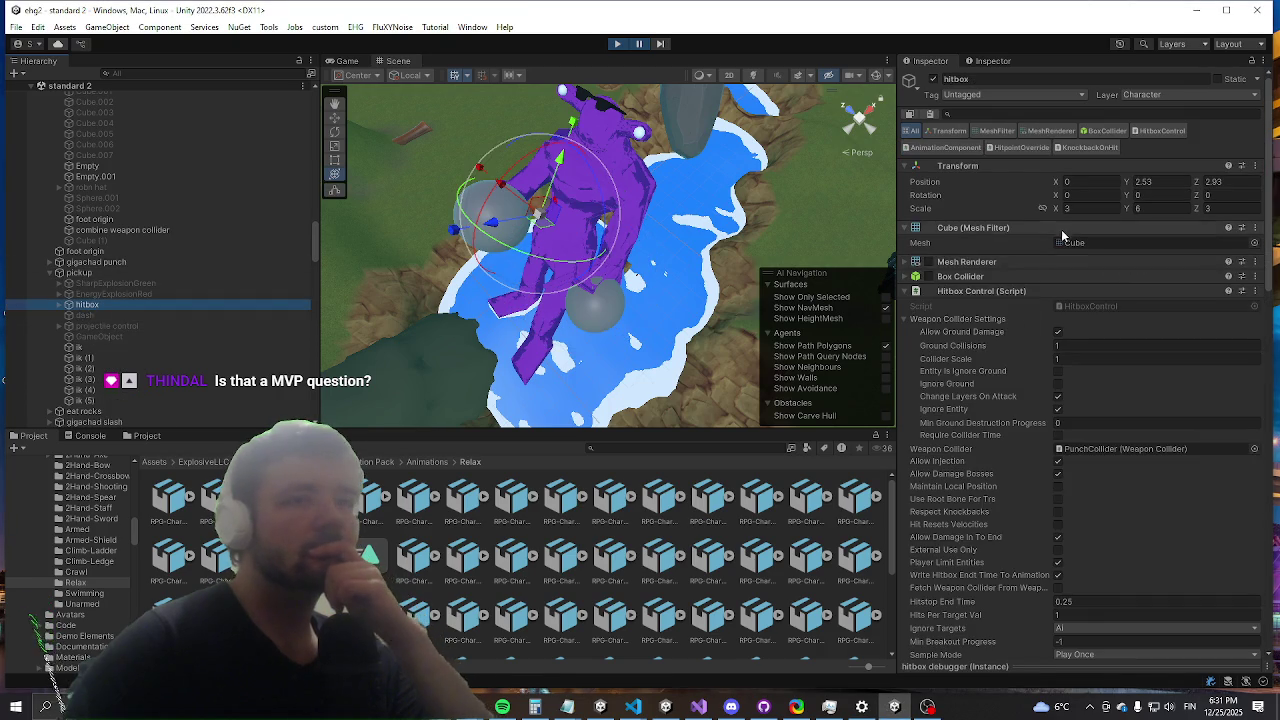
pyautogui.scroll(-5, 1065, 230)
pyautogui.scroll(-15, 1070, 222)
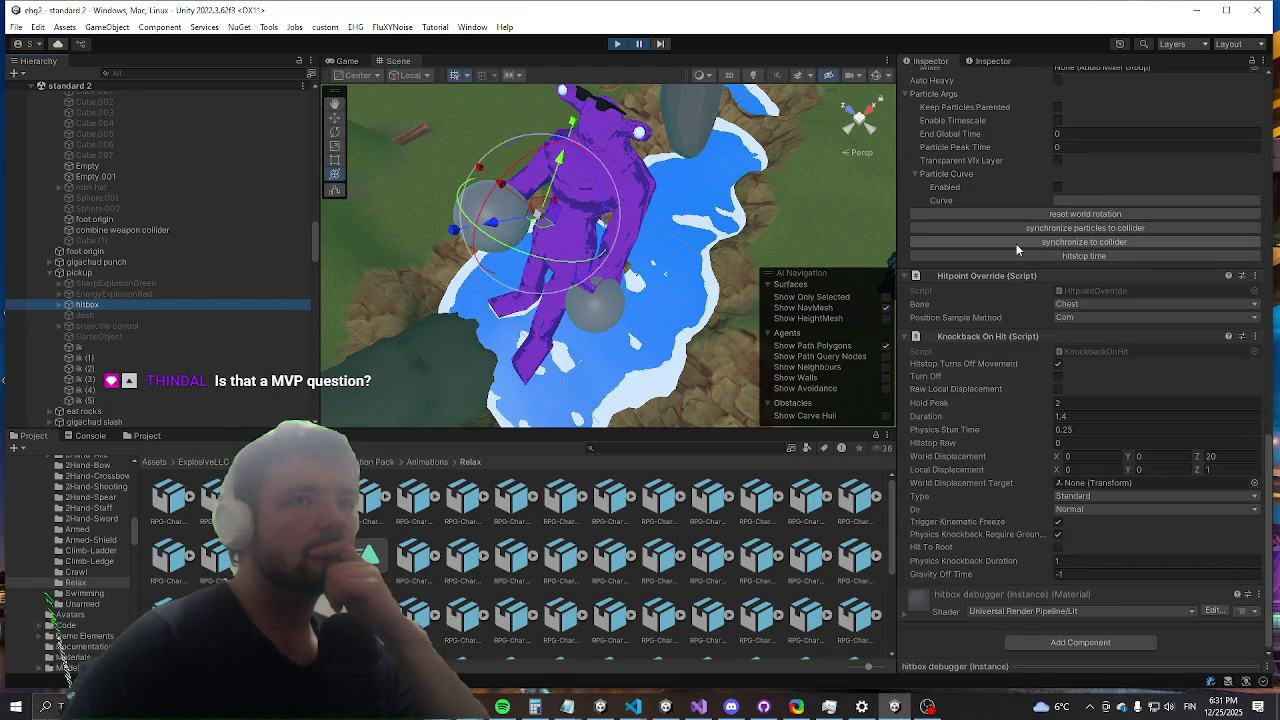
pyautogui.scroll(15, 1015, 255)
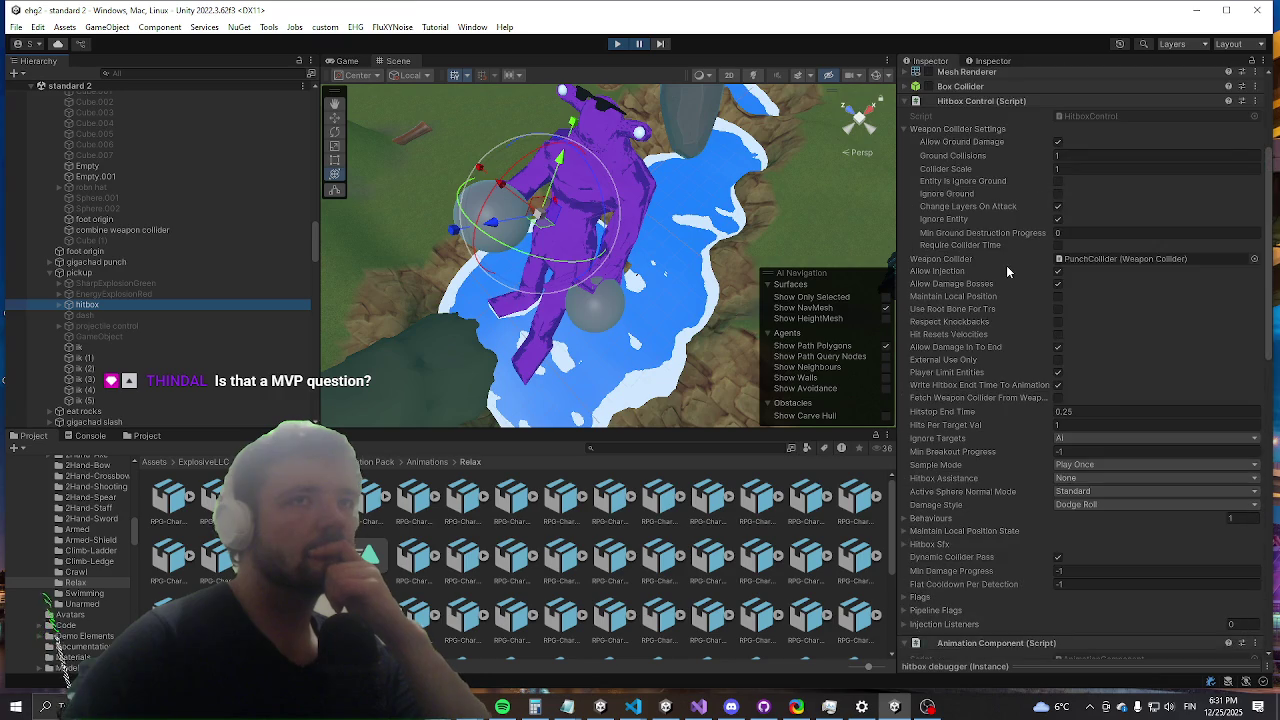
pyautogui.scroll(5, 1008, 265)
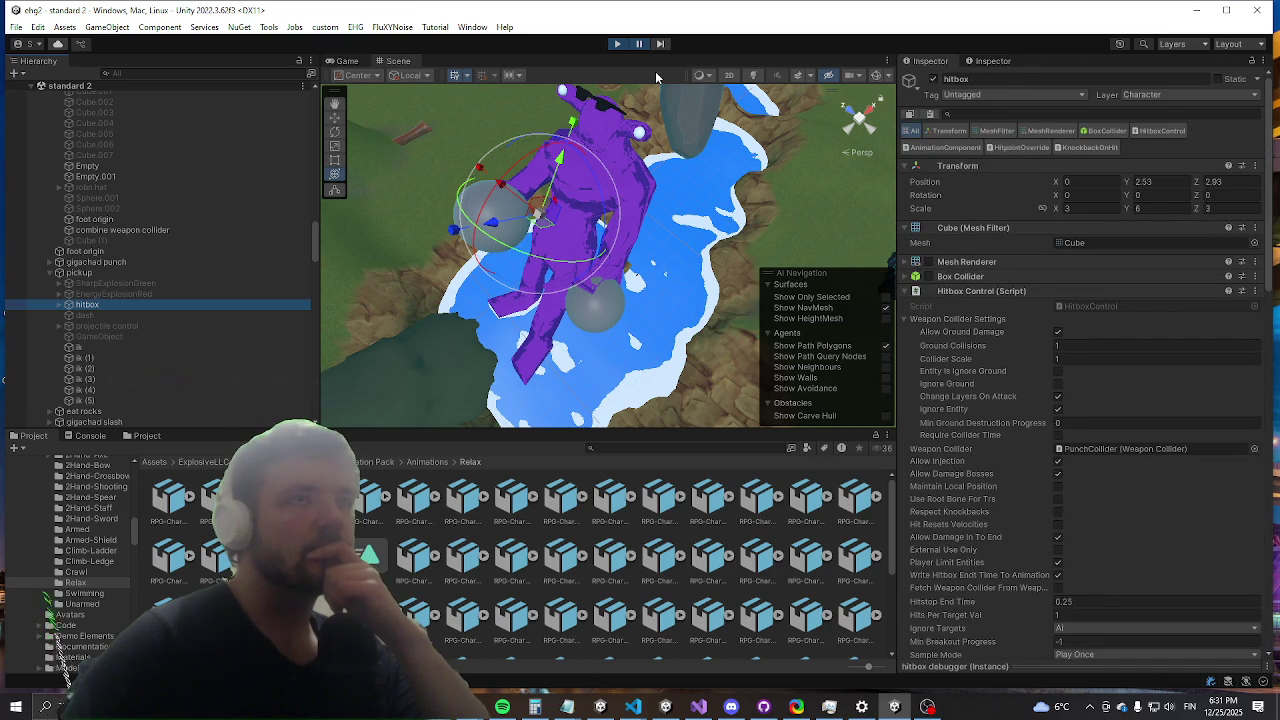
pyautogui.click(874, 76)
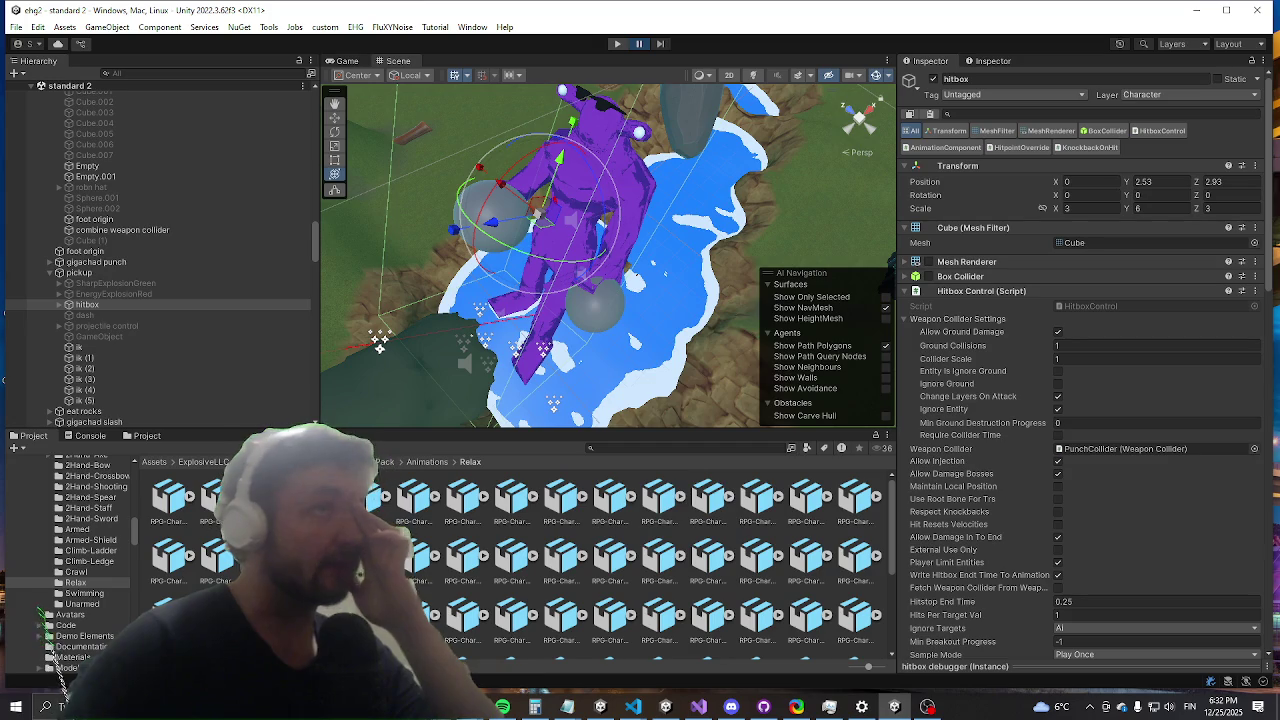
# Step: Exit Play Mode with Ctrl+P to return the scene to editing
pyautogui.hotkey('ctrl', 'p')
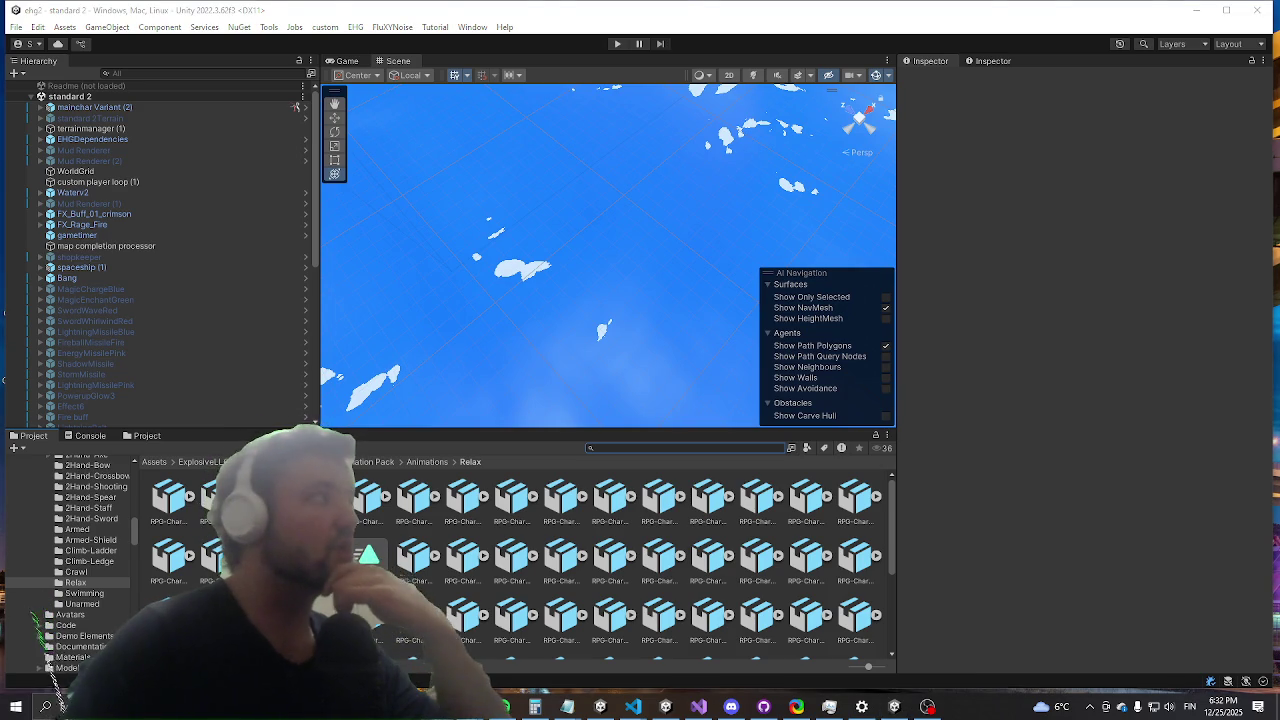
# Step: Search the Project window for 'durco enc' and open the durco encounter prefab
pyautogui.click(716, 446)
pyautogui.write('c')
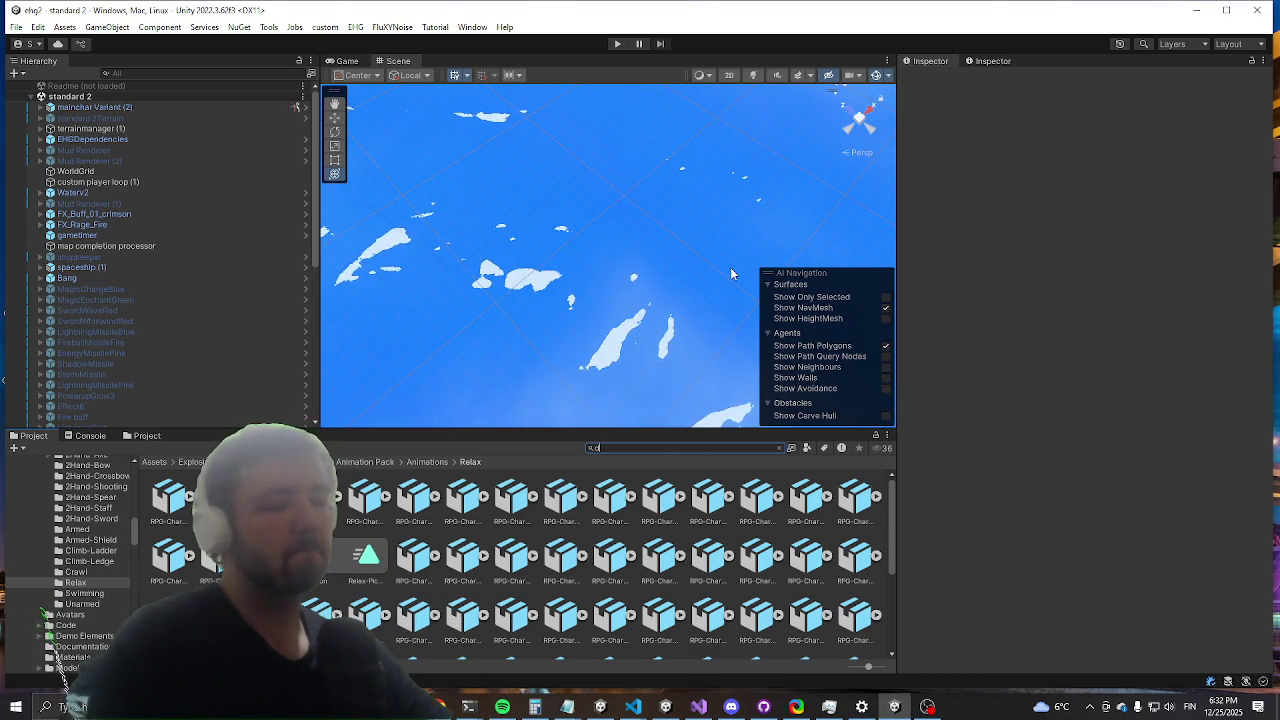
pyautogui.press('BackSpace')
pyautogui.write('durco enc')
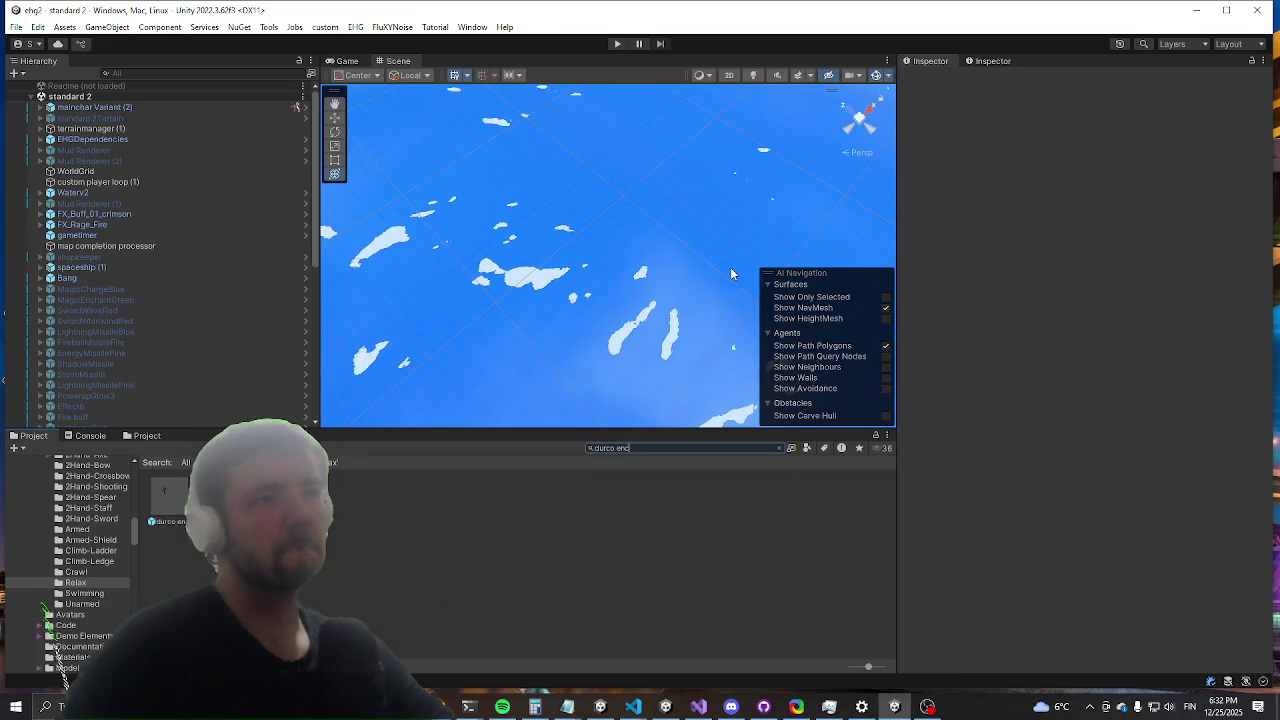
pyautogui.click(177, 507)
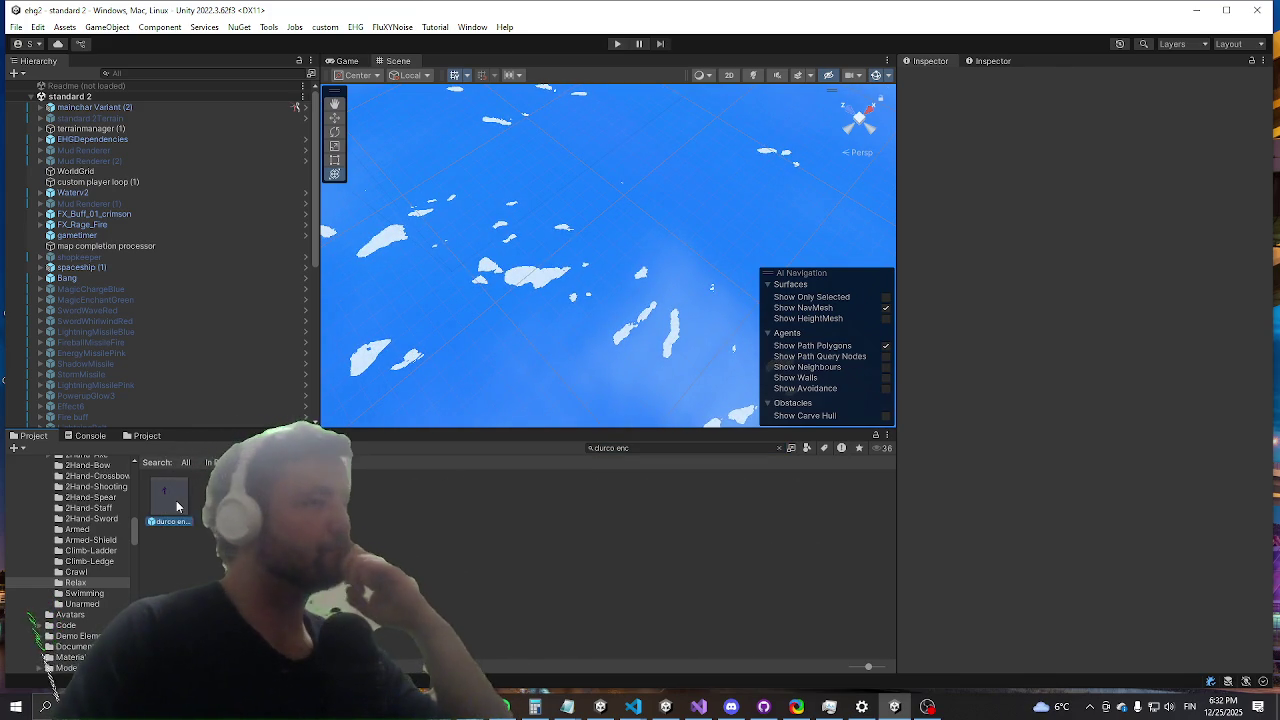
pyautogui.doubleClick(177, 507)
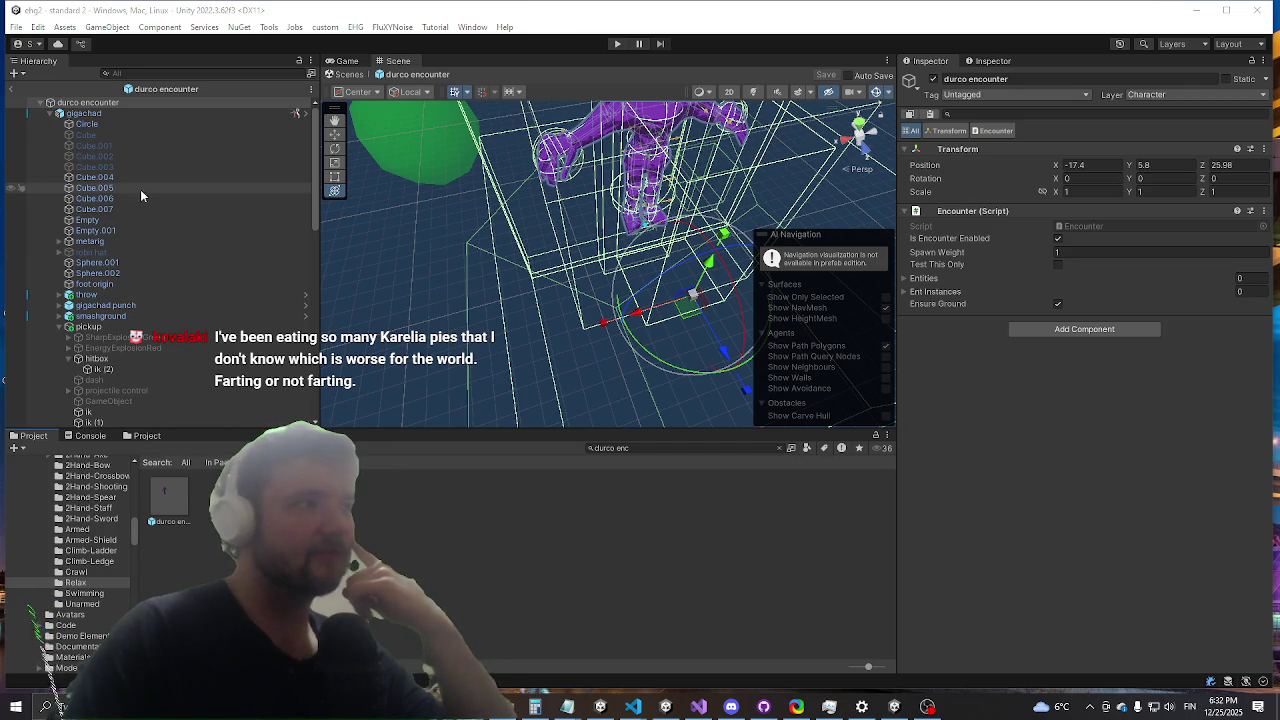
# Step: Select the pickup's hitbox in the durco encounter prefab and bring up its Hitbox Control
pyautogui.scroll(-4, 217, 248)
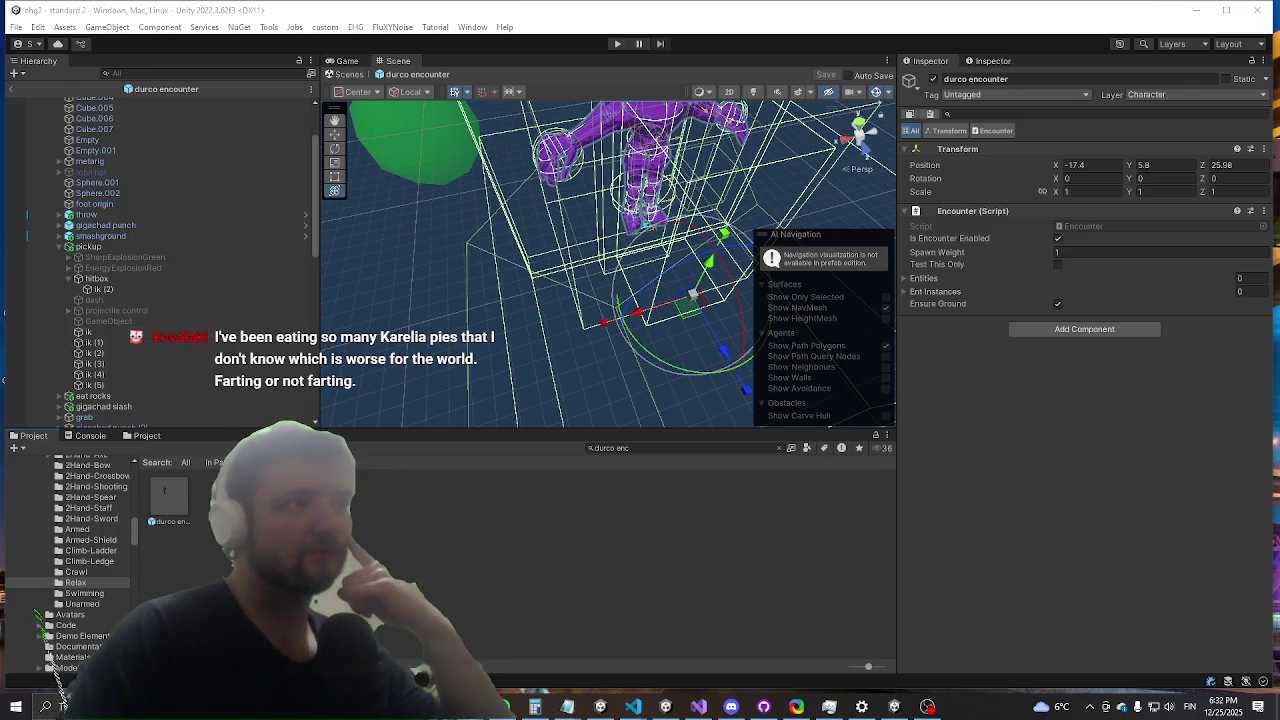
pyautogui.click(120, 269)
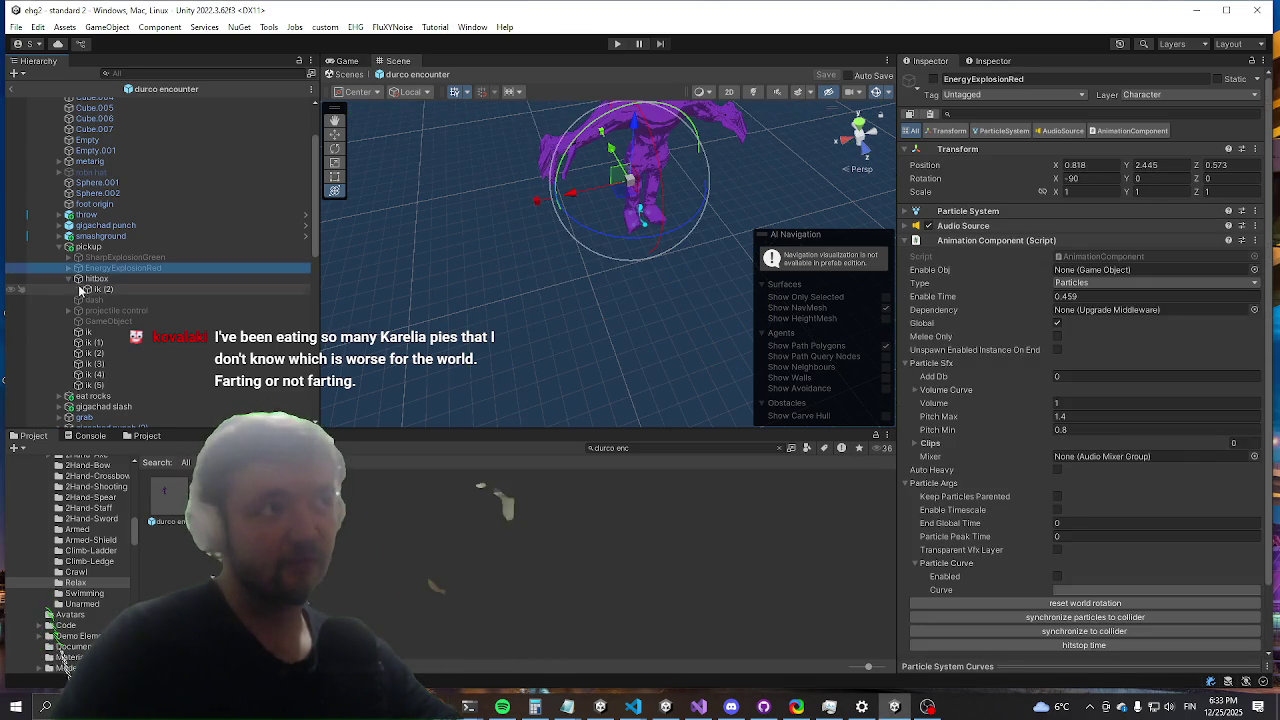
pyautogui.click(97, 278)
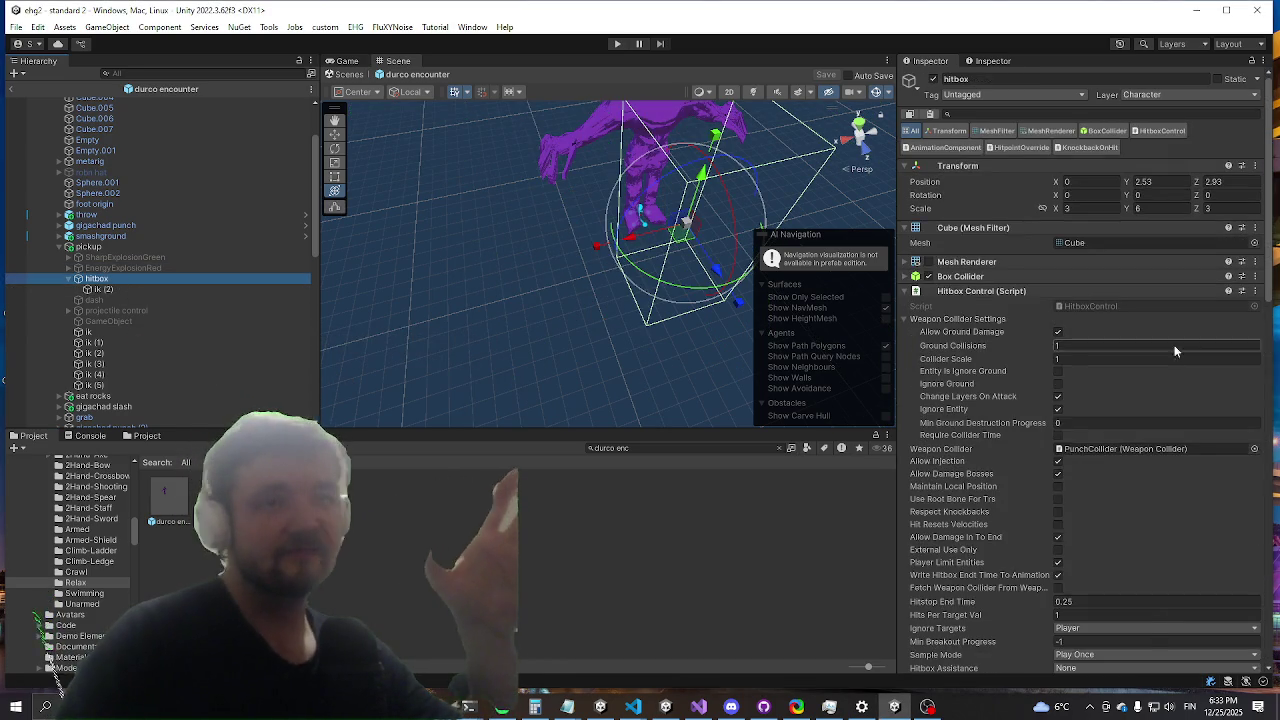
pyautogui.scroll(-10, 1175, 350)
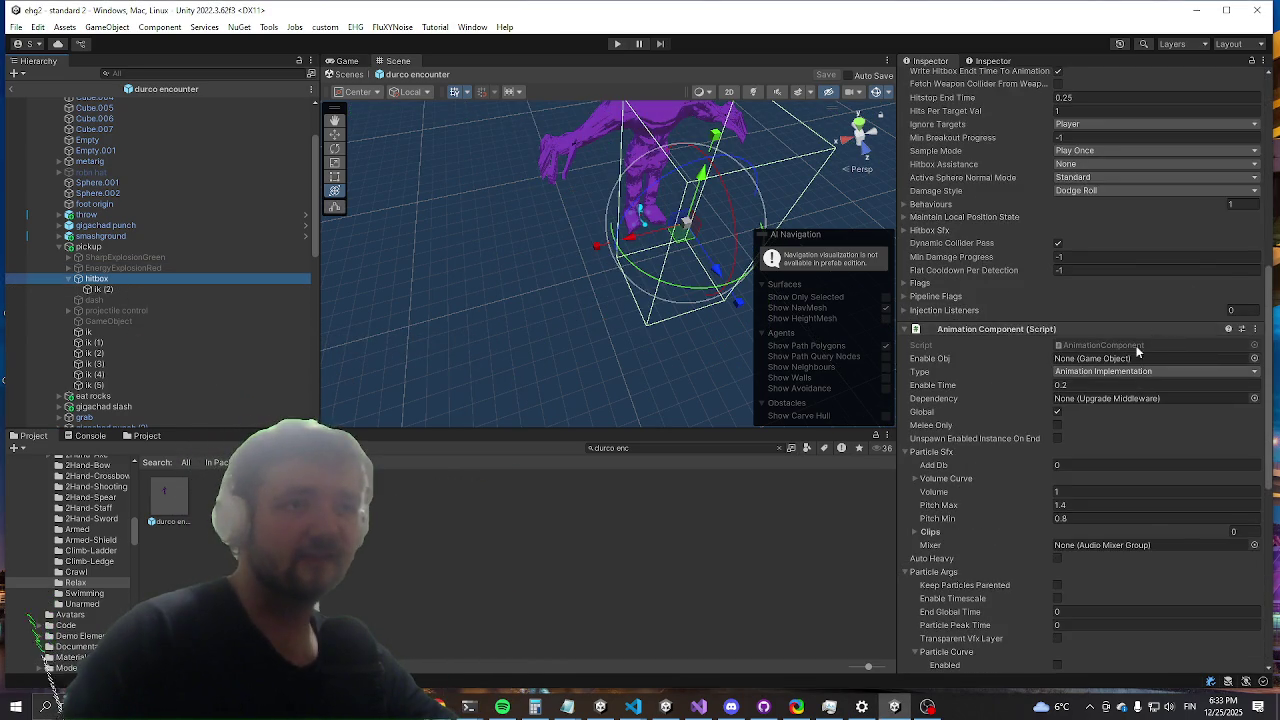
pyautogui.scroll(10, 1140, 335)
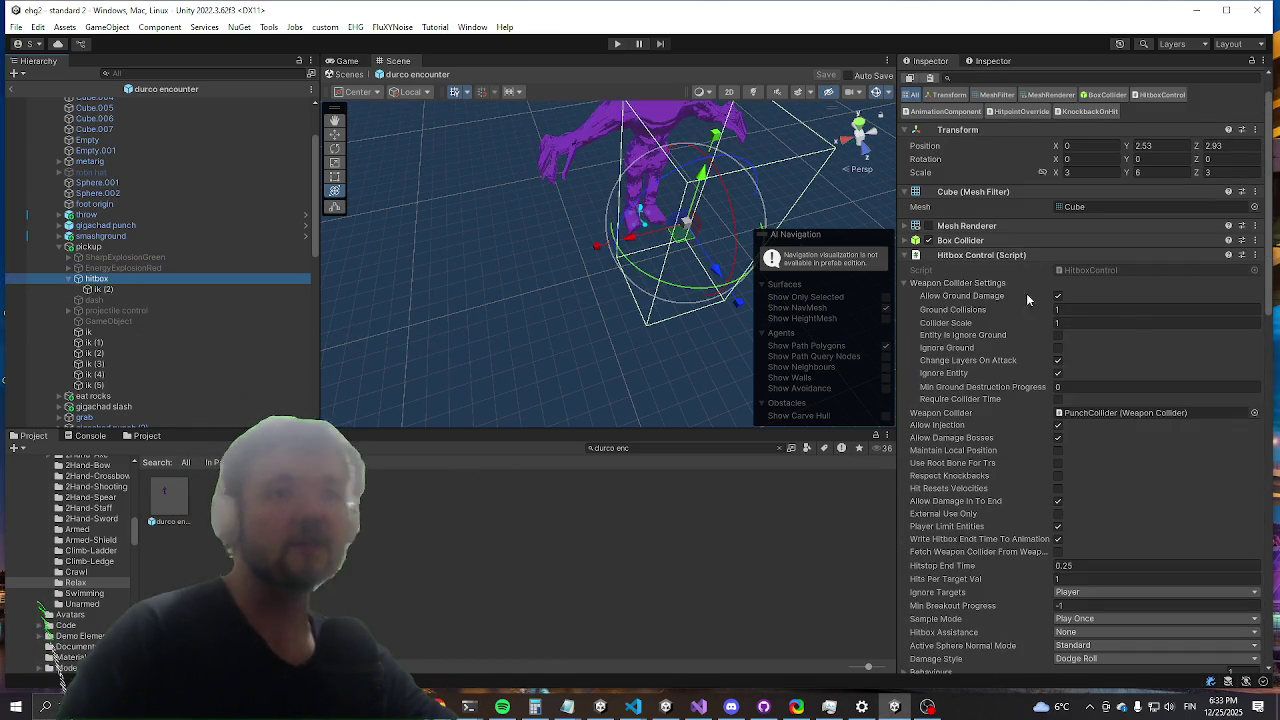
pyautogui.scroll(-4, 1084, 465)
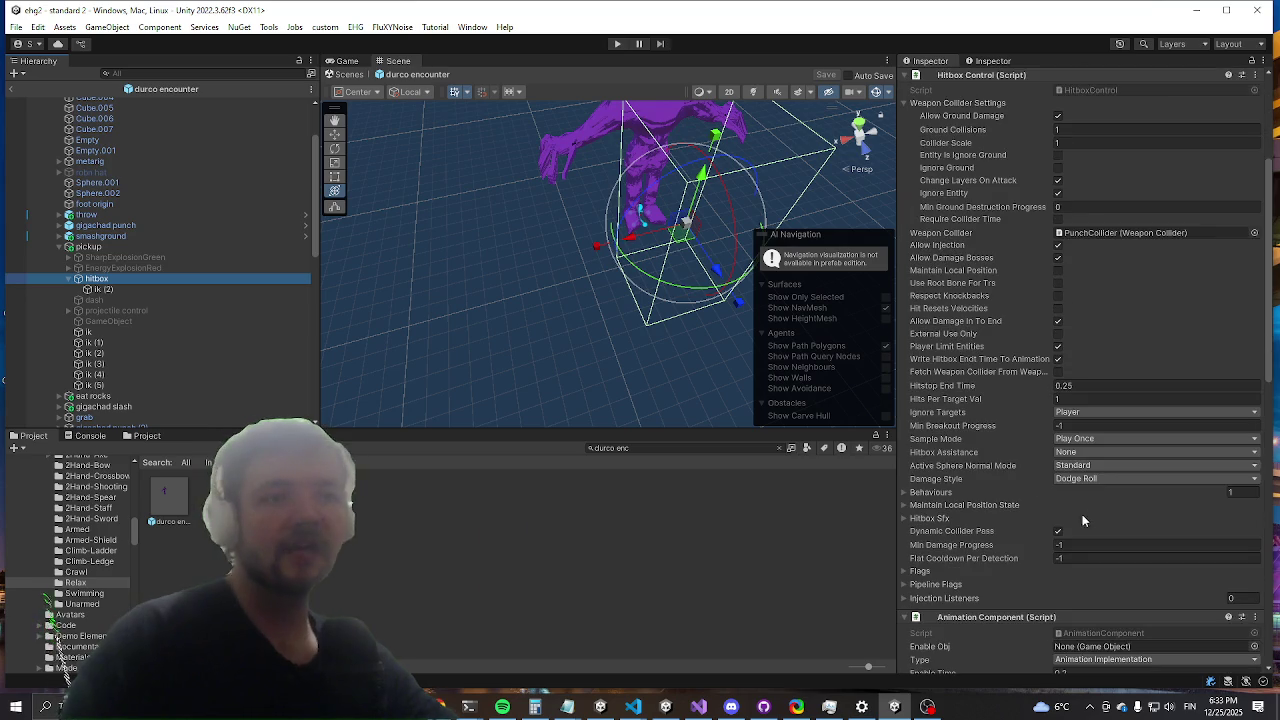
# Step: Review the Hitbox Assistance (None) and Sample Mode (Play Once) options, leaving them unchanged
pyautogui.click(1094, 450)
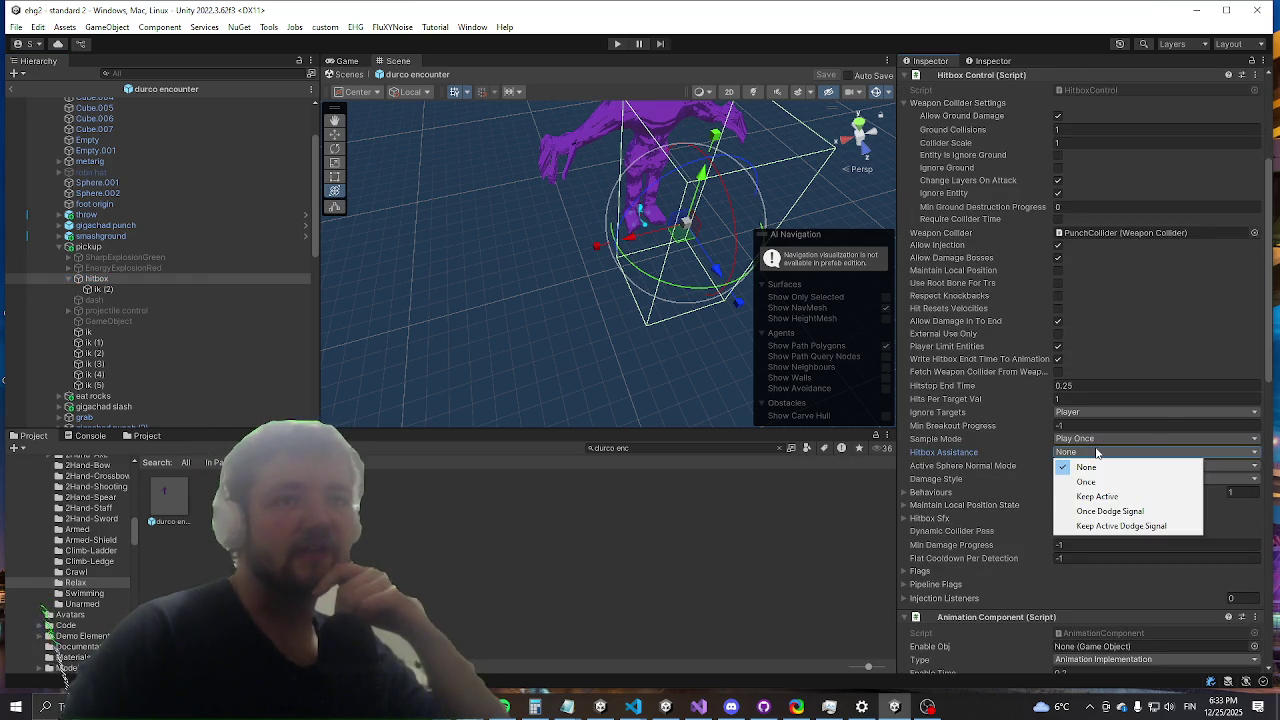
pyautogui.click(1138, 418)
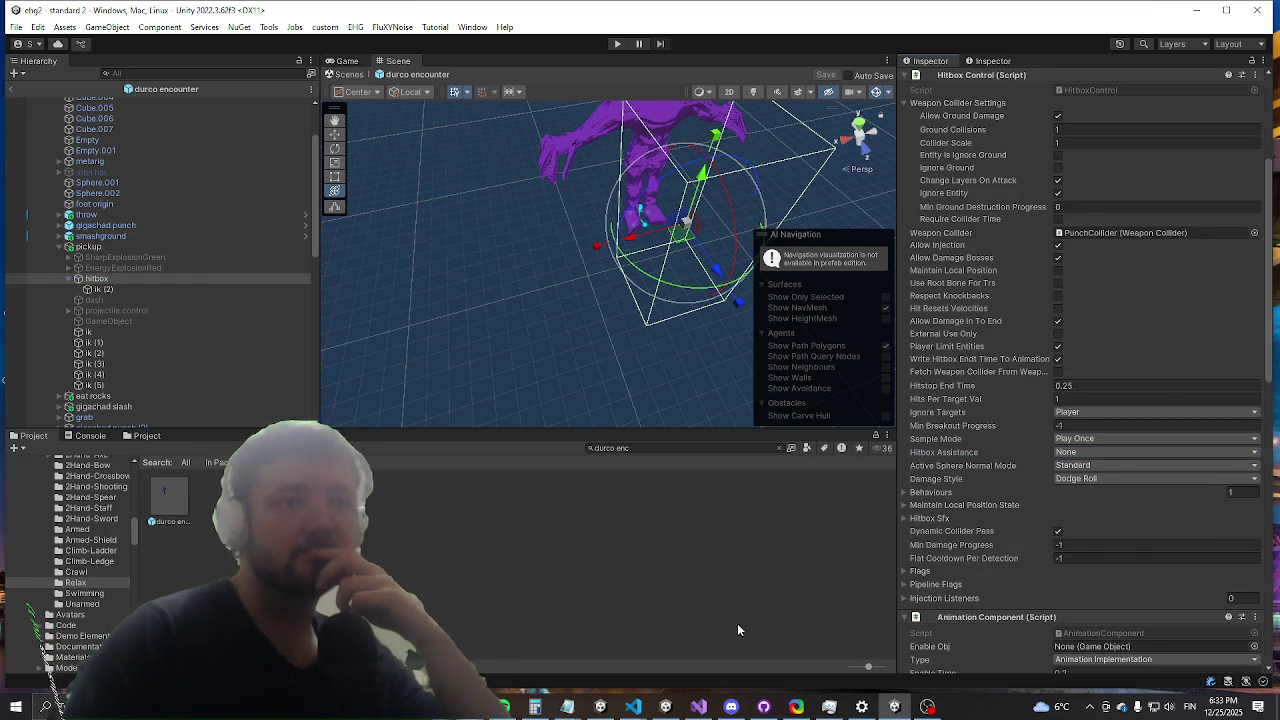
pyautogui.click(1081, 438)
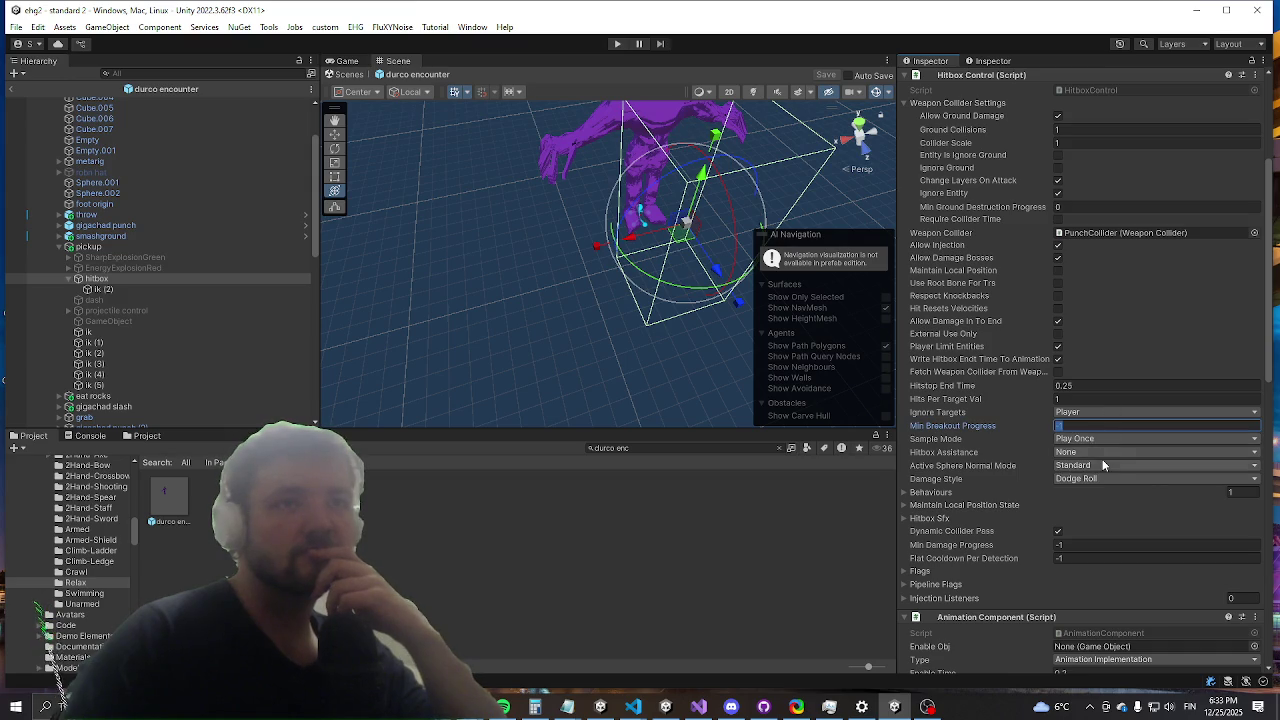